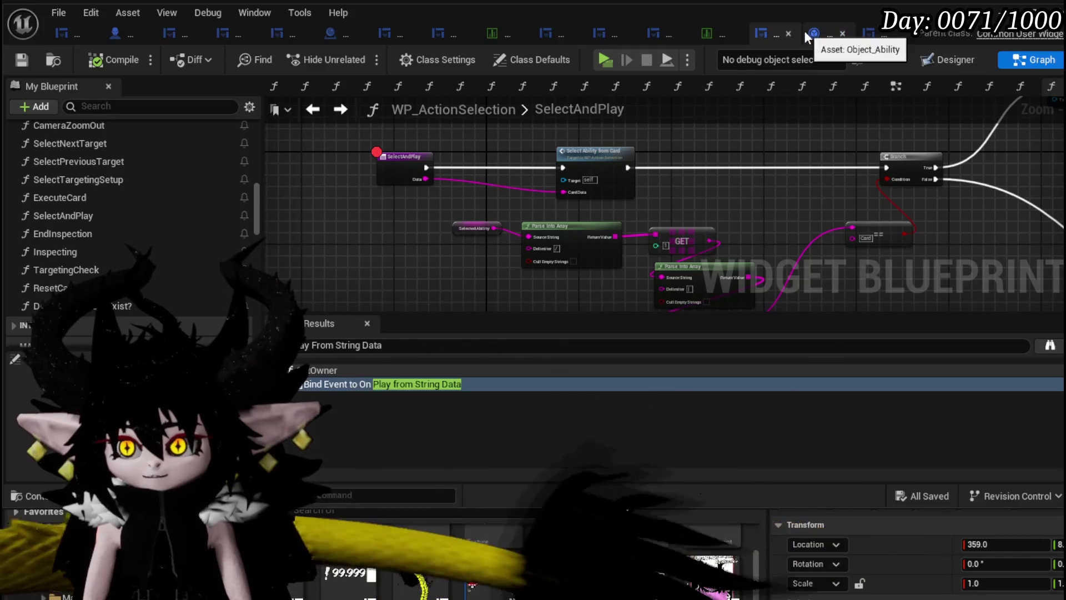
In WP_Card_HUD's PlayFrom graph, nudge the Card Deck and REMOVE nodes down and save the blueprint
click(870, 35)
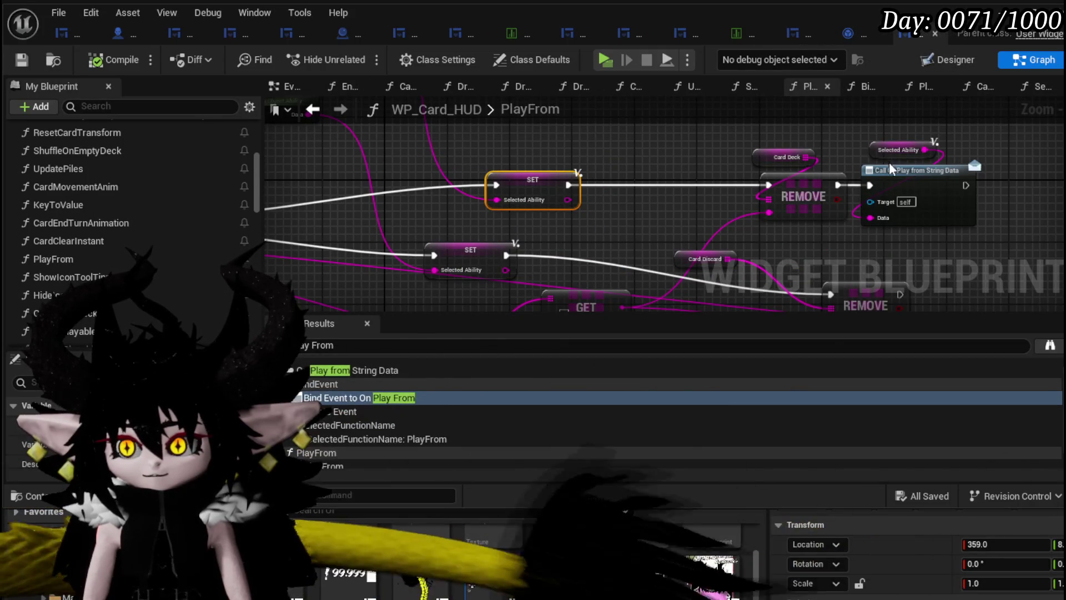
mouse_move(577, 230)
mouse_down()
mouse_move(667, 211)
mouse_move(752, 162)
mouse_move(983, 173)
mouse_move(461, 201)
mouse_move(388, 216)
mouse_up()
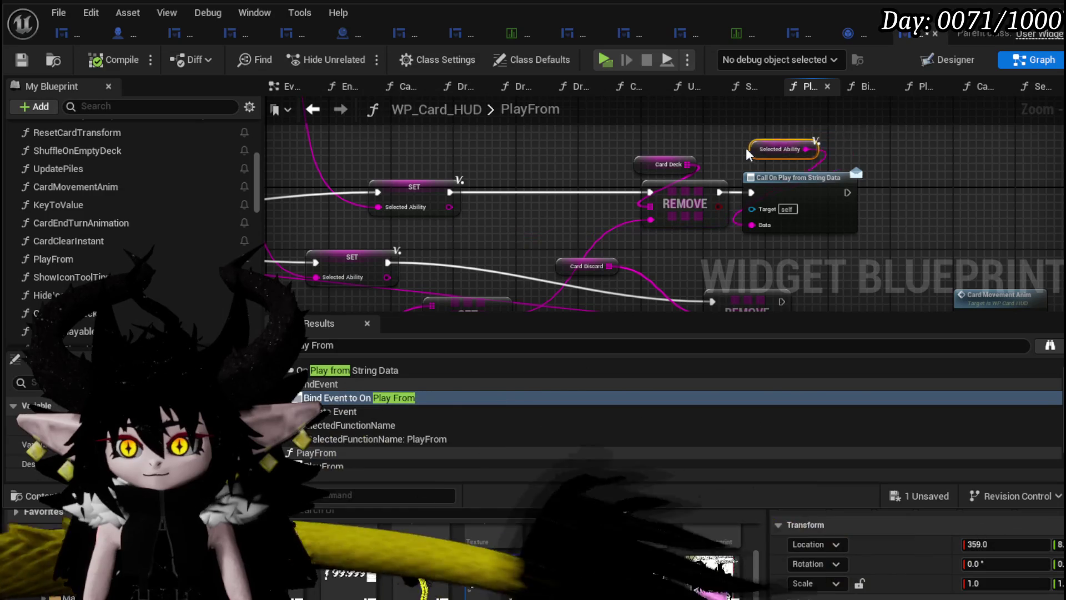
drag(645, 148, 692, 194)
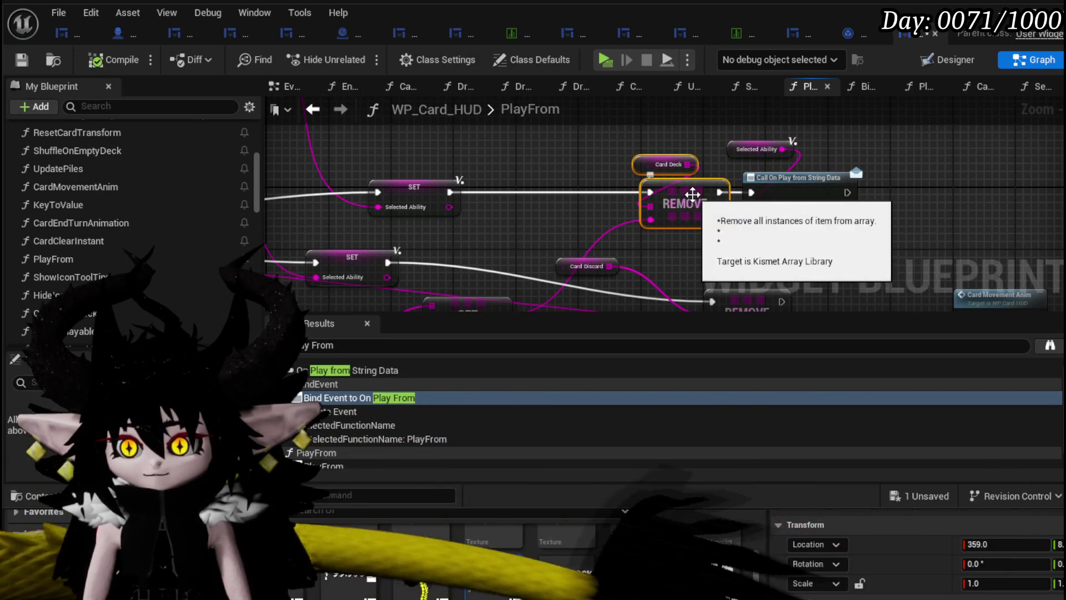
drag(581, 189, 581, 197)
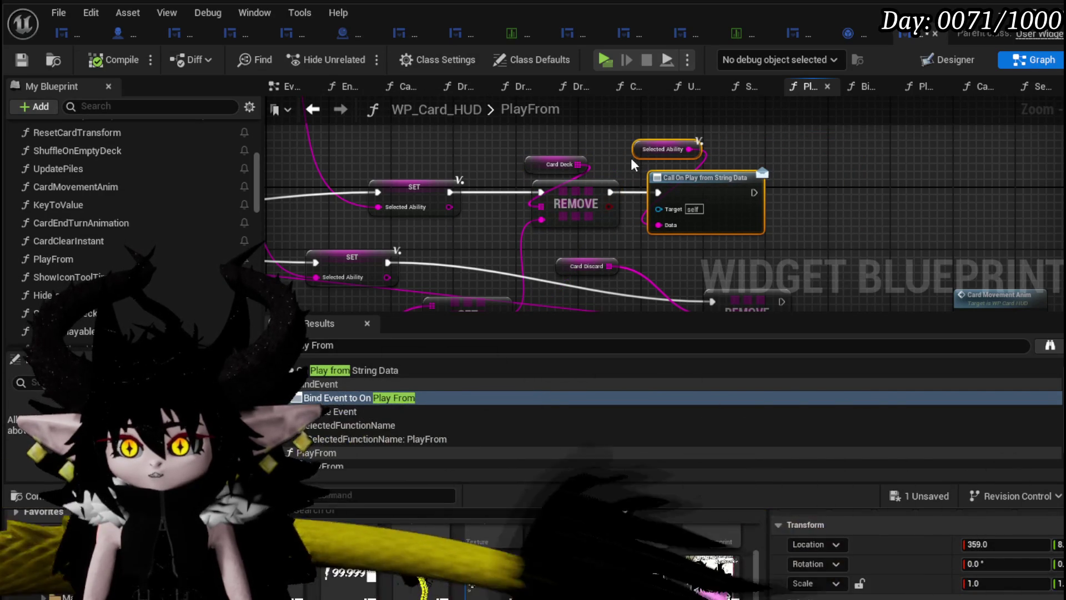
click(636, 154)
click(772, 137)
click(22, 59)
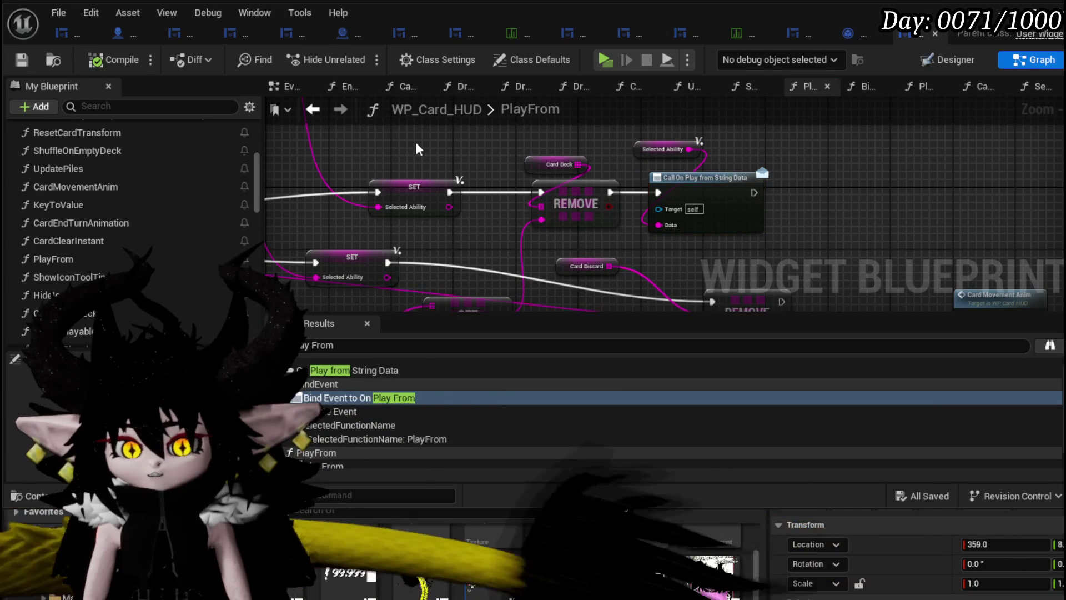
Return to WP_ActionSelection and launch a Play session from the level editor
scroll(538, 230, down, 3)
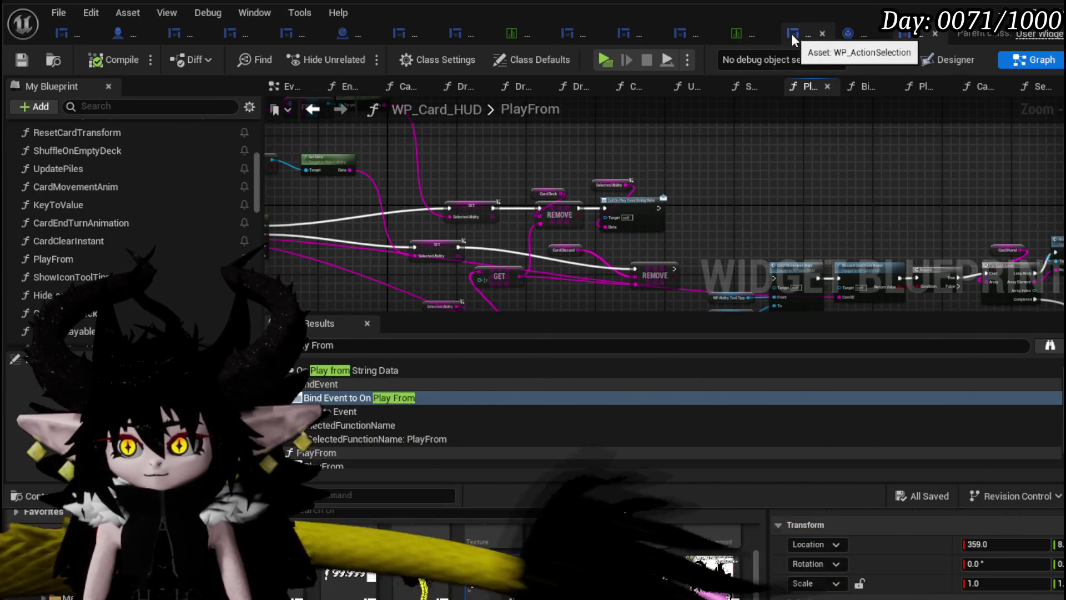
click(792, 34)
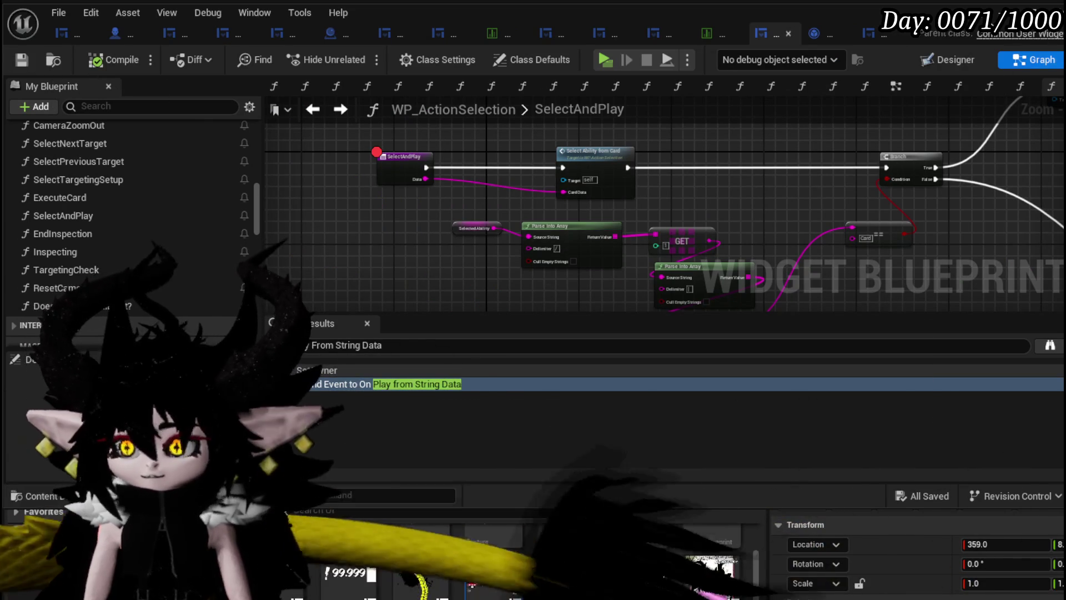
click(1053, 7)
click(357, 55)
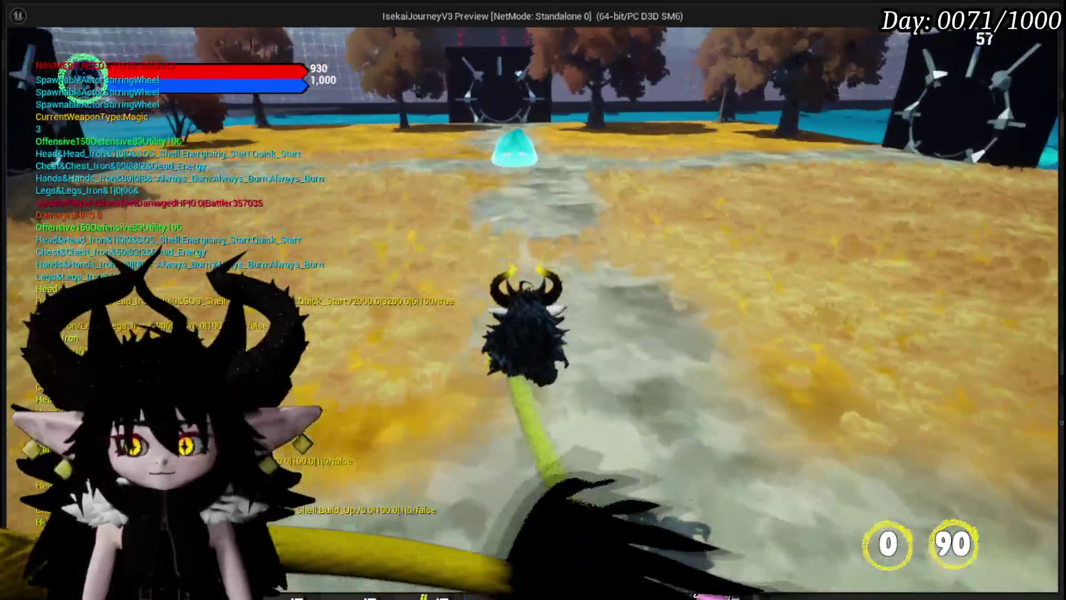
Cast Fire_Meteor at the slime, enter combat, then play the Summon and More Cards cards
key(w)
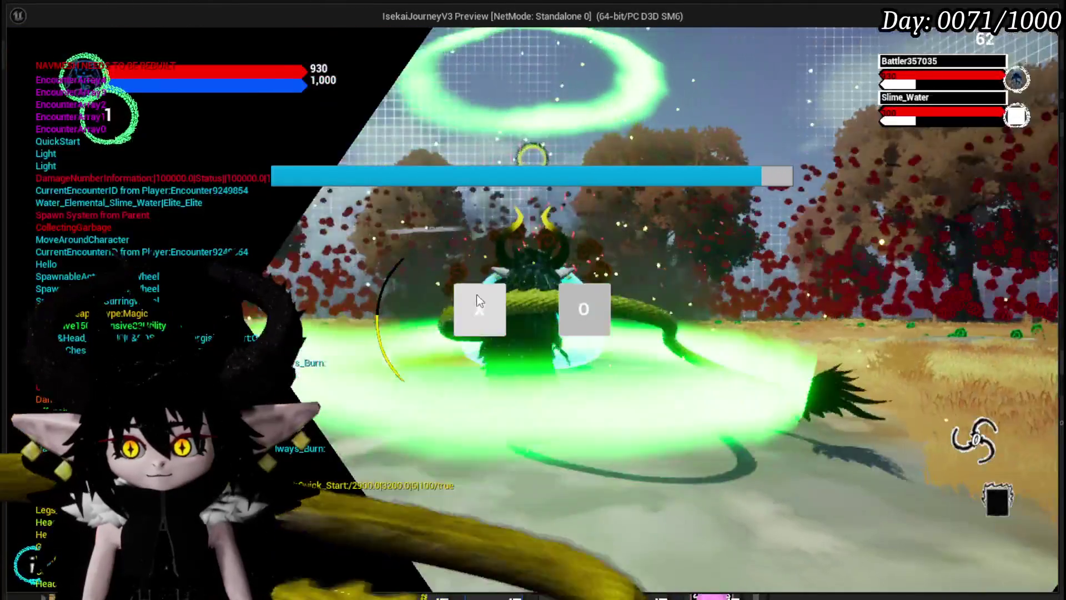
click(480, 301)
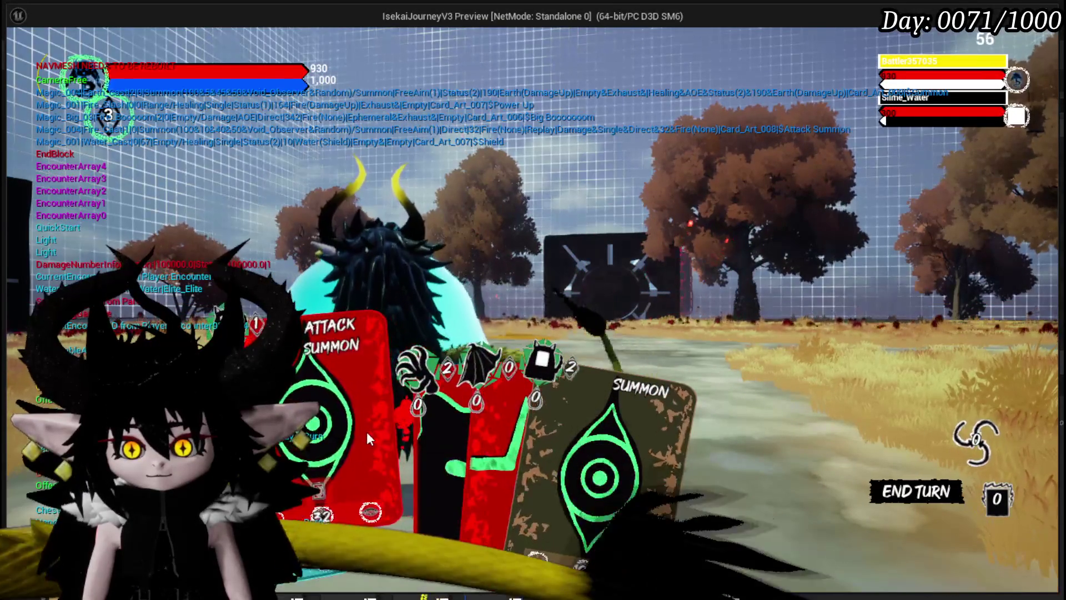
click(699, 361)
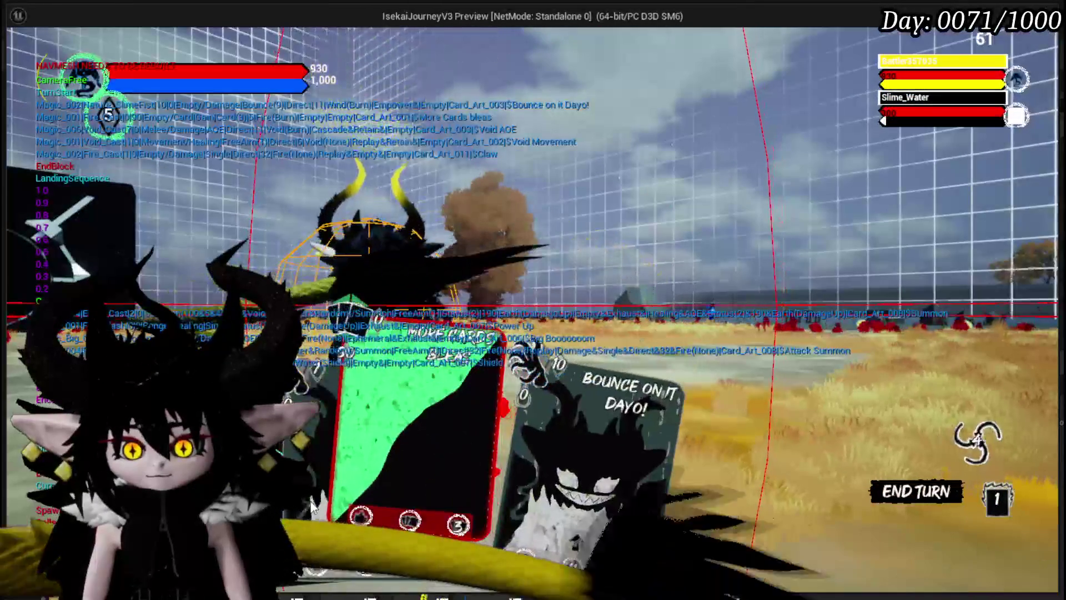
click(385, 469)
click(488, 406)
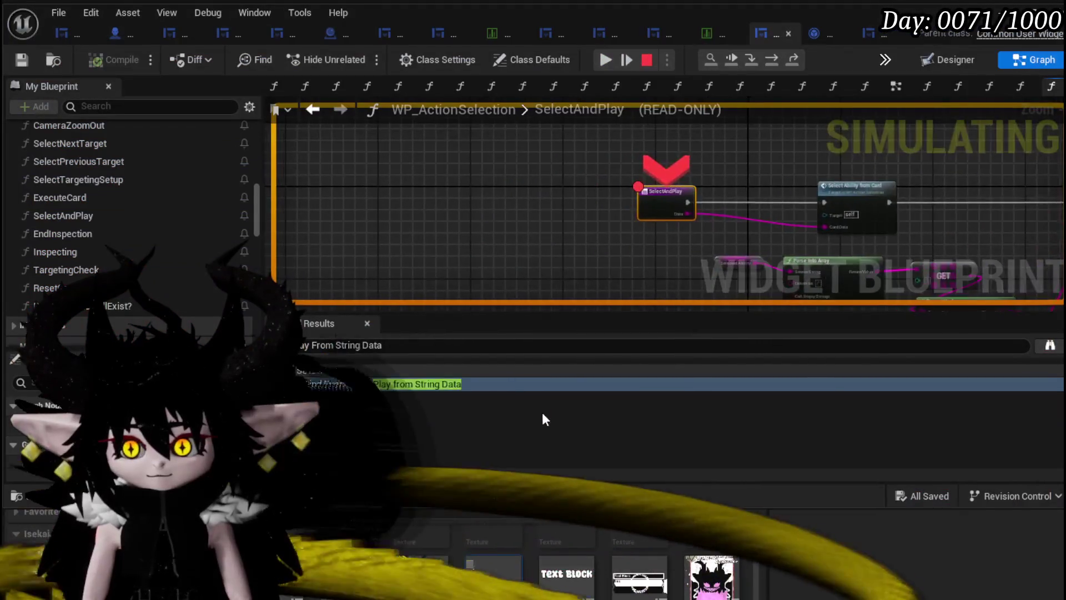
mouse_move(691, 225)
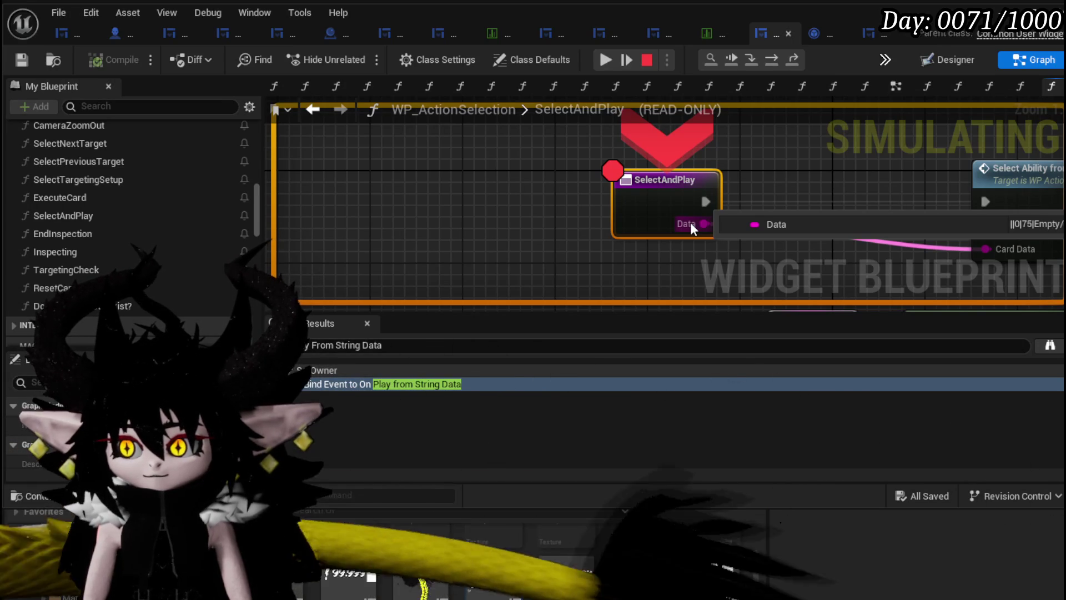
Step into Select Ability from Card with F11, step out and over, then stop the session
mouse_move(755, 162)
mouse_down()
mouse_move(404, 172)
mouse_move(427, 191)
mouse_up()
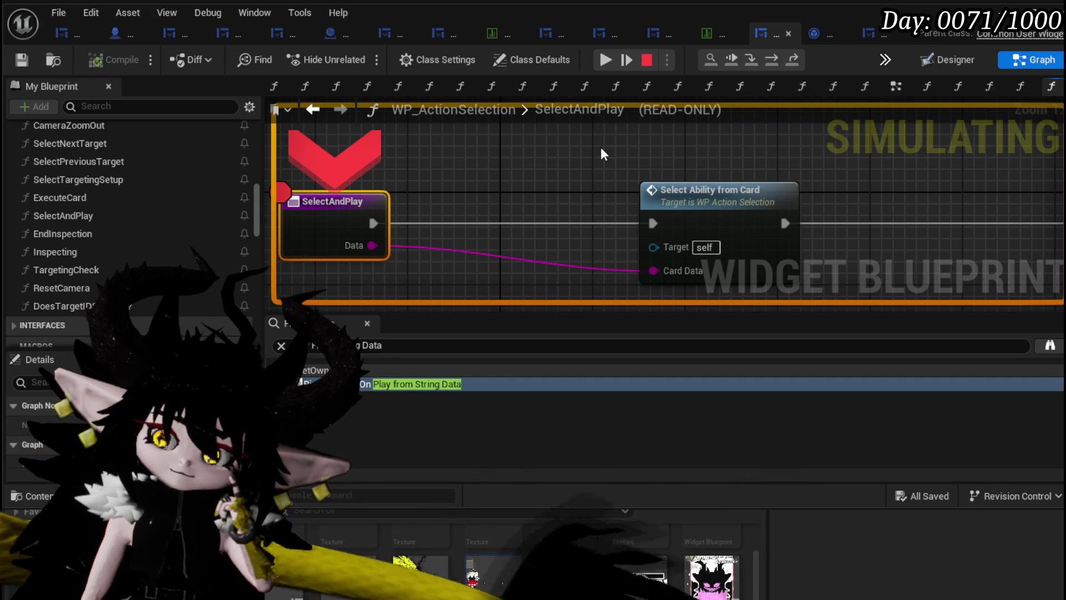
key(F11)
key(F11)
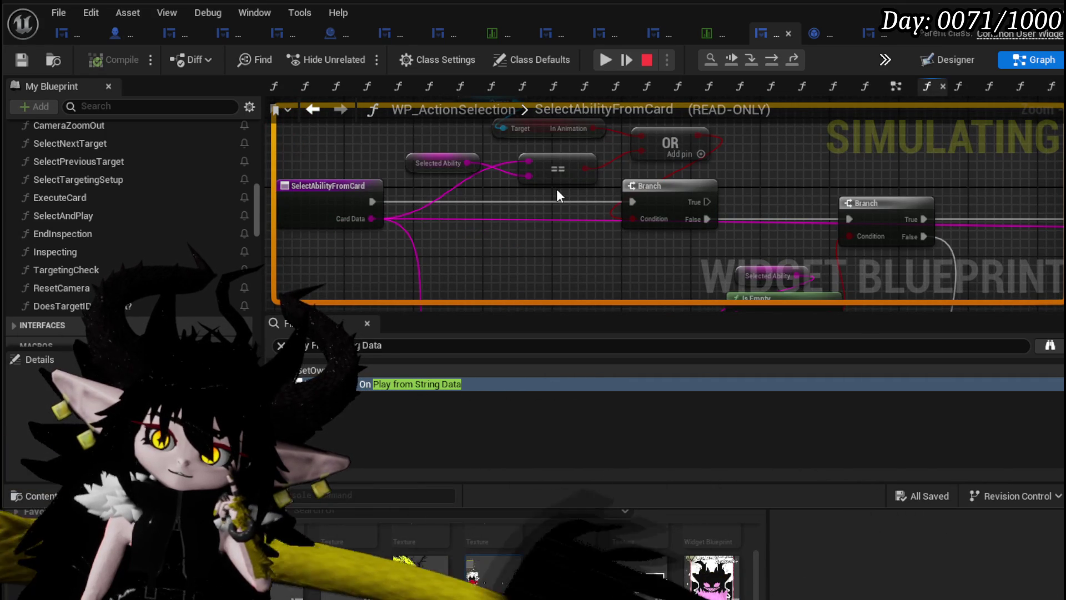
click(771, 60)
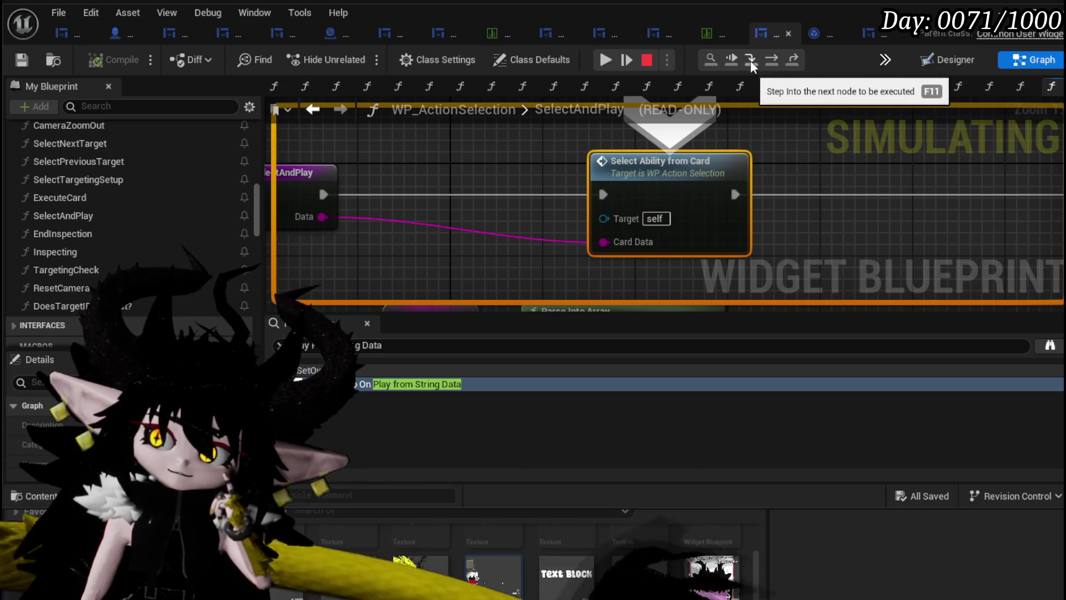
click(750, 61)
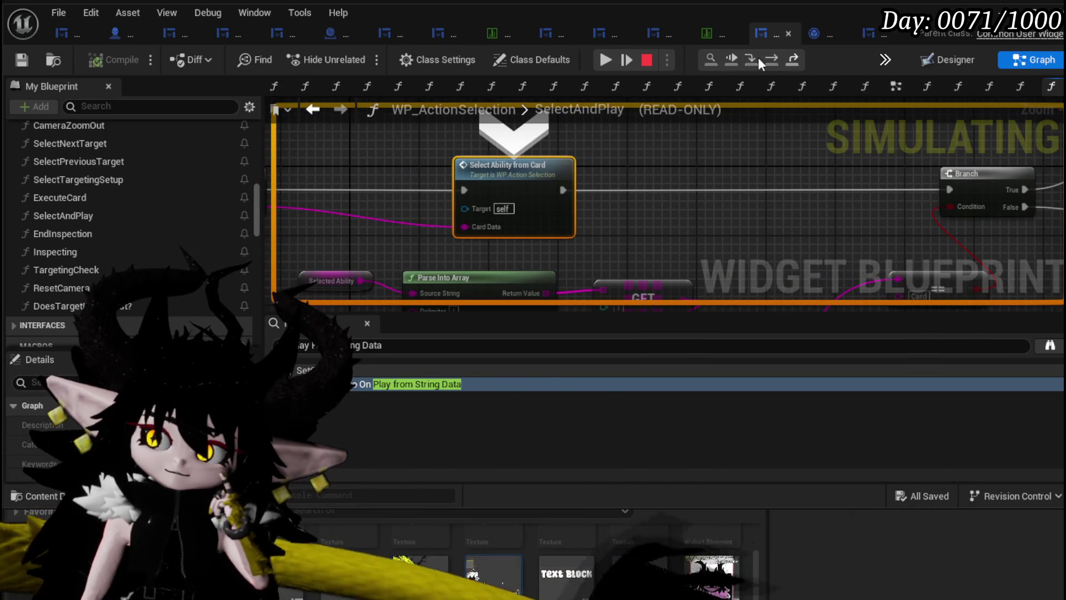
key(Escape)
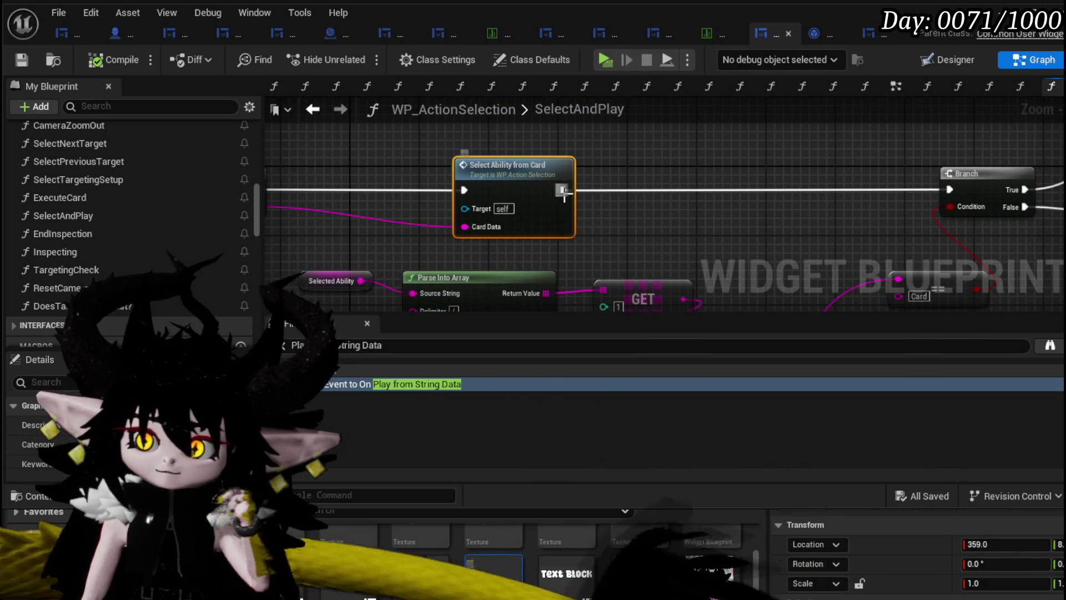
Look over the SelectAndPlay graph, save WP_ActionSelection, and switch back to the level editor
scroll(729, 164, down, 3)
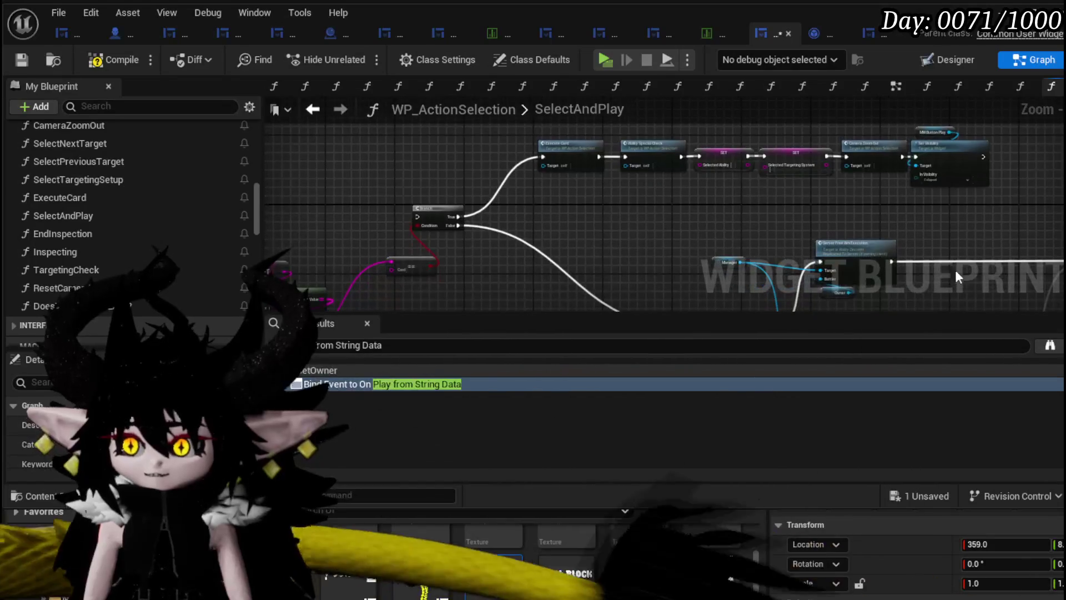
drag(836, 185, 532, 171)
scroll(667, 235, up, 4)
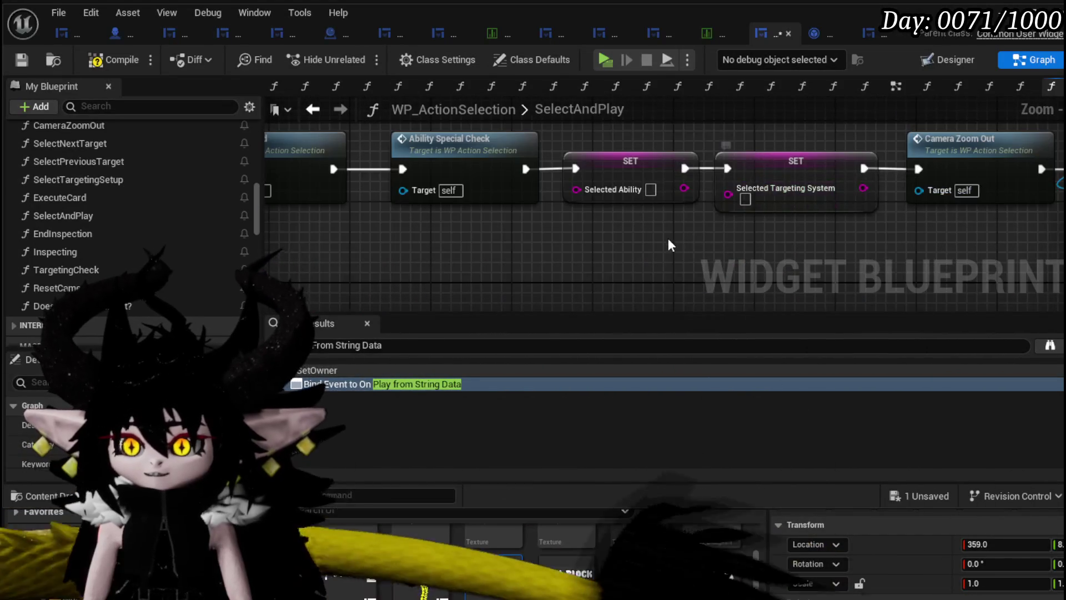
scroll(667, 236, down, 3)
mouse_move(357, 249)
mouse_down()
mouse_move(557, 214)
mouse_move(604, 156)
mouse_move(777, 195)
mouse_up()
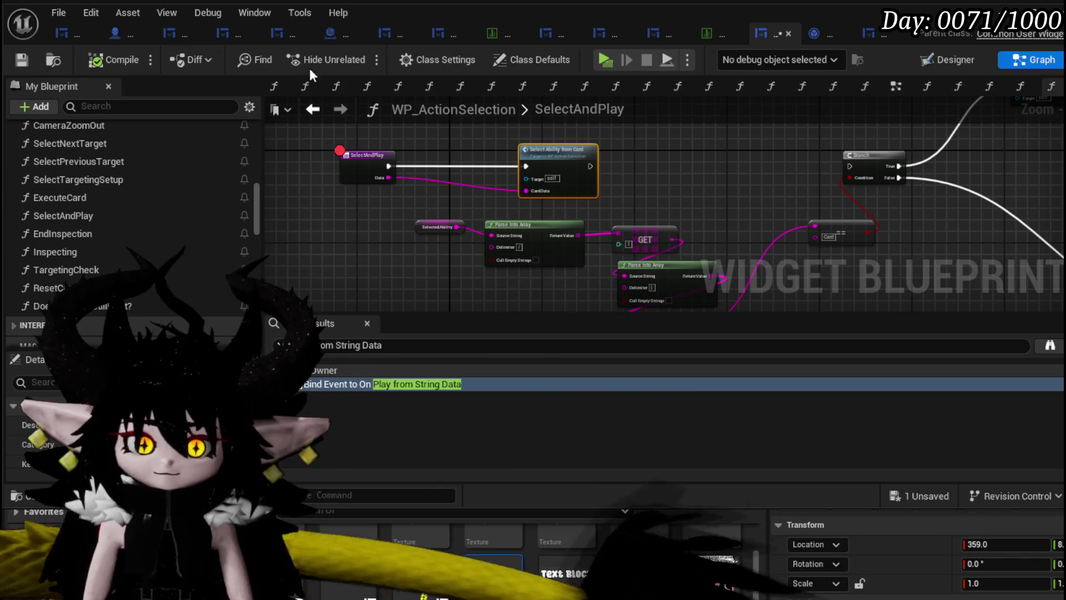
click(21, 61)
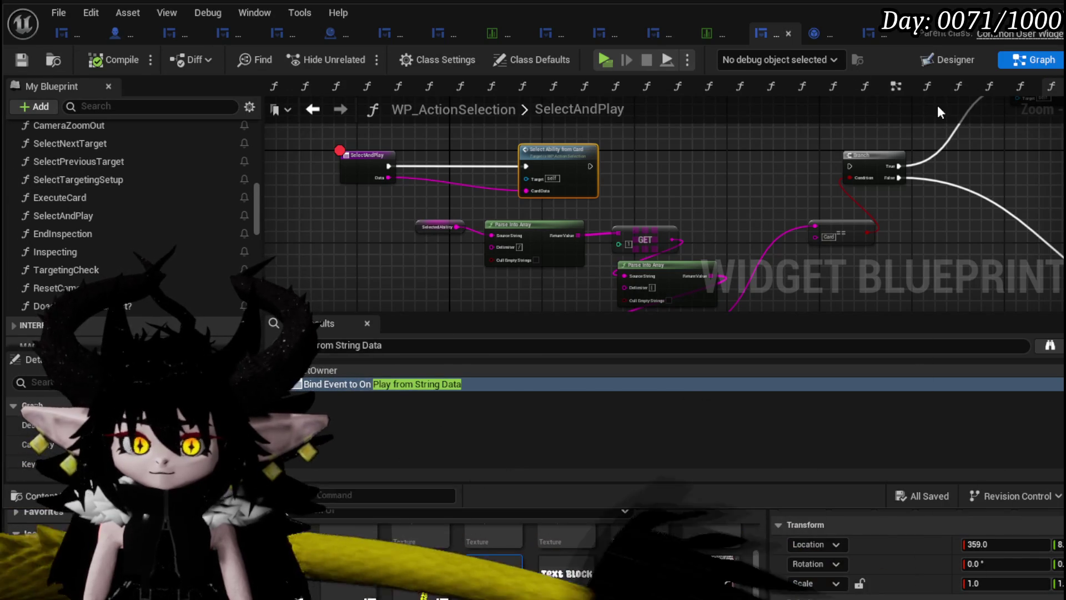
key(alt+Tab)
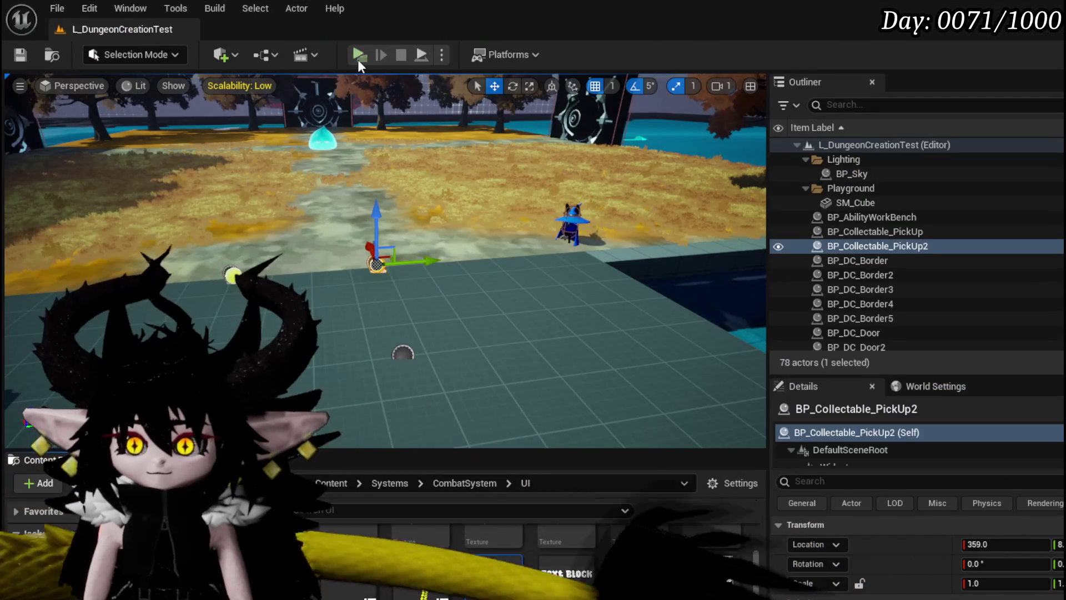
Relaunch the preview, start combat with Fire_Meteor, and play the More Cards and Giga Draw cards
key(alt+p)
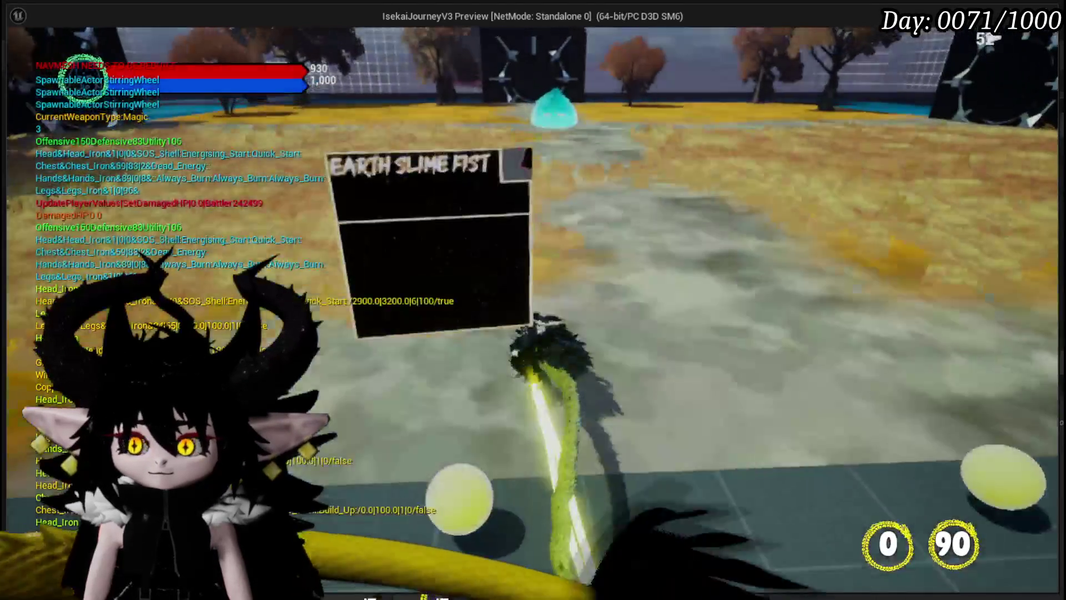
key(1)
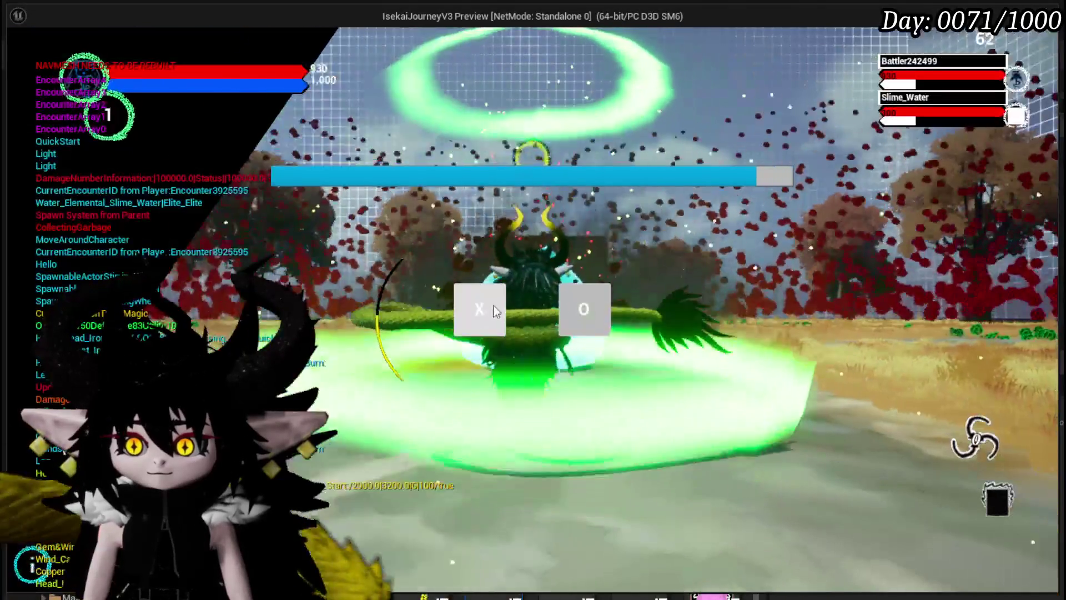
click(496, 310)
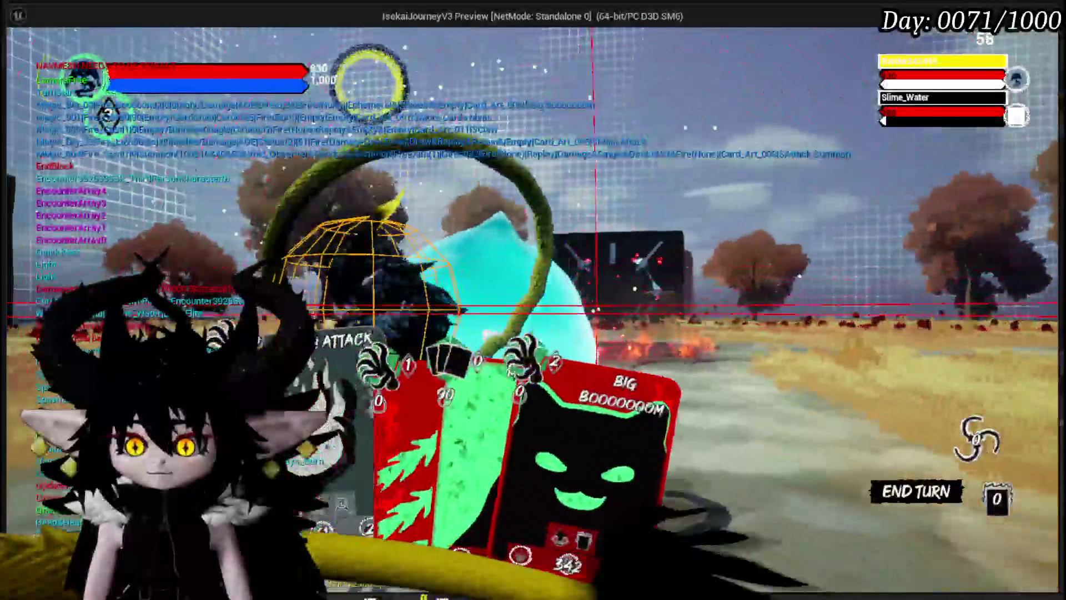
click(458, 418)
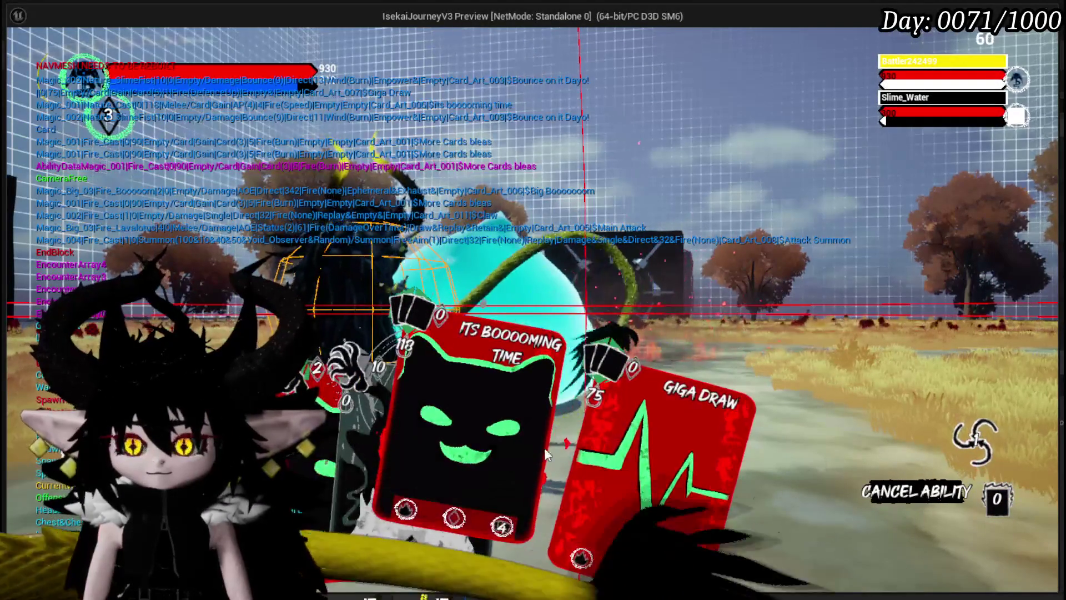
click(545, 447)
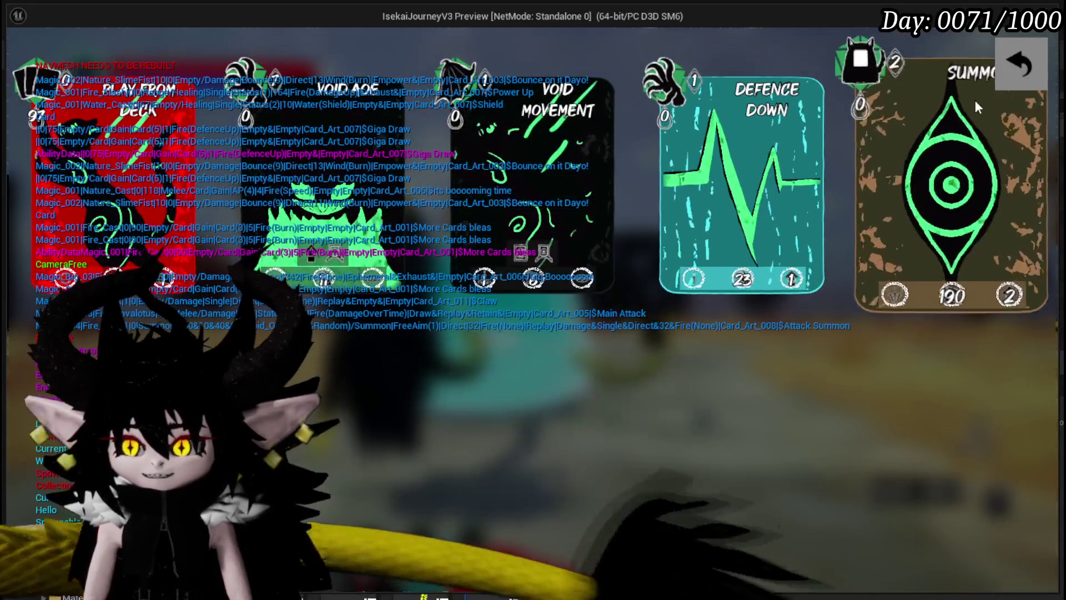
click(1019, 72)
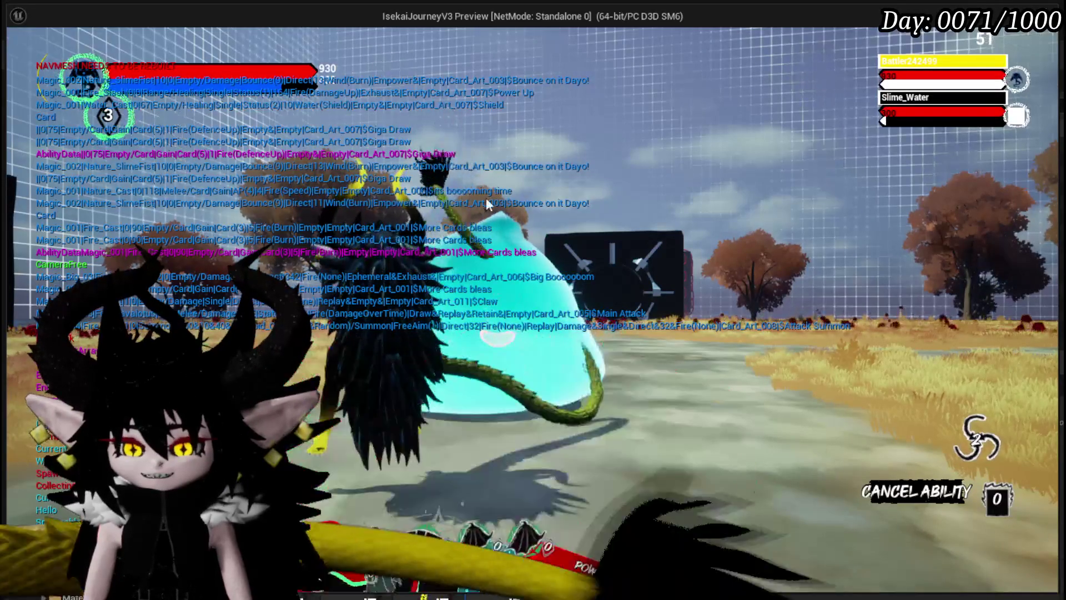
Play Power Up, fire Main Attack at the slime, then play Play From Deck
mouse_move(491, 434)
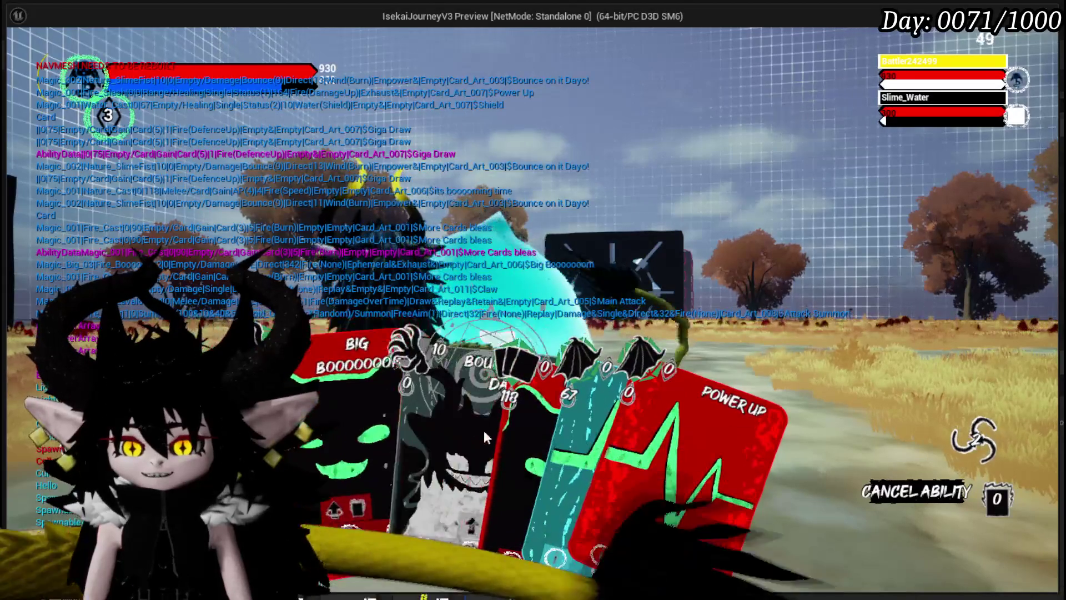
click(630, 438)
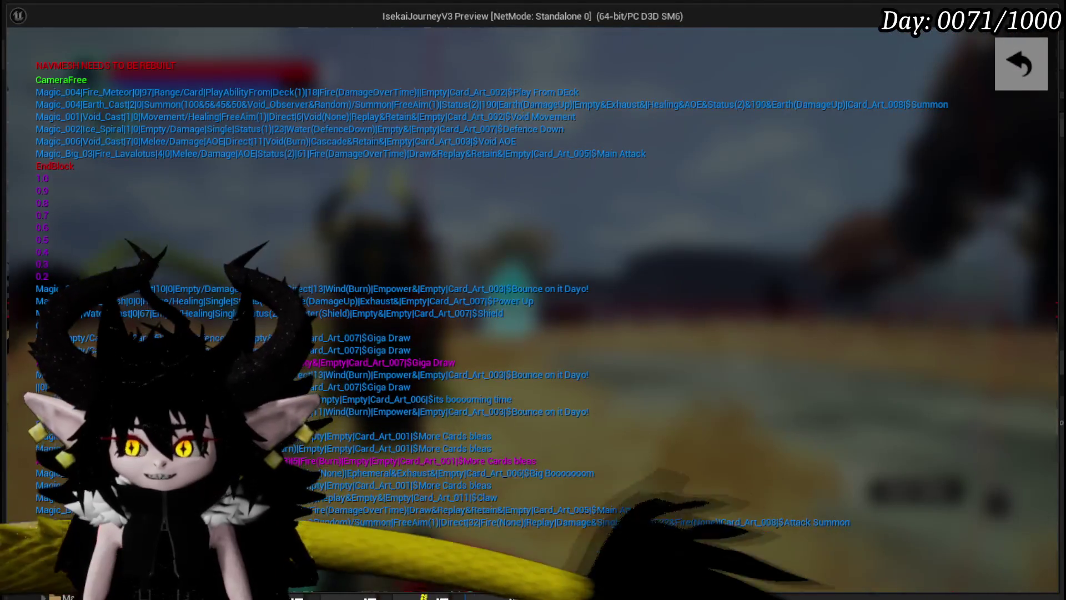
click(1021, 72)
click(343, 458)
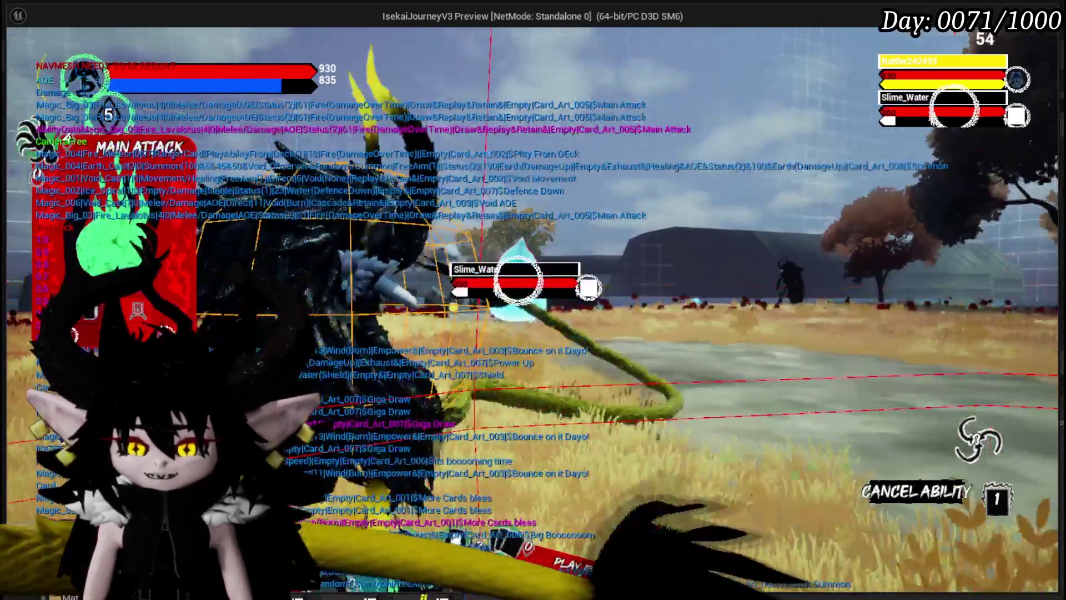
click(618, 321)
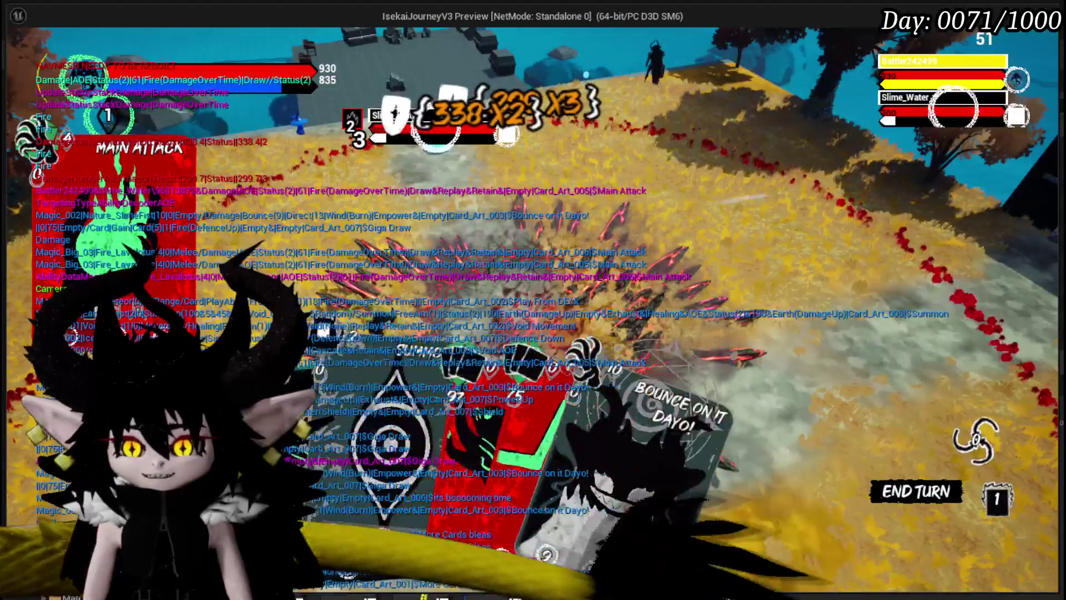
click(474, 414)
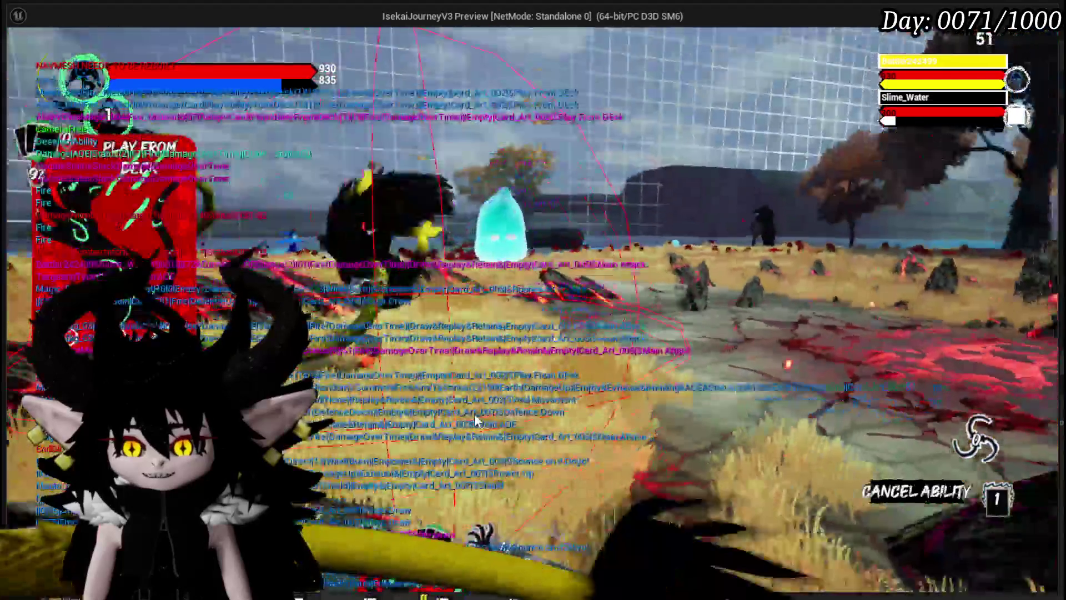
click(545, 324)
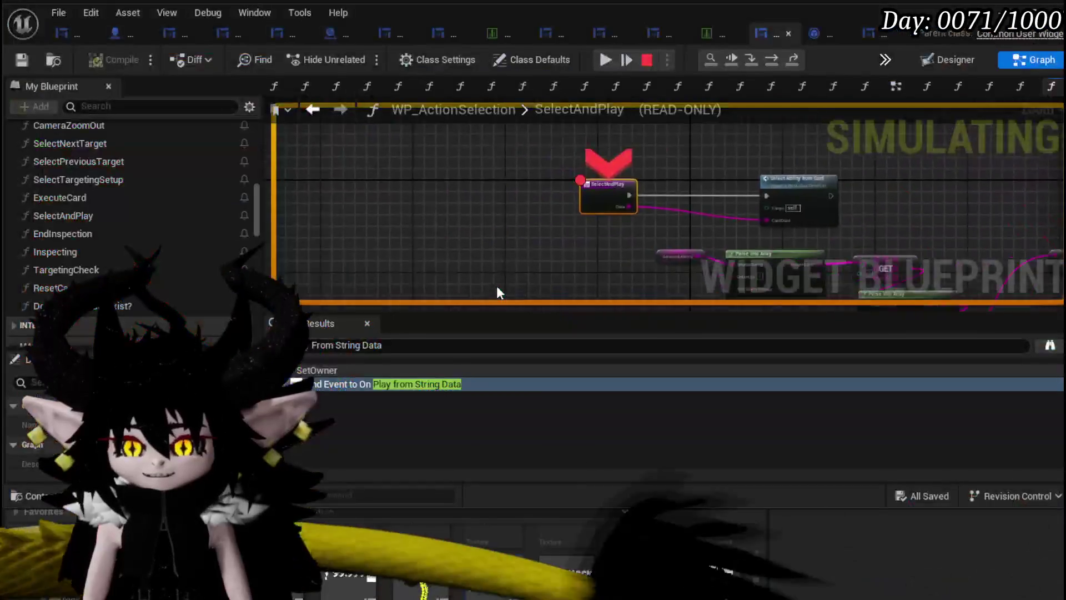
Read the SelectAndPlay Data pin's debug value, then resume the paused play session
mouse_move(700, 225)
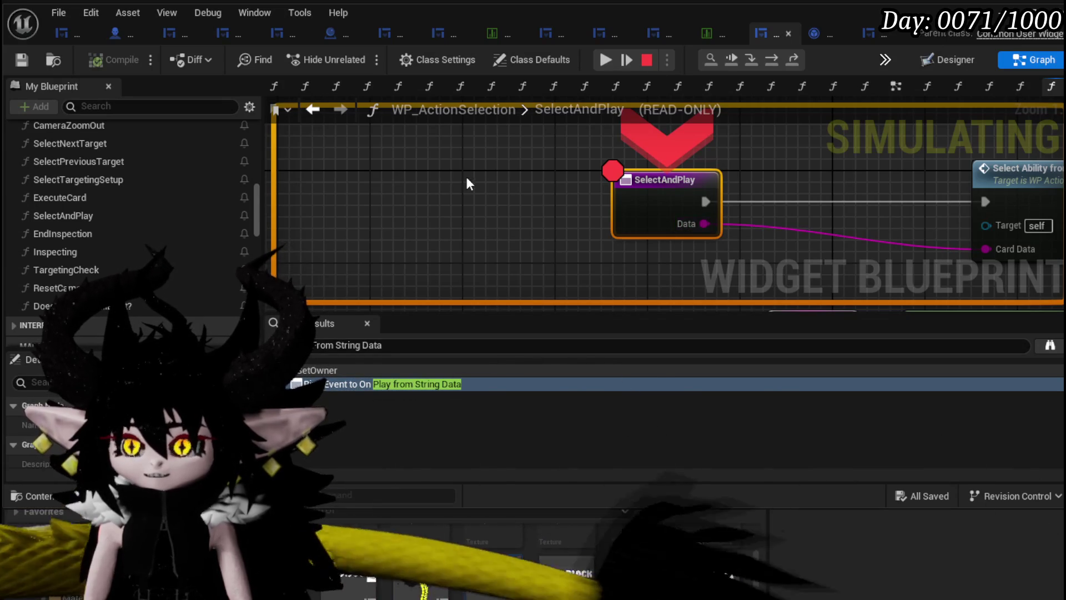
click(604, 60)
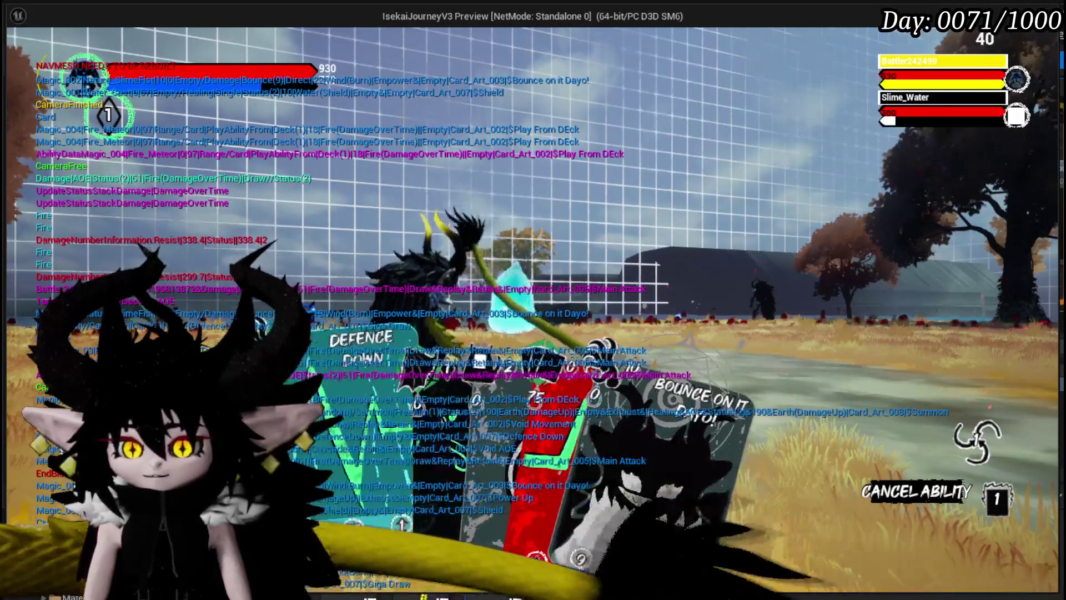
View and close the five-card and Play From Deck card views, then stop Play In Editor
key(1)
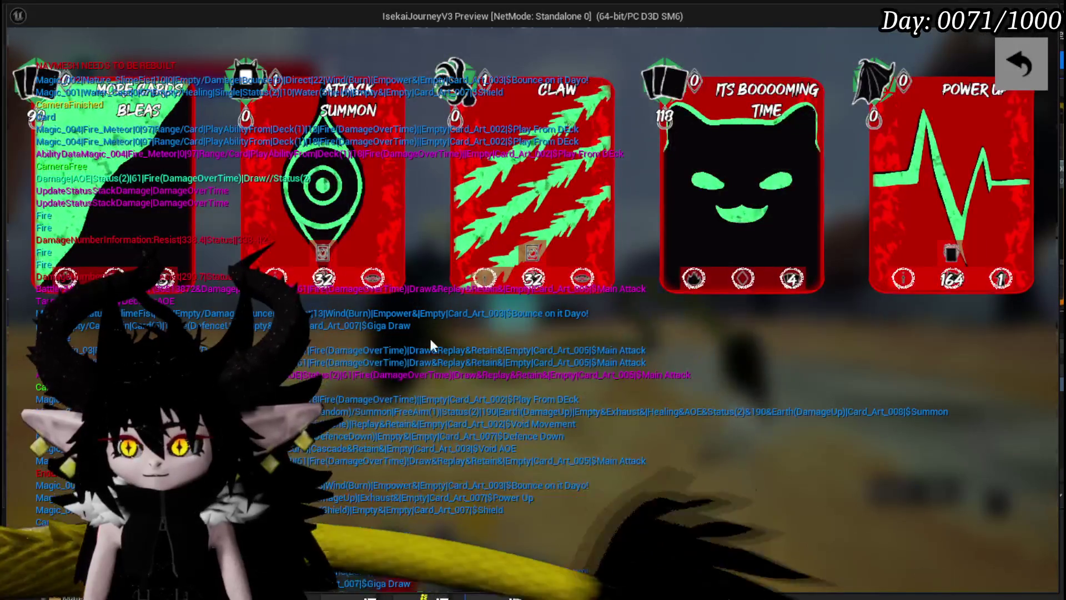
click(1010, 75)
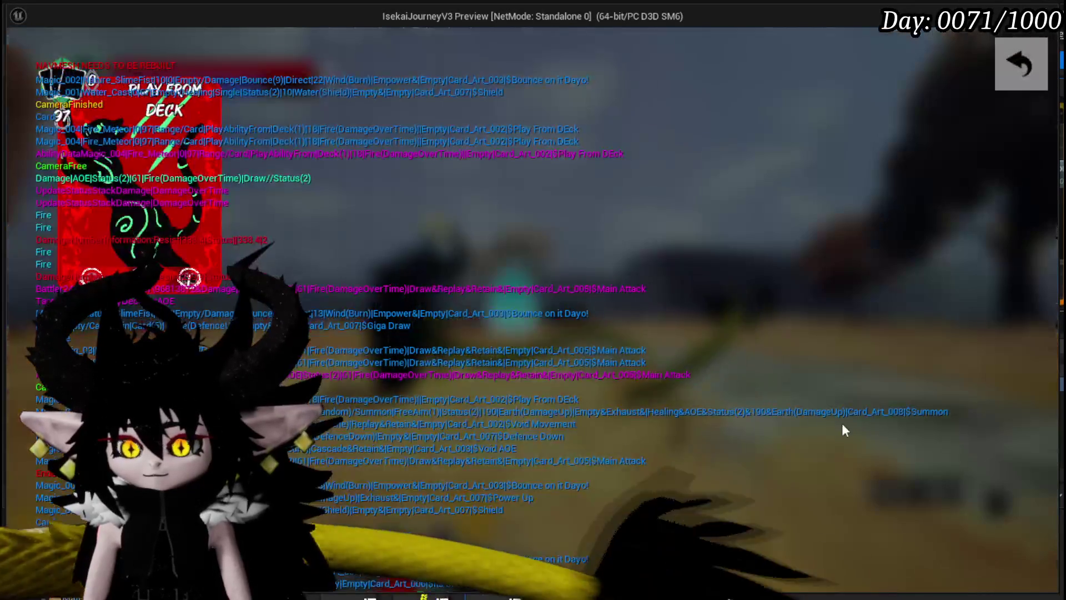
click(1022, 70)
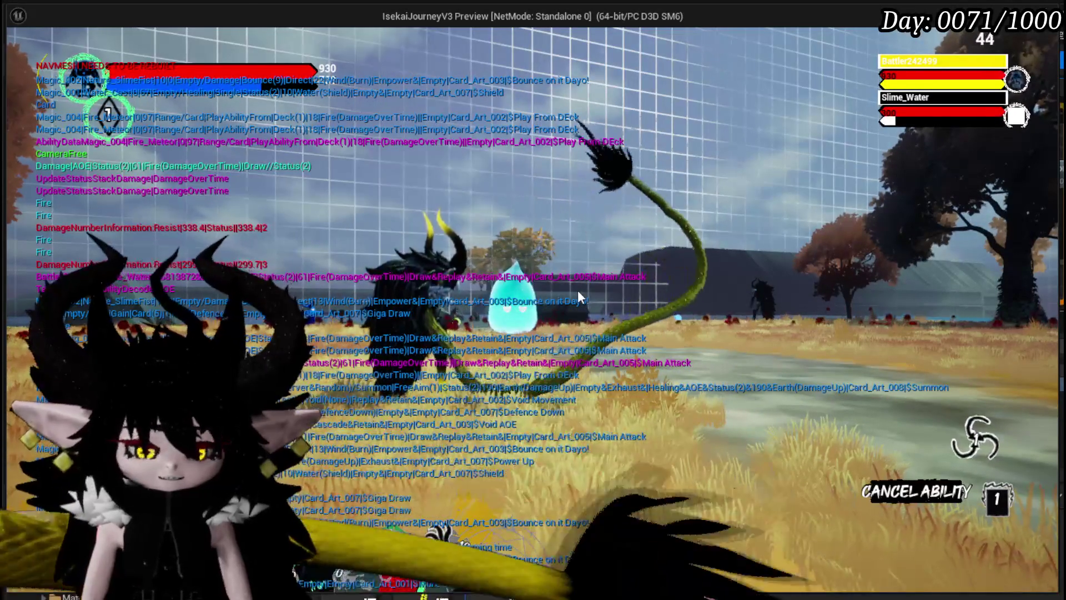
key(Escape)
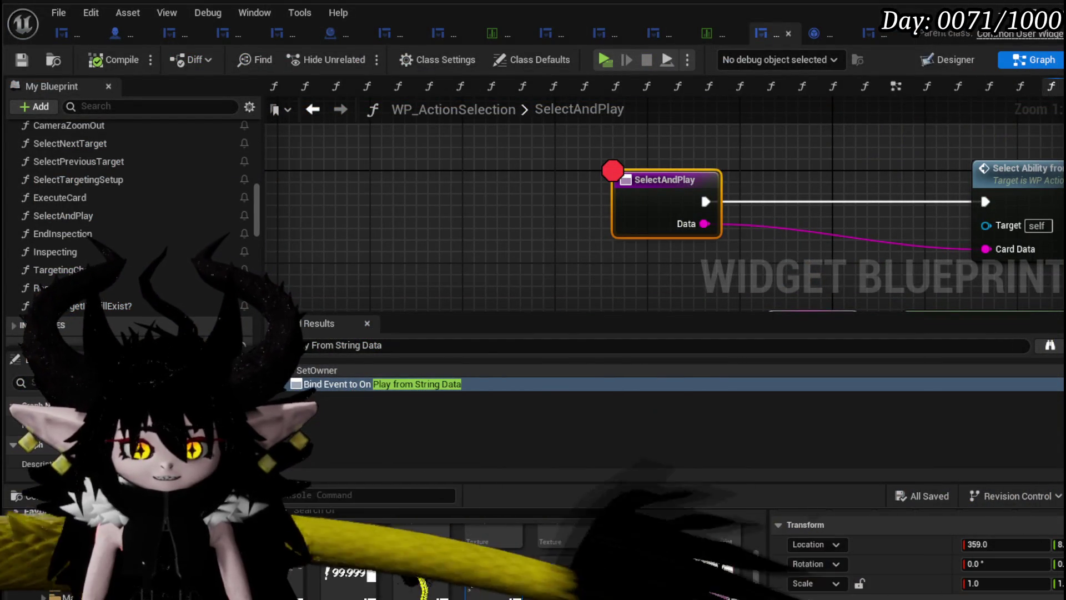
Shift Select Ability from Card slightly right beside SelectAndPlay and save WP_ActionSelection
key(Home)
mouse_move(666, 167)
mouse_down()
mouse_move(585, 159)
mouse_move(605, 132)
mouse_up()
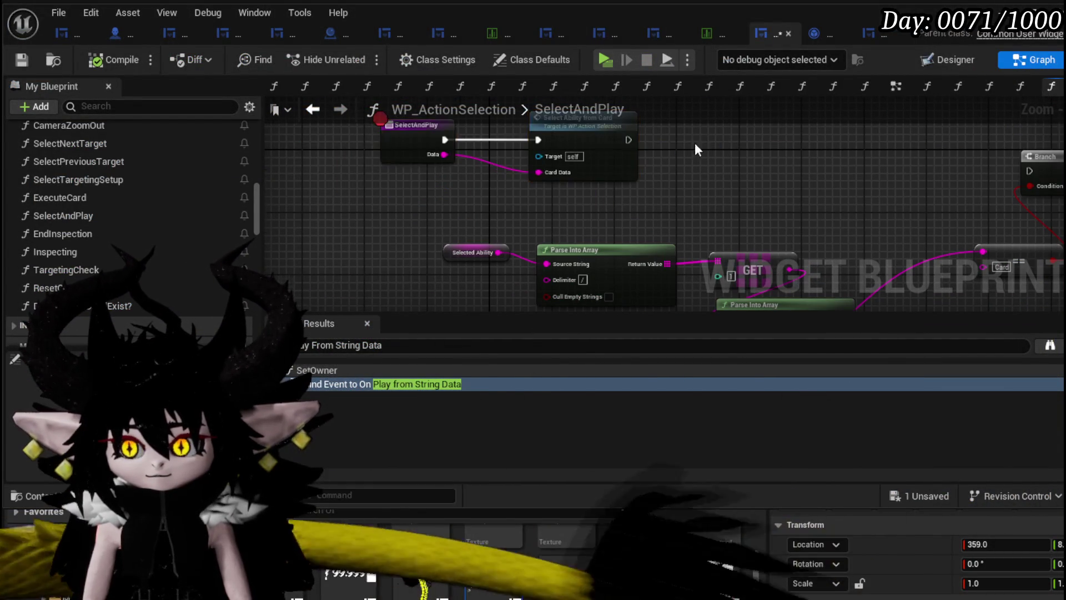
click(368, 142)
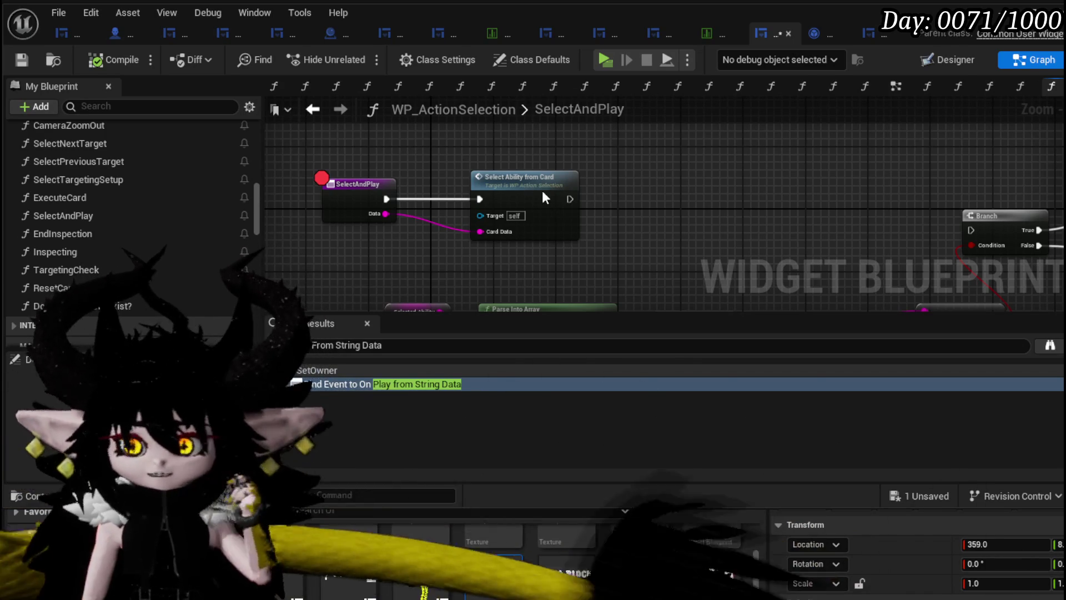
drag(542, 191, 595, 189)
mouse_move(484, 169)
mouse_down()
mouse_move(688, 271)
mouse_move(733, 307)
mouse_up()
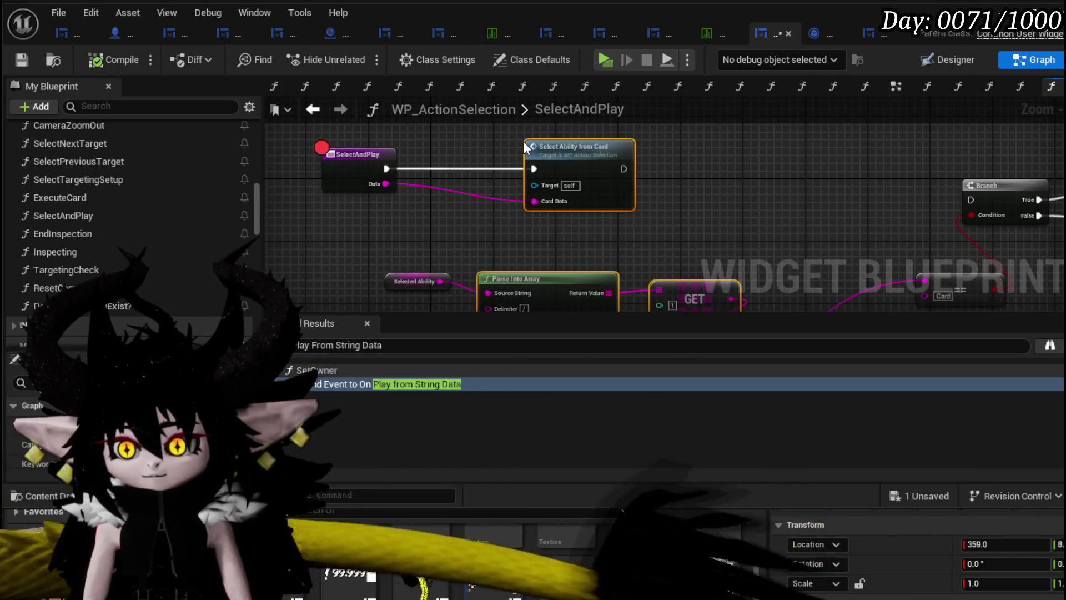
click(553, 203)
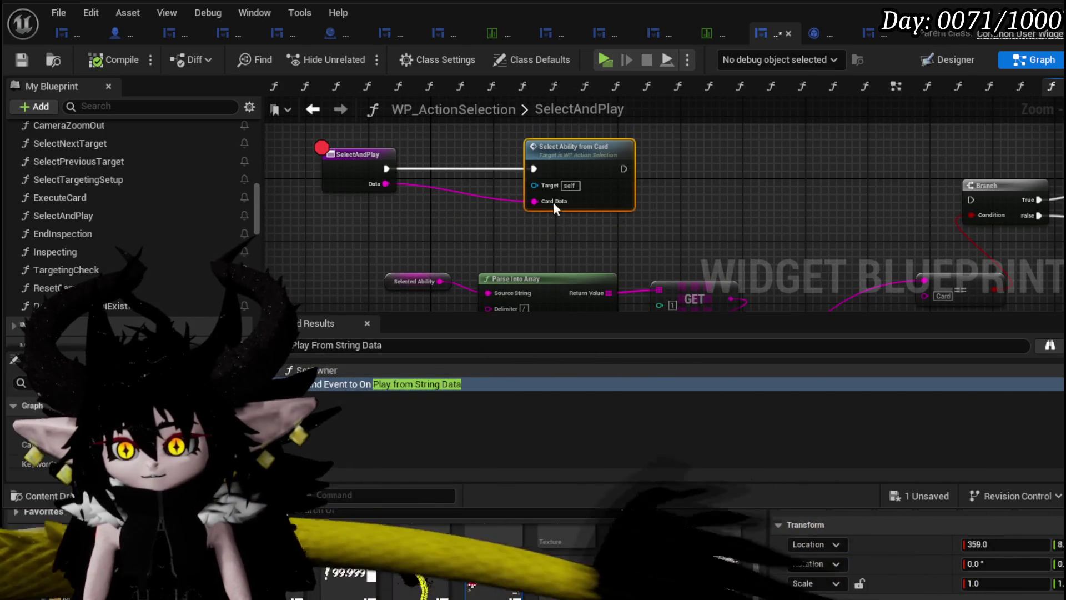
click(11, 57)
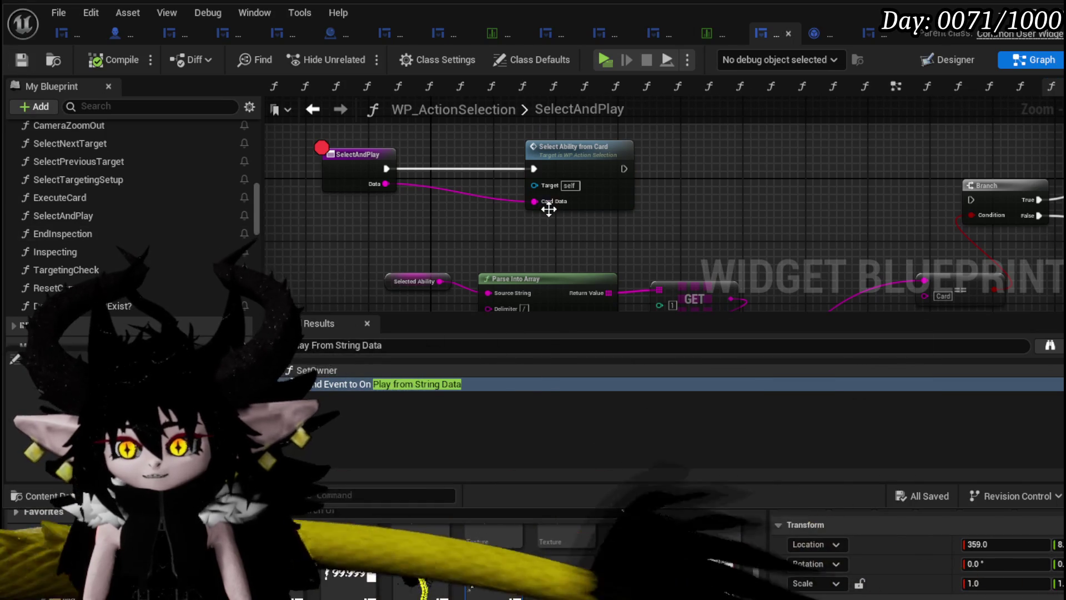
scroll(102, 235, up, 3)
scroll(103, 235, up, 8)
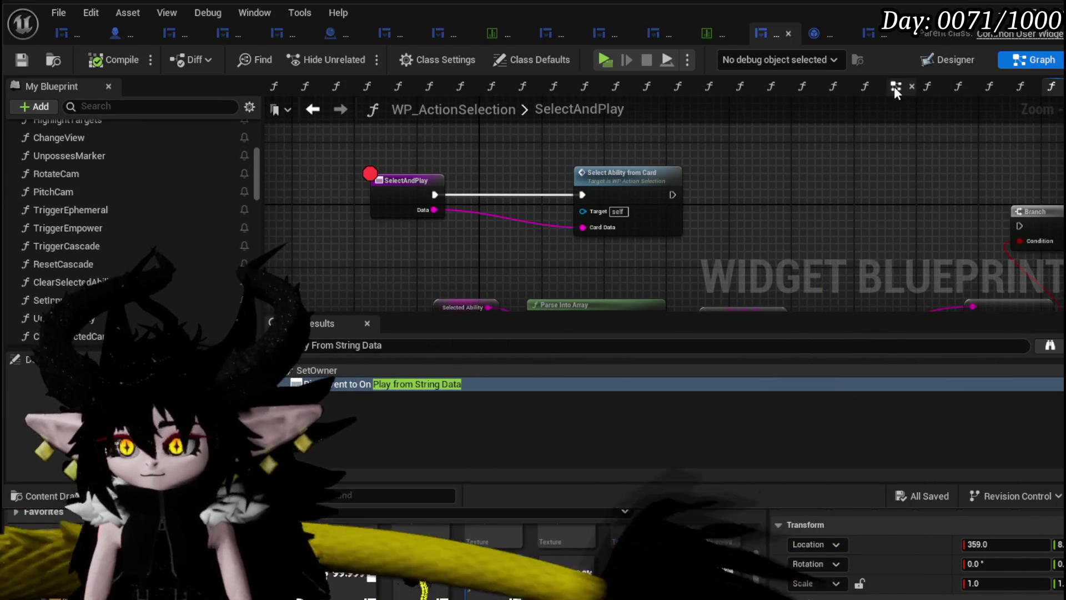
In WP_ActionSelection's EventGraph, pan to bring the two SET nodes into view
click(893, 86)
scroll(524, 167, down, 3)
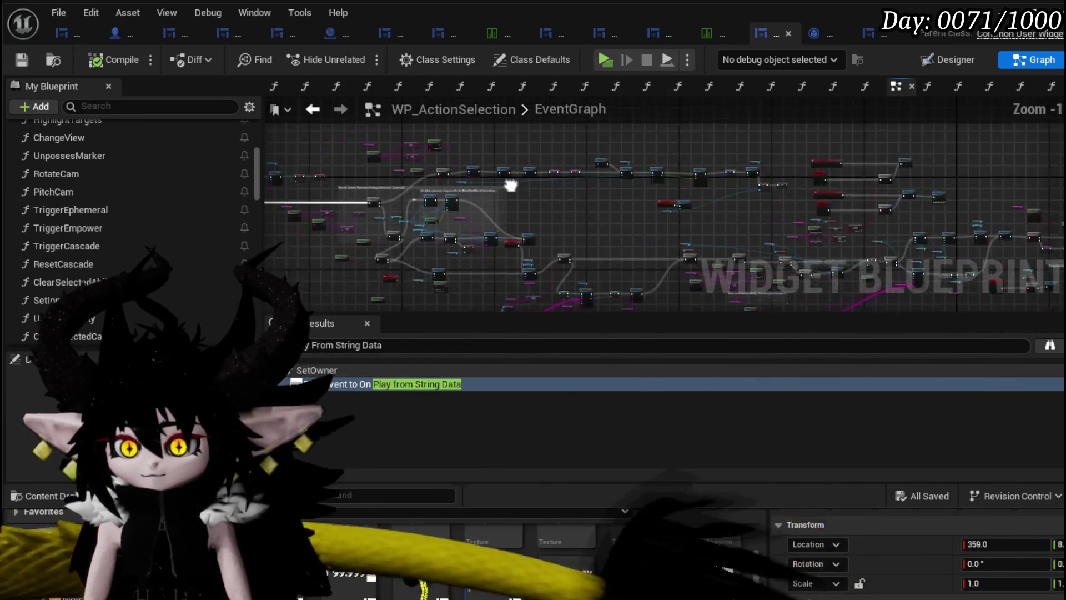
scroll(442, 194, up, 3)
scroll(668, 162, up, 5)
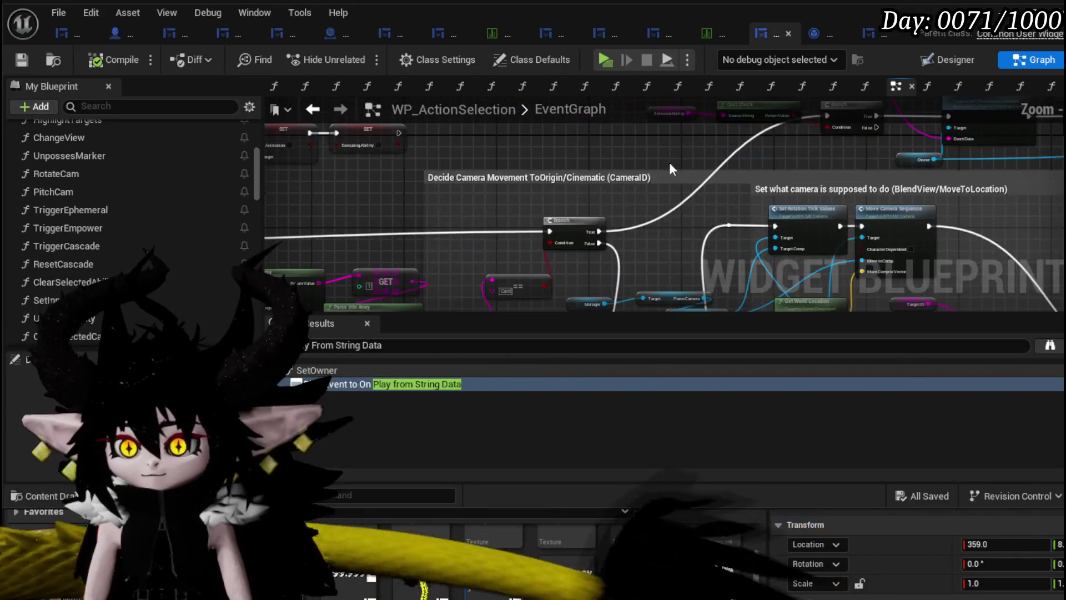
scroll(493, 221, down, 3)
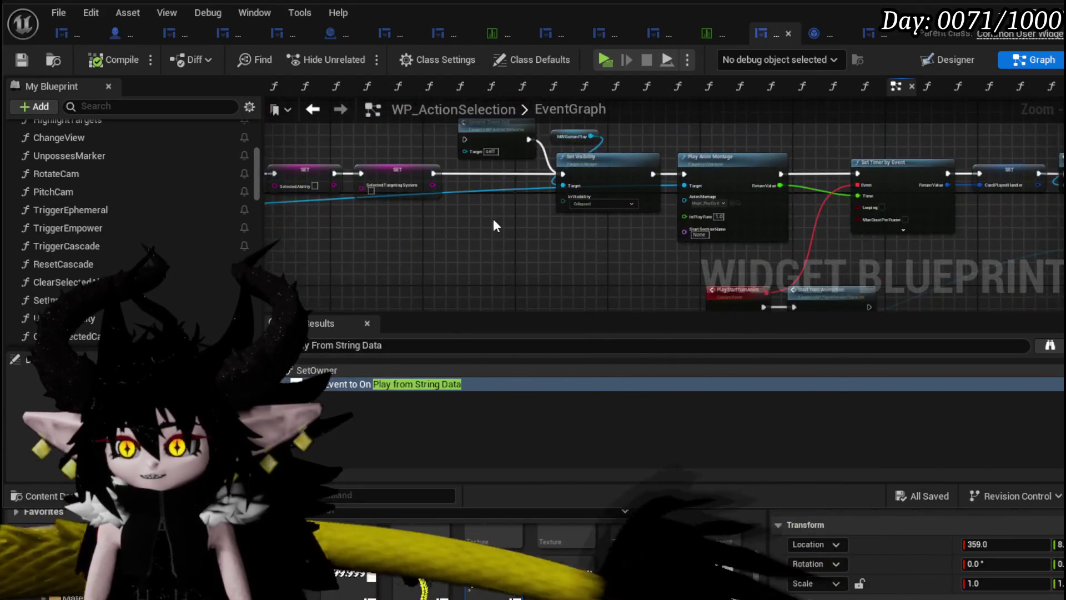
scroll(480, 198, up, 5)
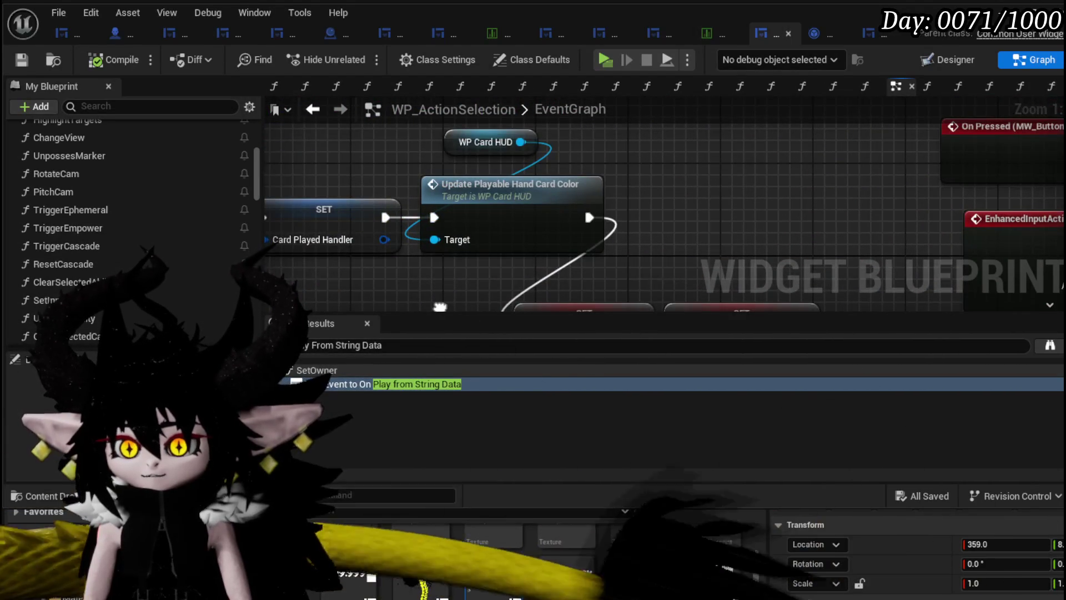
drag(440, 307, 442, 175)
scroll(441, 175, down, 3)
scroll(641, 251, up, 2)
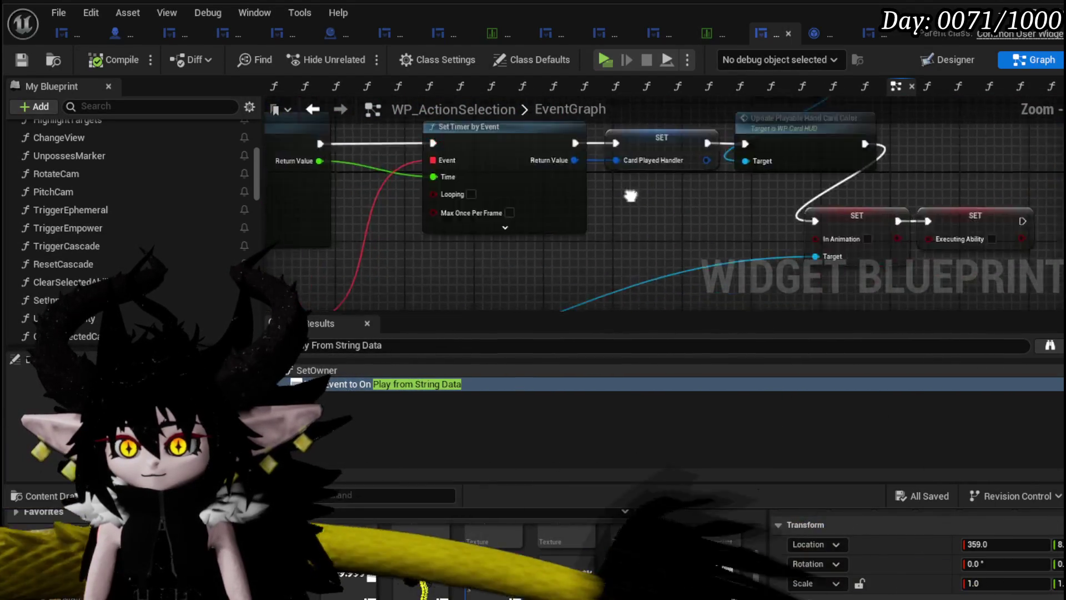
Find the PlayStartTurnAnim event and inspect its Start Turn Animation definition, then return
drag(641, 251, 748, 93)
mouse_move(512, 158)
mouse_down()
mouse_move(524, 306)
mouse_move(461, 277)
mouse_move(770, 304)
mouse_move(856, 261)
mouse_up()
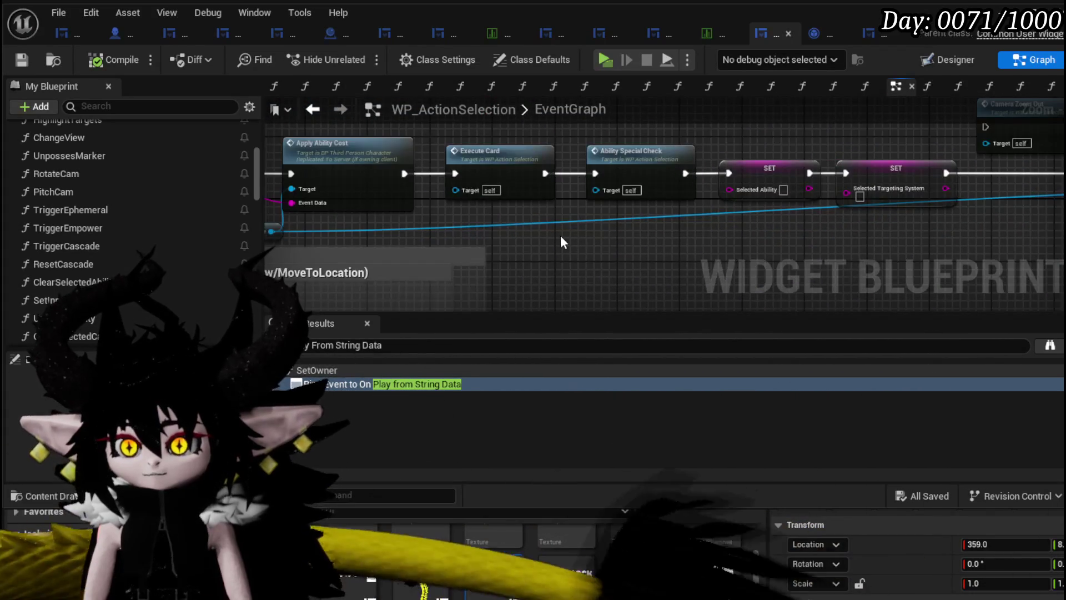
mouse_move(561, 235)
mouse_down()
mouse_move(972, 190)
mouse_move(464, 178)
mouse_move(684, 194)
mouse_move(519, 199)
mouse_move(684, 190)
mouse_move(624, 149)
mouse_up()
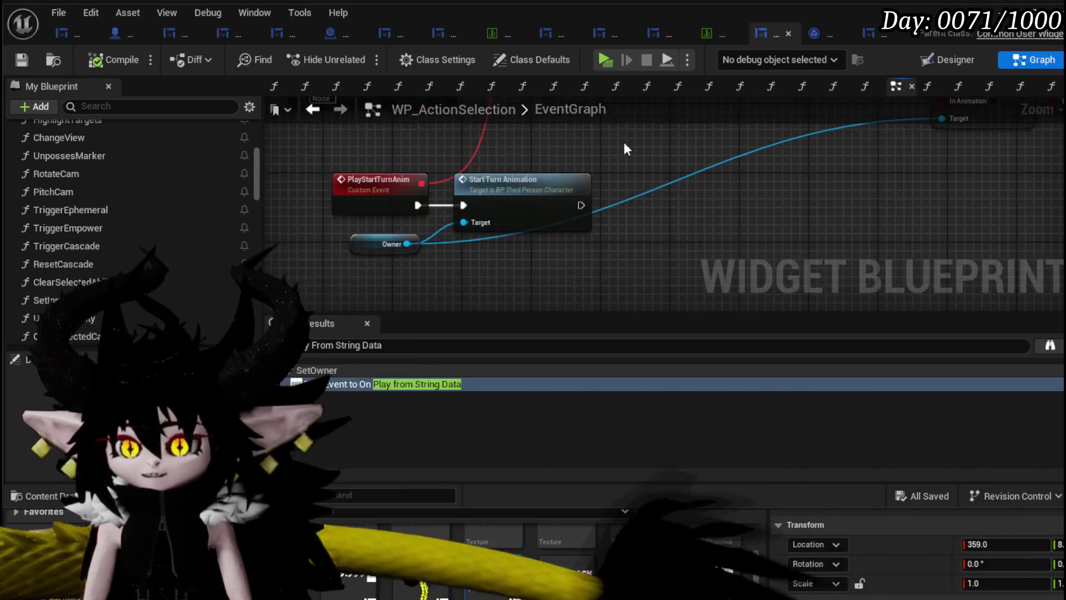
double_click(522, 186)
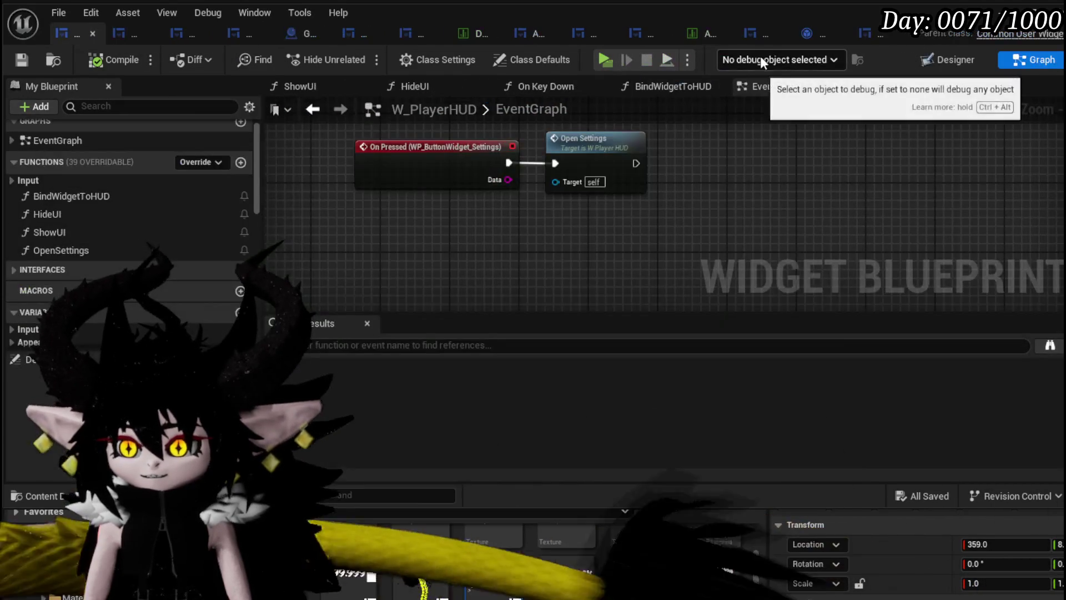
click(755, 31)
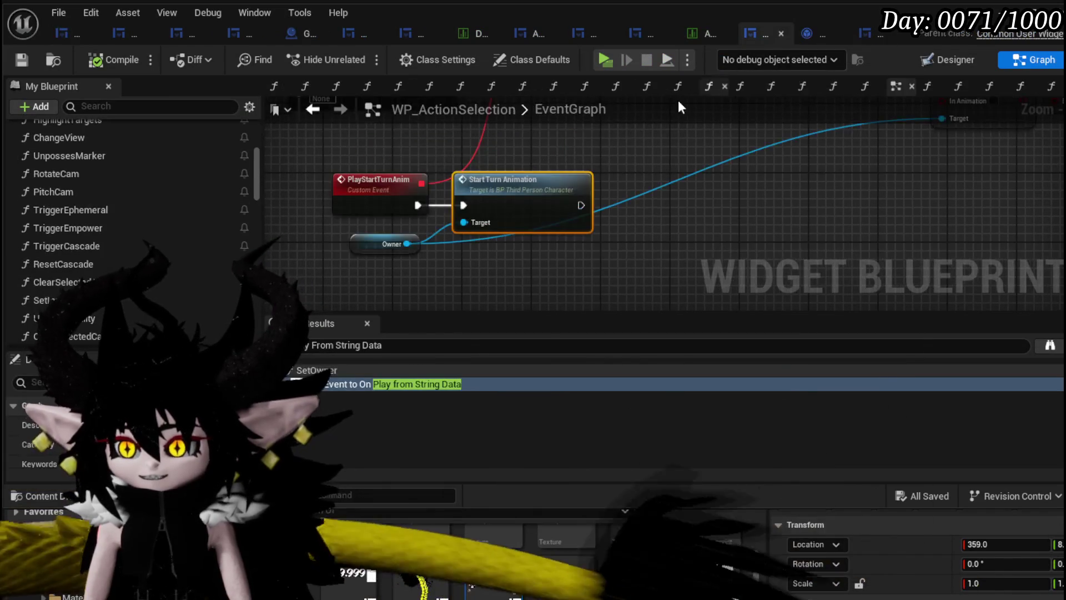
Follow the event chain through Apply Ability Cost and Execute Card to the final SET Executing Ability node
scroll(427, 244, up, 4)
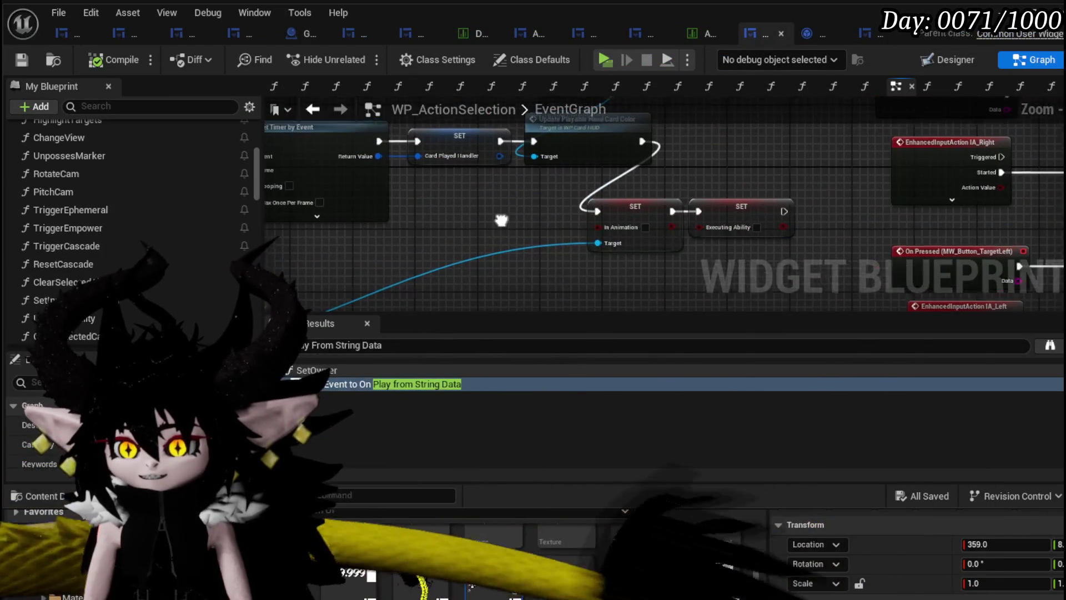
mouse_move(427, 263)
mouse_down()
mouse_move(252, 259)
mouse_move(888, 257)
mouse_up()
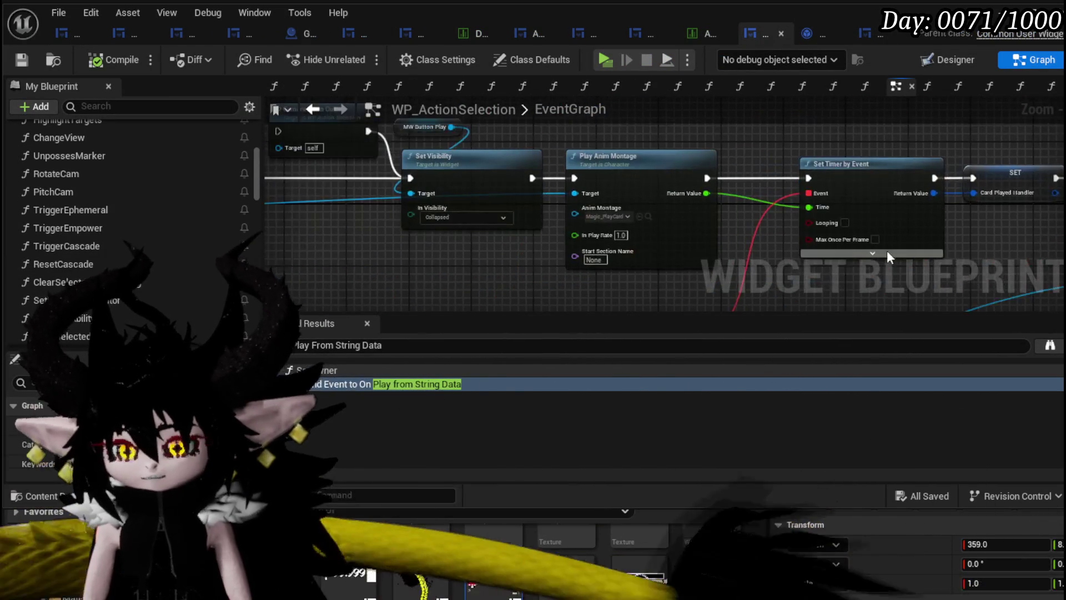
mouse_move(461, 258)
mouse_down()
mouse_move(571, 263)
mouse_move(519, 229)
mouse_up()
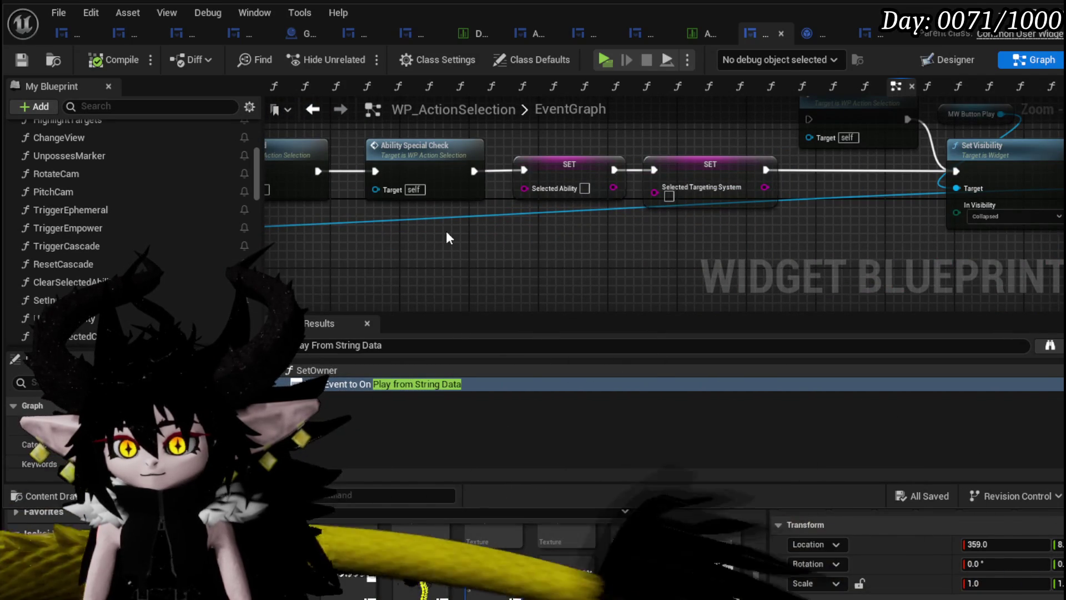
mouse_move(447, 233)
mouse_down()
mouse_move(809, 240)
mouse_move(455, 212)
mouse_move(404, 172)
mouse_up()
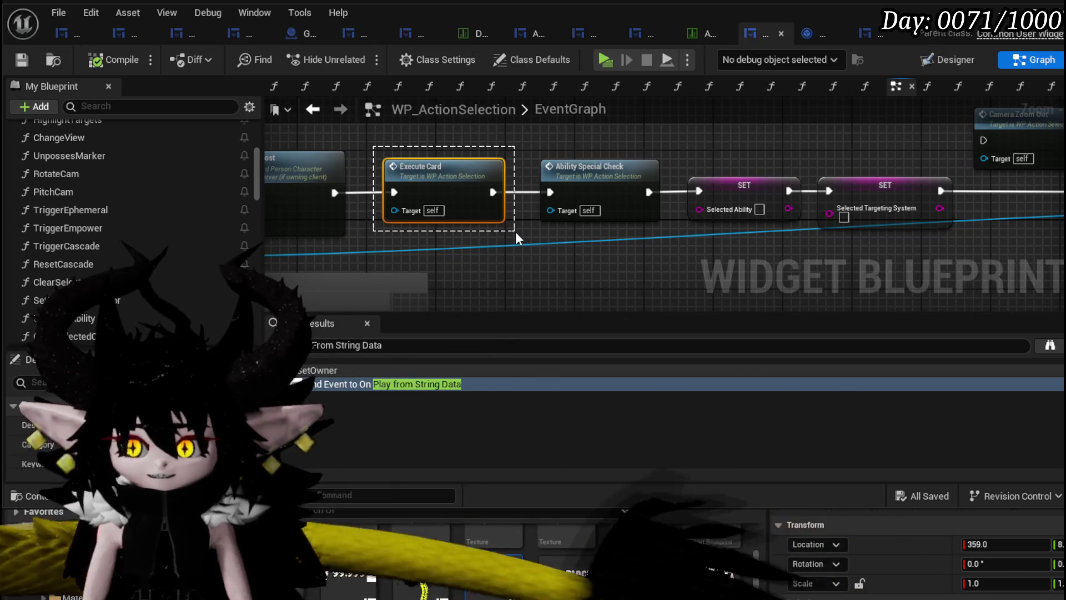
mouse_move(670, 144)
mouse_down()
mouse_move(614, 137)
mouse_move(687, 198)
mouse_move(751, 229)
mouse_up()
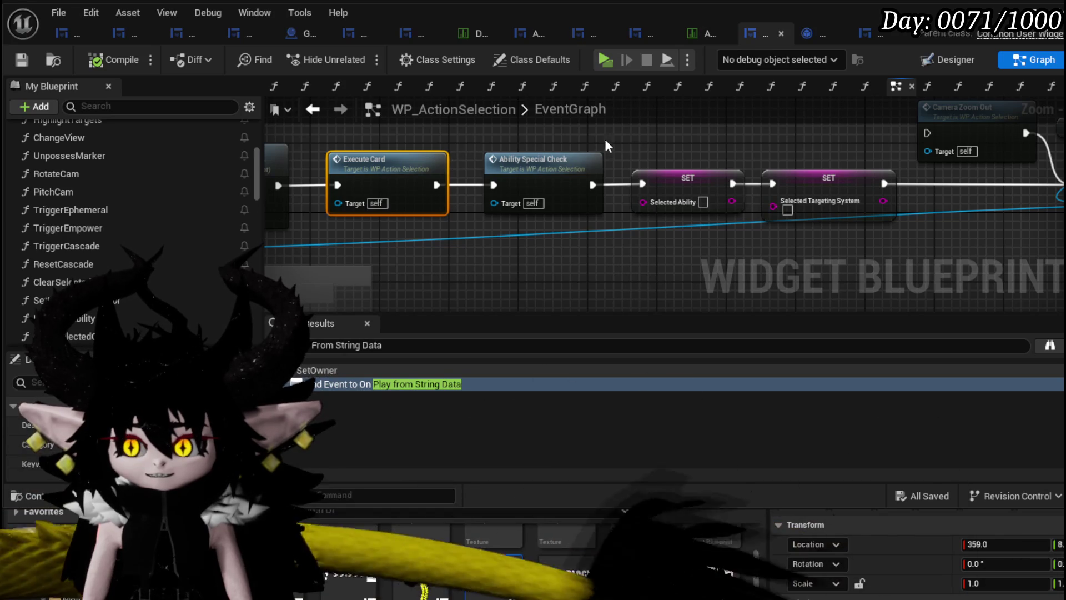
mouse_move(708, 225)
mouse_down()
mouse_move(648, 245)
mouse_move(429, 172)
mouse_move(398, 135)
mouse_move(333, 122)
mouse_move(289, 139)
mouse_move(250, 111)
mouse_move(601, 120)
mouse_move(398, 132)
mouse_move(568, 150)
mouse_move(485, 208)
mouse_move(893, 217)
mouse_up()
mouse_move(600, 209)
mouse_down()
mouse_move(739, 253)
mouse_move(755, 294)
mouse_move(683, 255)
mouse_move(671, 214)
mouse_move(462, 191)
mouse_move(494, 243)
mouse_up()
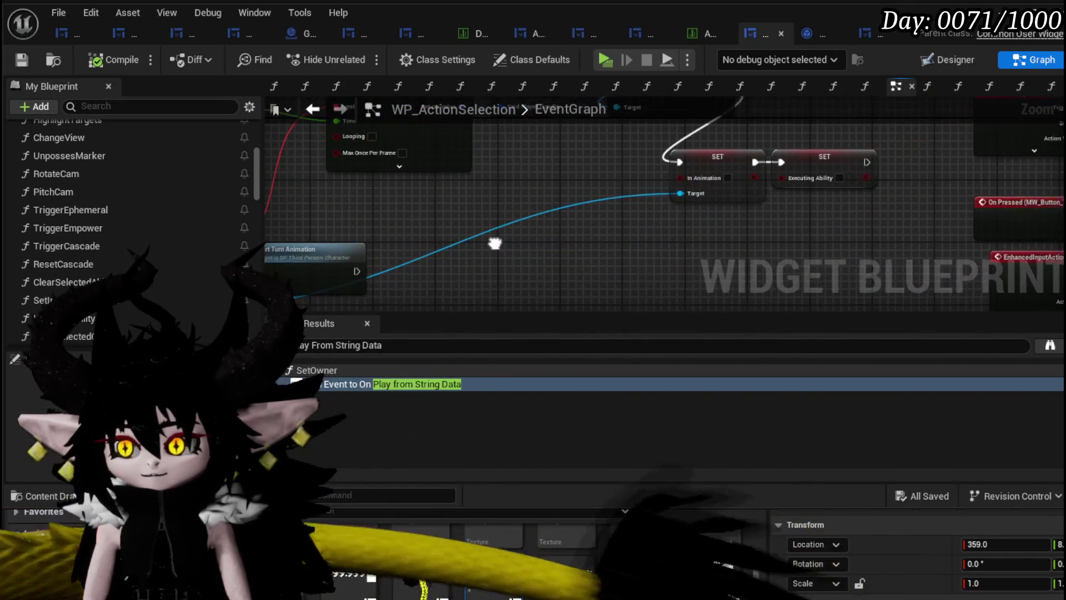
mouse_move(583, 248)
mouse_down()
mouse_move(357, 234)
mouse_move(389, 245)
mouse_move(511, 233)
mouse_up()
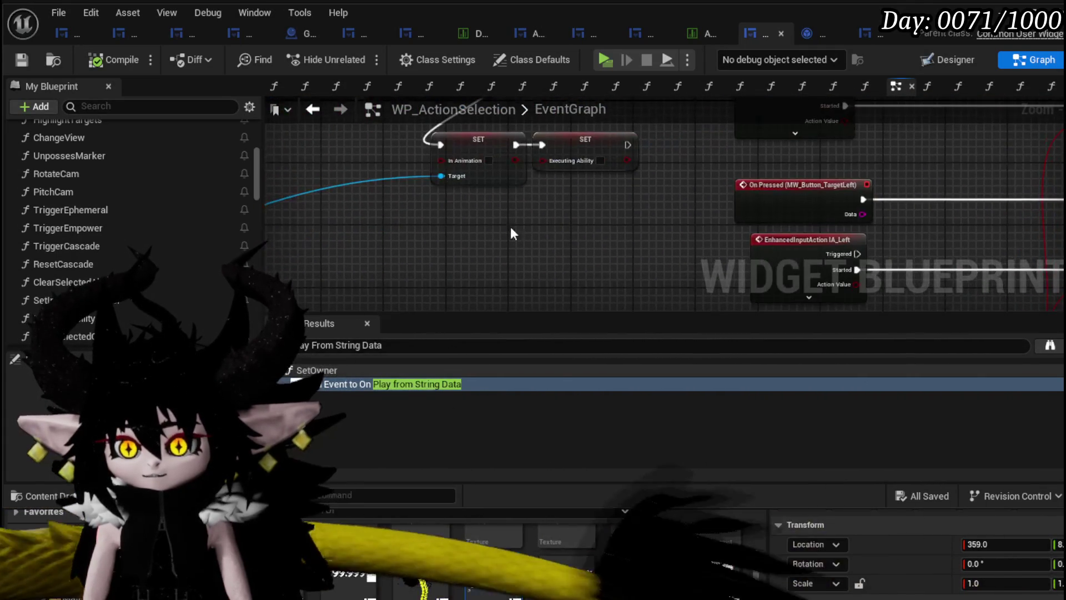
mouse_move(627, 145)
mouse_down()
mouse_move(746, 159)
mouse_move(576, 217)
mouse_move(494, 219)
mouse_up()
drag(254, 178, 256, 331)
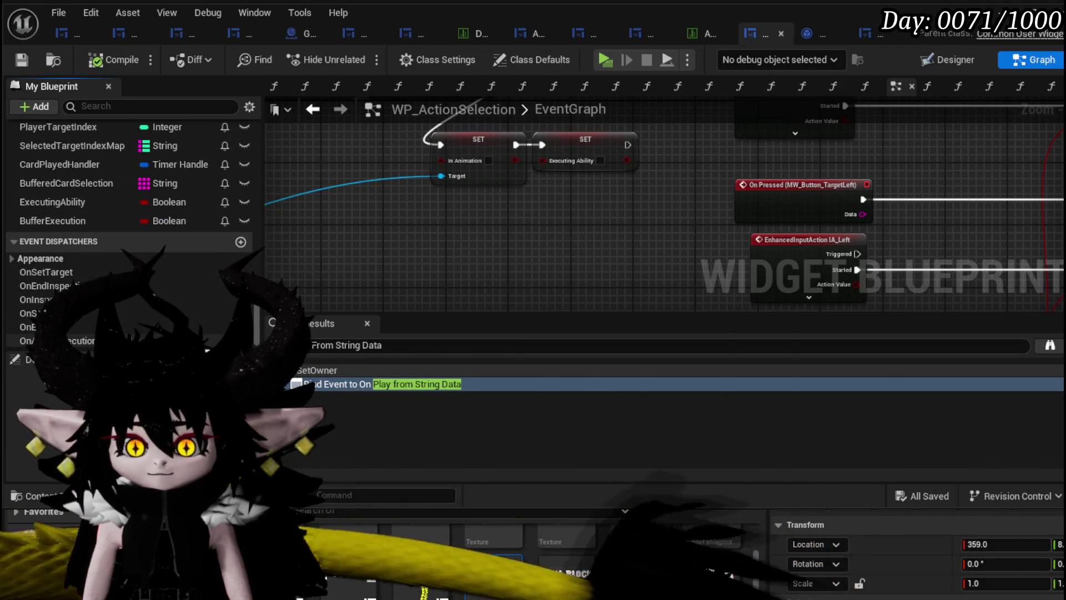
Add a Call On Ability Execution Finished node after the Executing Ability SET and save WP_ActionSelection
mouse_move(549, 193)
mouse_down()
mouse_move(478, 218)
mouse_move(484, 235)
mouse_up()
click(522, 242)
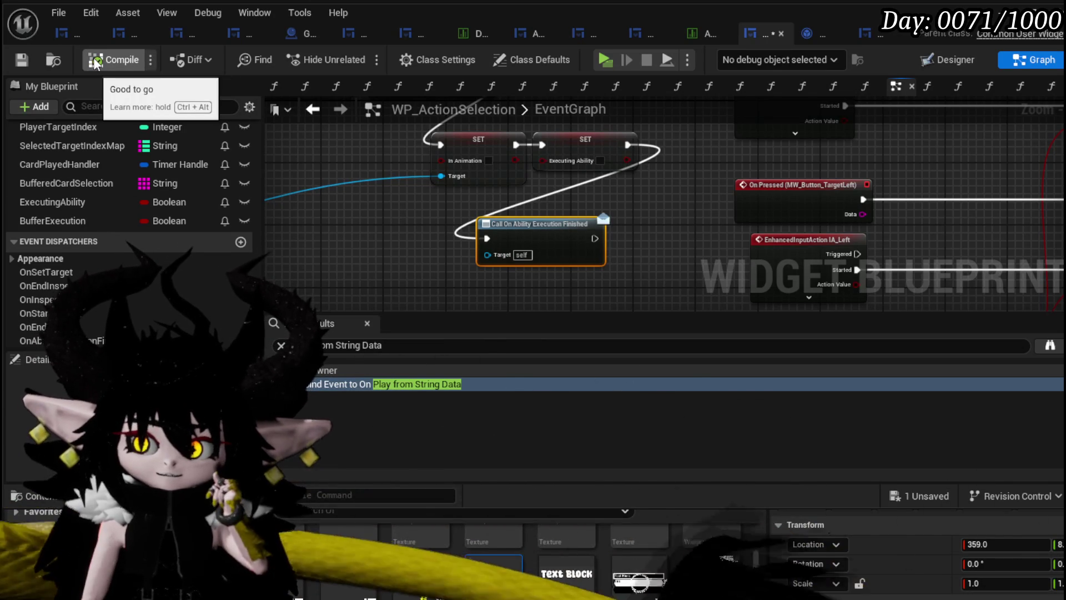
click(27, 62)
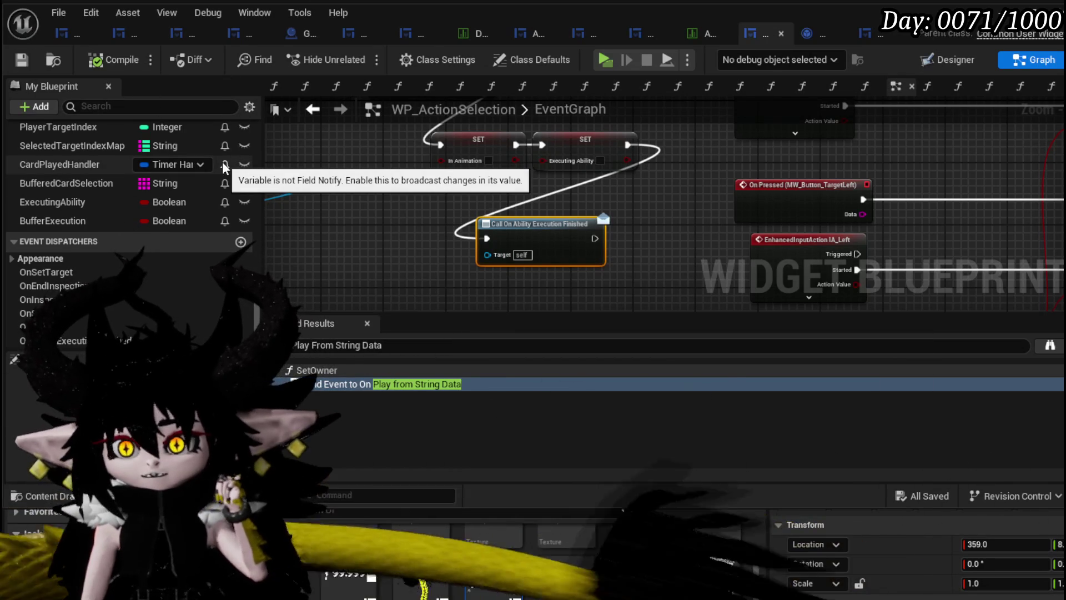
Search Find Results for 'Bind on ability execution finished', then broaden it to any Ability Execution Finished use
click(390, 344)
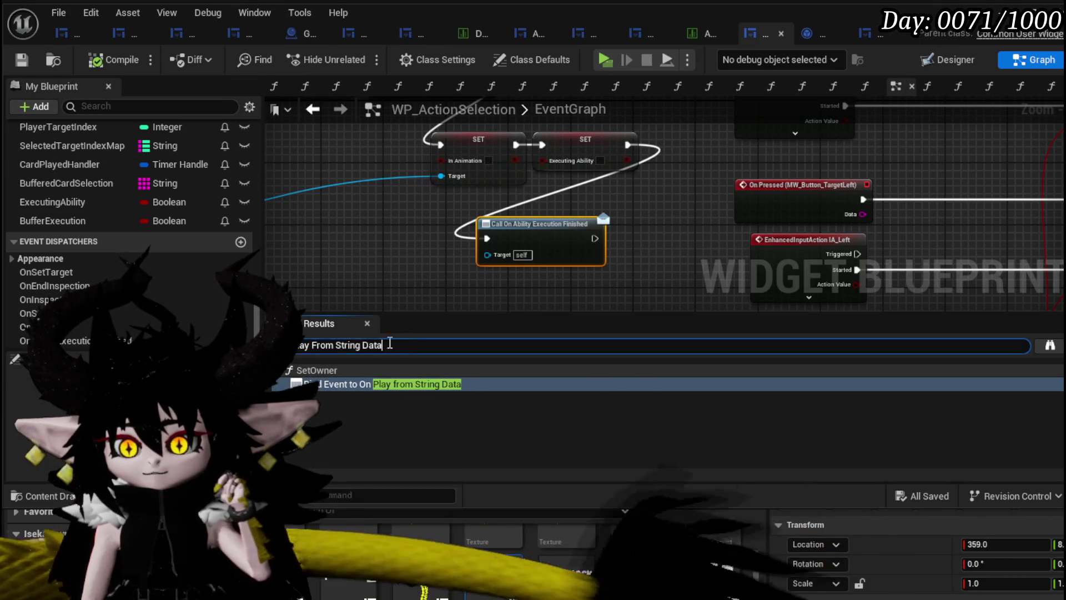
text(Bind )
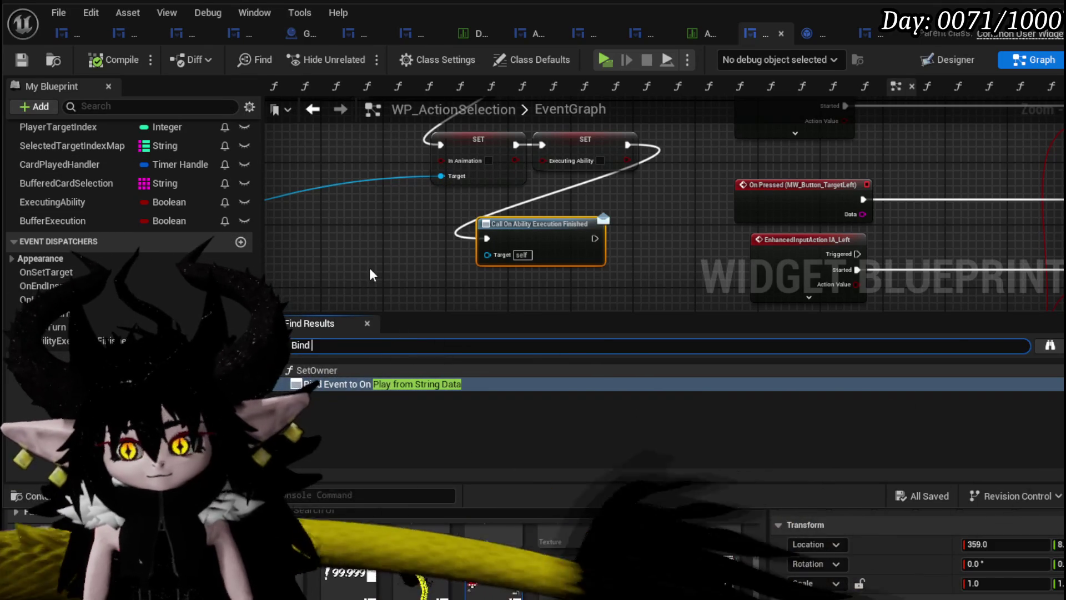
text(on ability)
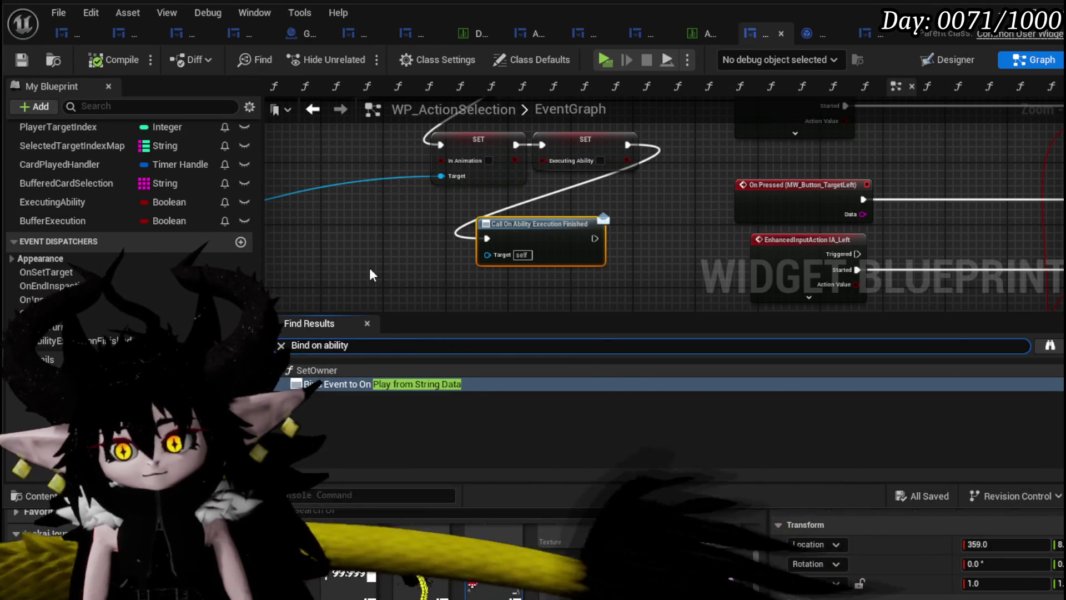
text( execution fi)
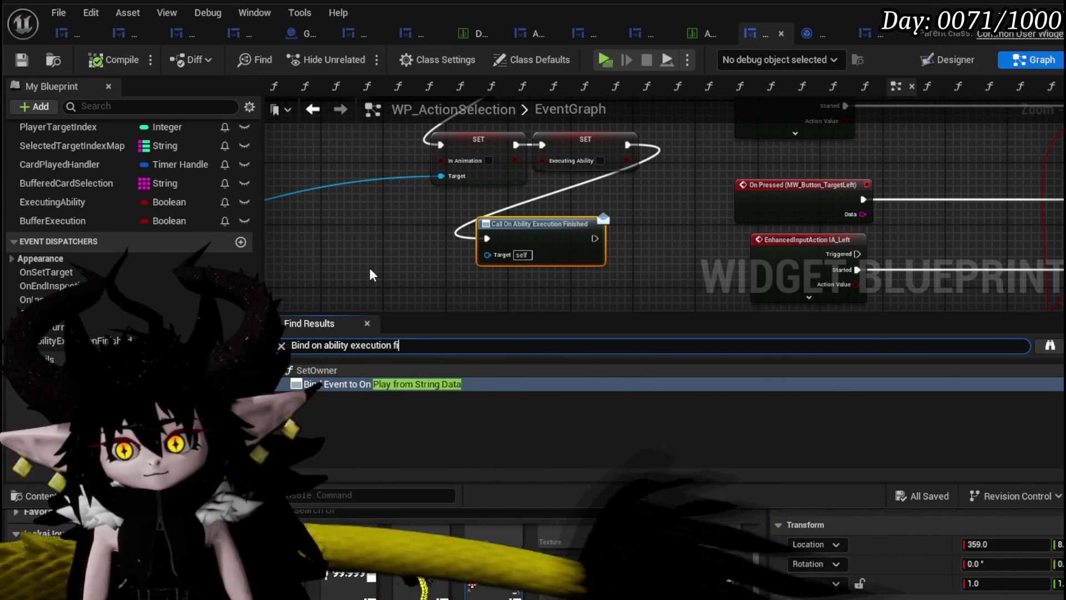
text(nished)
key(Return)
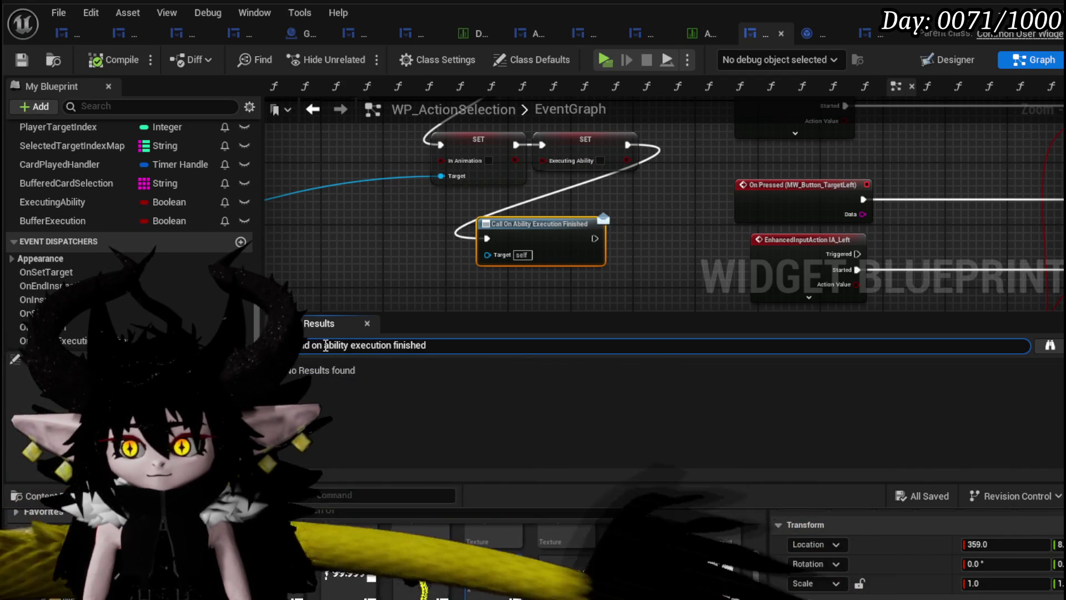
key(BackSpace)
key(Return)
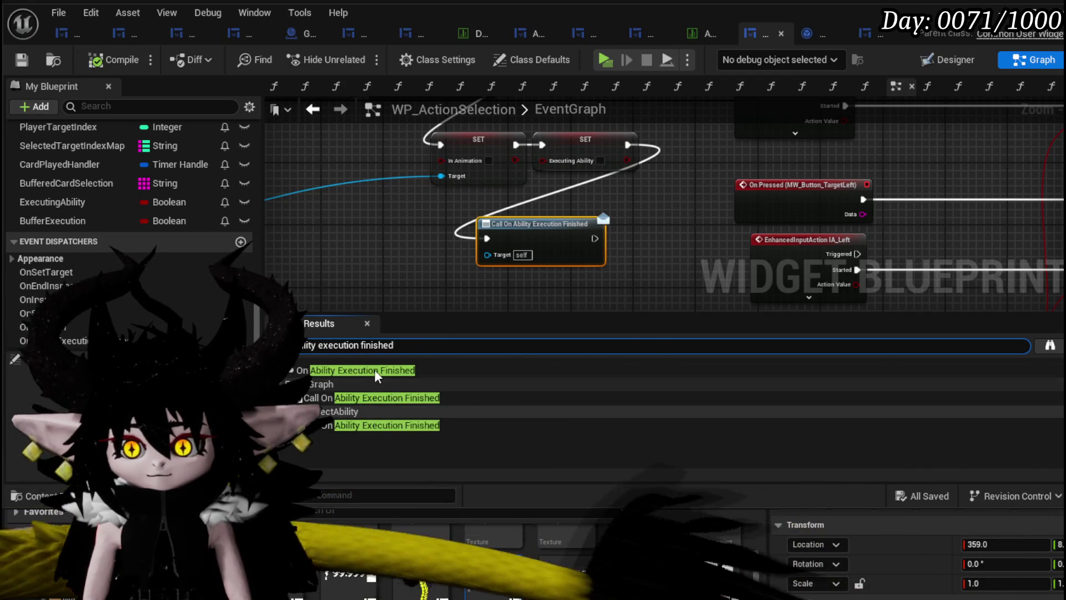
Open the UnselectAbility result where On Ability Execution Finished is called
scroll(558, 284, down, 5)
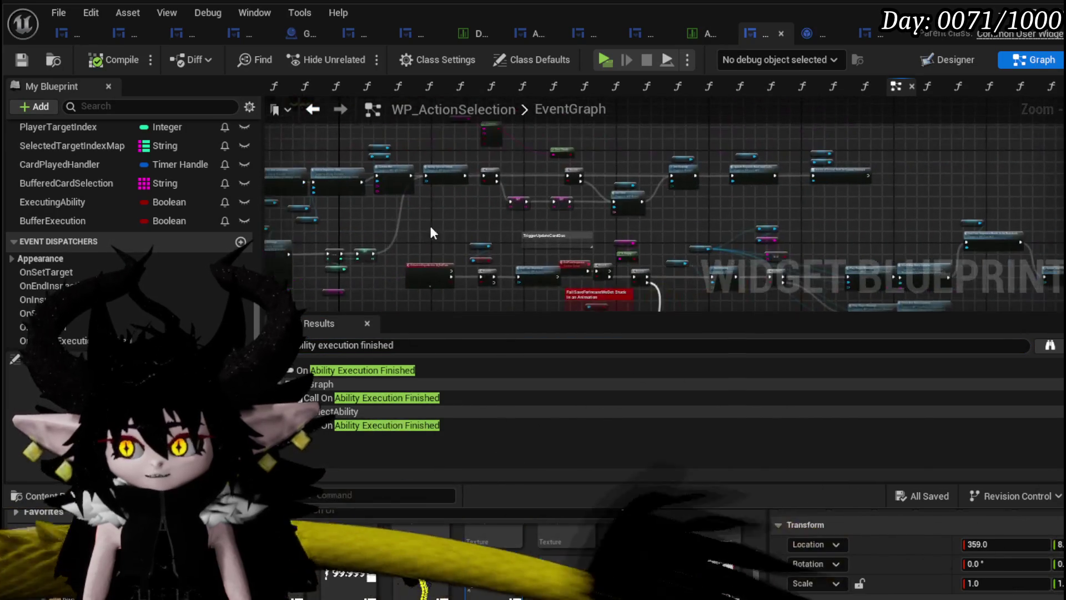
scroll(715, 207, up, 5)
drag(639, 199, 618, 268)
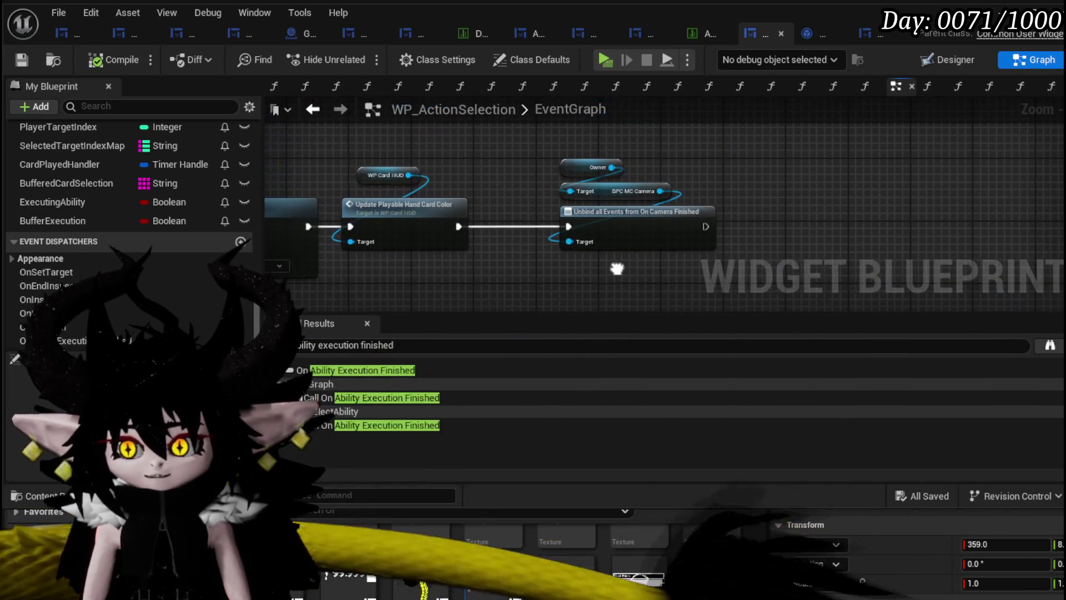
scroll(554, 112, down, 4)
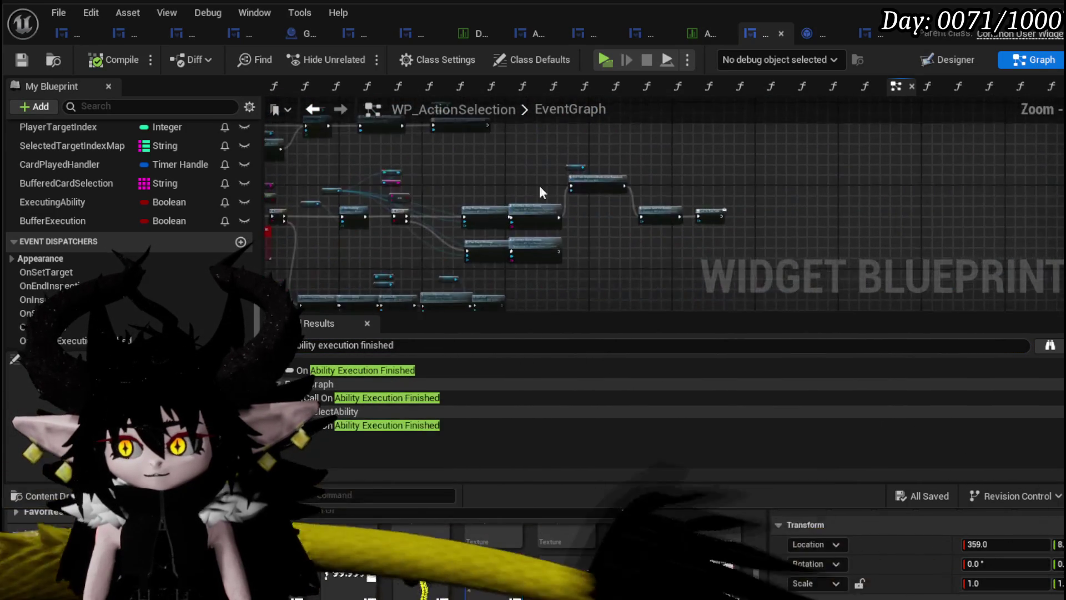
scroll(702, 218, up, 4)
scroll(705, 165, down, 5)
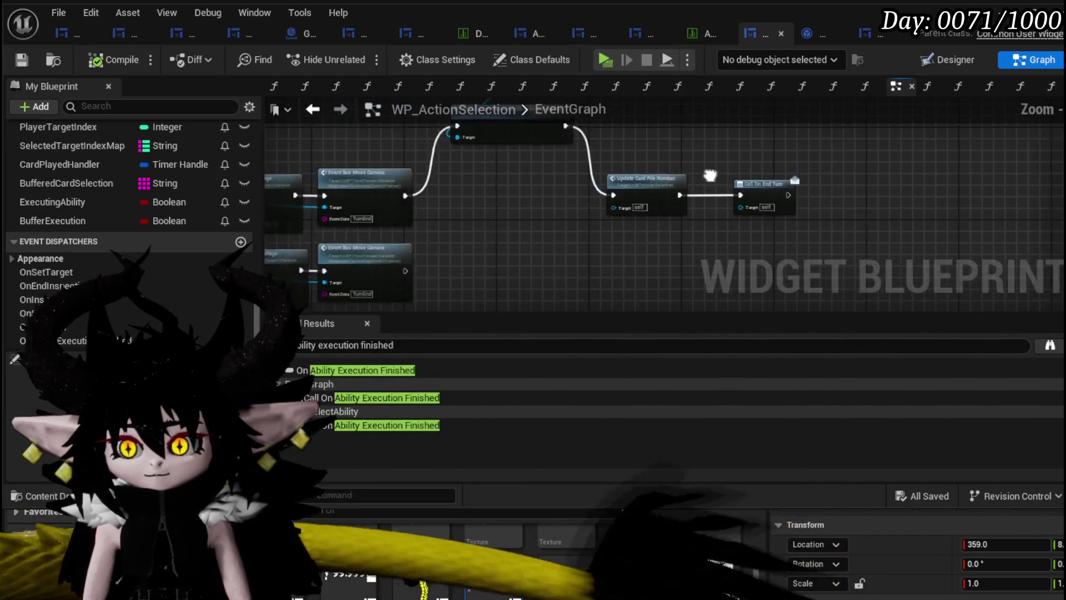
click(360, 398)
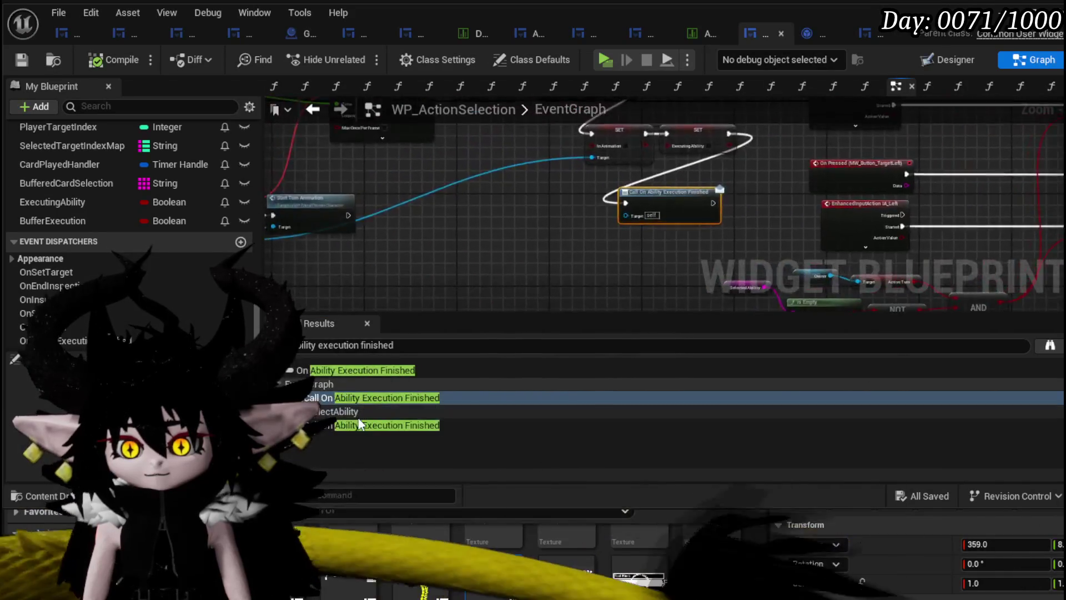
click(358, 424)
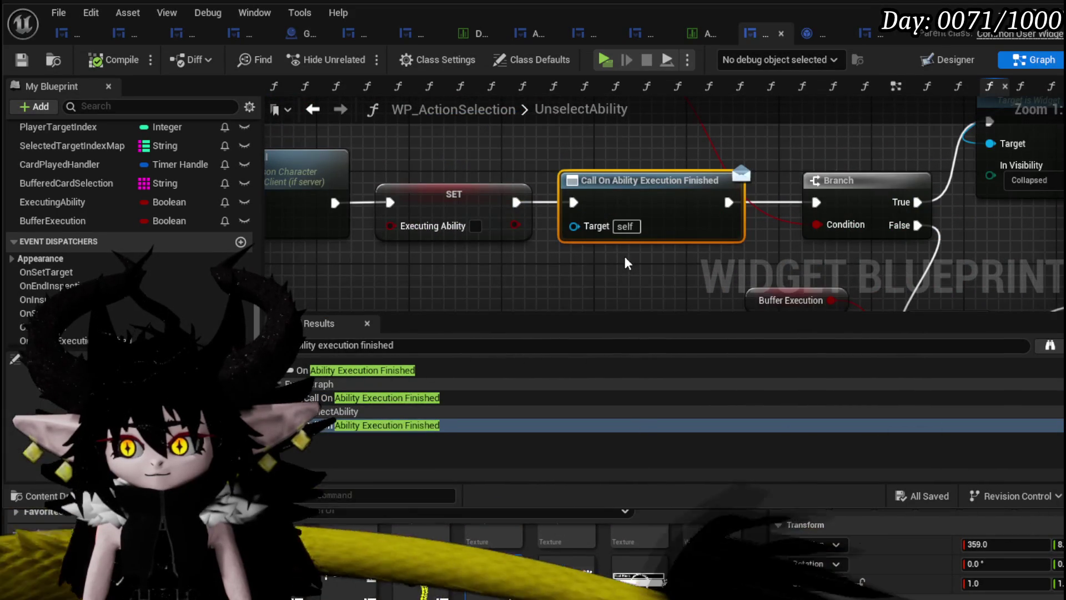
mouse_move(595, 142)
mouse_down()
mouse_move(510, 172)
mouse_move(482, 198)
mouse_up()
scroll(509, 168, down, 2)
scroll(536, 160, down, 1)
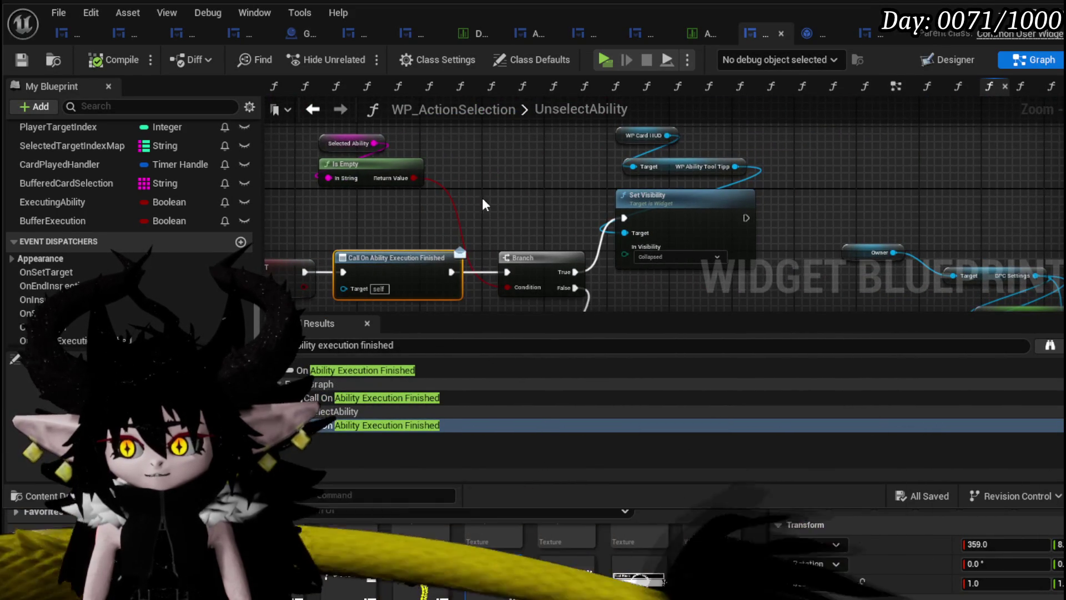
drag(550, 188, 1014, 175)
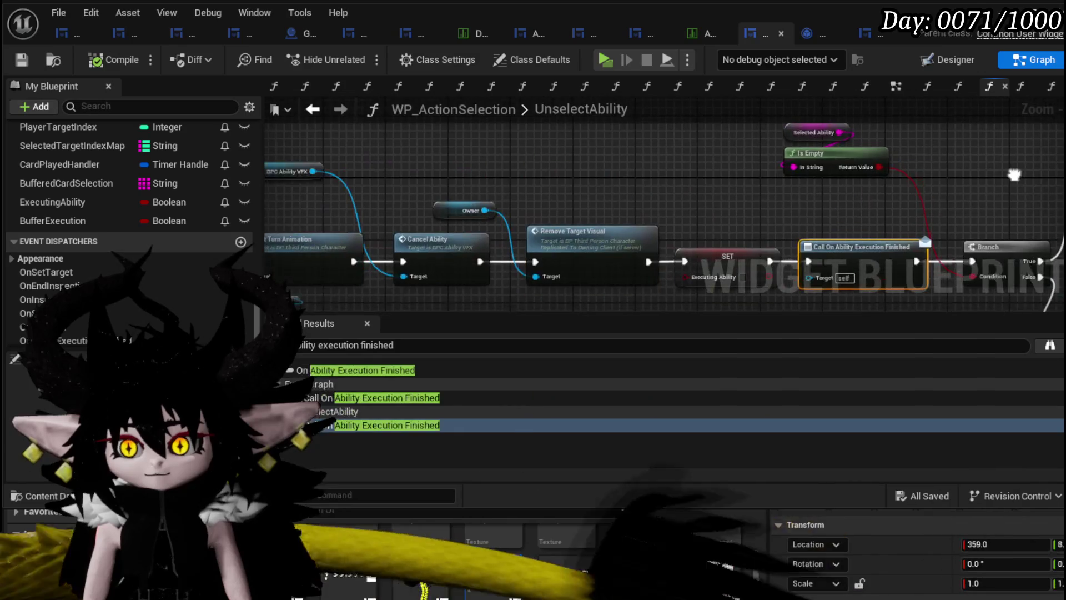
scroll(566, 172, down, 2)
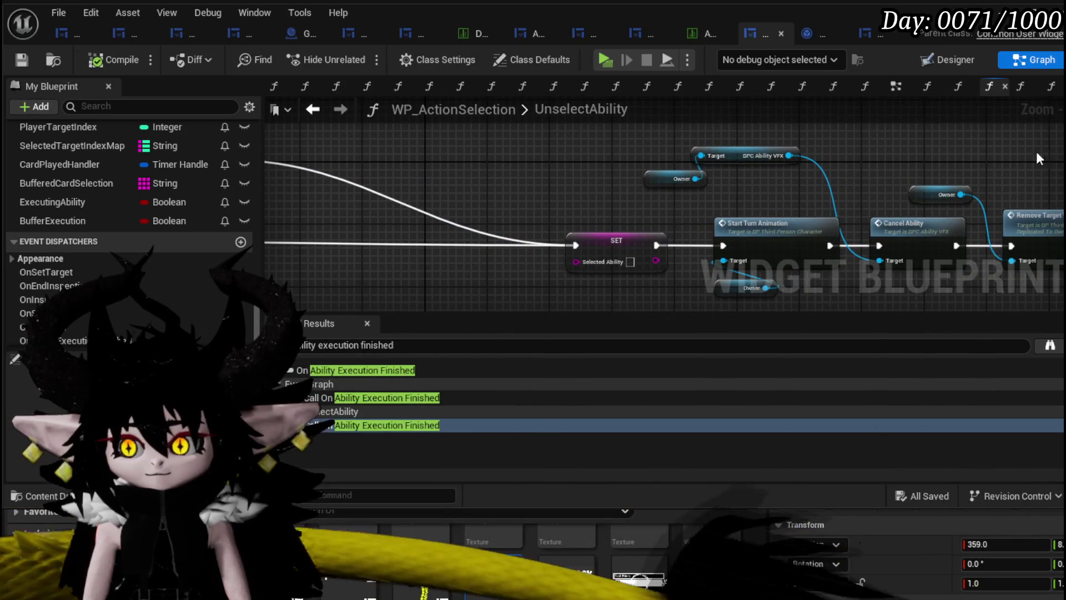
scroll(605, 162, down, 2)
key(Home)
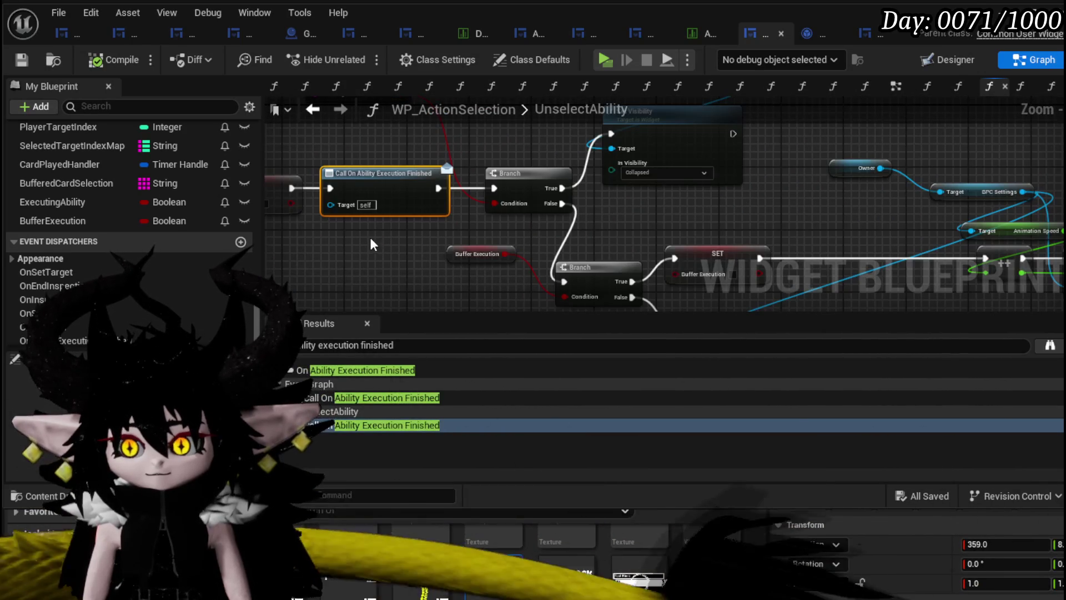
scroll(781, 197, down, 5)
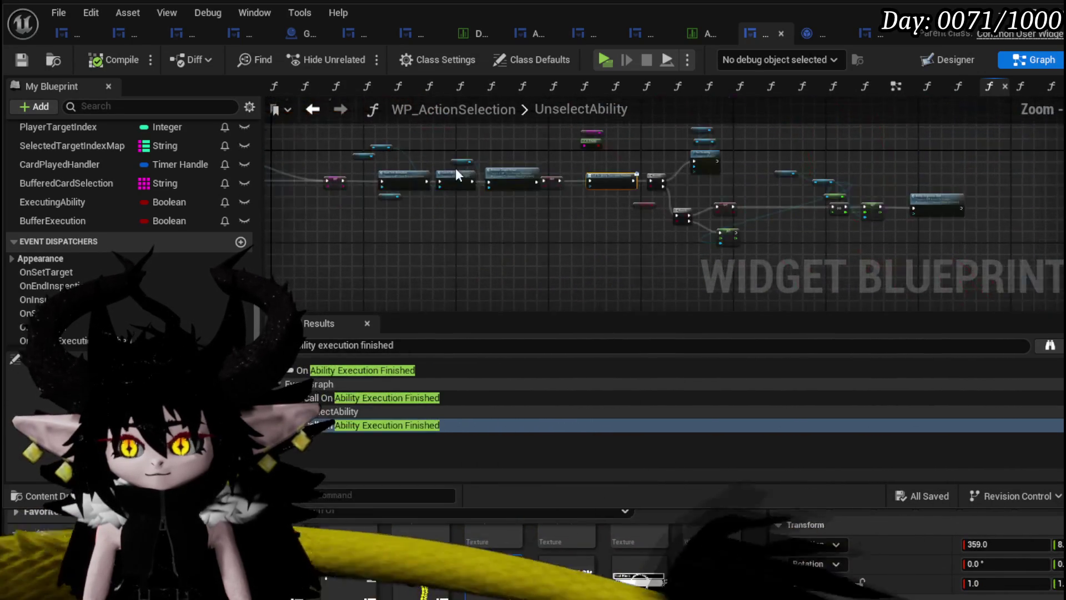
scroll(781, 197, up, 5)
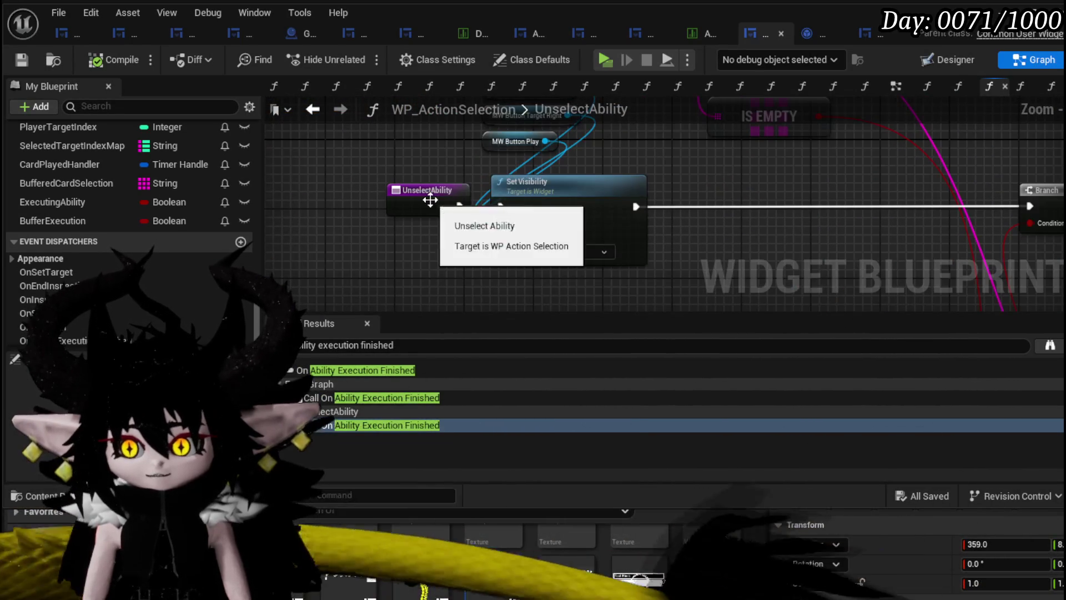
mouse_move(820, 176)
mouse_down()
mouse_move(775, 217)
mouse_move(667, 257)
mouse_move(644, 247)
mouse_up()
scroll(644, 240, down, 2)
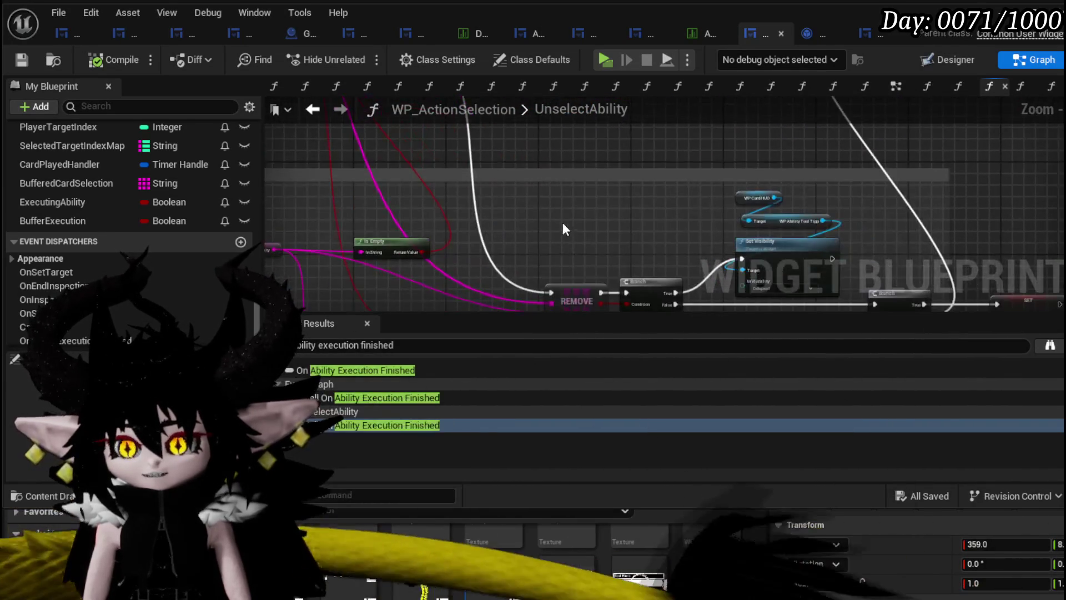
mouse_move(562, 222)
mouse_down()
mouse_move(544, 211)
mouse_move(595, 249)
mouse_up()
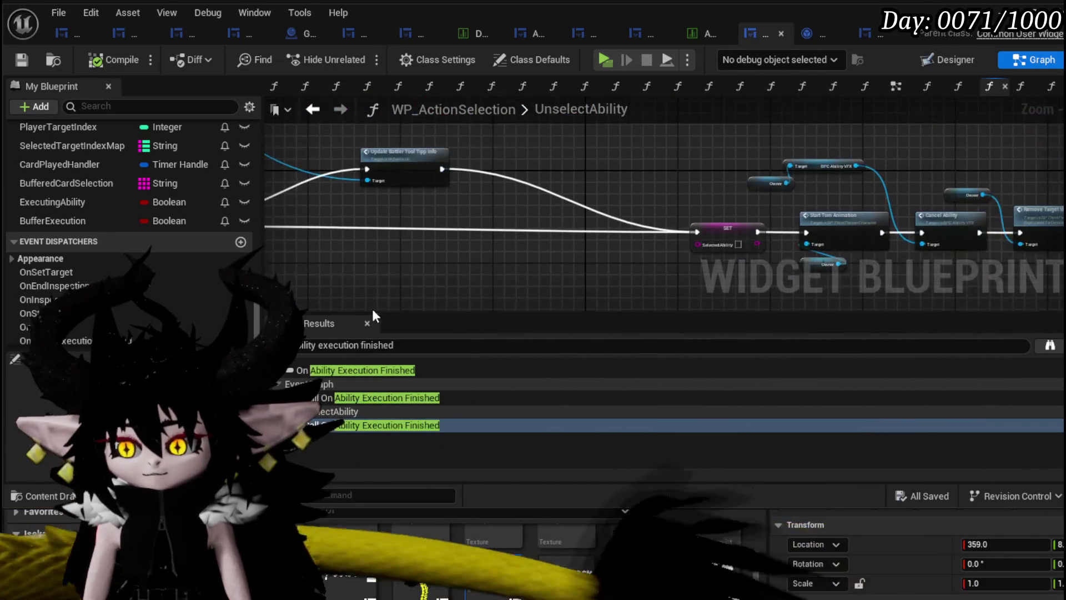
scroll(637, 233, up, 3)
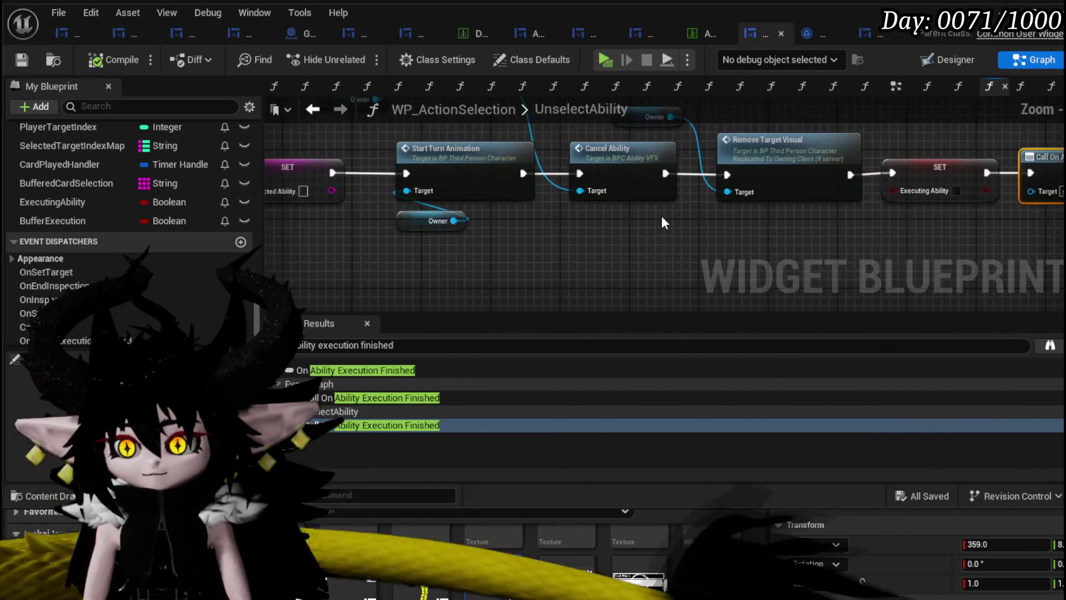
mouse_move(661, 215)
mouse_down()
mouse_move(633, 267)
mouse_move(445, 243)
mouse_up()
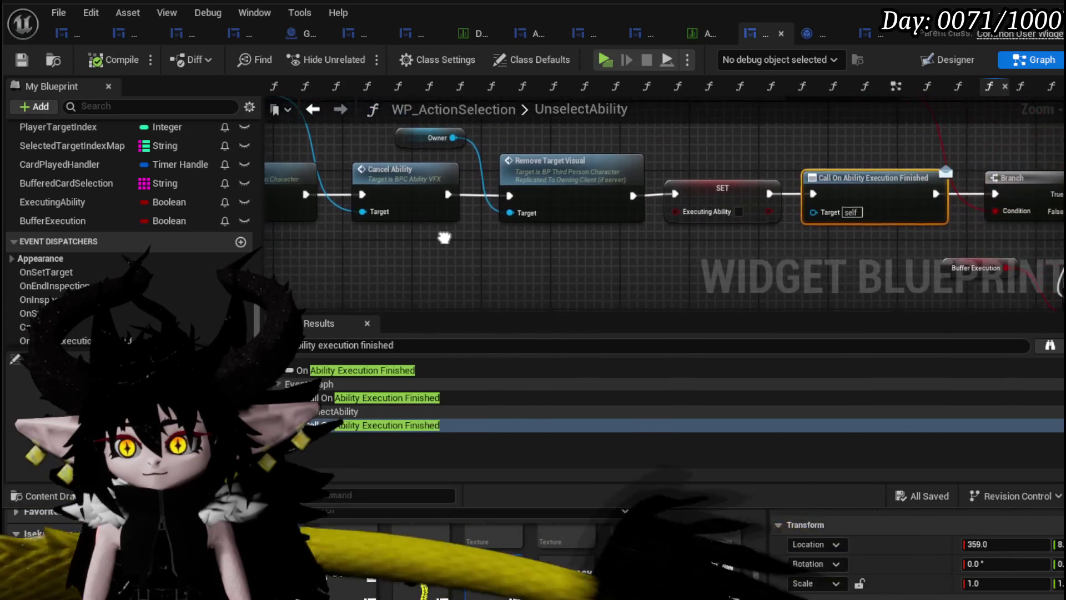
drag(560, 245, 338, 235)
scroll(489, 251, down, 2)
mouse_move(488, 251)
mouse_down()
mouse_move(284, 207)
mouse_move(510, 257)
mouse_up()
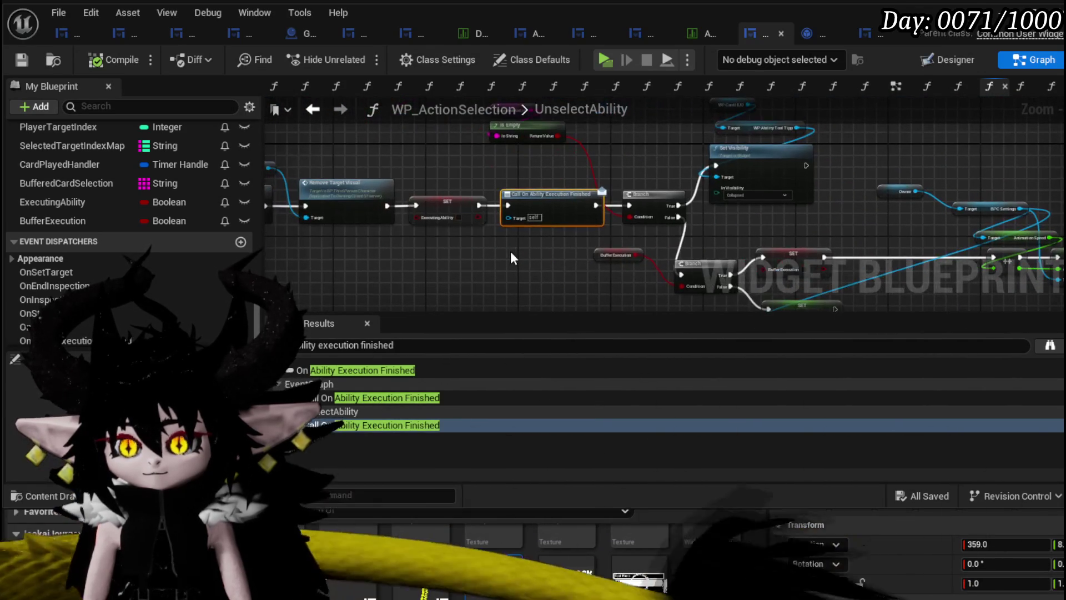
click(326, 108)
Pan along the ability execution chain to inspect Apply Ability Cost and Execute Card
scroll(515, 212, down, 8)
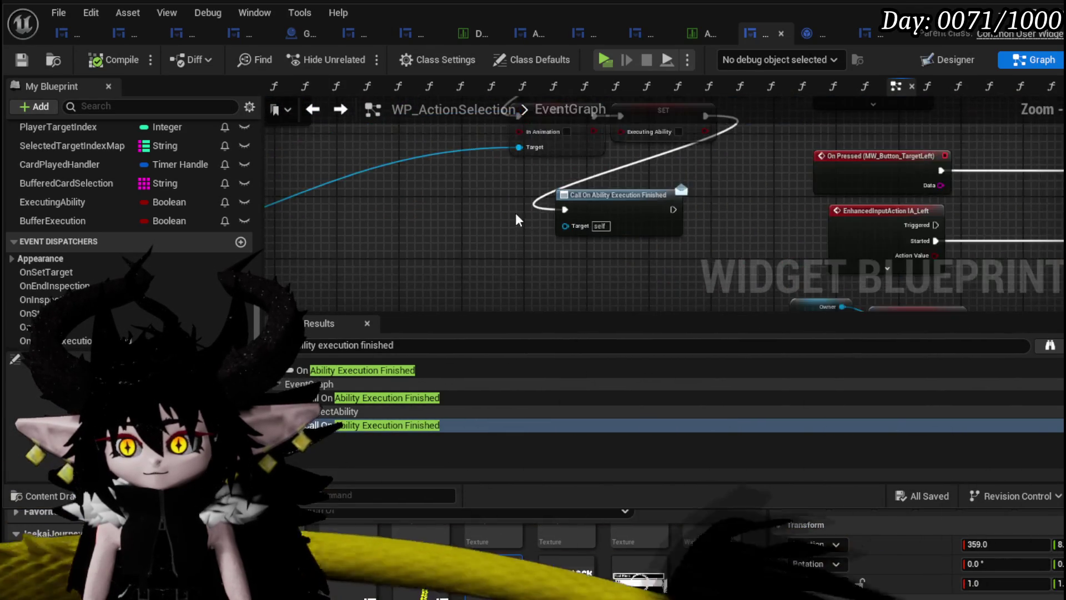
scroll(425, 194, up, 6)
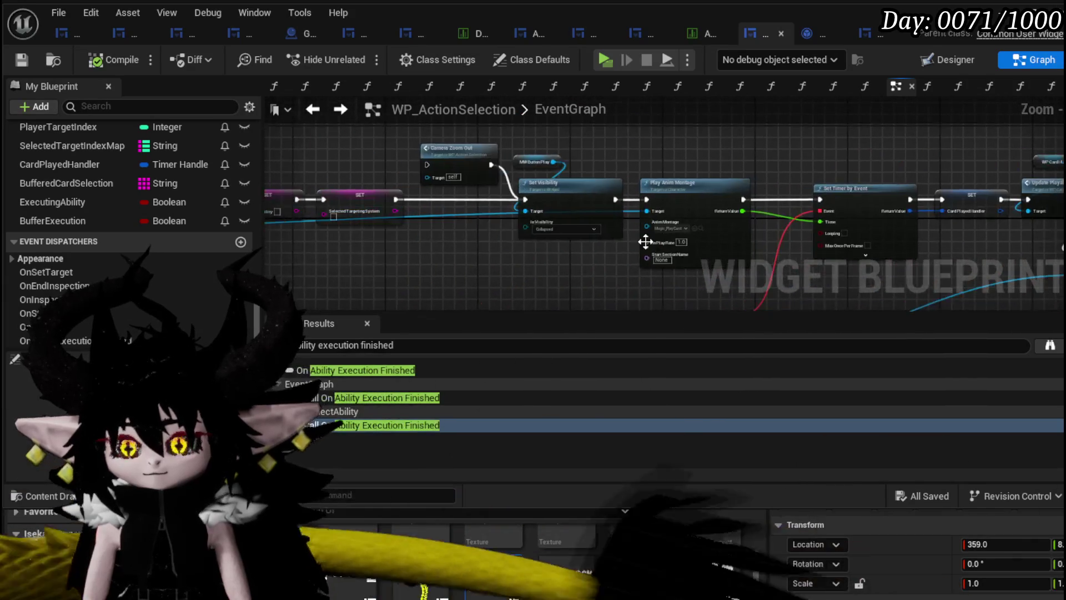
drag(478, 239, 603, 244)
scroll(492, 218, up, 3)
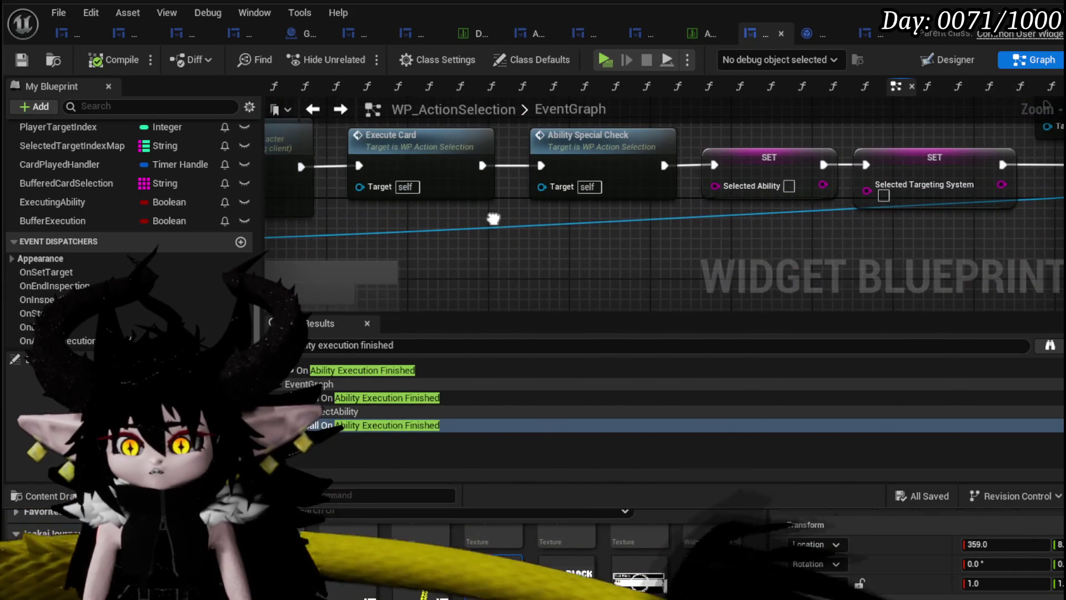
drag(478, 228, 784, 245)
scroll(472, 239, down, 2)
scroll(542, 243, down, 1)
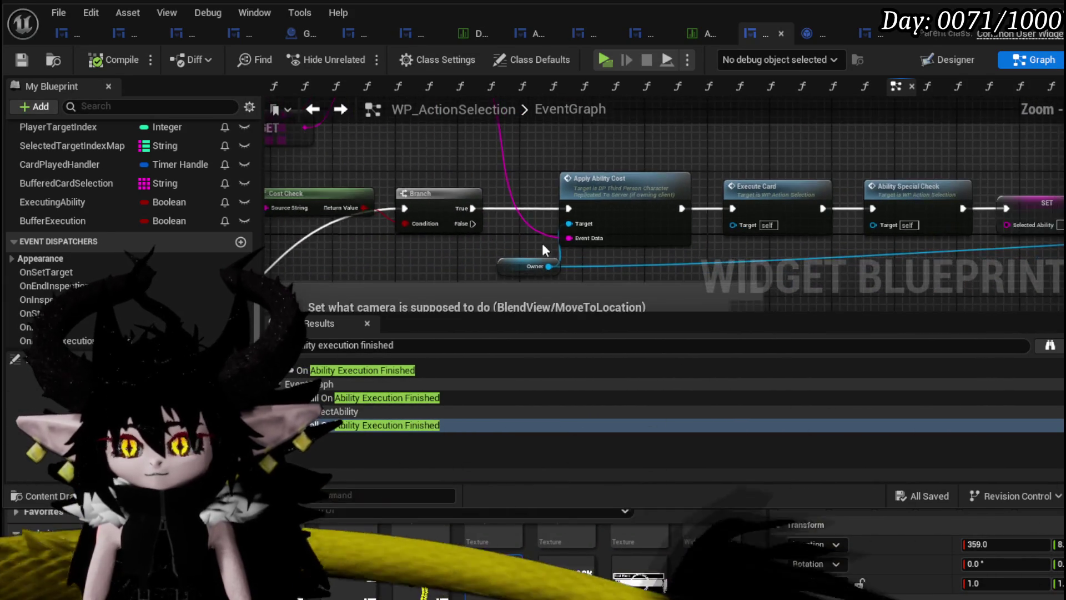
scroll(537, 240, up, 1)
Break the Executing Ability SET's exec wire to Call On Ability Execution Finished
mouse_move(537, 240)
mouse_down()
mouse_move(494, 242)
mouse_move(607, 231)
mouse_move(752, 241)
mouse_move(378, 189)
mouse_up()
scroll(130, 245, up, 10)
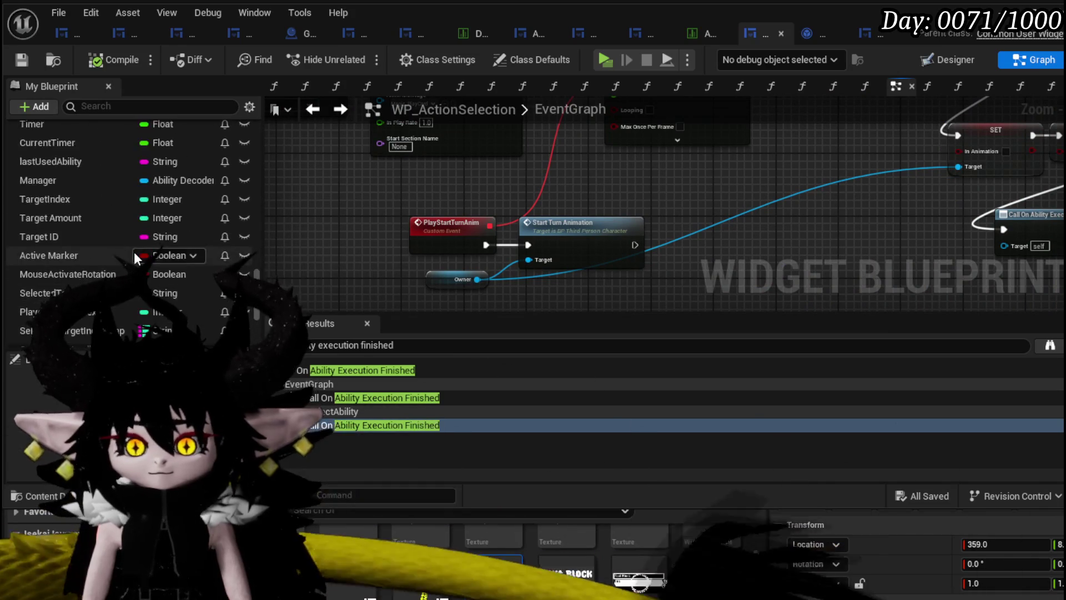
scroll(106, 214, up, 10)
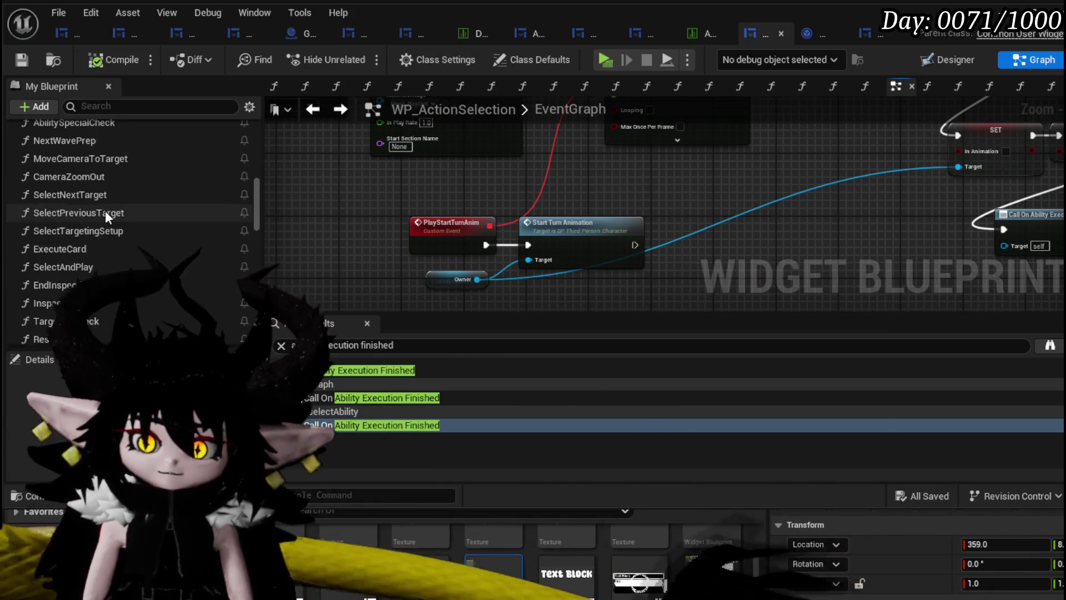
scroll(626, 218, down, 4)
scroll(763, 218, up, 4)
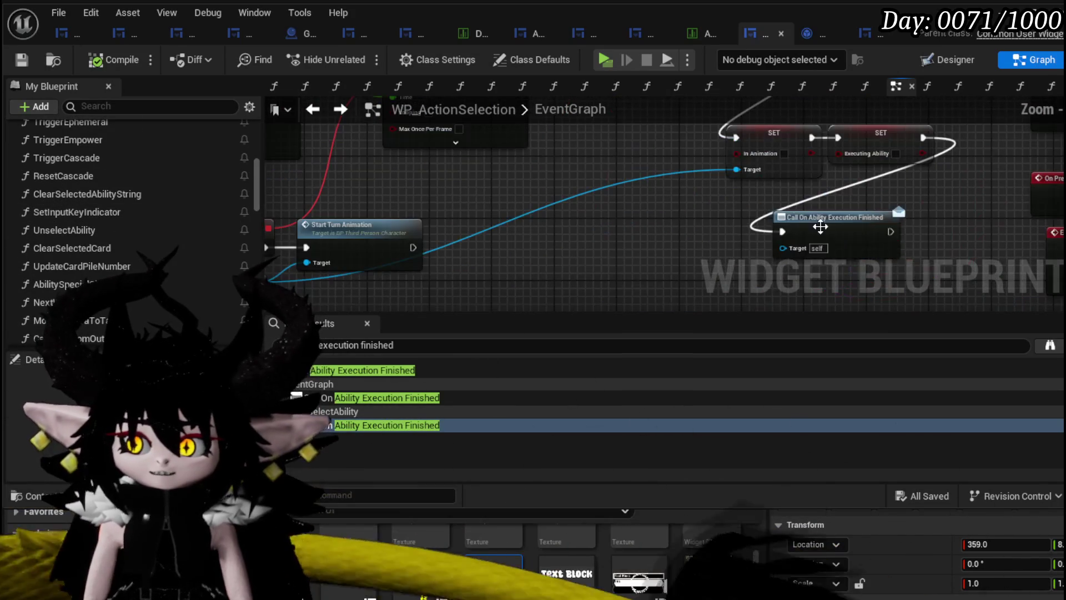
drag(663, 203, 741, 238)
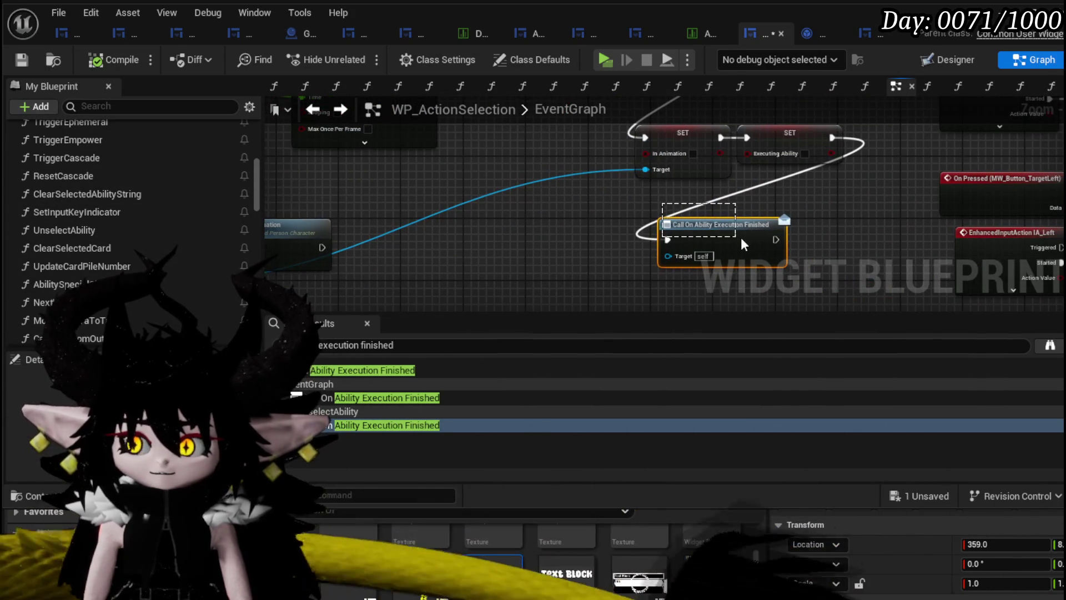
alt+click(837, 134)
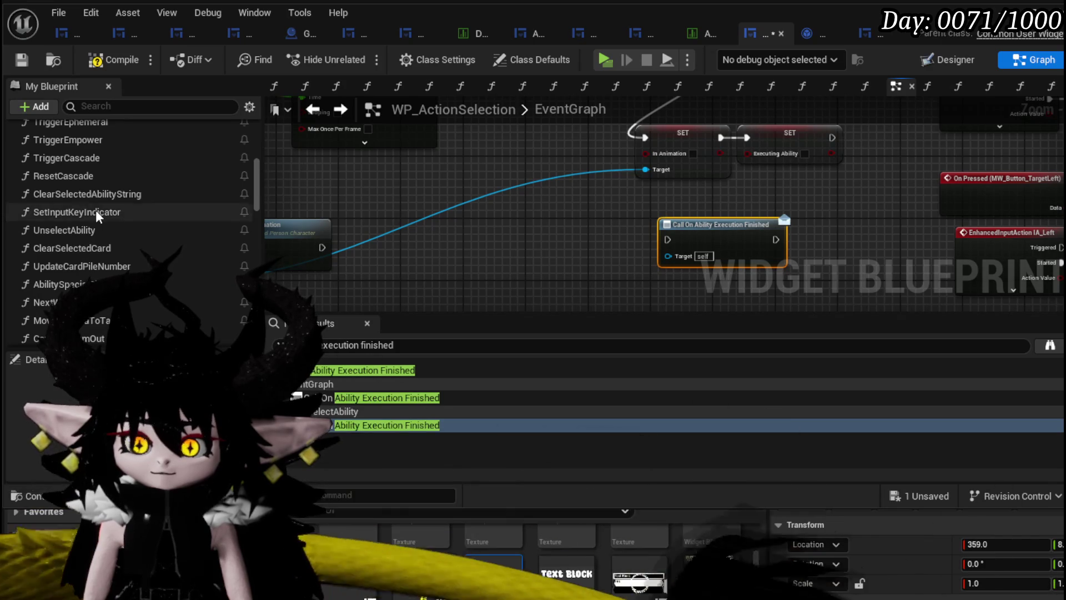
scroll(96, 210, up, 2)
scroll(95, 210, up, 6)
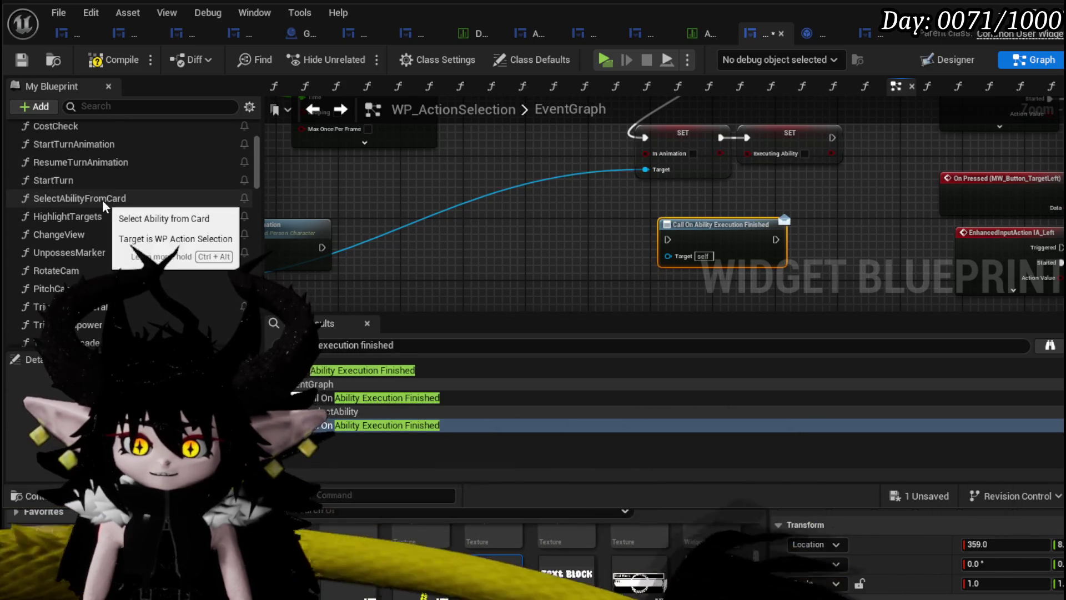
scroll(102, 199, down, 6)
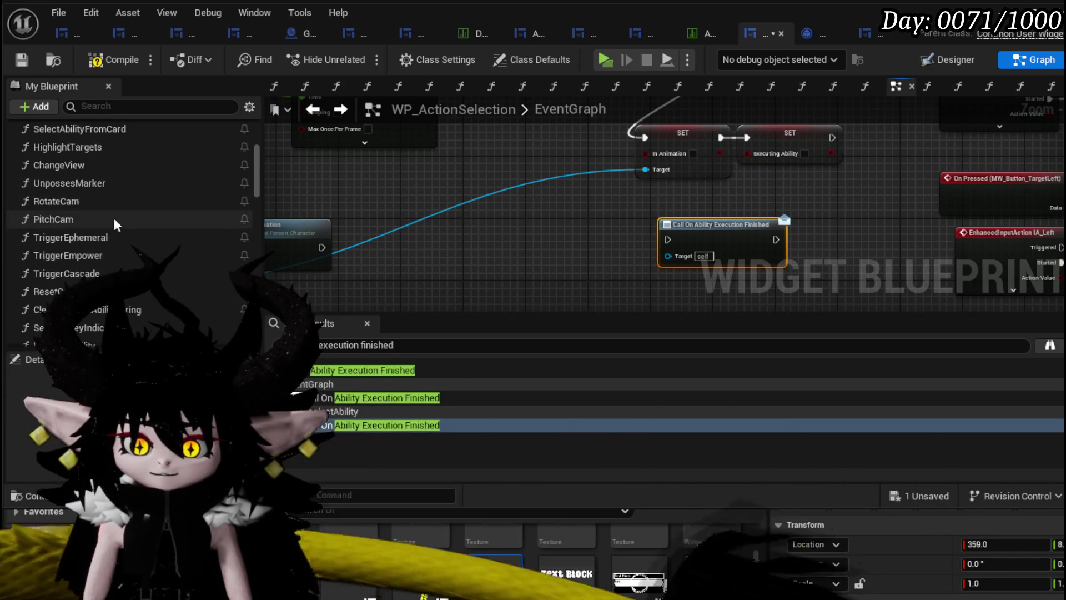
scroll(128, 225, down, 2)
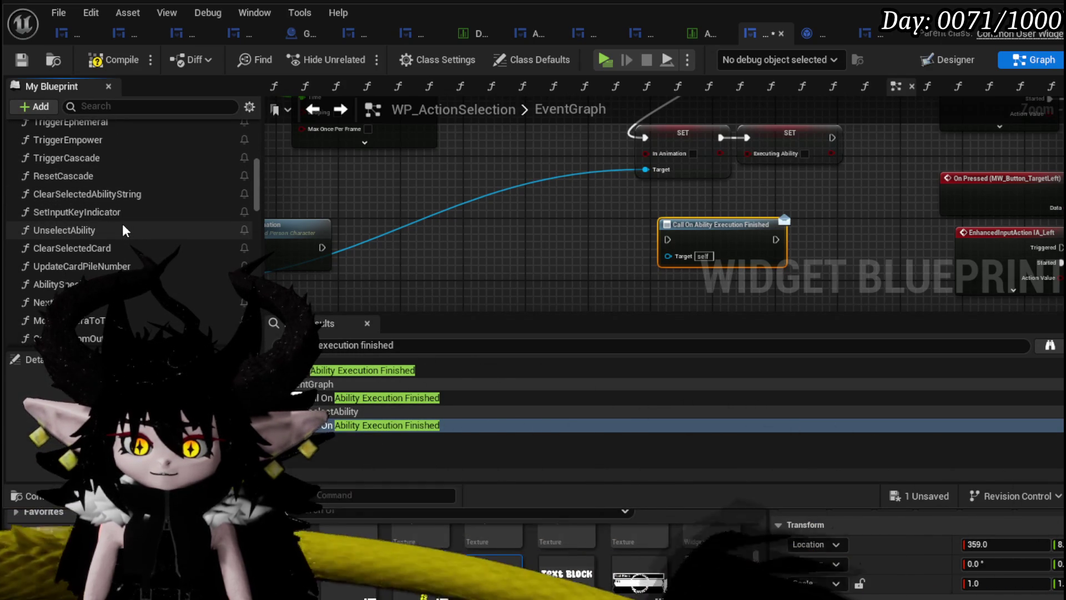
right_click(62, 229)
Add a breakpoint on UnselectAbility's entry node, compile and save, and return to the level editor
double_click(61, 228)
scroll(531, 237, down, 4)
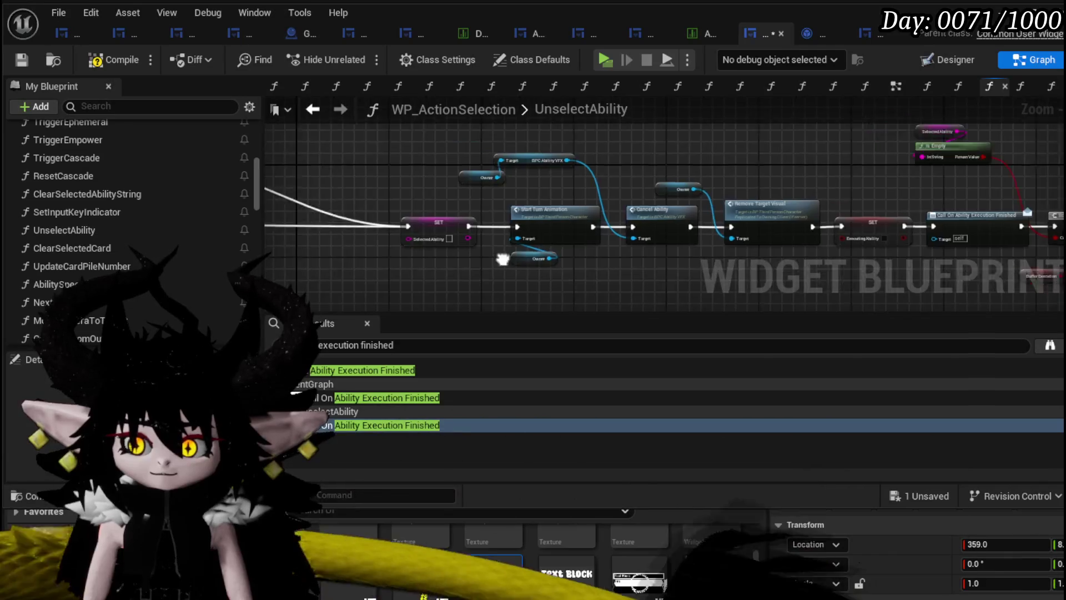
scroll(531, 237, up, 5)
right_click(474, 224)
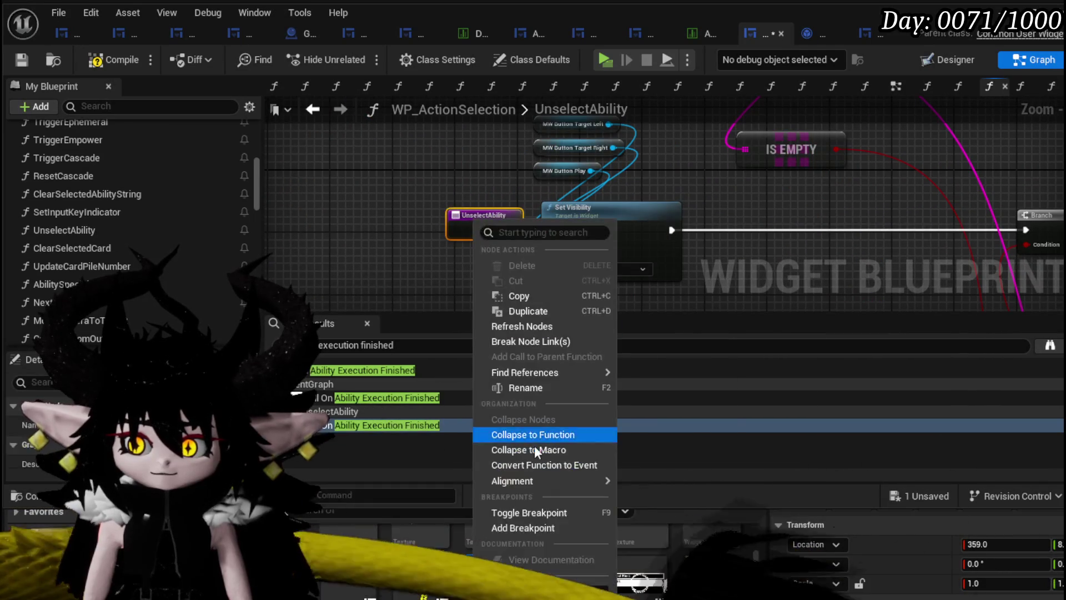
click(500, 529)
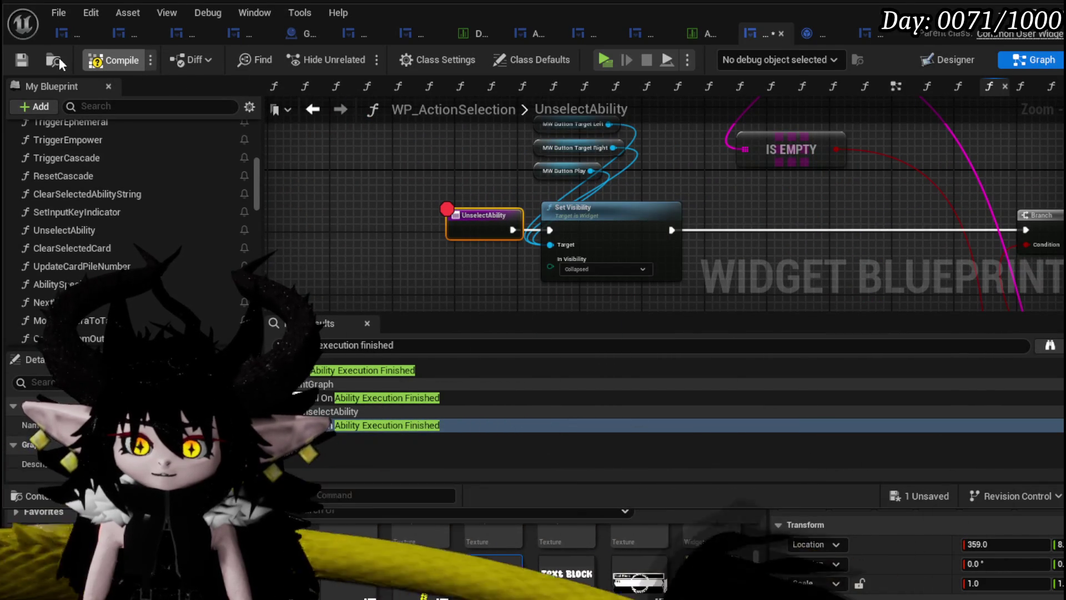
click(20, 61)
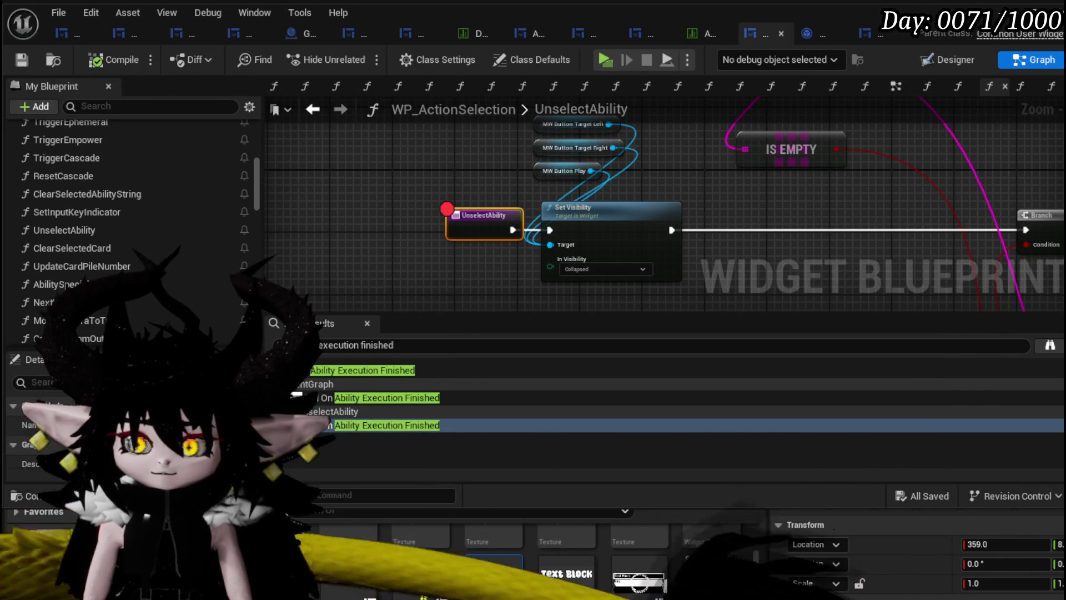
key(alt+Tab)
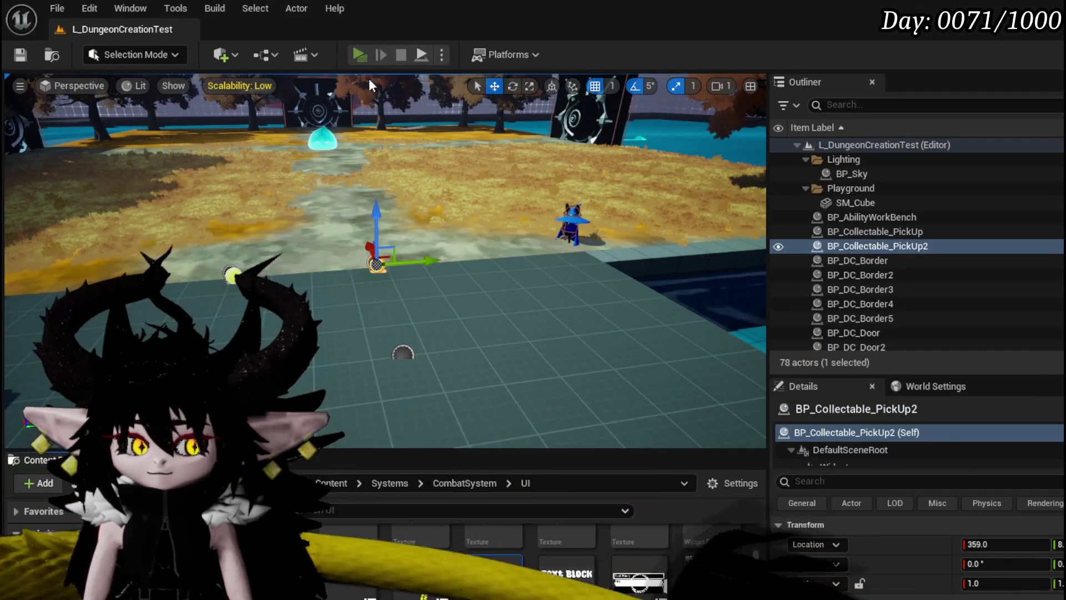
Play the level, run into the slime, and play the Play From Deck card to hit the breakpoint
click(359, 54)
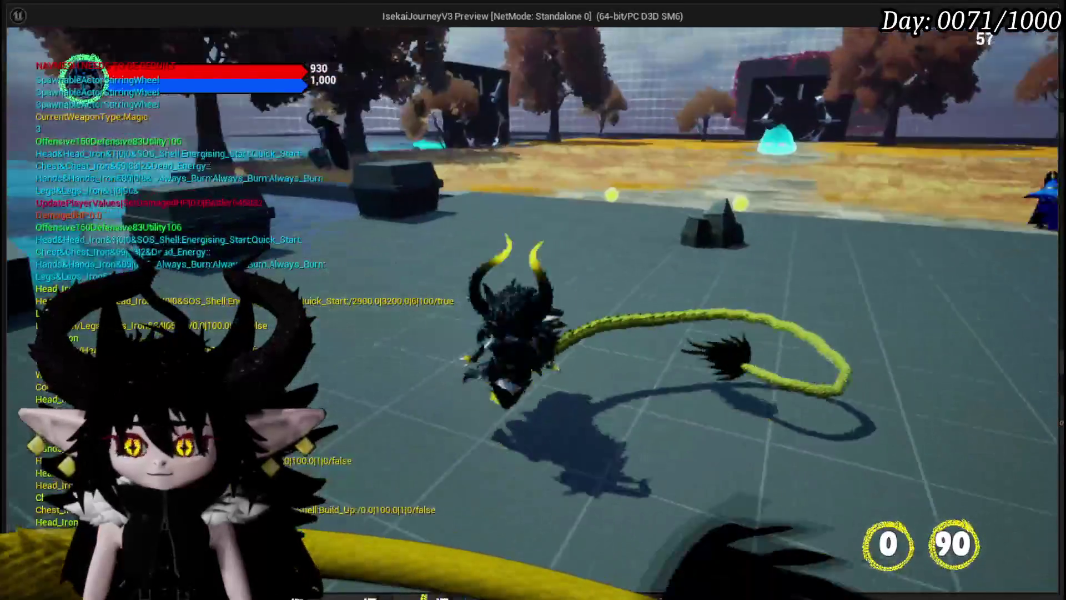
key(w)
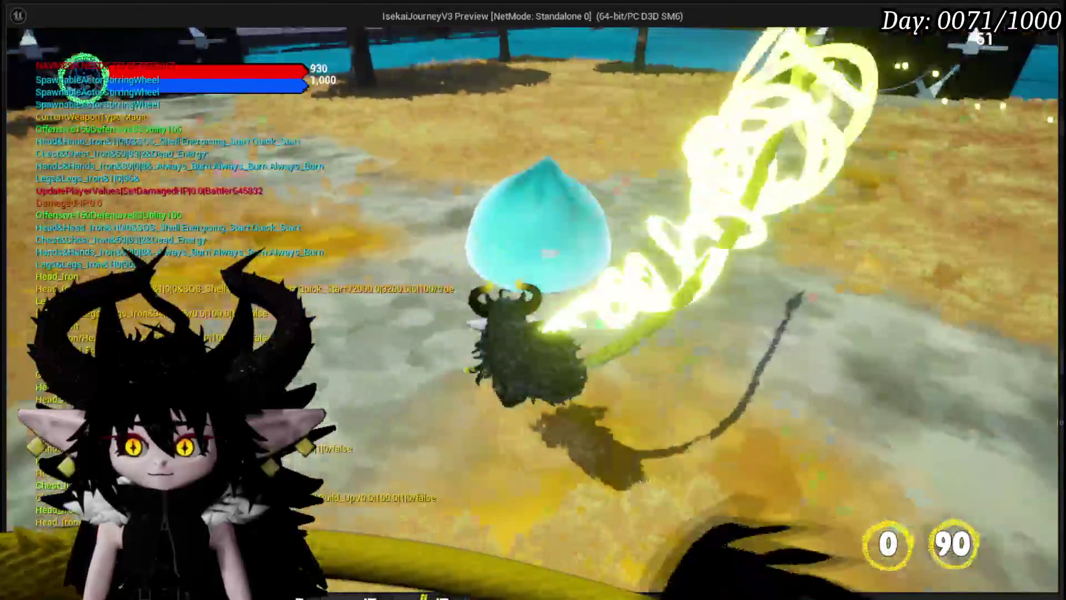
key(w)
key(1)
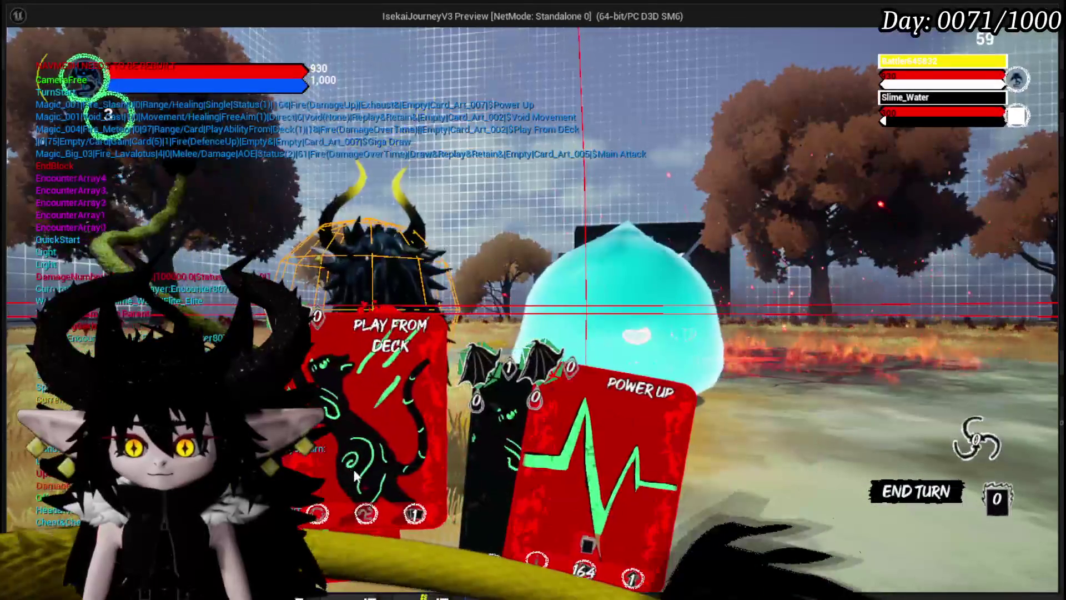
click(352, 467)
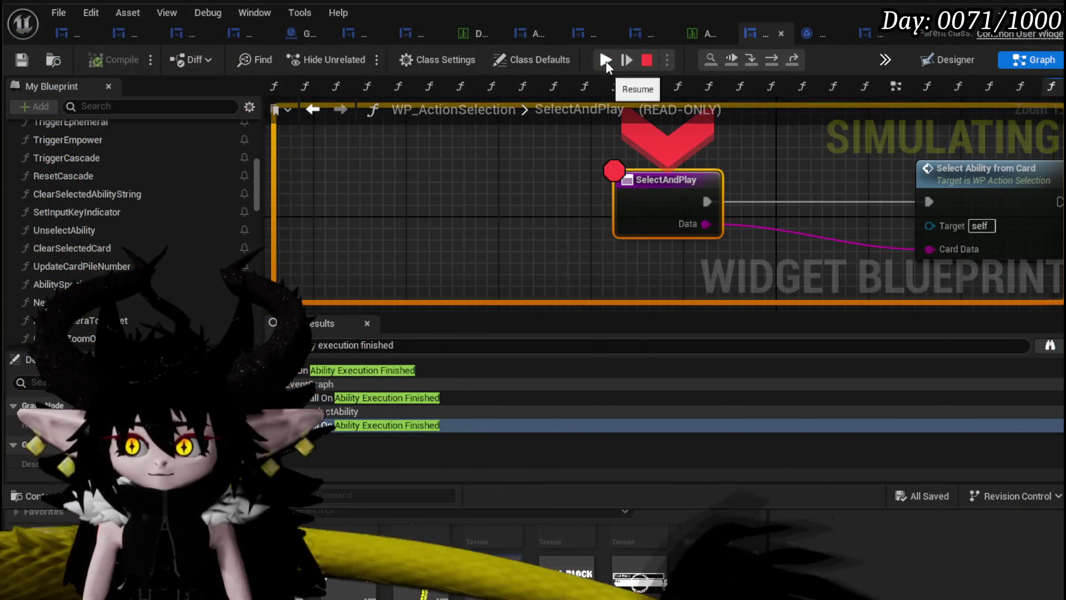
Resume execution from the SelectAndPlay breakpoint and let the play test finish
click(605, 60)
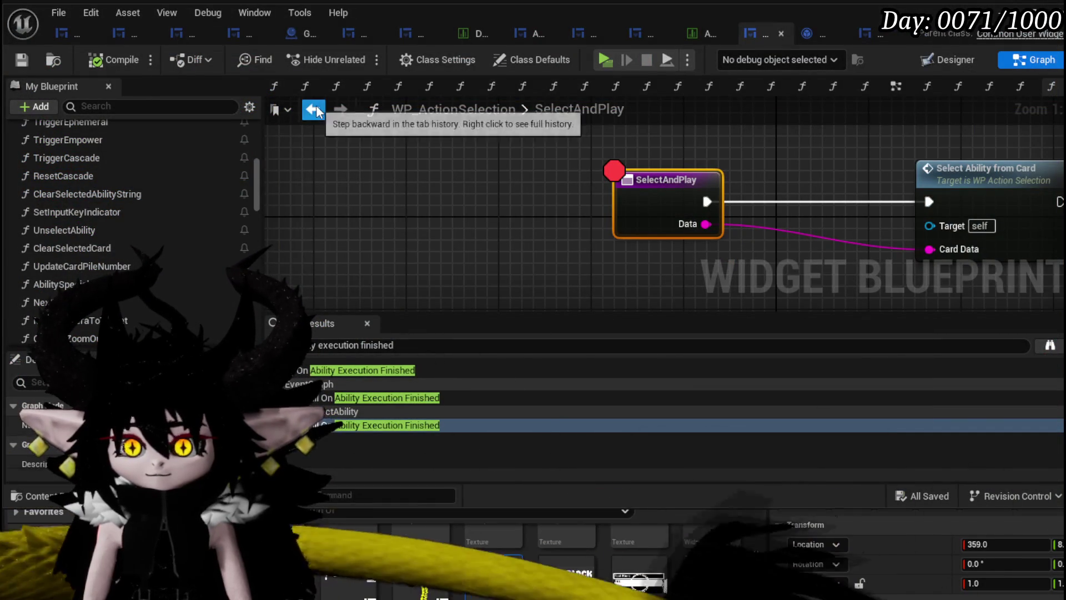
Remove the breakpoint from UnselectAbility's entry node
right_click(630, 183)
click(522, 208)
scroll(523, 213, down, 2)
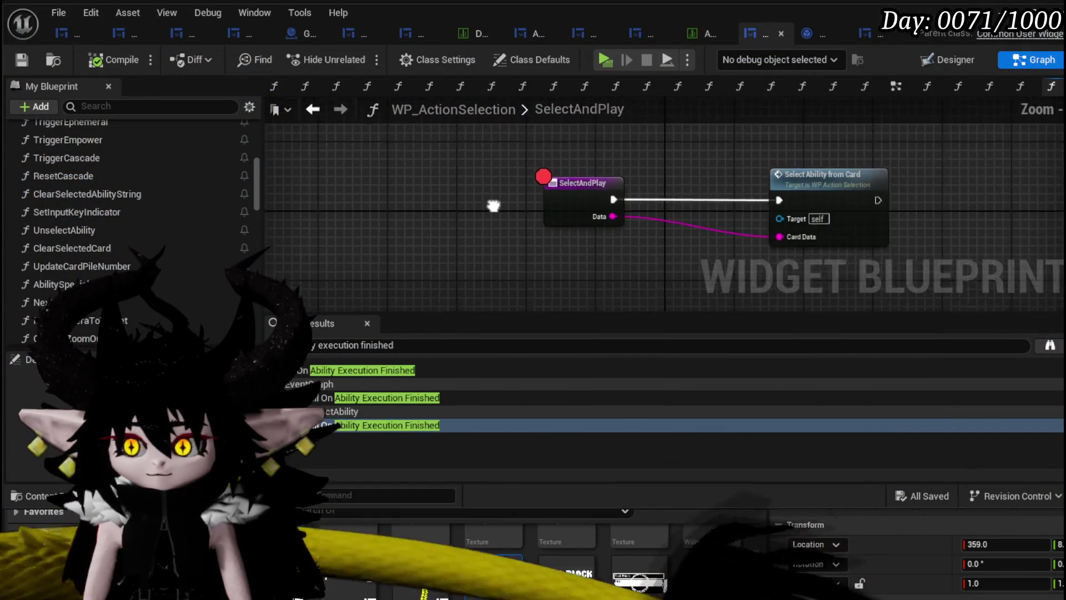
click(313, 108)
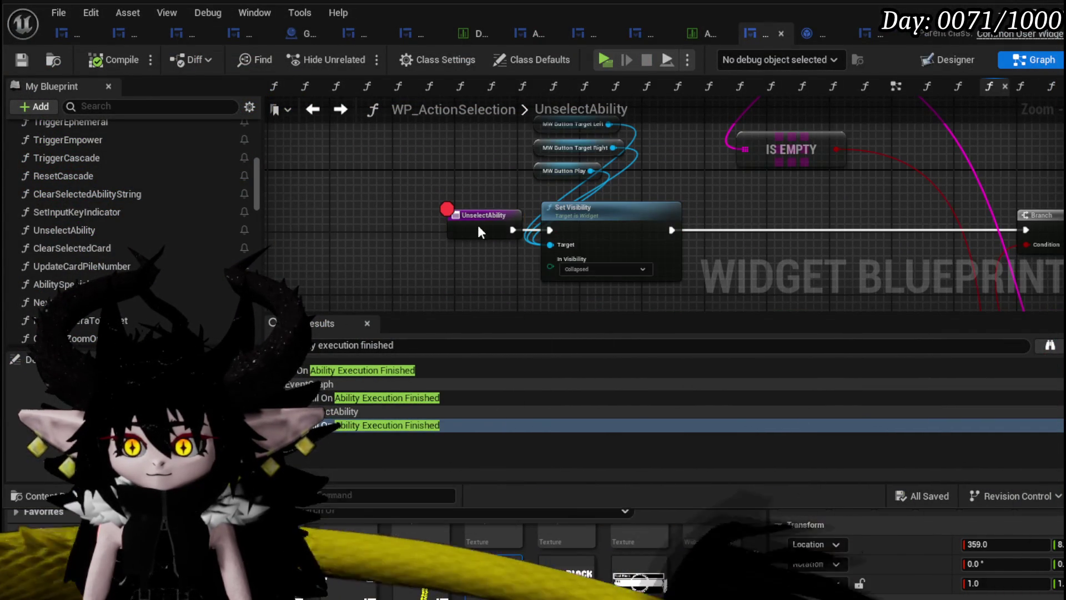
right_click(477, 223)
click(537, 535)
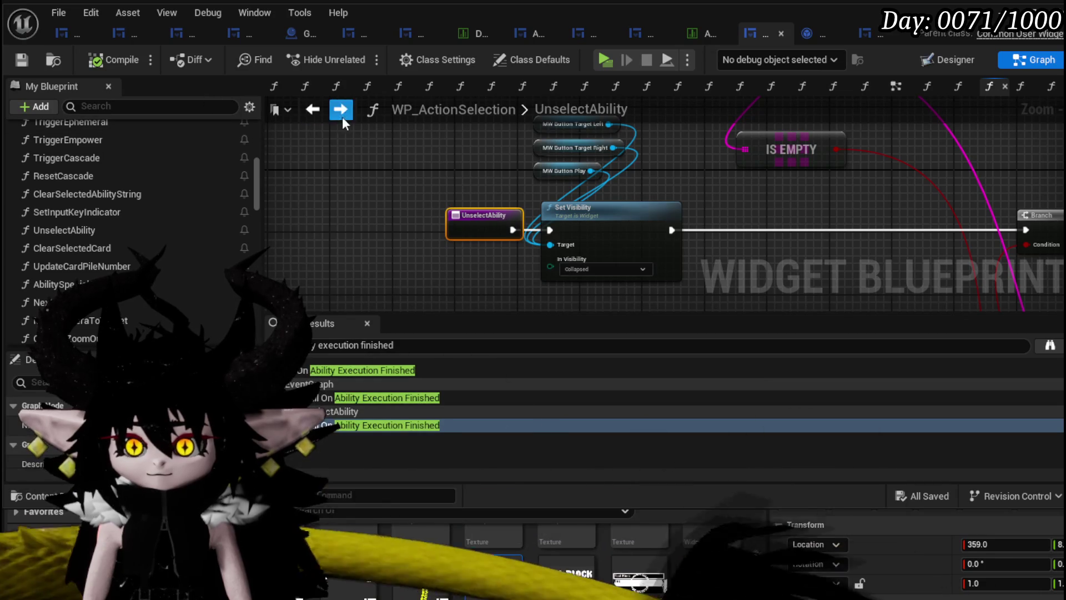
In the EventGraph, wire an Unselect Ability call after the Executing Ability SET and open it
click(312, 109)
mouse_move(462, 196)
mouse_down()
mouse_move(467, 255)
mouse_move(462, 247)
mouse_up()
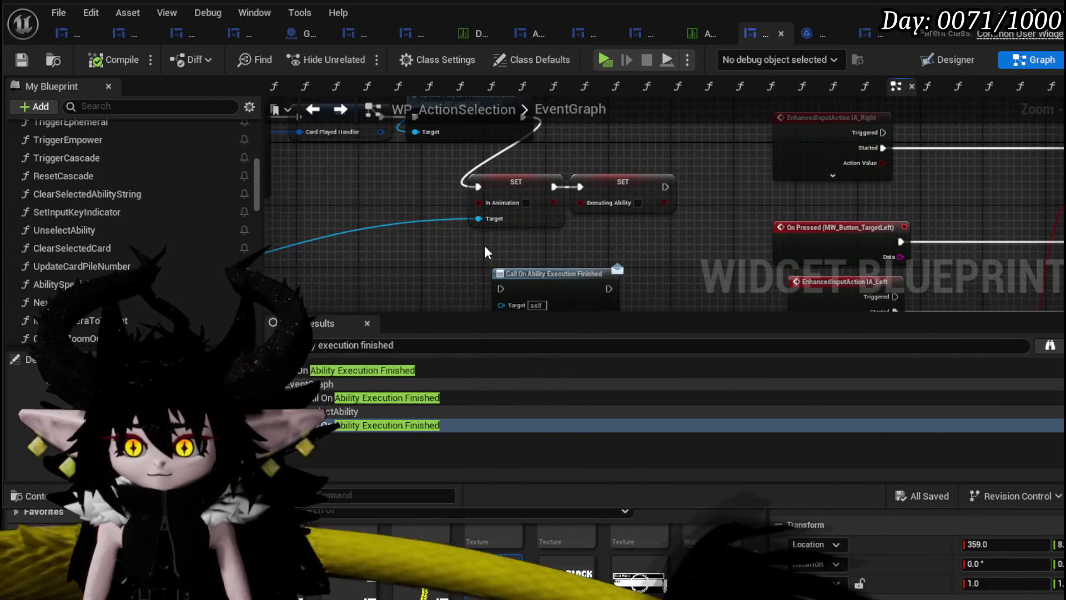
mouse_move(619, 186)
mouse_down()
mouse_move(593, 156)
mouse_move(590, 131)
mouse_up()
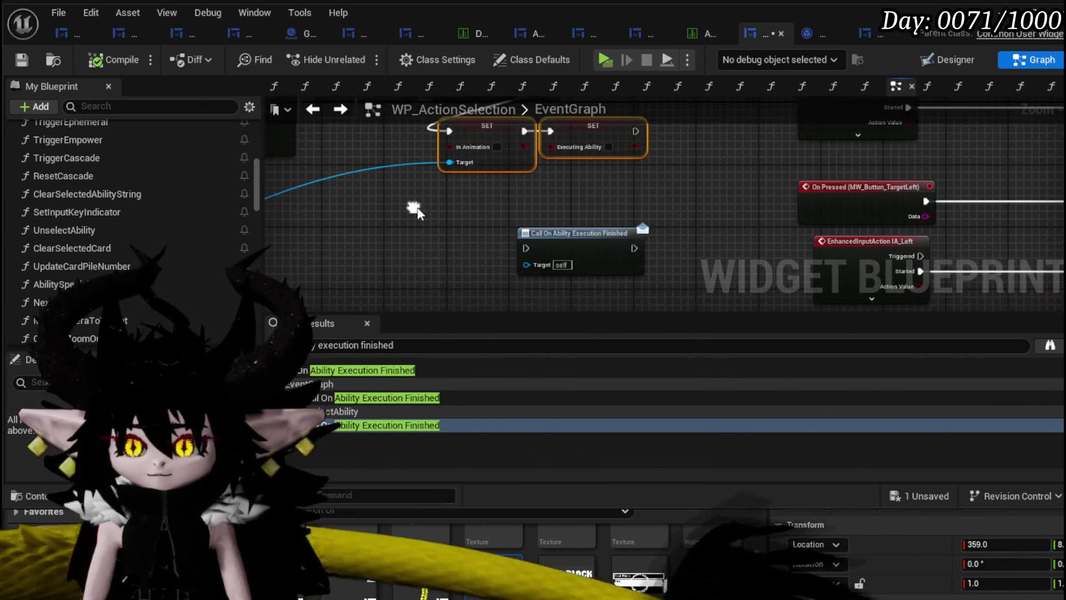
right_click(420, 201)
text(call on)
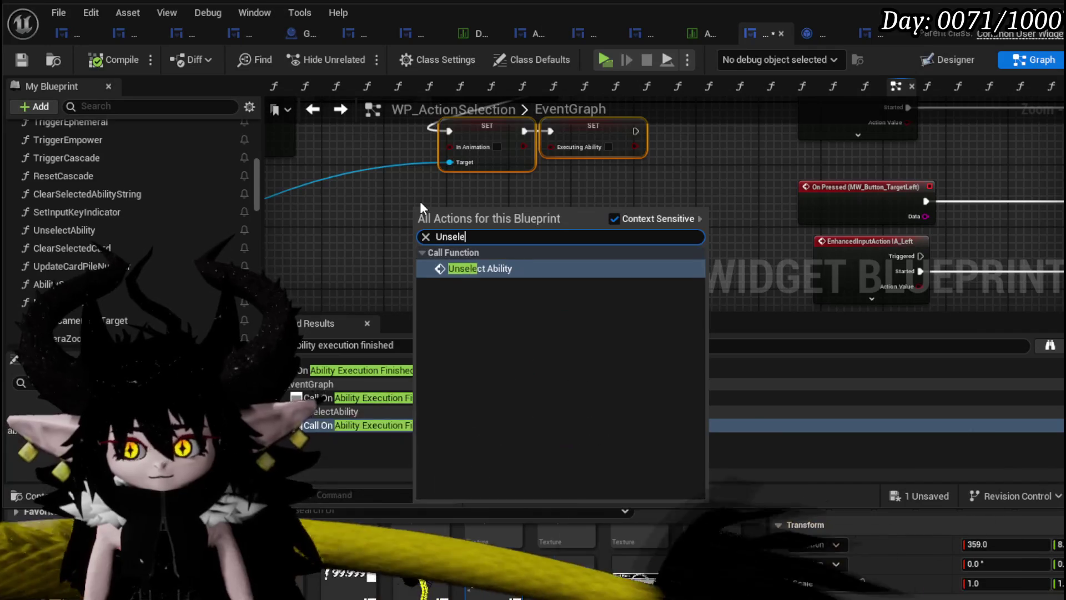
key(Return)
key(ctrl+v)
mouse_move(446, 193)
mouse_down()
mouse_move(801, 177)
mouse_move(787, 267)
mouse_move(637, 183)
mouse_up()
drag(693, 154, 450, 259)
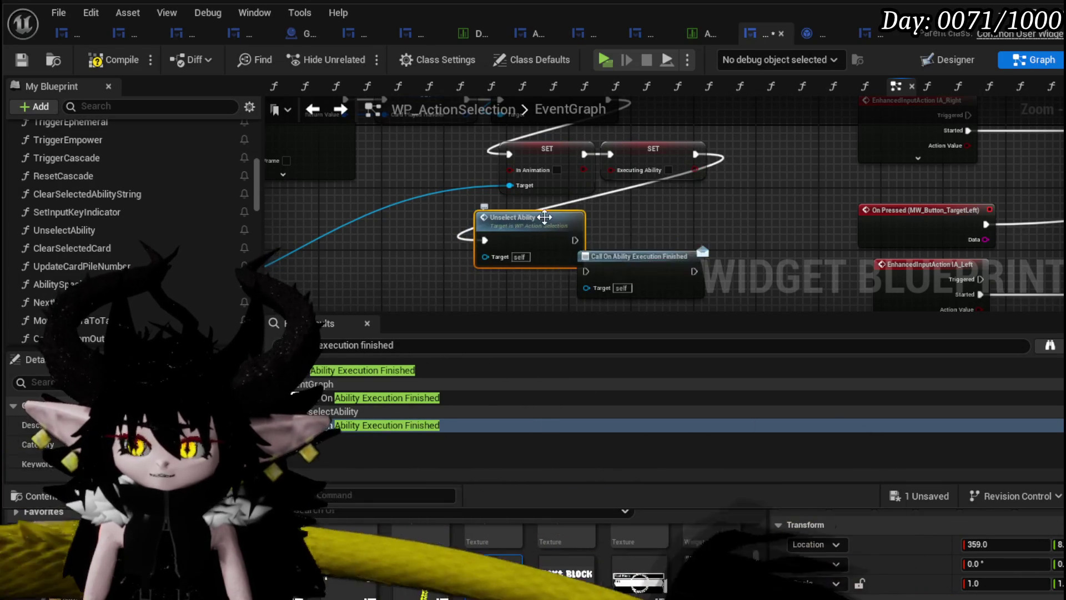
double_click(513, 225)
mouse_move(626, 222)
mouse_down()
mouse_move(428, 191)
mouse_move(471, 262)
mouse_move(594, 349)
mouse_move(538, 183)
mouse_move(466, 172)
mouse_move(214, 194)
mouse_up()
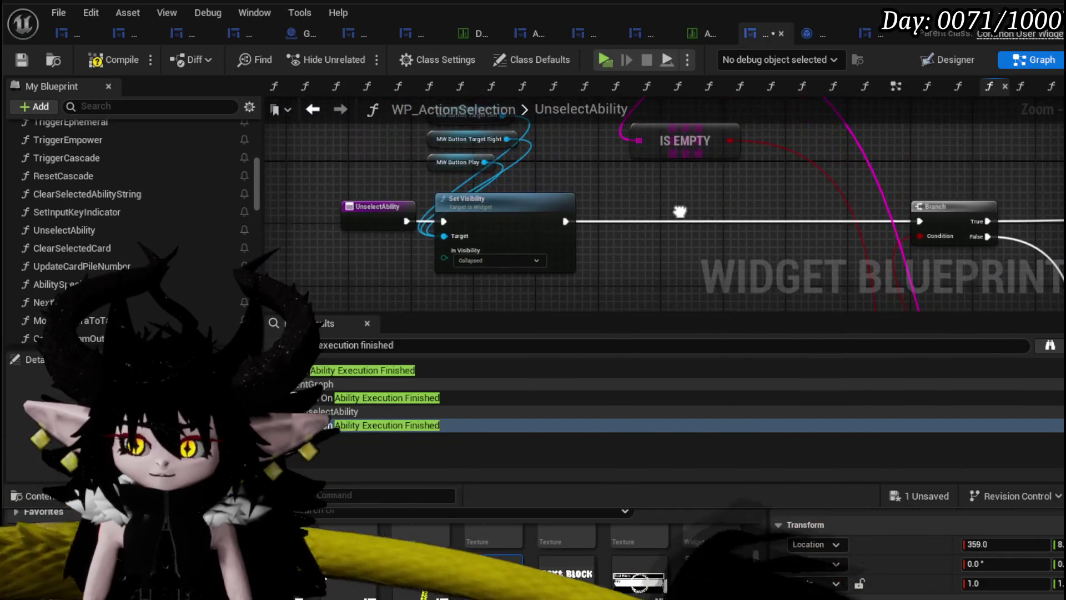
Review UnselectAbility's Branch, SET, Update Battler Tool Tip Info, IsEmpty and Set Visibility nodes, then return to EventGraph
scroll(476, 195, down, 3)
mouse_move(476, 195)
mouse_down()
mouse_move(694, 176)
mouse_move(522, 169)
mouse_up()
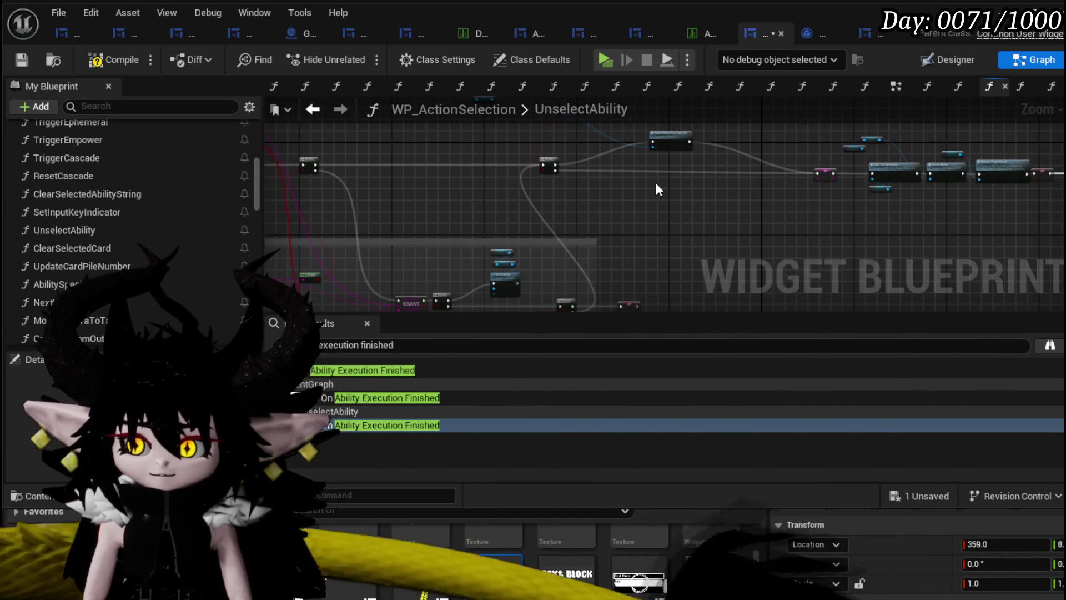
mouse_move(656, 183)
mouse_down()
mouse_move(544, 140)
mouse_move(511, 212)
mouse_move(408, 178)
mouse_up()
scroll(561, 208, up, 5)
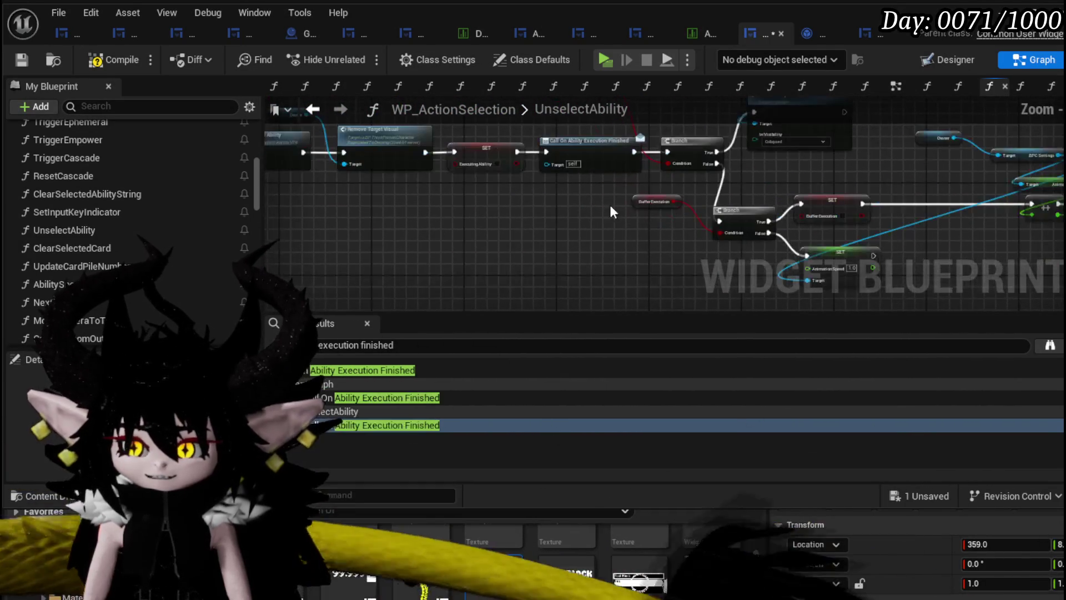
mouse_move(601, 191)
mouse_down()
mouse_move(557, 225)
mouse_move(532, 198)
mouse_move(455, 216)
mouse_up()
scroll(442, 215, up, 3)
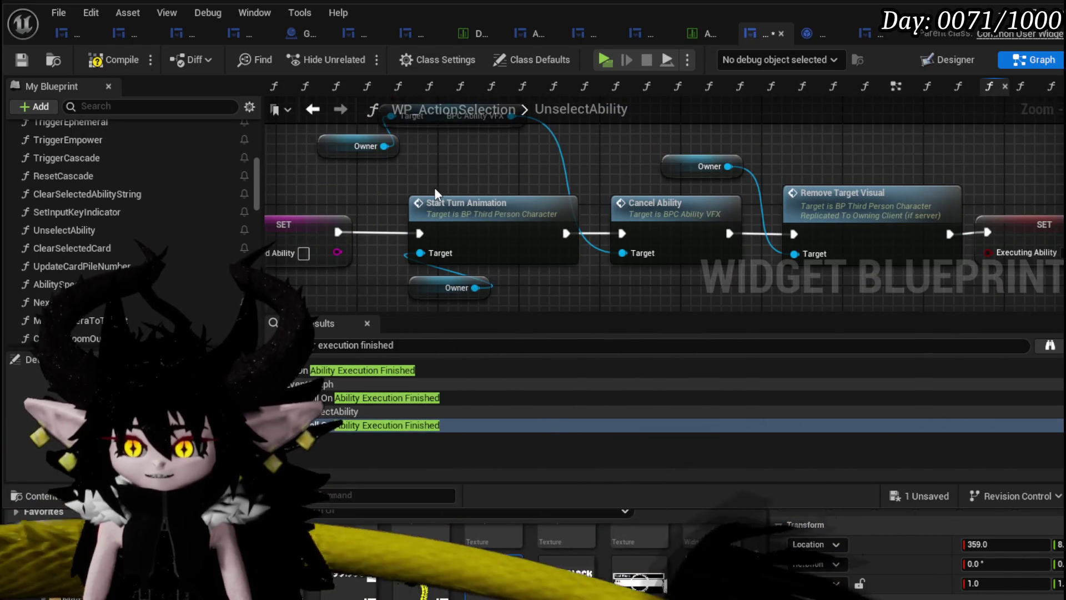
scroll(386, 175, down, 1)
mouse_move(385, 175)
mouse_down()
mouse_move(500, 195)
mouse_move(580, 191)
mouse_up()
scroll(467, 188, down, 2)
drag(467, 189, 702, 197)
scroll(703, 197, up, 2)
mouse_move(631, 210)
mouse_down()
mouse_move(448, 182)
mouse_move(467, 170)
mouse_move(540, 198)
mouse_up()
scroll(540, 198, down, 2)
drag(422, 189, 616, 188)
scroll(616, 189, up, 3)
drag(747, 117, 636, 99)
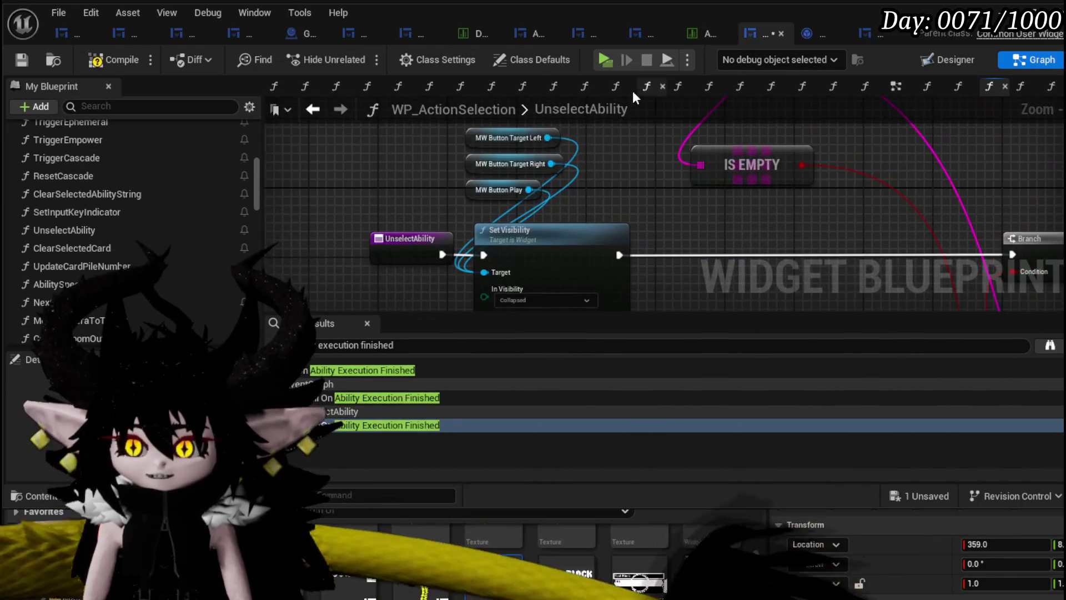
click(315, 110)
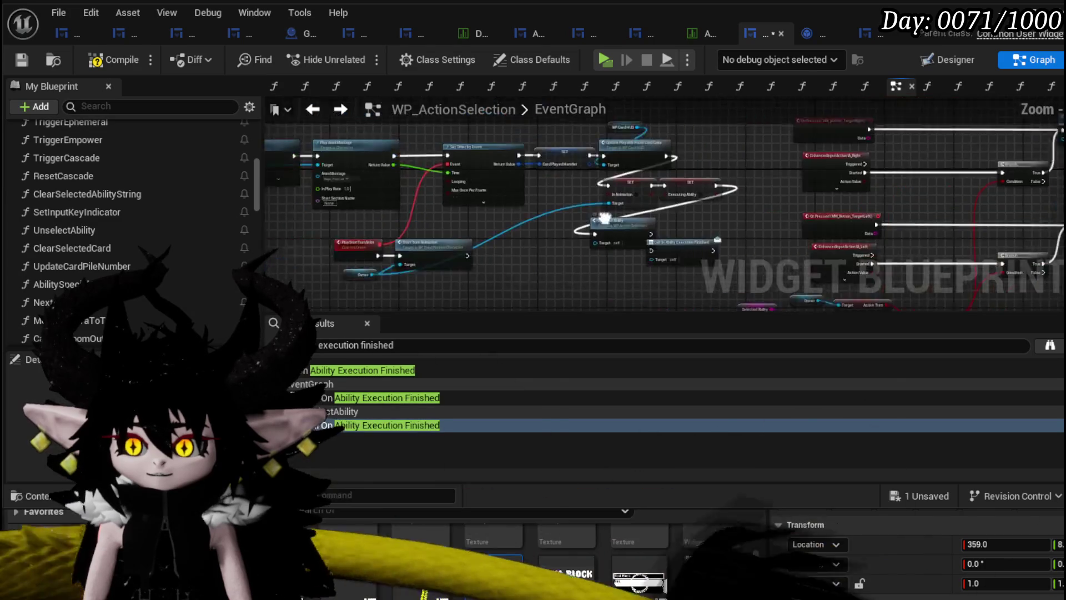
Reposition the Play Anim Montage and Set Timer by Event nodes in the EventGraph
drag(527, 202, 727, 255)
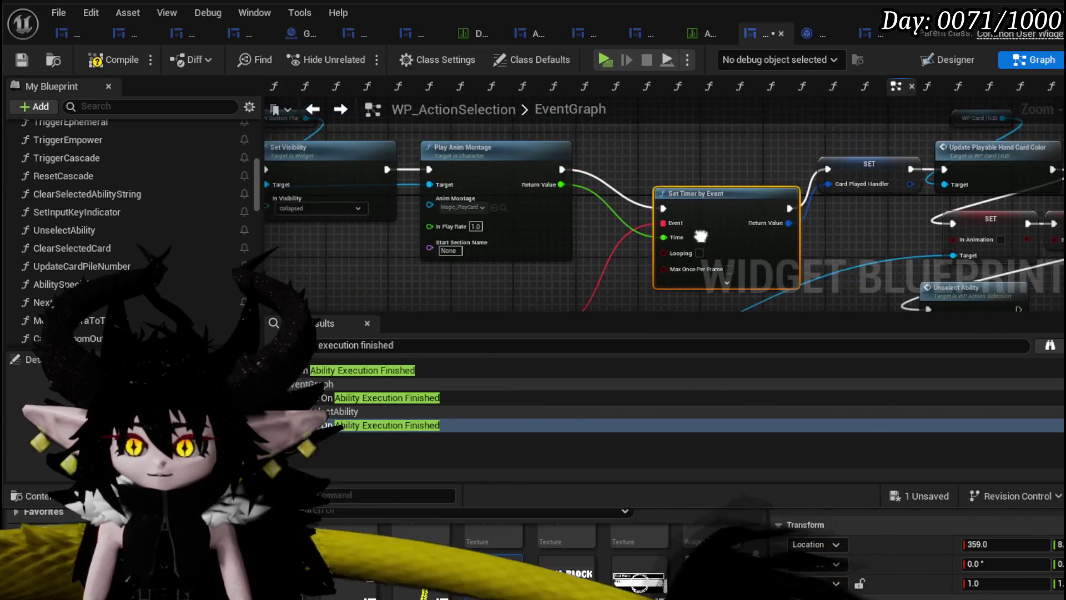
mouse_move(735, 199)
mouse_down()
mouse_move(680, 148)
mouse_move(670, 161)
mouse_up()
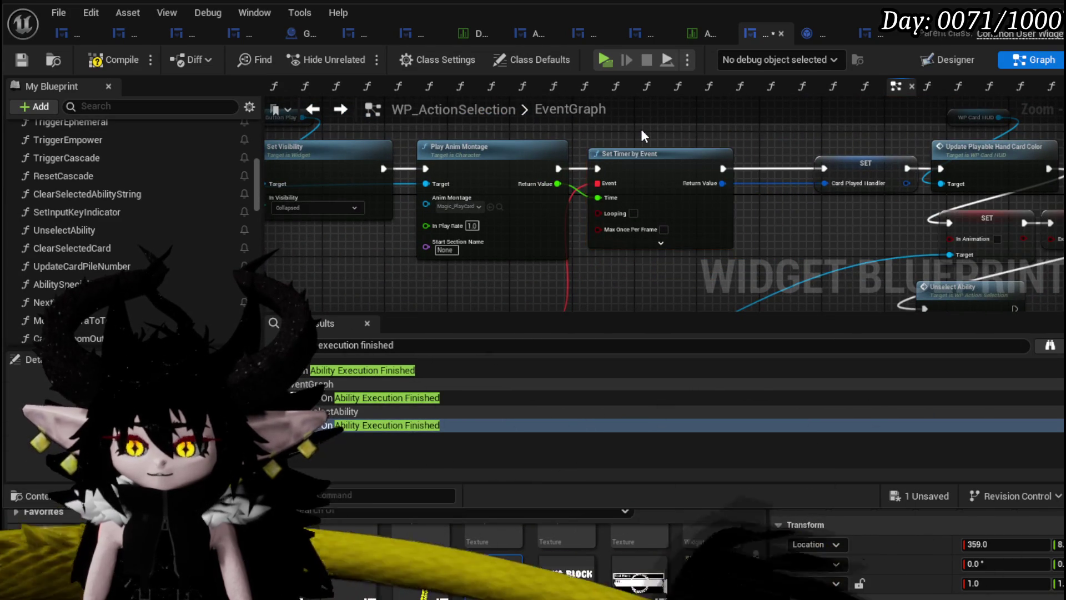
mouse_move(641, 129)
mouse_down()
mouse_move(806, 176)
mouse_move(630, 172)
mouse_move(581, 145)
mouse_up()
drag(611, 180, 635, 227)
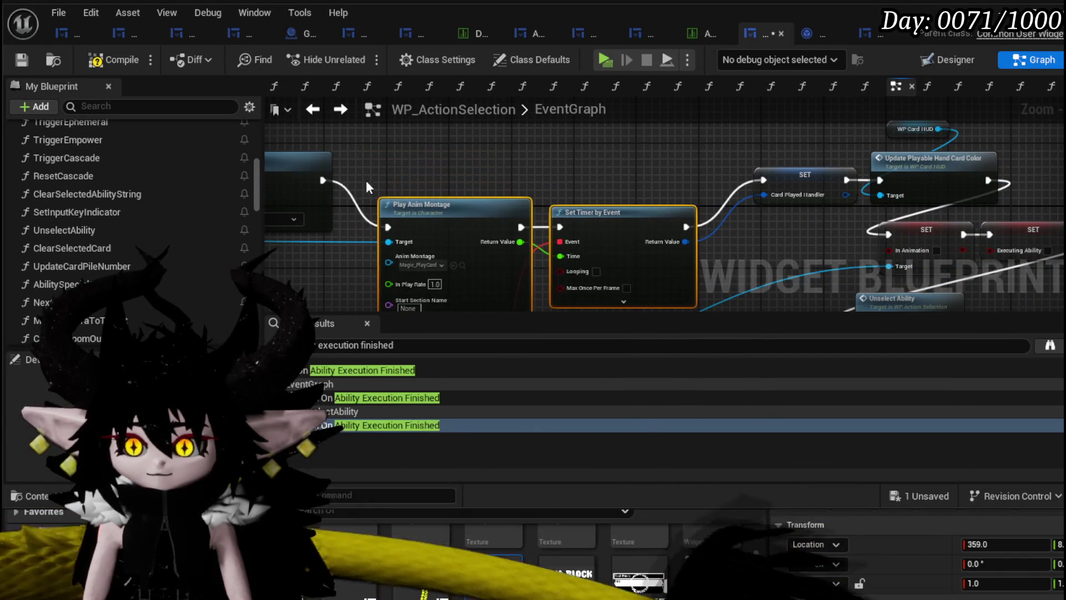
Wire exec into the SET node and Set Visibility into Update Playable Hand Card Color, then compile and save
mouse_move(758, 175)
mouse_down()
mouse_move(742, 159)
mouse_move(757, 177)
mouse_up()
drag(515, 162, 500, 151)
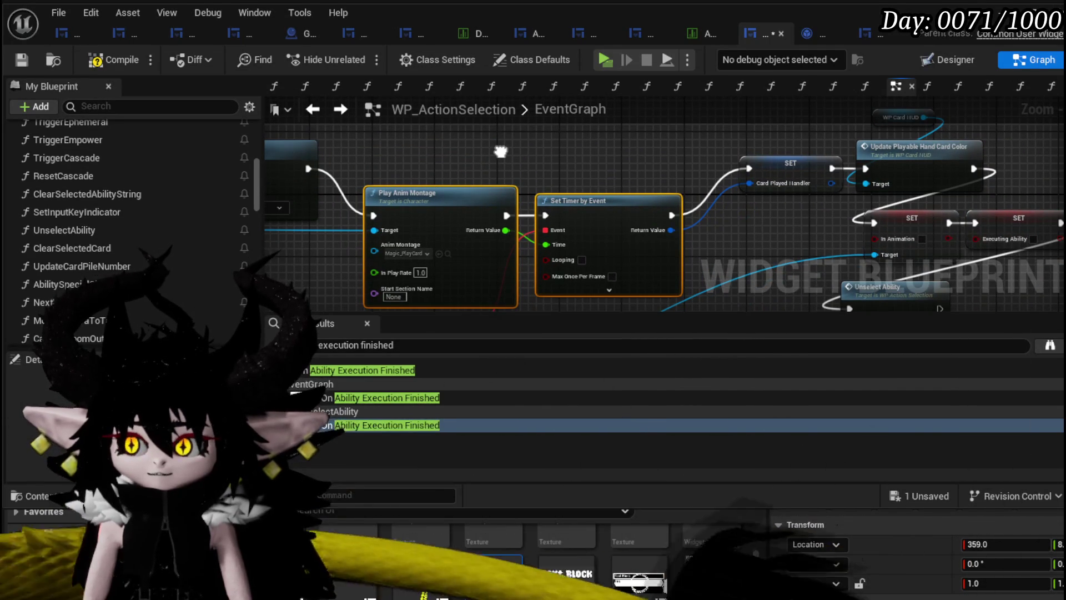
drag(500, 151, 605, 167)
drag(410, 180, 948, 180)
drag(948, 180, 564, 194)
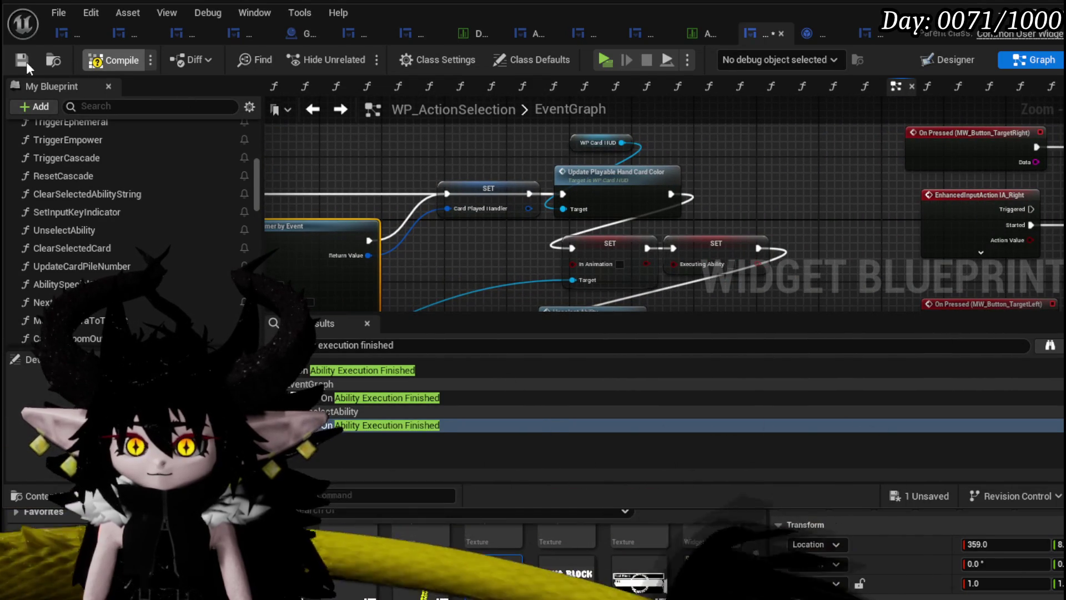
click(22, 60)
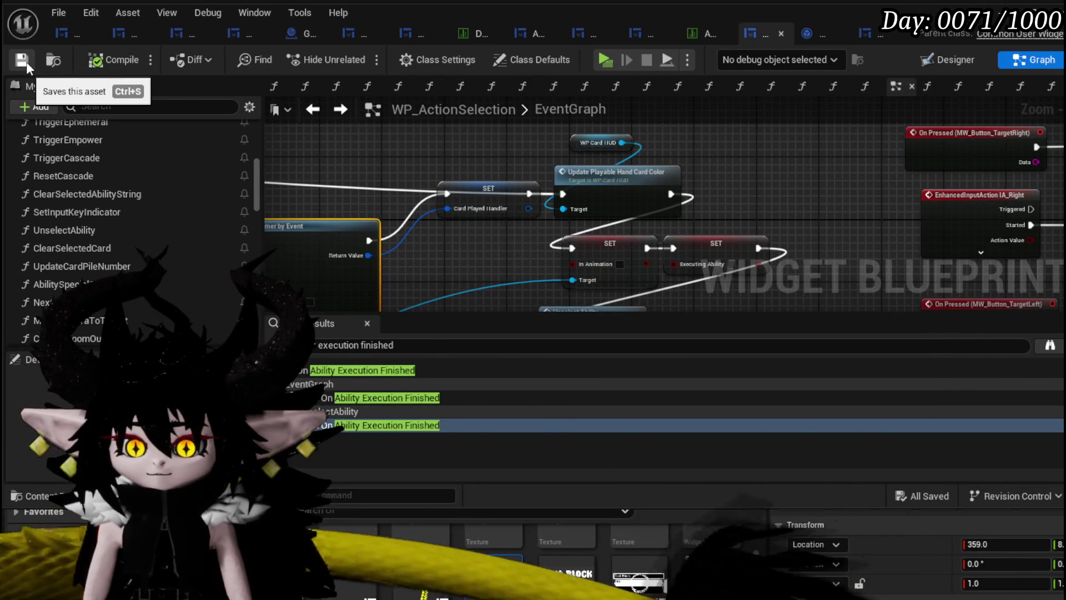
Start a play test in the level editor, walk to the slime, and play a card from the hand
key(alt+Tab)
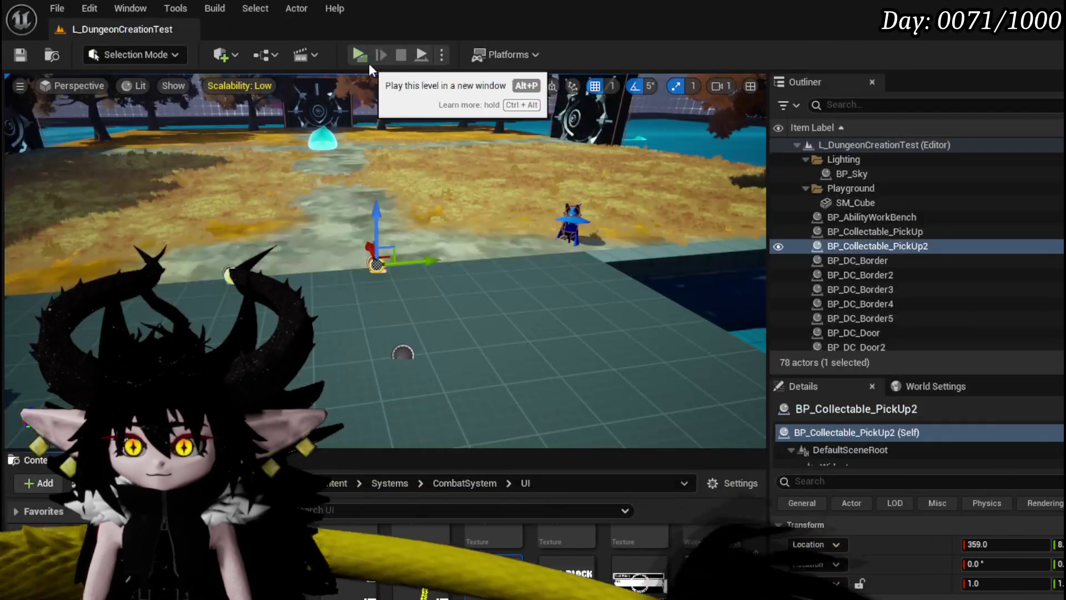
key(alt+p)
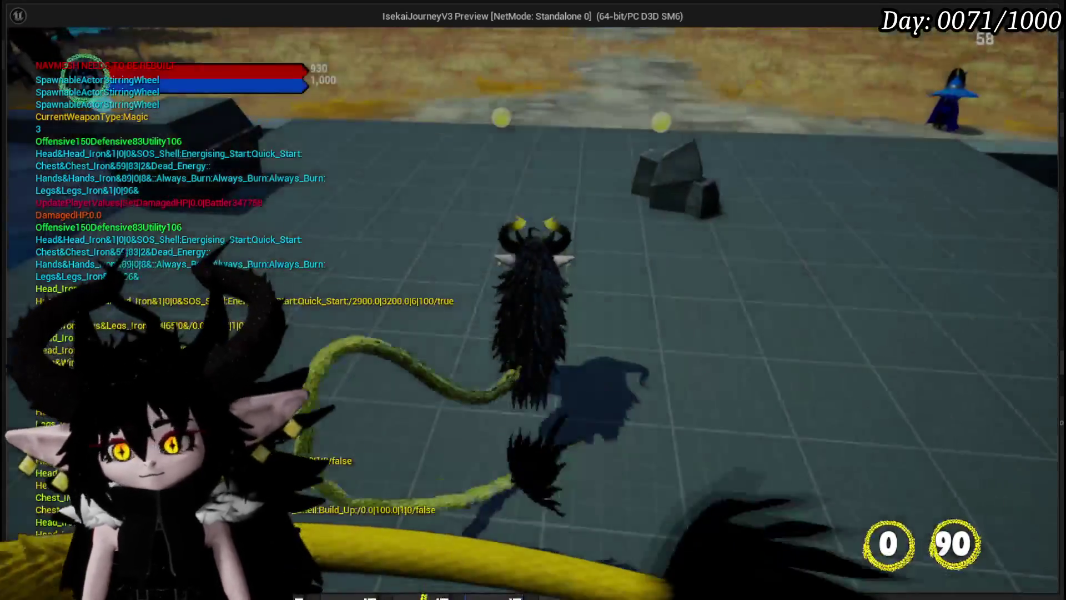
key(w)
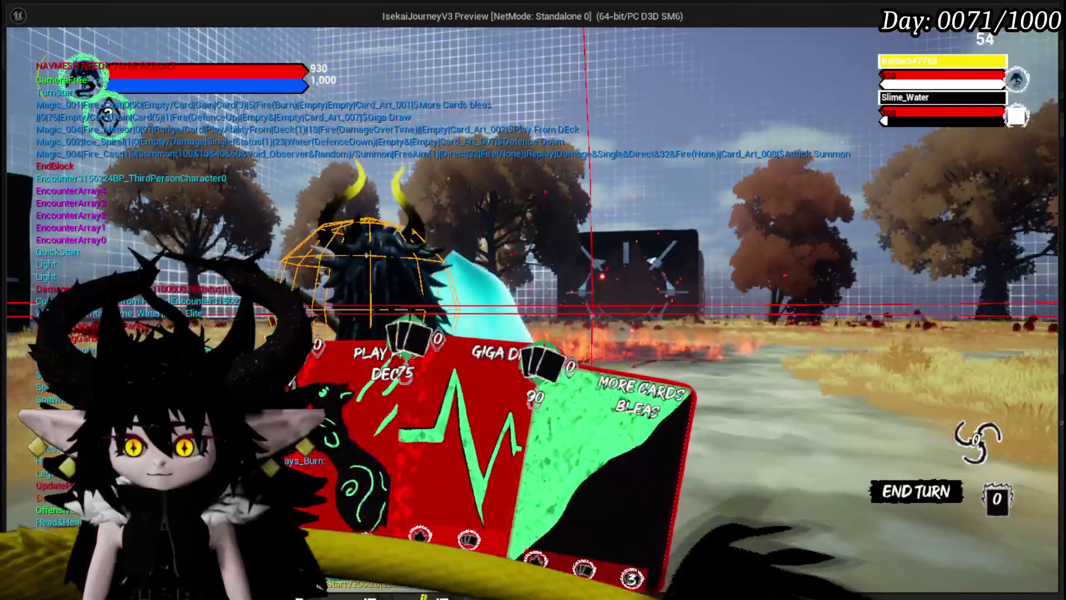
click(344, 448)
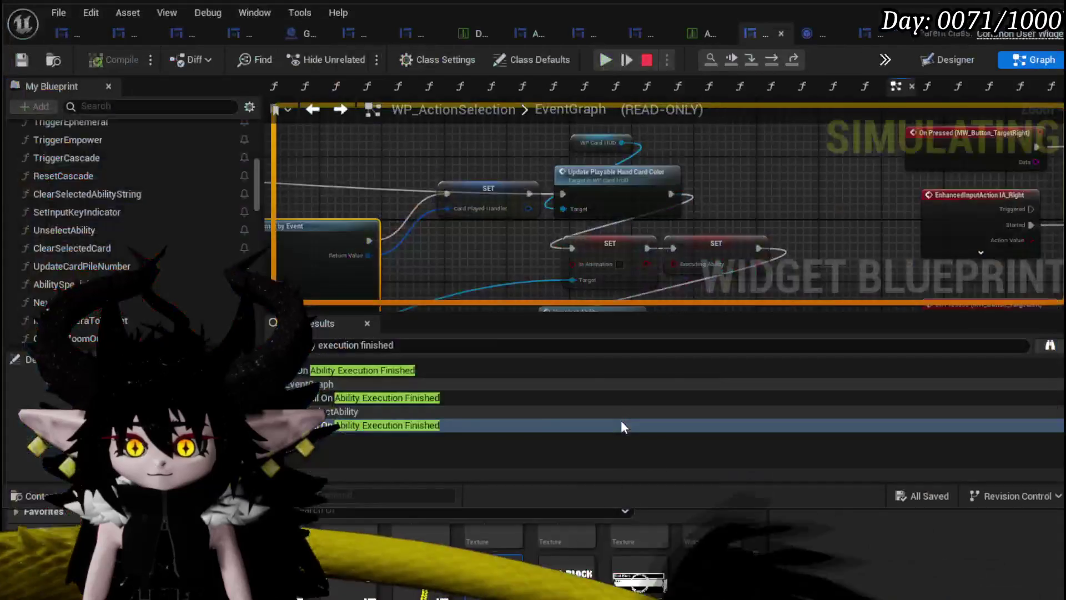
Resume from the paused breakpoint and add a breakpoint to the UnselectAbility function's entry node
click(604, 61)
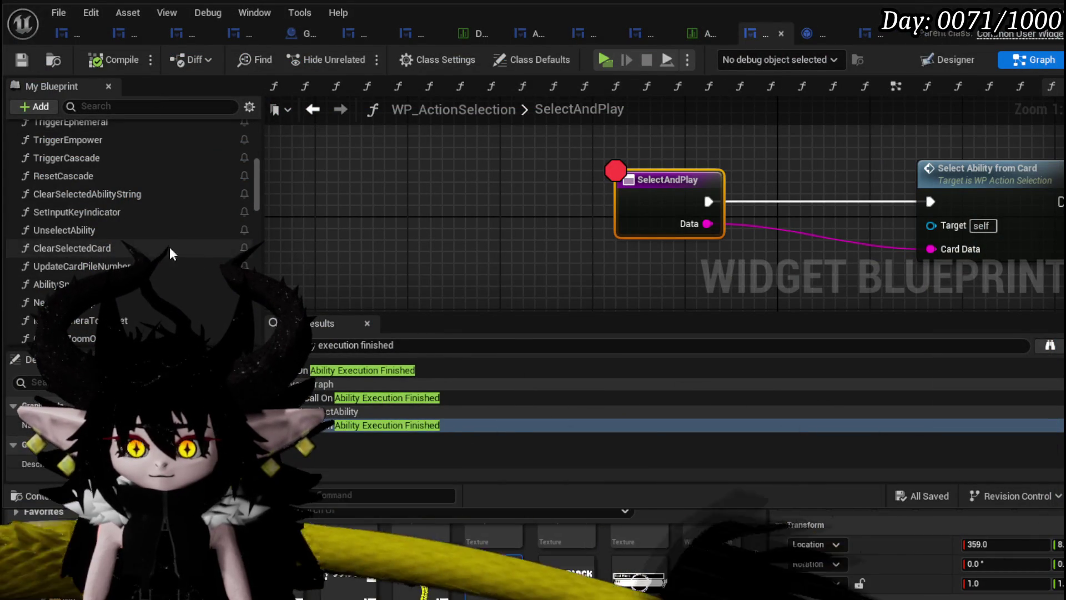
double_click(83, 230)
right_click(400, 240)
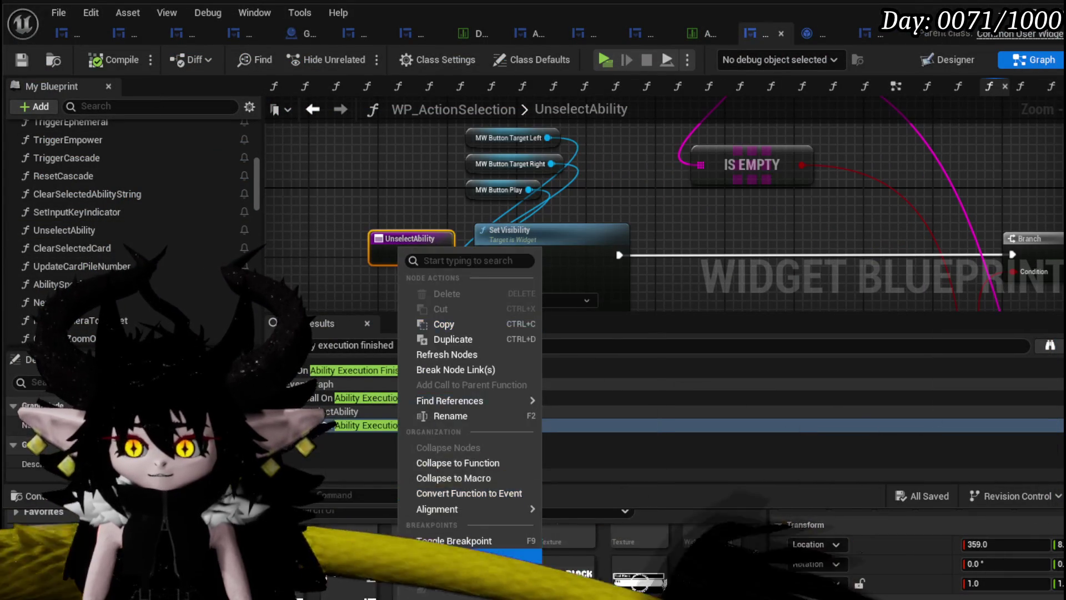
click(455, 542)
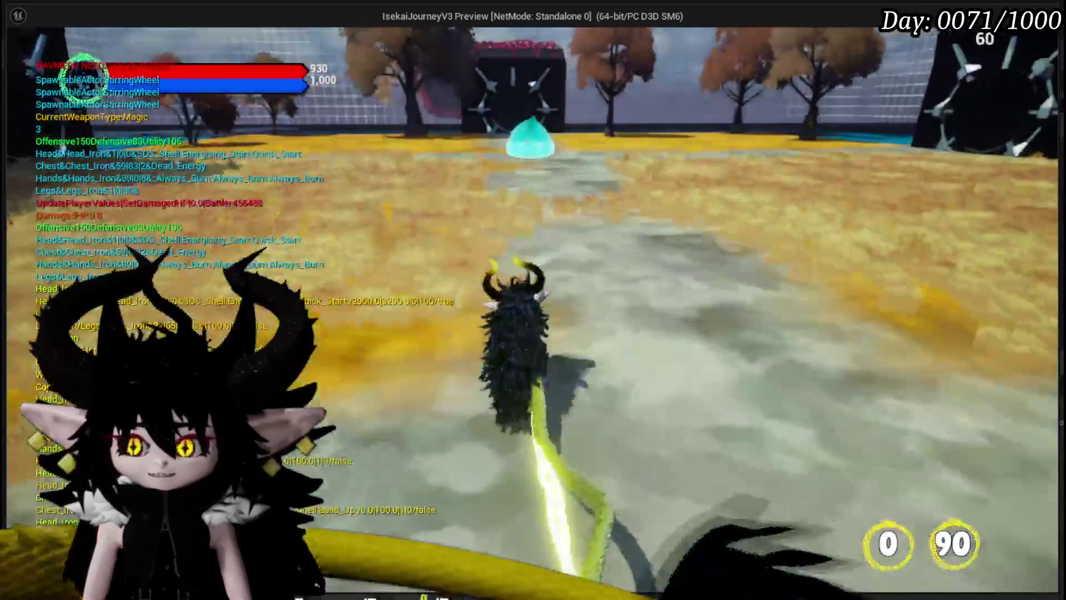
Walk into the slime to start combat, continue past the SelectAndPlay and UnselectAbility breakpoints, then stop playing
key(w)
key(1)
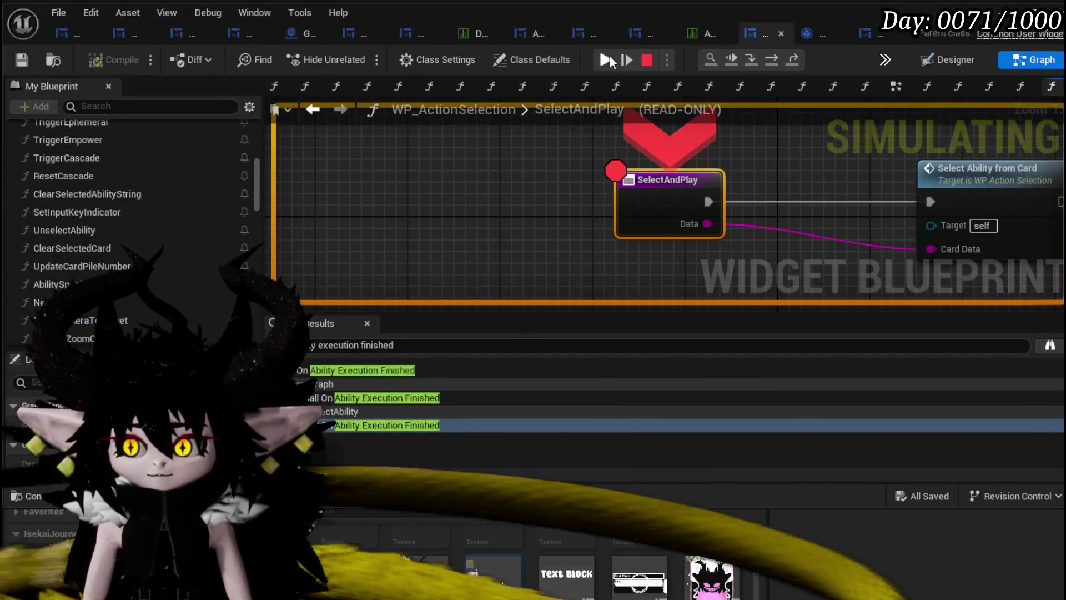
click(607, 59)
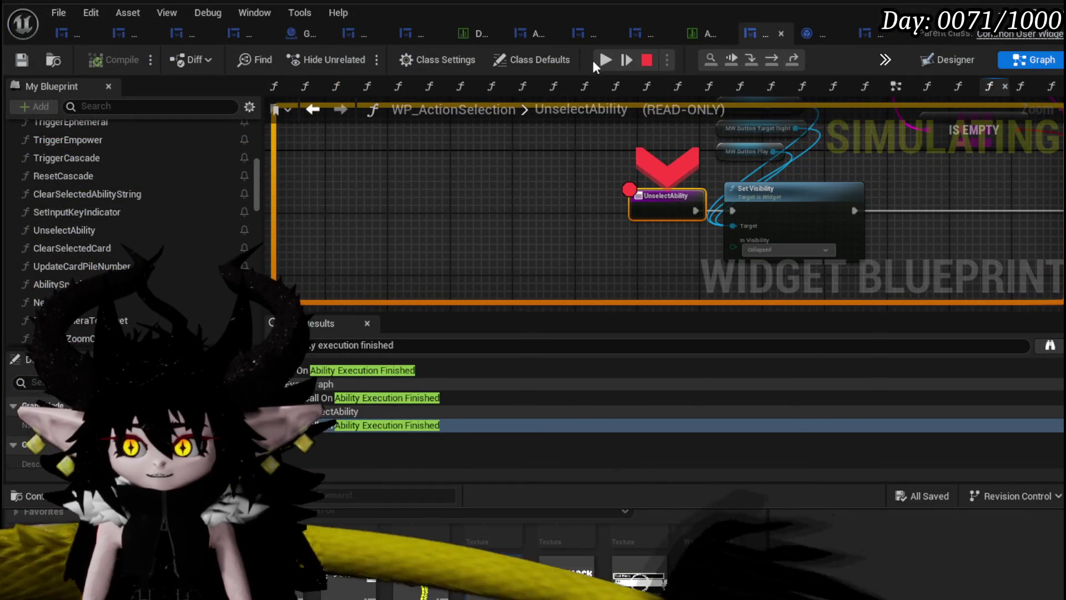
click(604, 59)
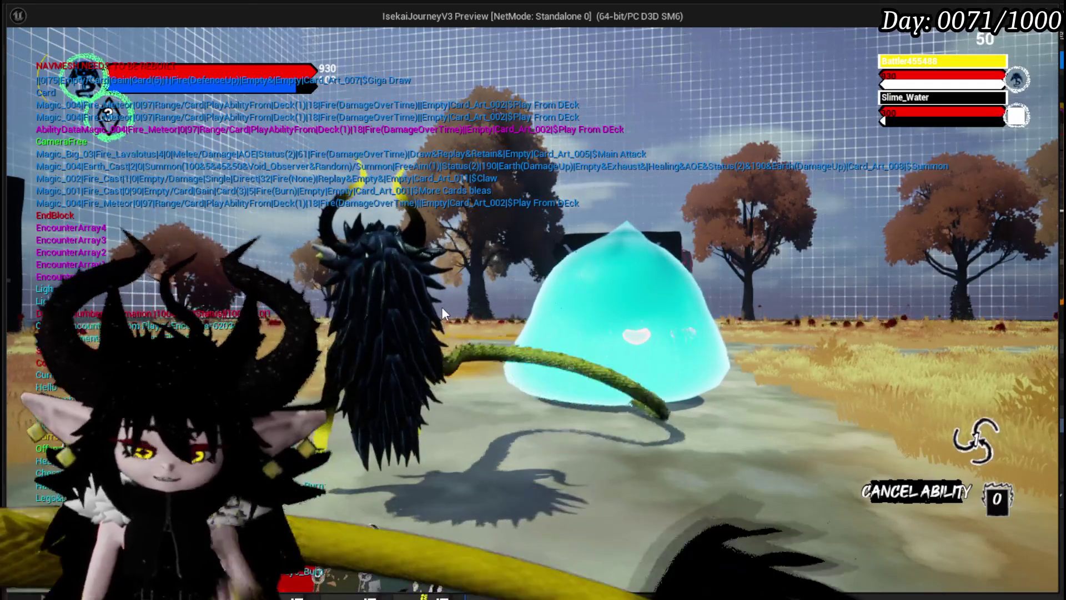
key(Escape)
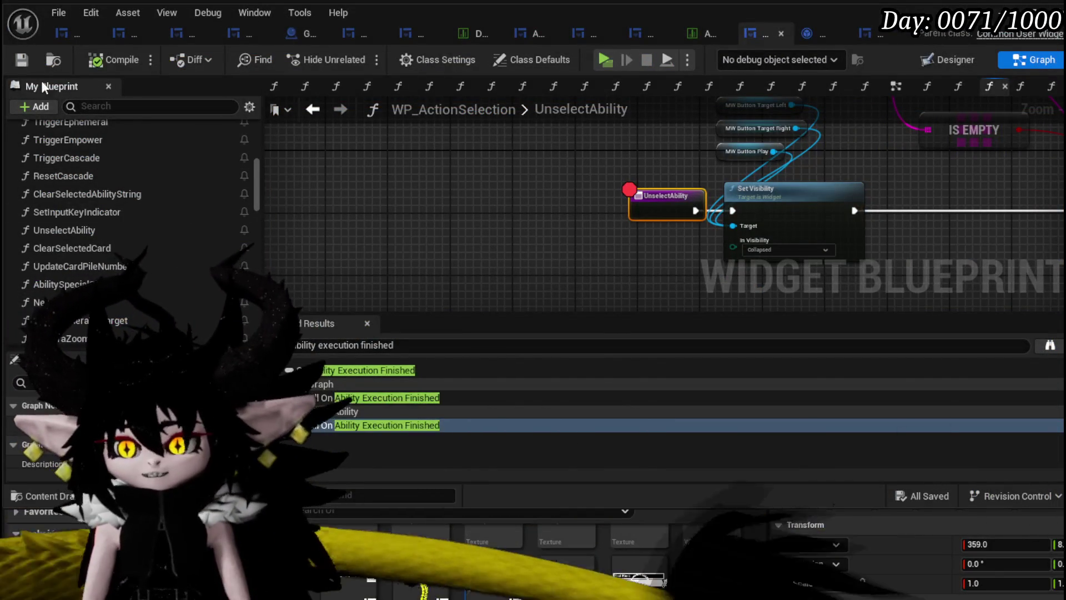
Drag Start Turn Animation and Owner off the wire so SET feeds Cancel Ability, then compile and save
scroll(849, 224, down, 3)
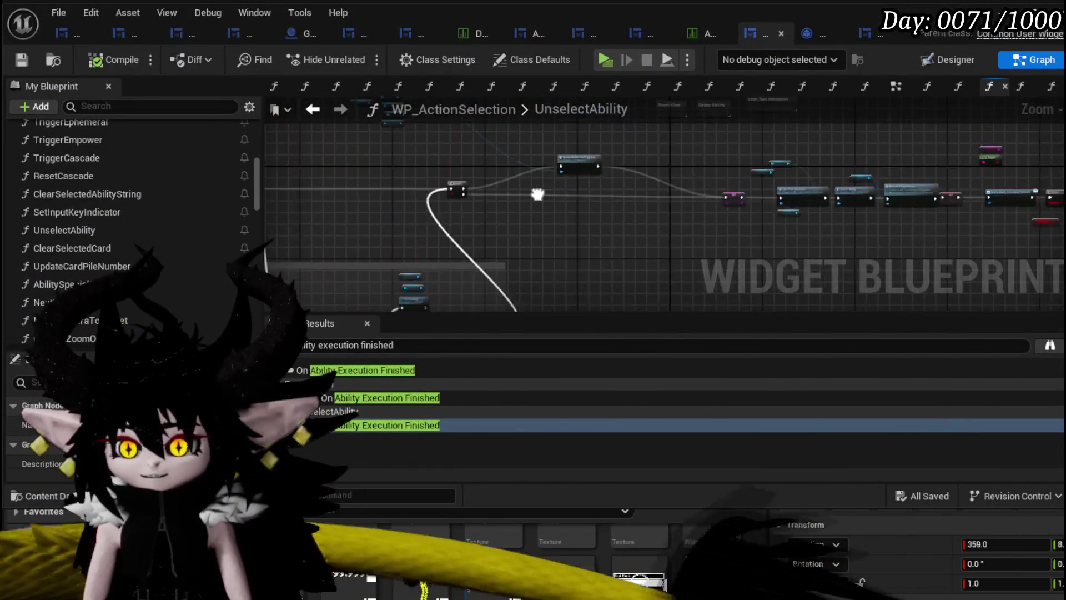
scroll(708, 207, up, 3)
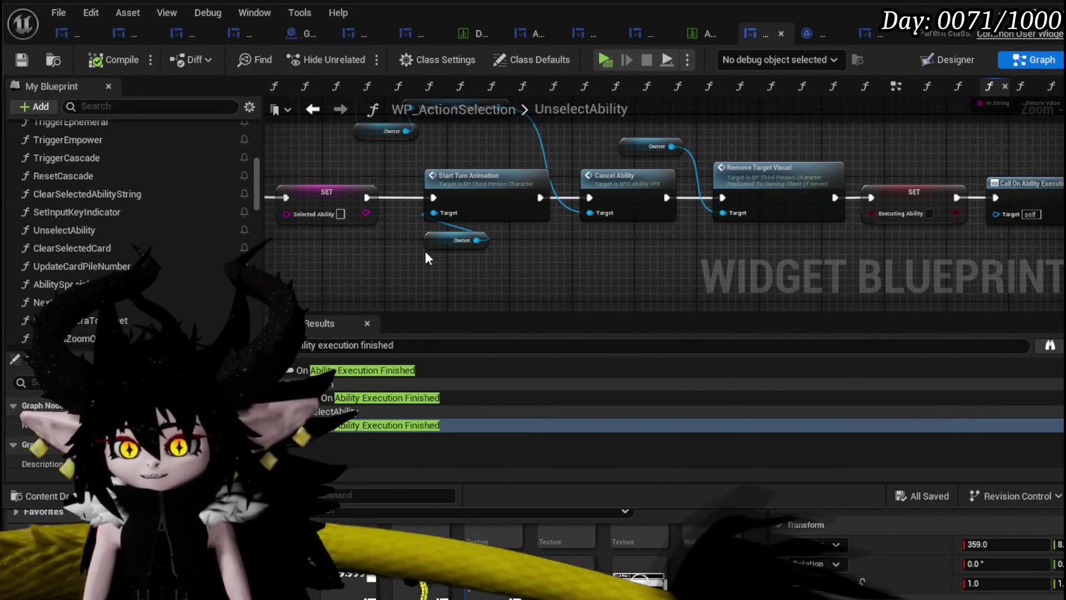
mouse_move(425, 251)
mouse_down()
mouse_move(510, 157)
mouse_move(550, 165)
mouse_up()
mouse_move(675, 225)
mouse_down()
mouse_move(932, 207)
mouse_move(512, 191)
mouse_up()
scroll(623, 205, down, 2)
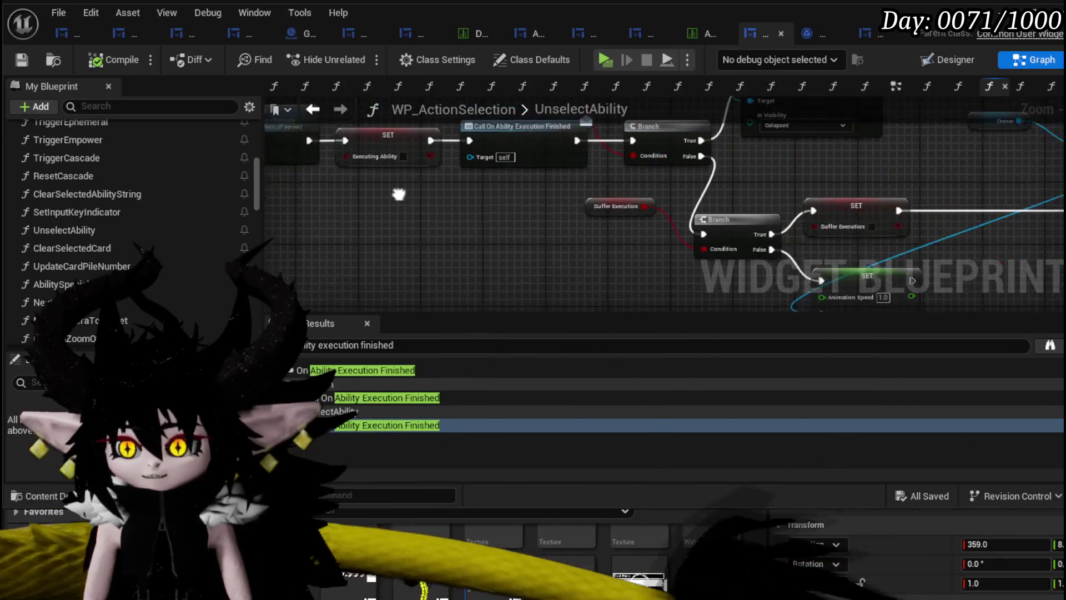
scroll(624, 222, up, 2)
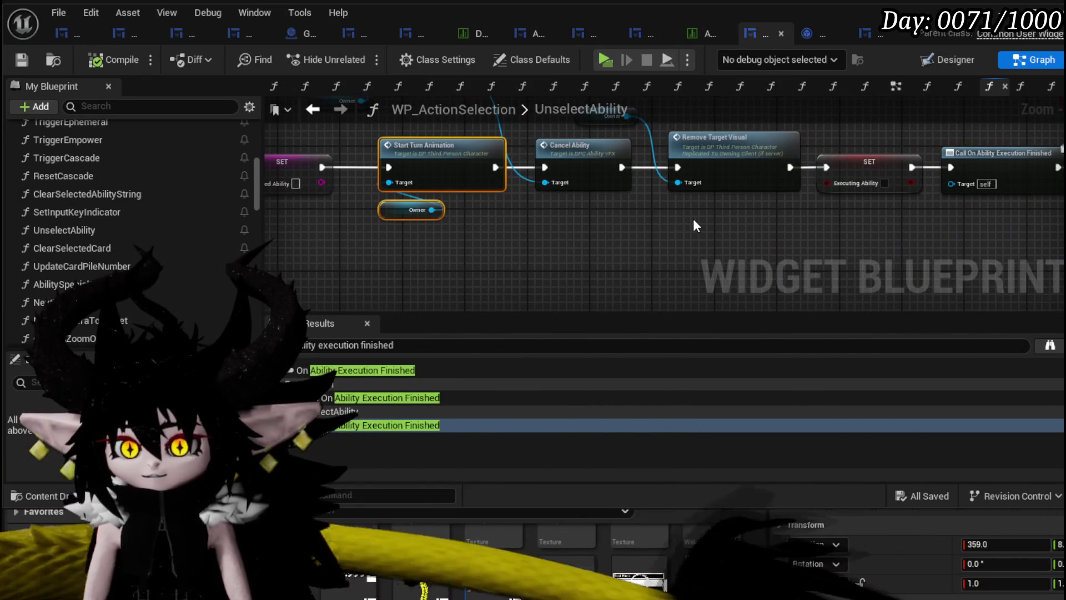
mouse_move(860, 216)
mouse_down()
mouse_move(419, 189)
mouse_move(697, 191)
mouse_move(712, 182)
mouse_up()
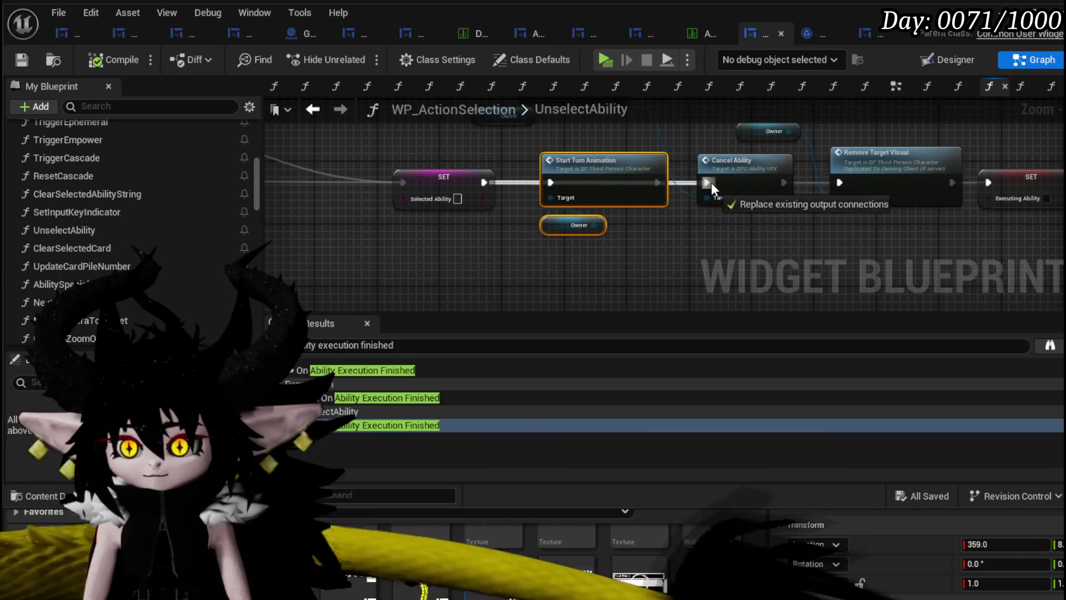
drag(598, 171, 598, 224)
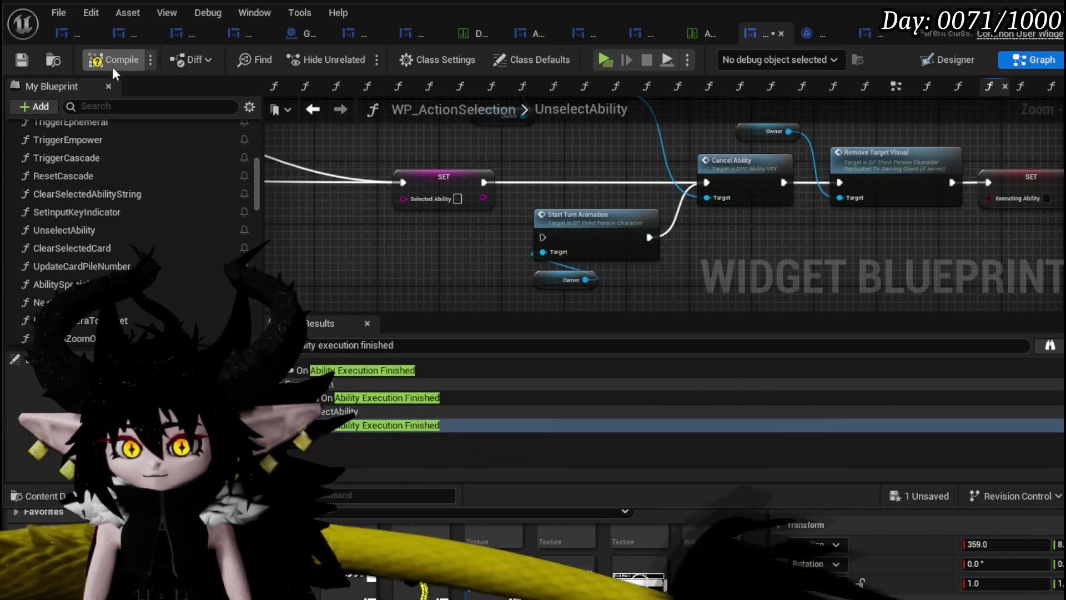
click(18, 58)
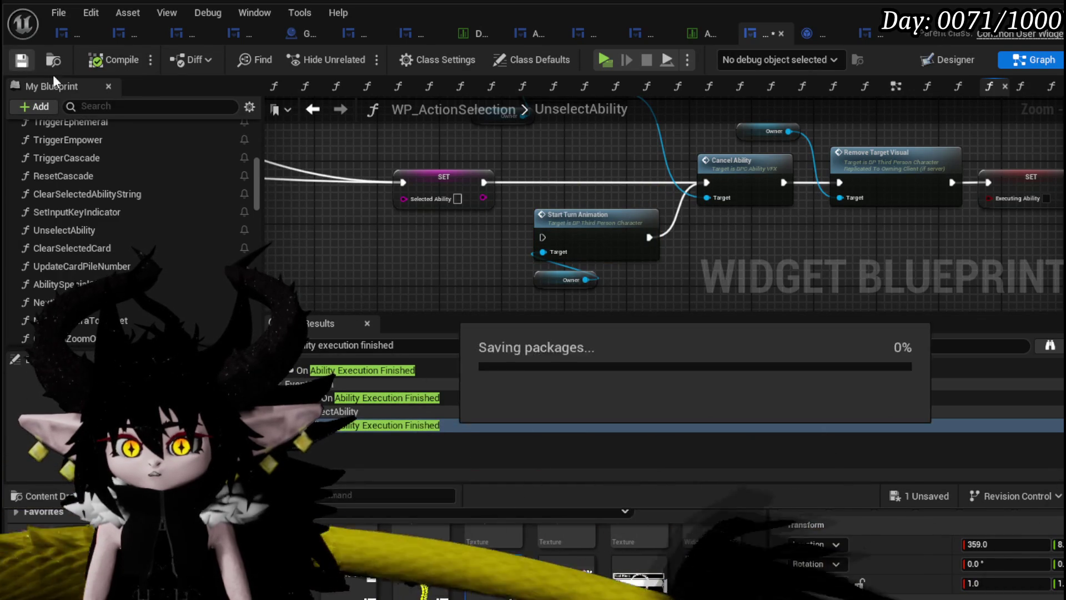
click(319, 111)
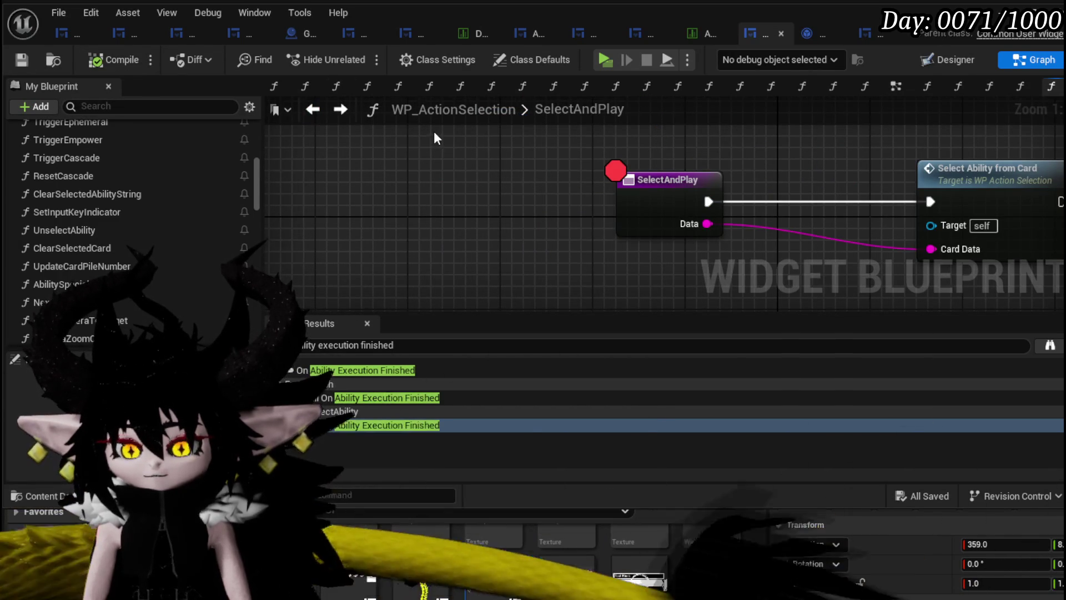
Step back from UnselectAbility through SelectAndPlay to the WP_ActionSelection EventGraph
click(313, 109)
scroll(623, 198, down, 4)
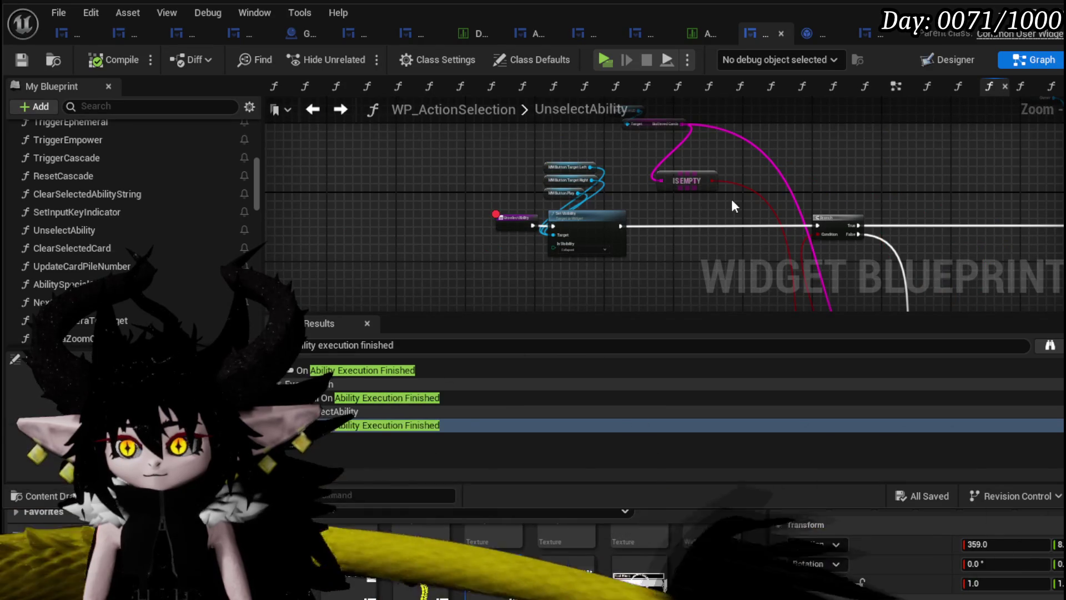
scroll(561, 197, up, 4)
click(324, 111)
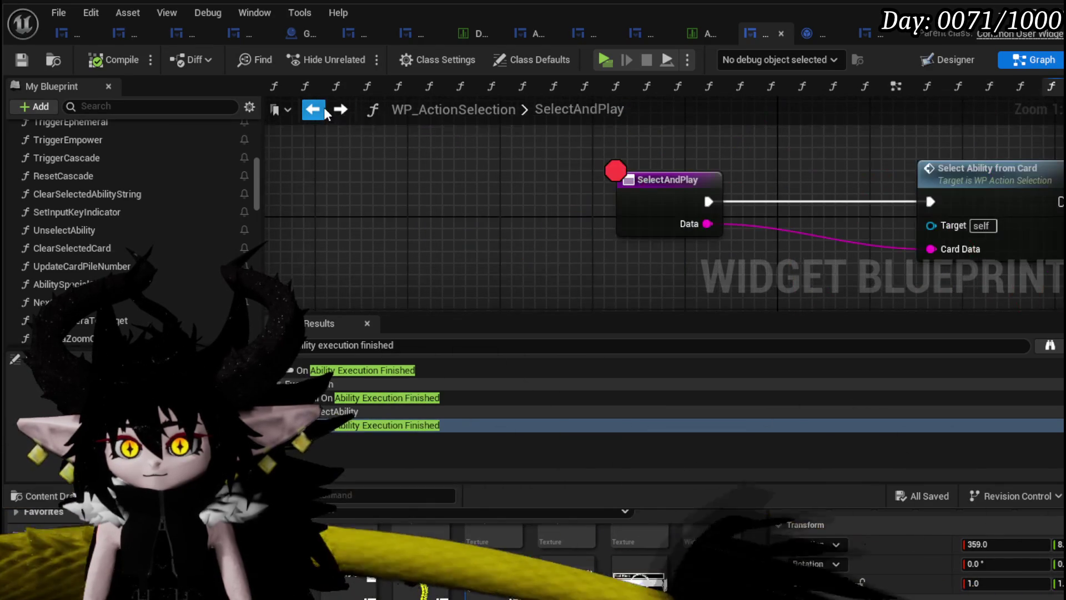
click(327, 113)
Pan and zoom the EventGraph to the end-turn Branch, Set Text and Set Visibility nodes
scroll(707, 205, down, 3)
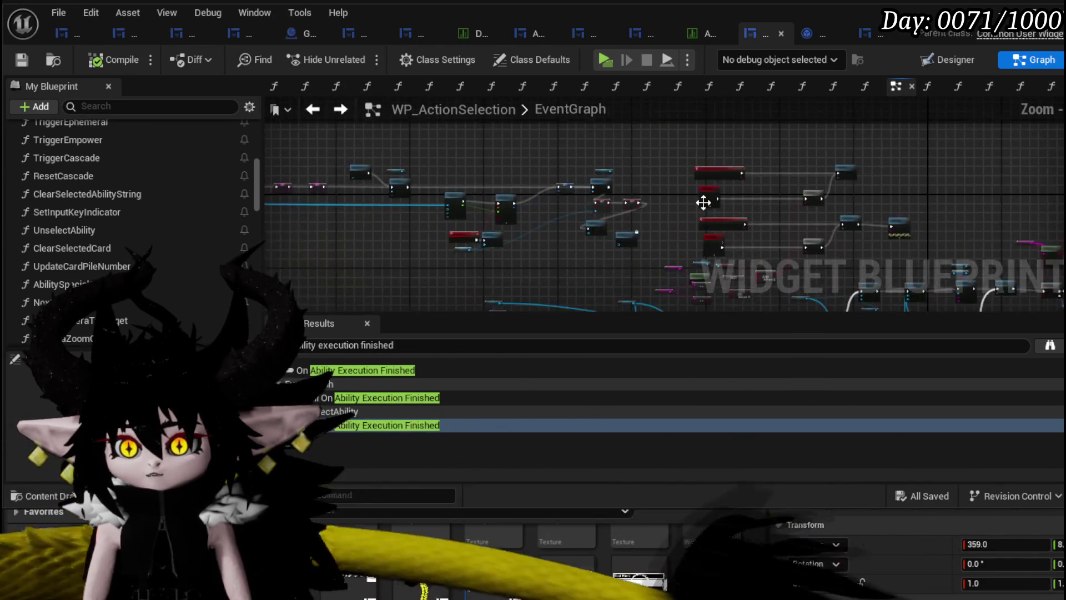
drag(707, 204, 622, 157)
scroll(537, 181, up, 4)
scroll(585, 192, down, 3)
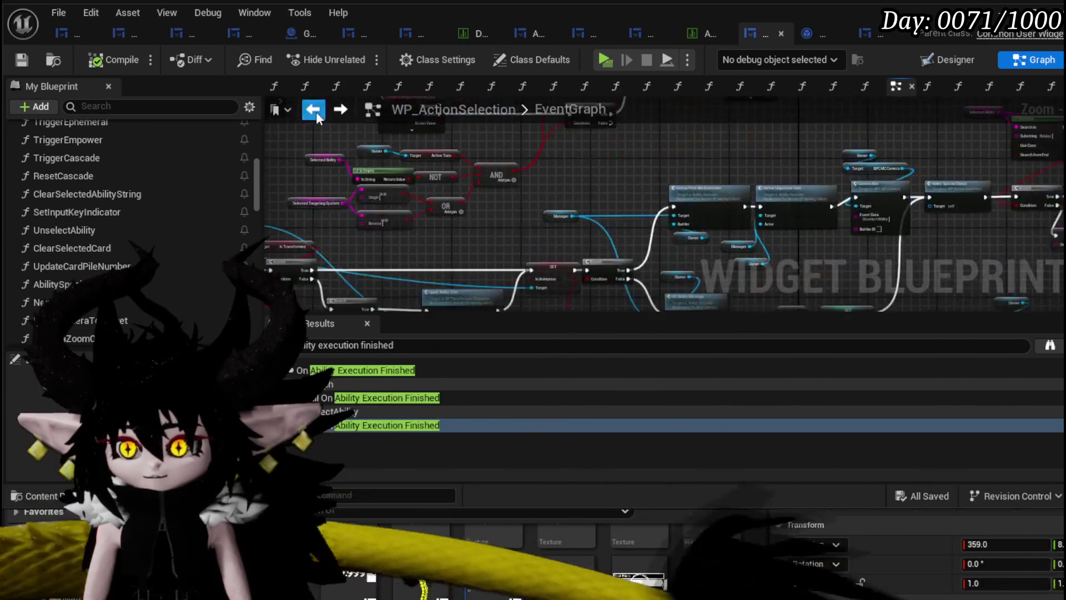
scroll(441, 168, up, 2)
drag(523, 172, 713, 226)
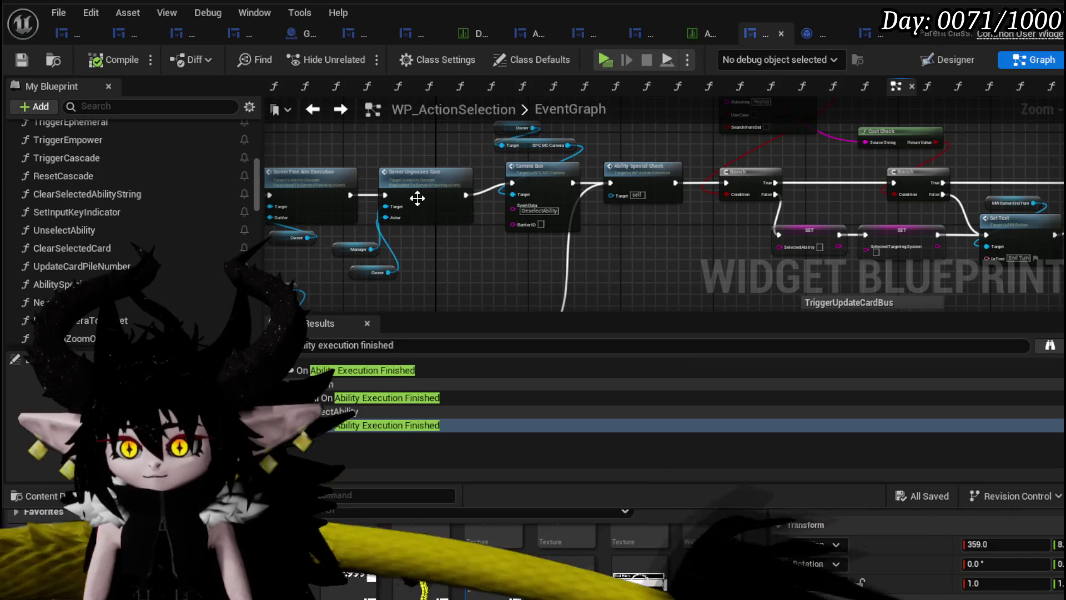
drag(416, 198, 595, 205)
scroll(412, 198, up, 2)
mouse_move(701, 177)
mouse_down()
mouse_move(684, 241)
mouse_move(965, 201)
mouse_move(898, 247)
mouse_move(546, 237)
mouse_up()
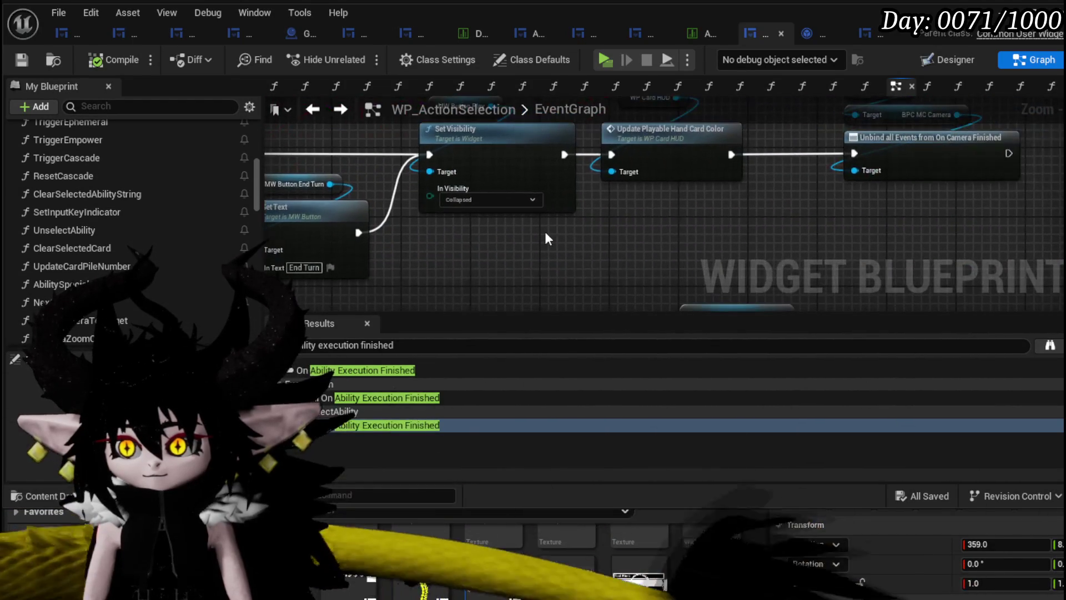
mouse_move(668, 241)
mouse_down()
mouse_move(561, 281)
mouse_move(641, 308)
mouse_up()
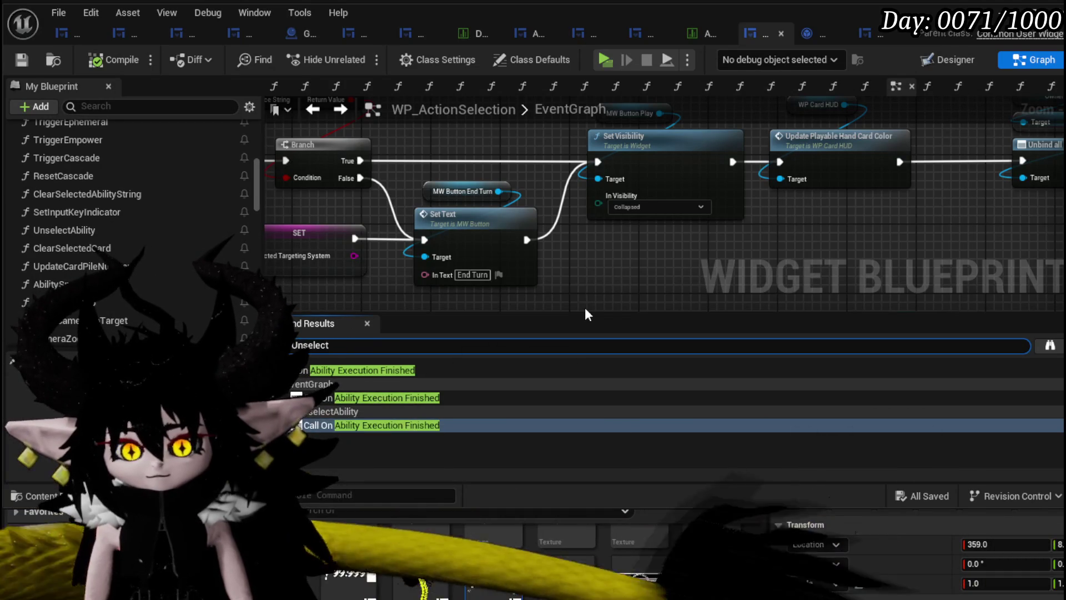
Search for UnselectAbility and jump to its first EventGraph match, centring the Unselect Ability node
text(y)
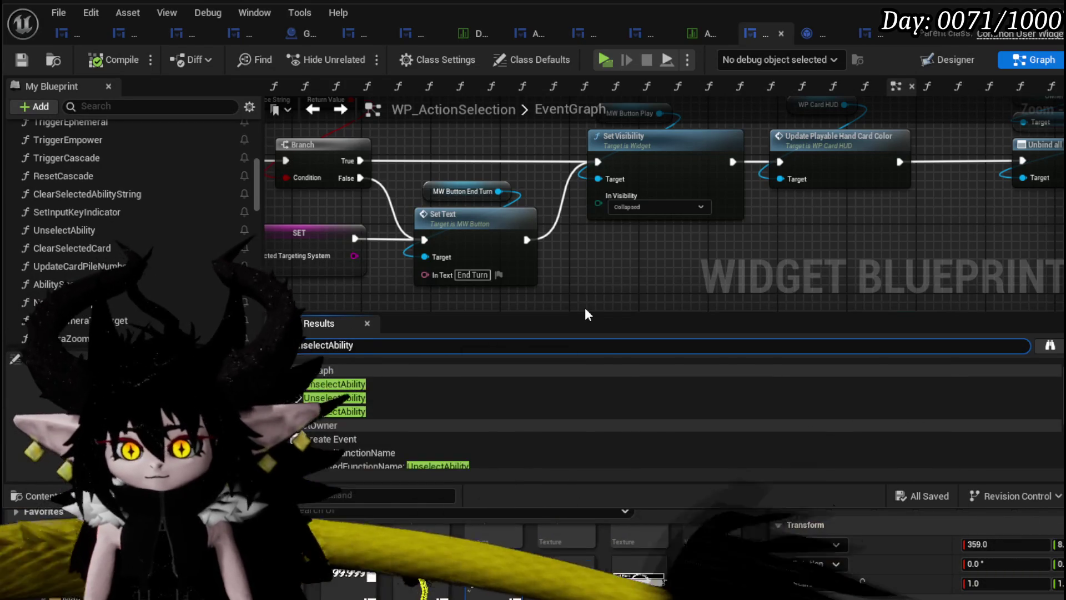
click(341, 387)
scroll(496, 214, down, 4)
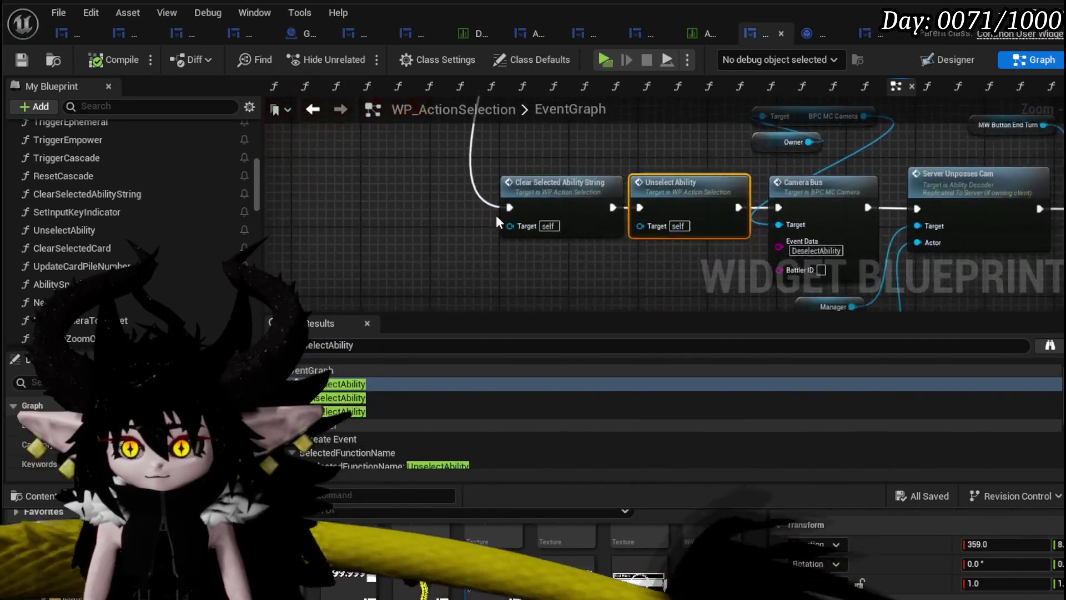
mouse_move(665, 324)
mouse_down()
mouse_move(618, 316)
mouse_move(831, 317)
mouse_up()
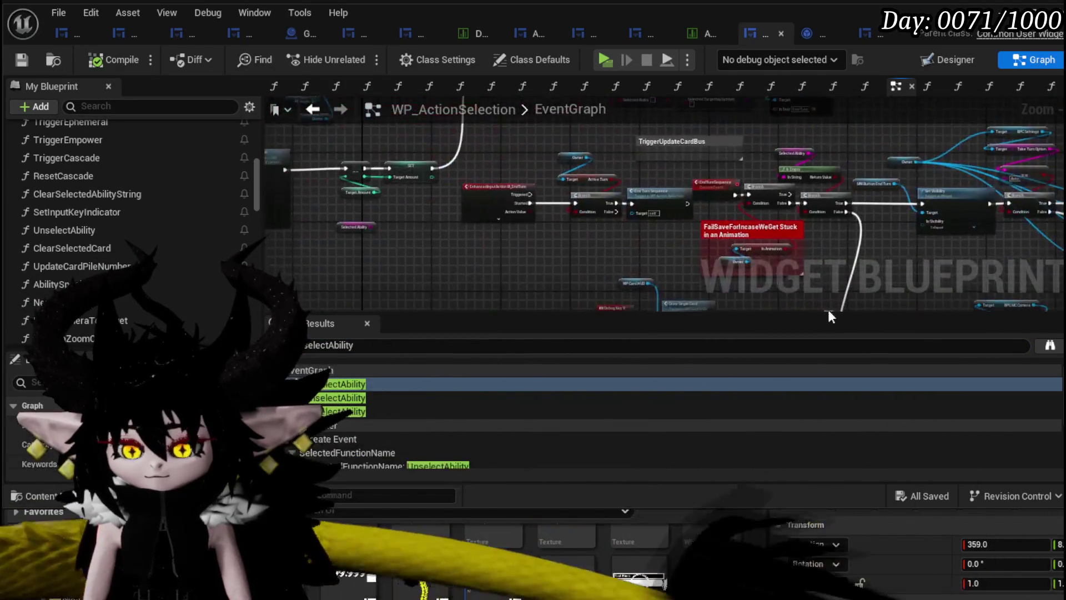
scroll(652, 244, up, 5)
mouse_move(709, 240)
mouse_down()
mouse_move(590, 210)
mouse_move(314, 174)
mouse_up()
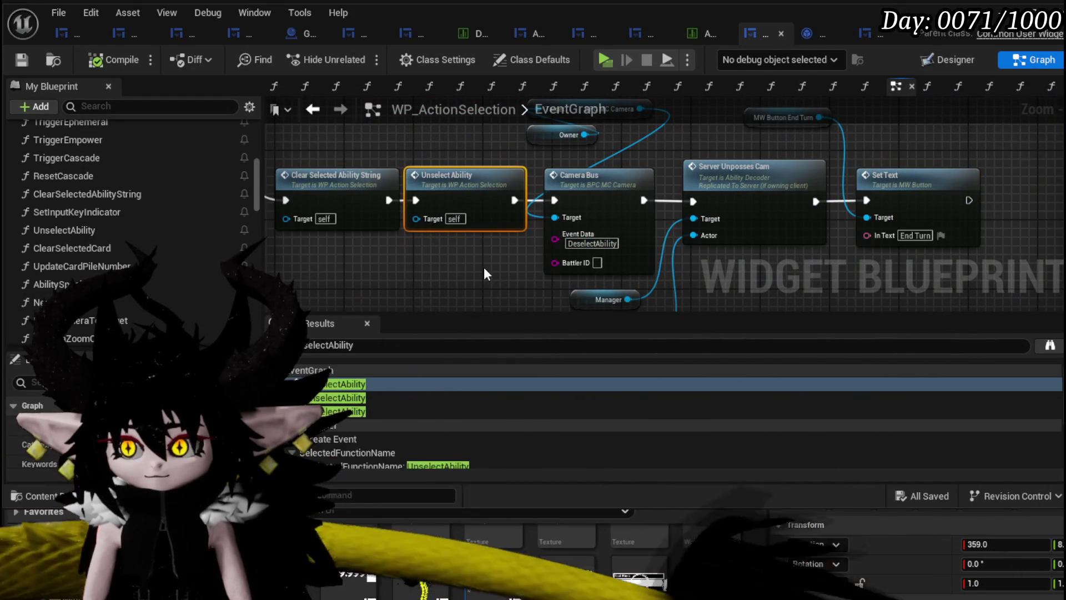
scroll(484, 268, down, 2)
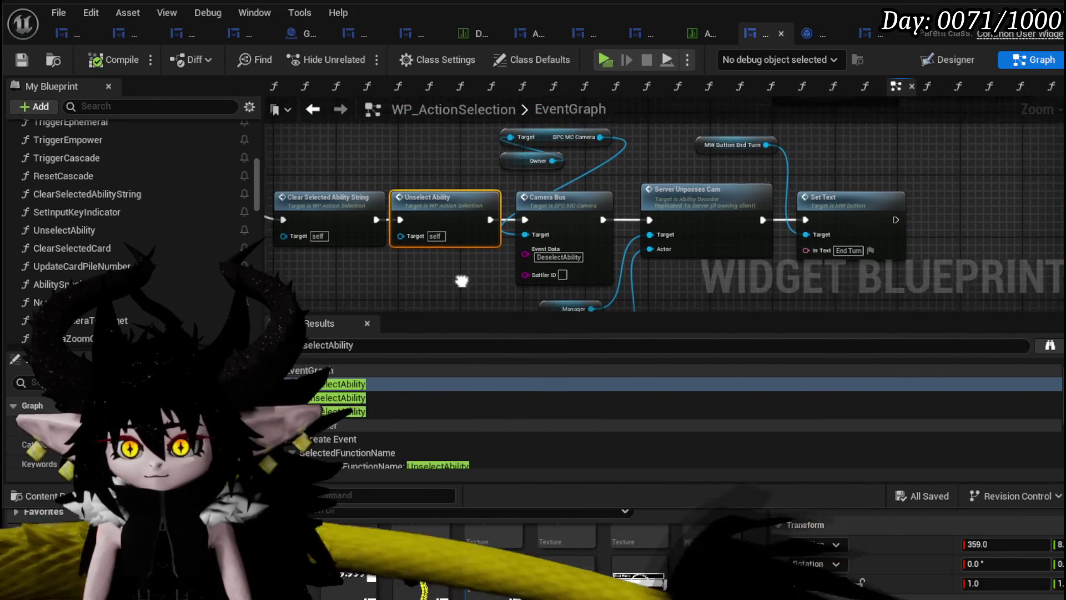
Shift later nodes right, paste Start Turn Animation with Owner after Unselect Ability, wire it to Camera Bus, save
drag(535, 132, 871, 288)
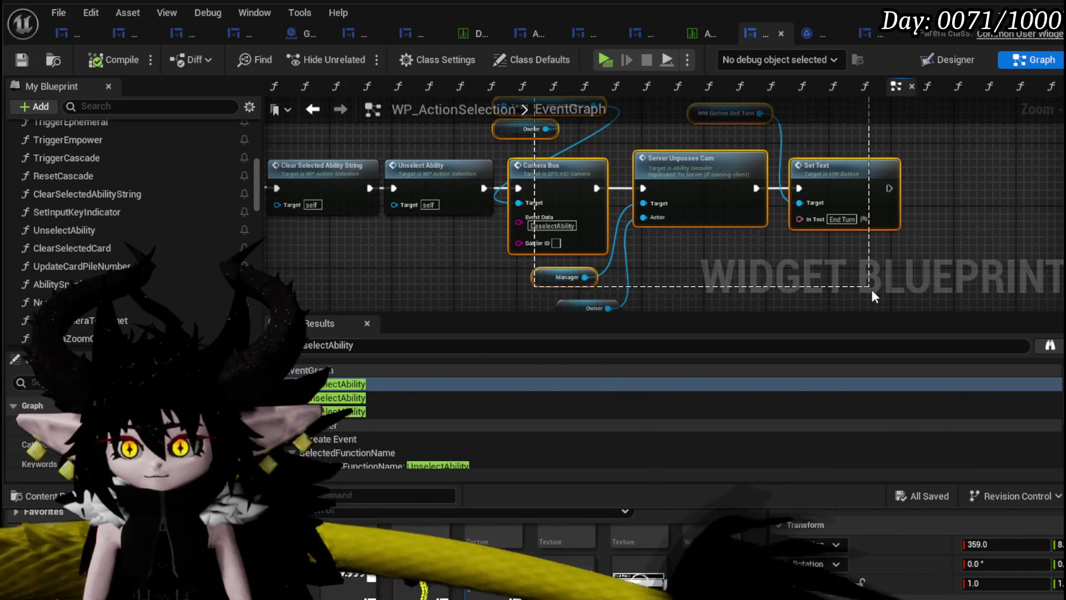
drag(534, 189, 762, 189)
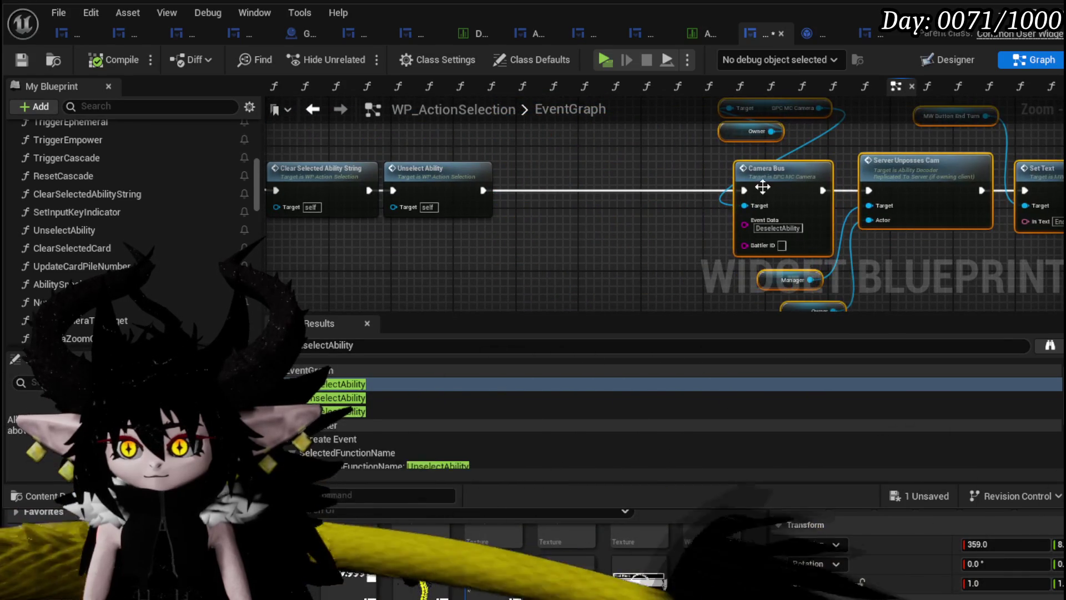
key(ctrl+v)
mouse_move(585, 205)
mouse_down()
mouse_move(568, 177)
mouse_move(510, 191)
mouse_up()
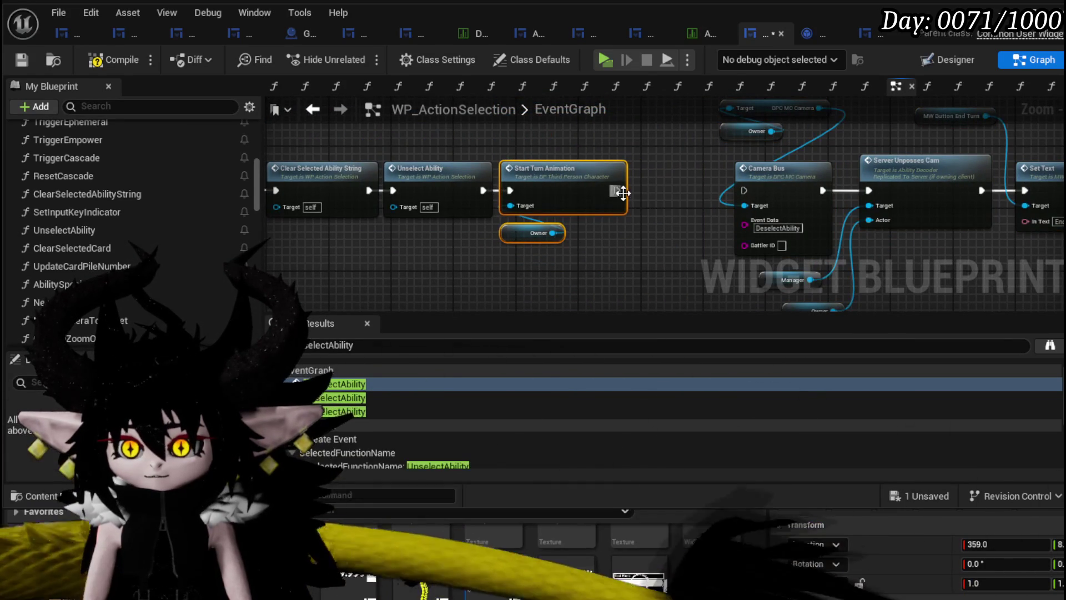
drag(674, 201, 739, 193)
scroll(739, 193, down, 2)
mouse_move(561, 272)
mouse_down()
mouse_move(780, 161)
mouse_move(680, 170)
mouse_up()
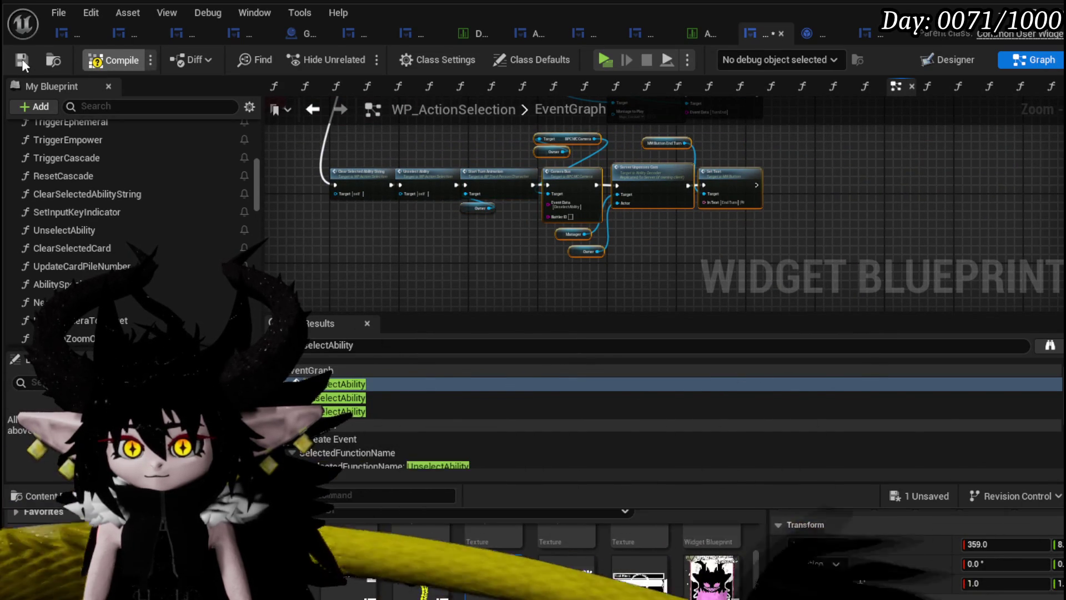
click(22, 58)
At the next Unselect Ability match, paste another Start Turn Animation with Owner after the SET nodes
click(347, 397)
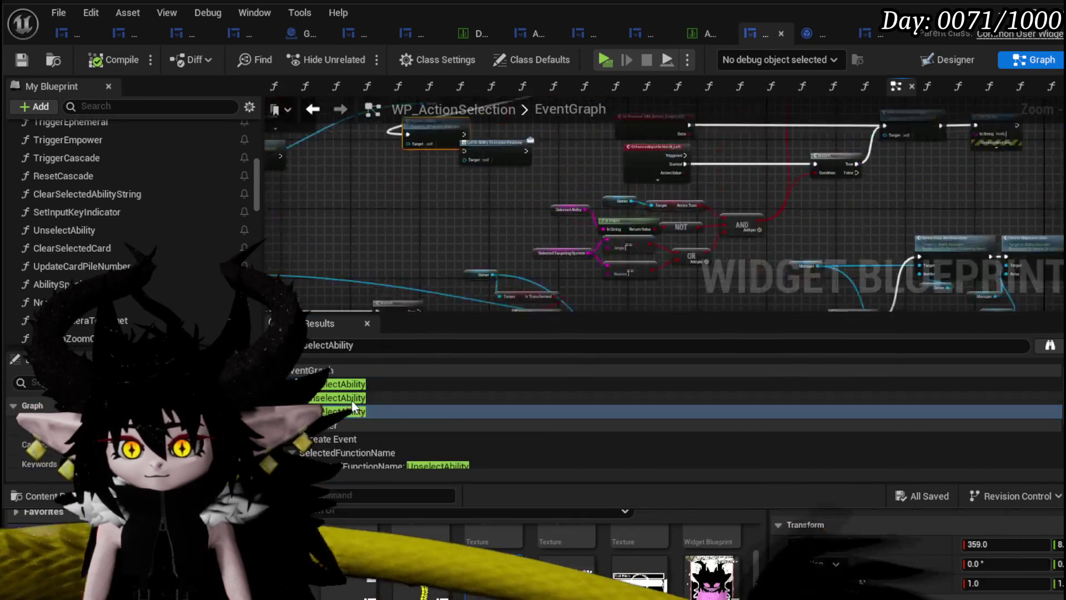
scroll(520, 179, down, 3)
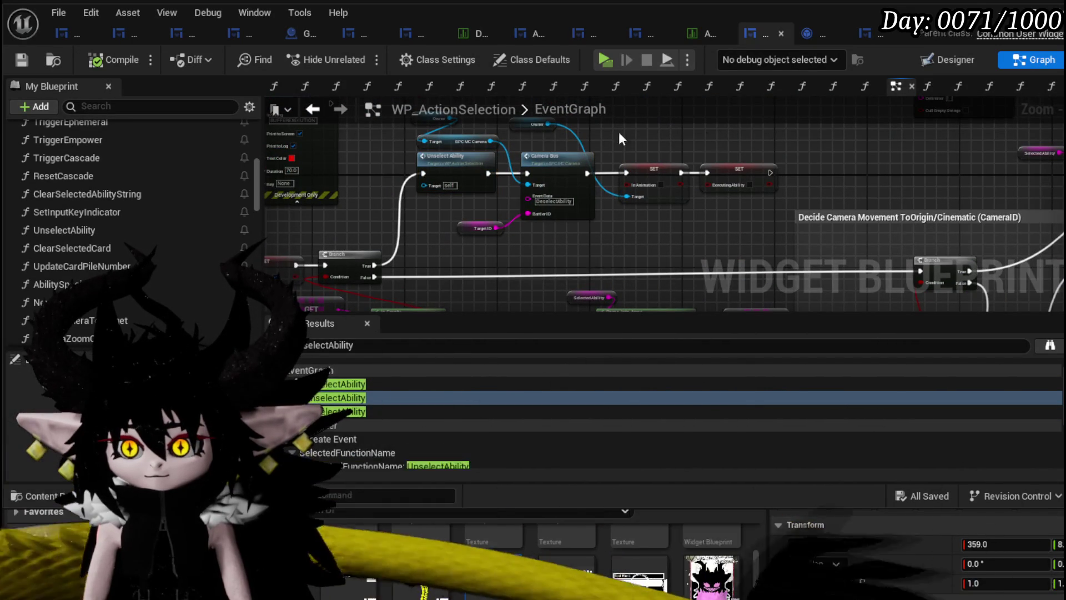
key(ctrl+v)
drag(850, 173, 792, 174)
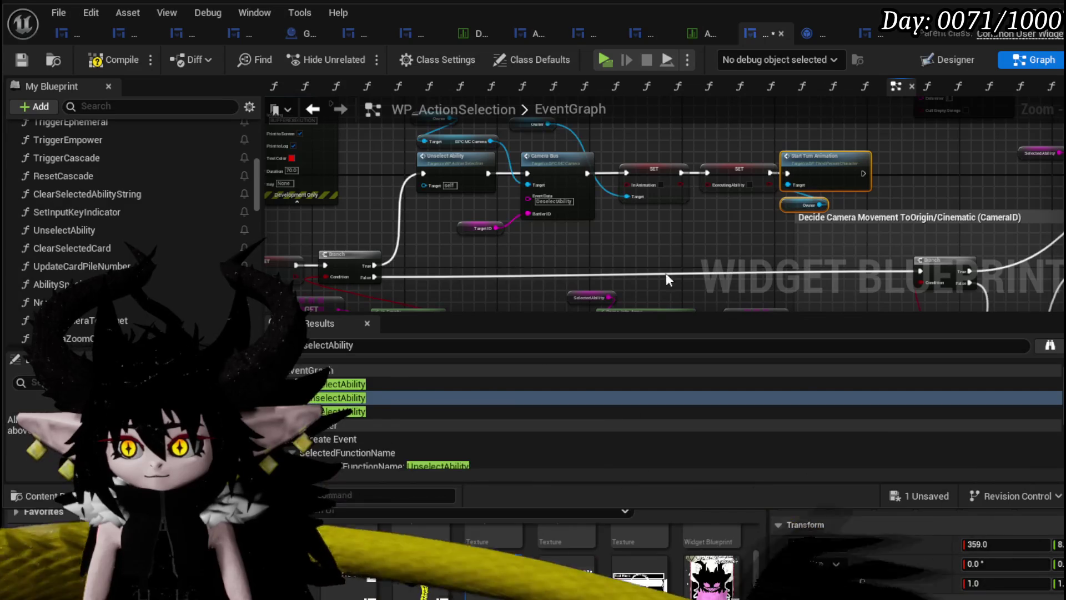
At the third match, move Unselect Ability left, connect Set Visibility into Play Anim Montage, compile and save
click(357, 411)
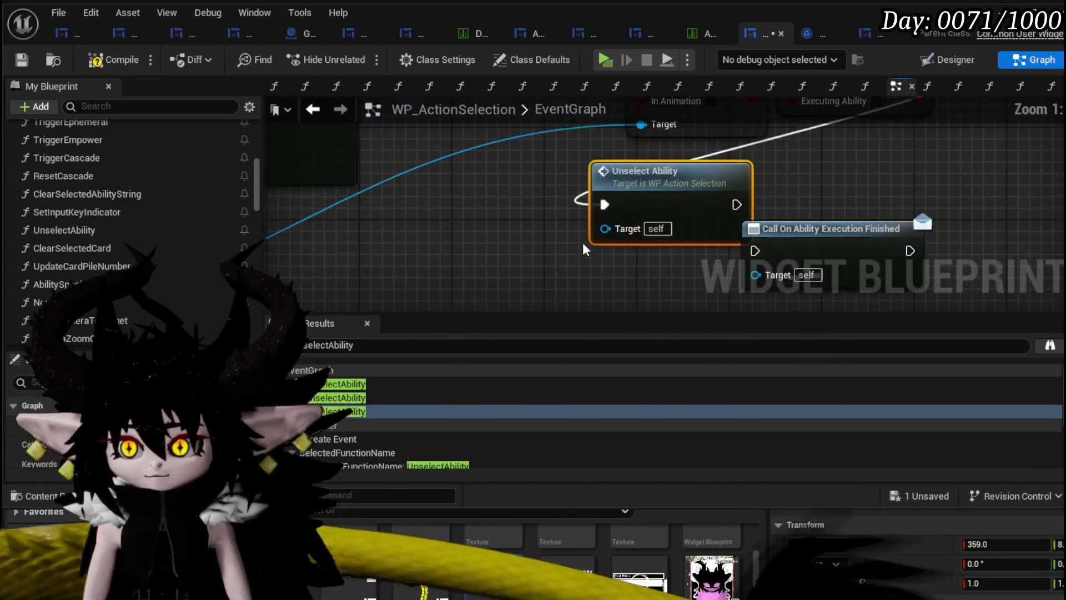
drag(496, 325, 439, 259)
drag(535, 223, 478, 217)
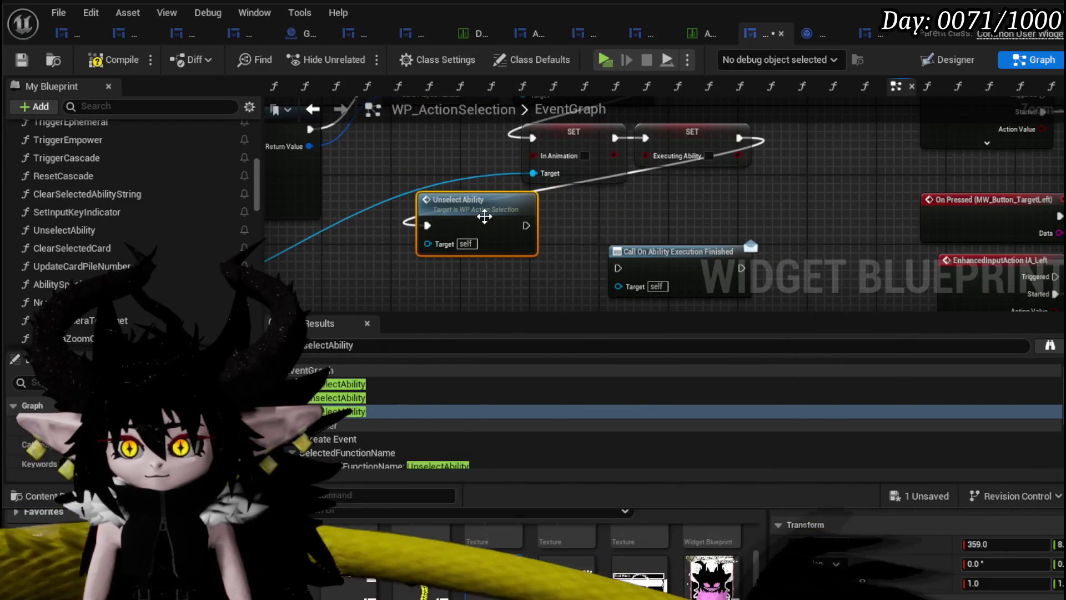
scroll(493, 246, down, 4)
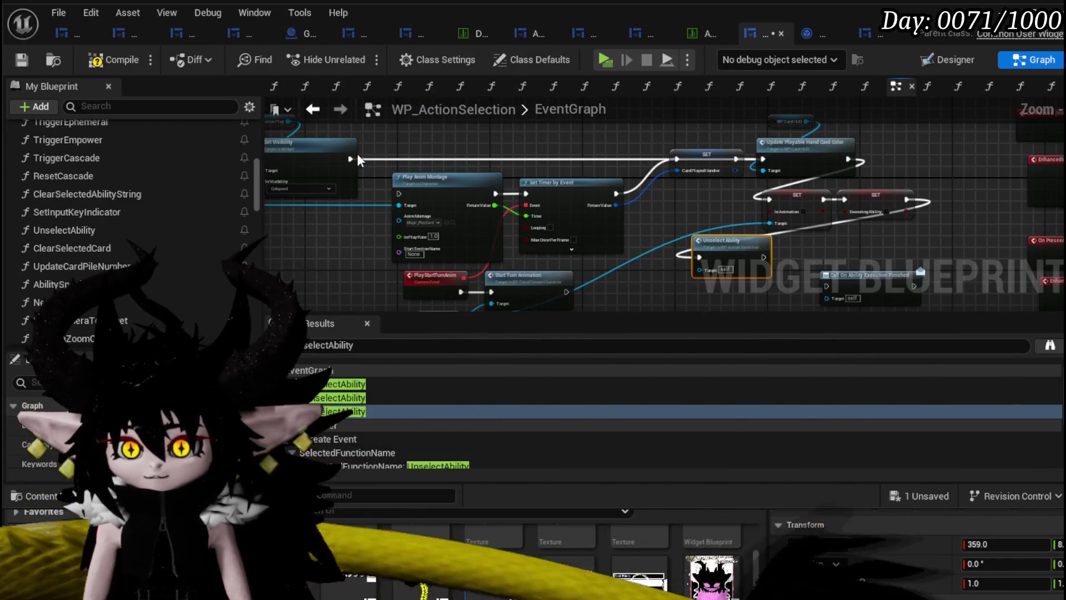
mouse_move(700, 165)
mouse_down()
mouse_move(766, 159)
mouse_move(601, 184)
mouse_move(650, 213)
mouse_up()
drag(422, 192, 404, 195)
click(103, 56)
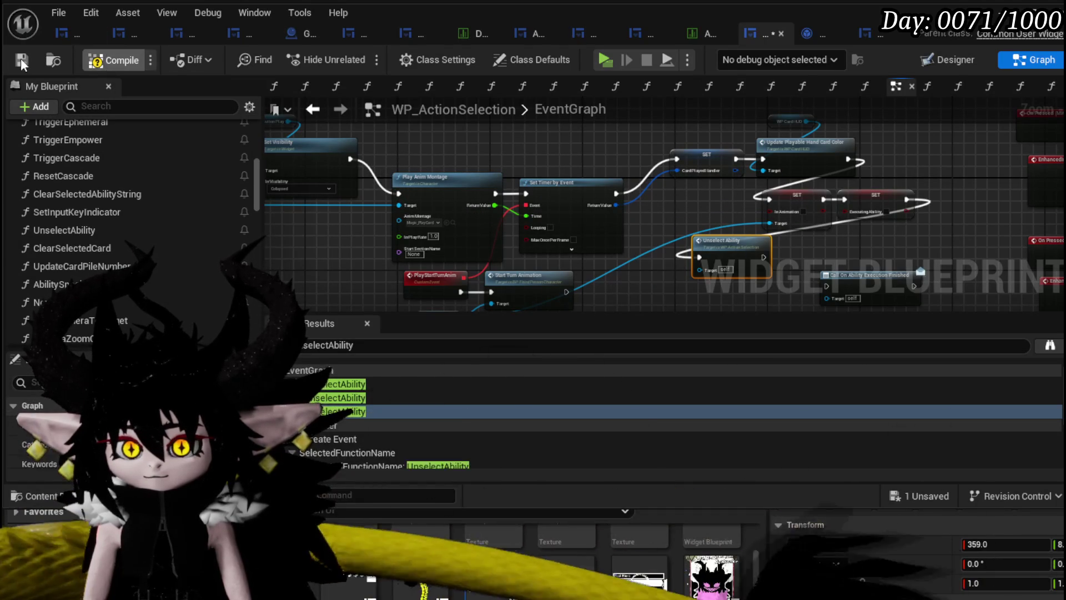
click(24, 58)
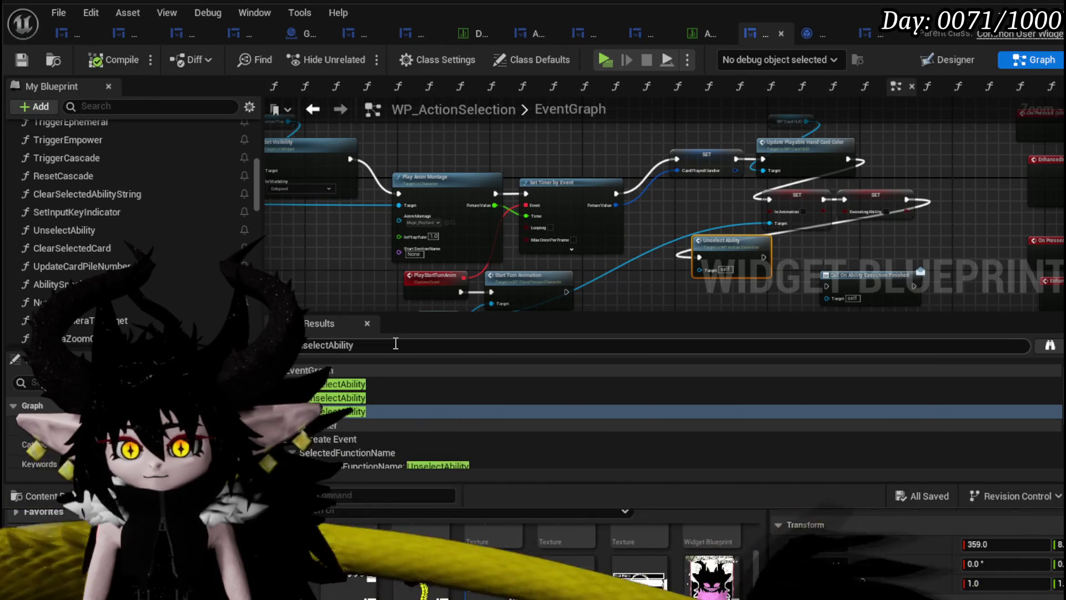
Open the SetOwner graph from the 'SelectedFunctionName: UnselectAbility' find result
scroll(405, 416, down, 2)
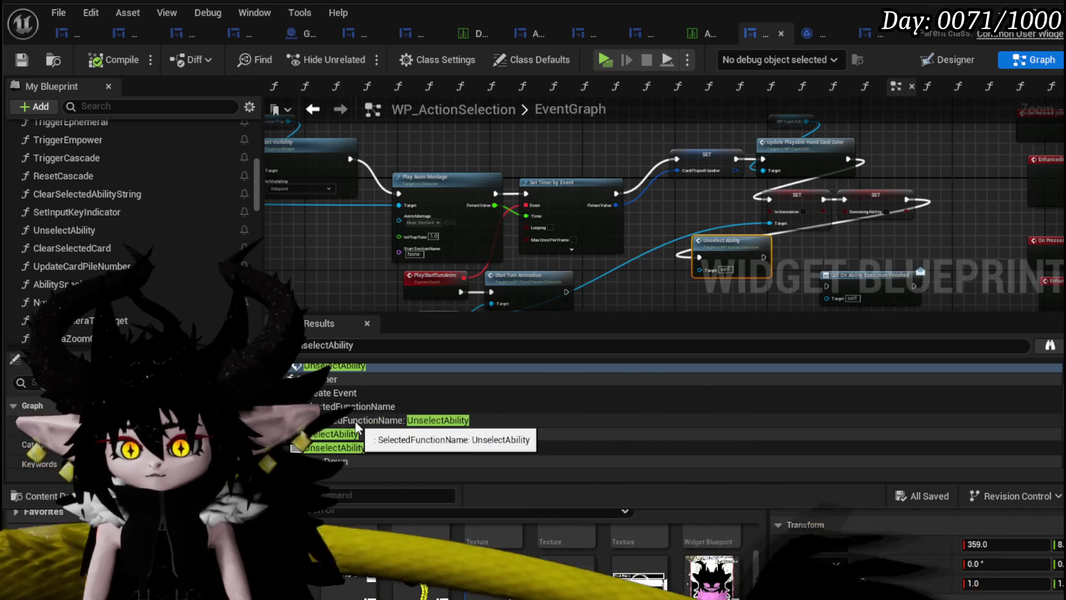
click(355, 421)
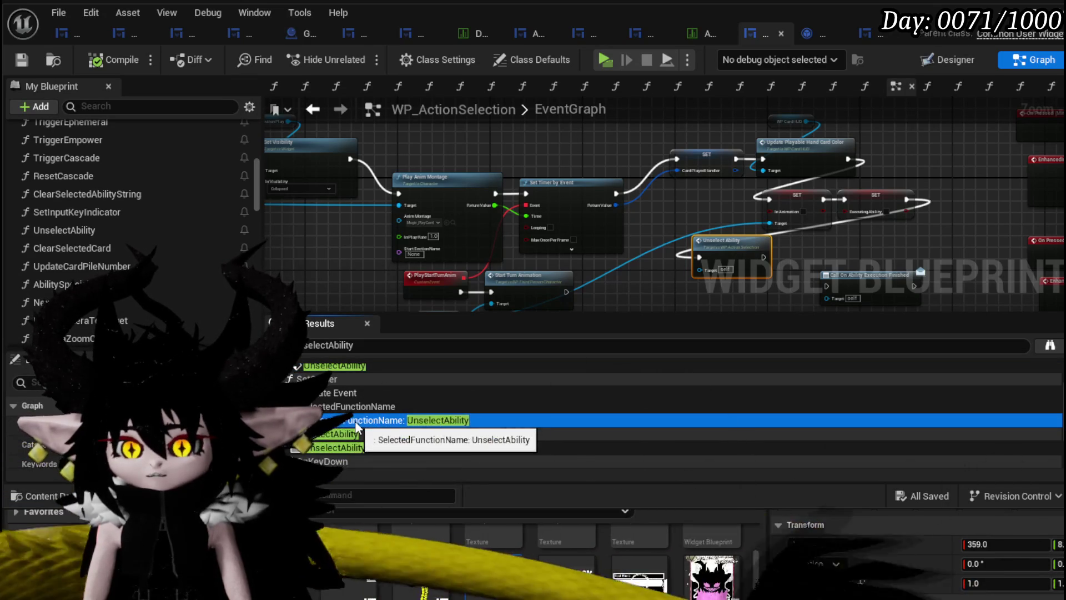
double_click(355, 421)
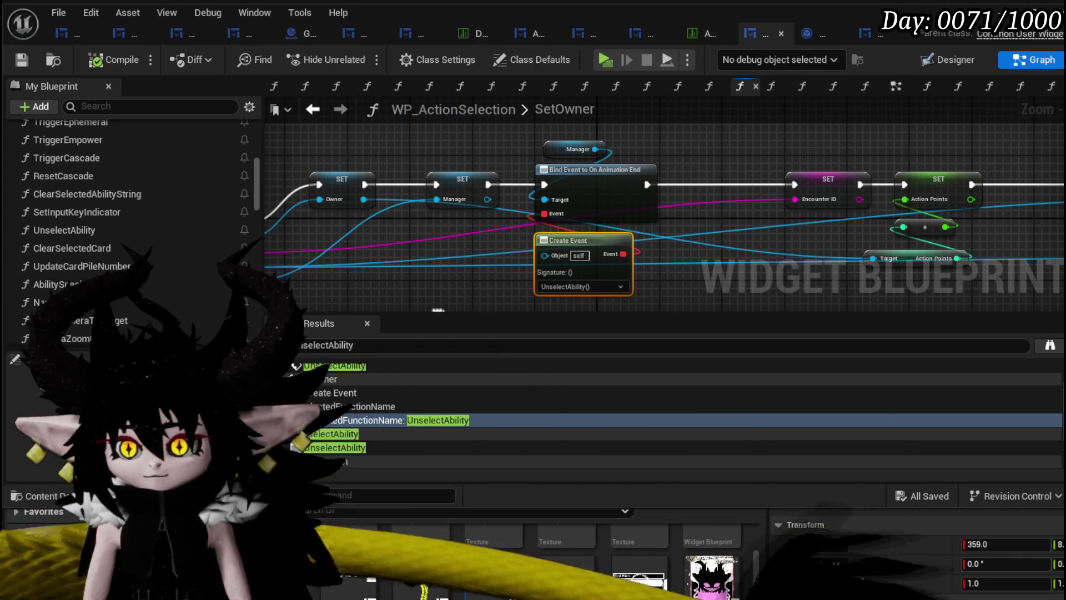
Review the SetOwner binding, then go to the UnselectAbility call in On Key Down's Escape check
mouse_move(438, 310)
mouse_down()
mouse_move(844, 272)
mouse_move(435, 298)
mouse_move(511, 293)
mouse_up()
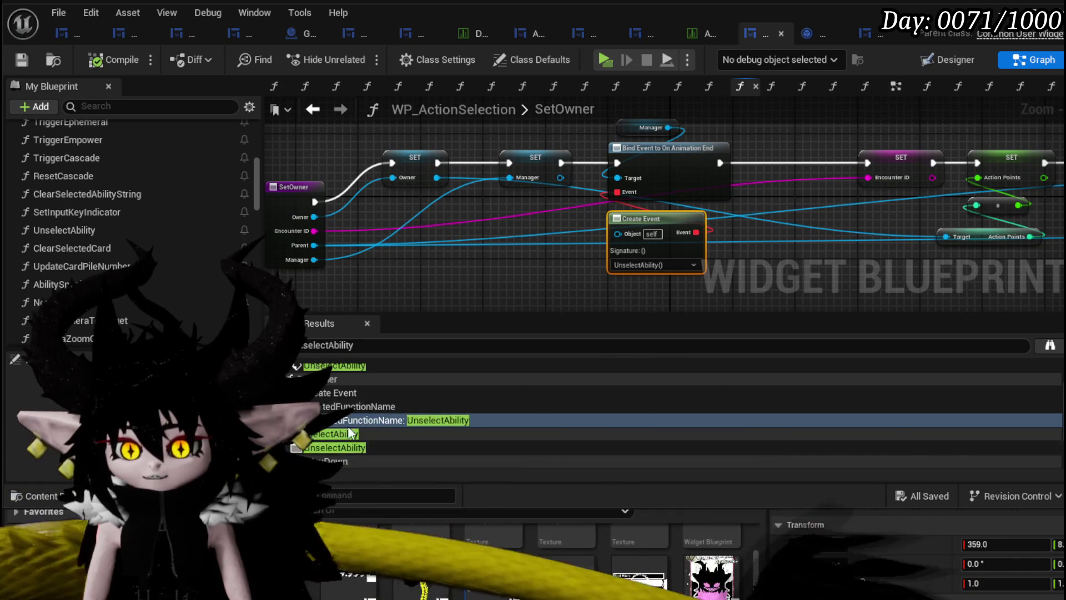
click(335, 448)
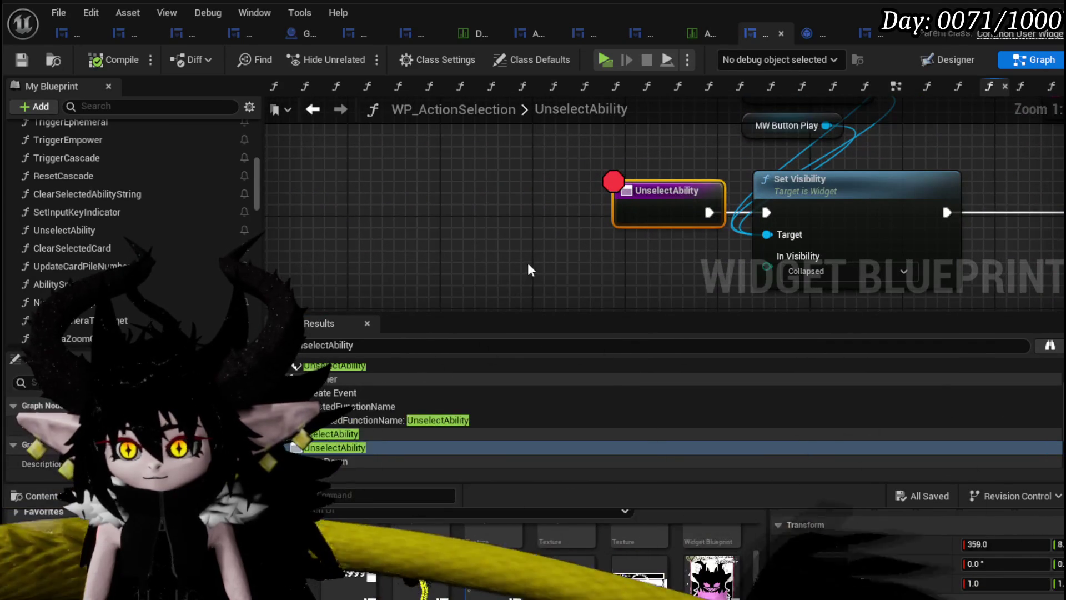
scroll(352, 428, down, 3)
click(344, 426)
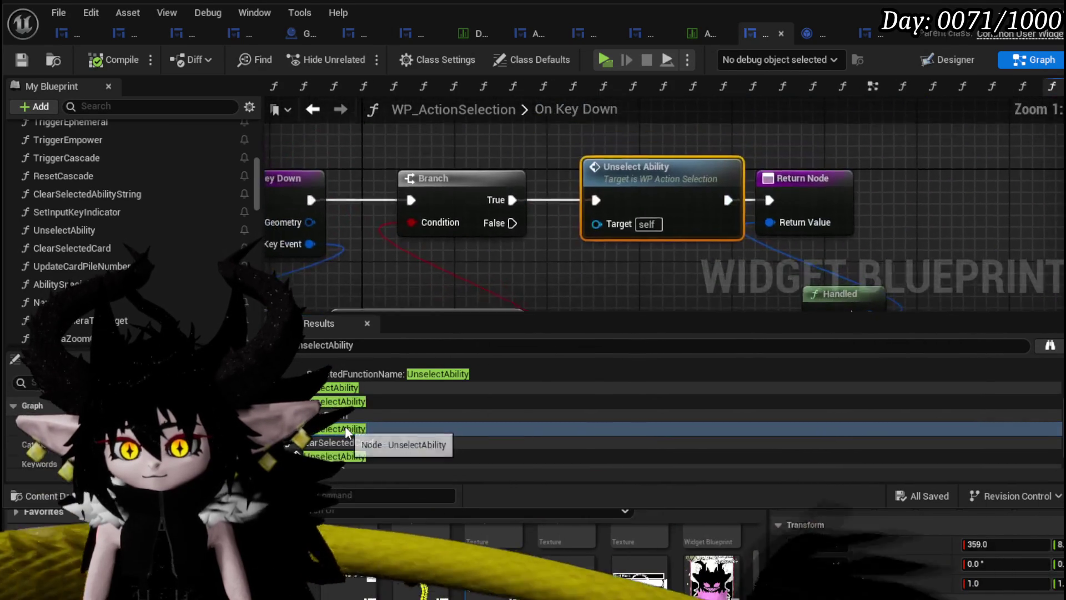
scroll(522, 266, down, 3)
mouse_move(522, 265)
mouse_down()
mouse_move(600, 250)
mouse_move(631, 209)
mouse_move(435, 210)
mouse_up()
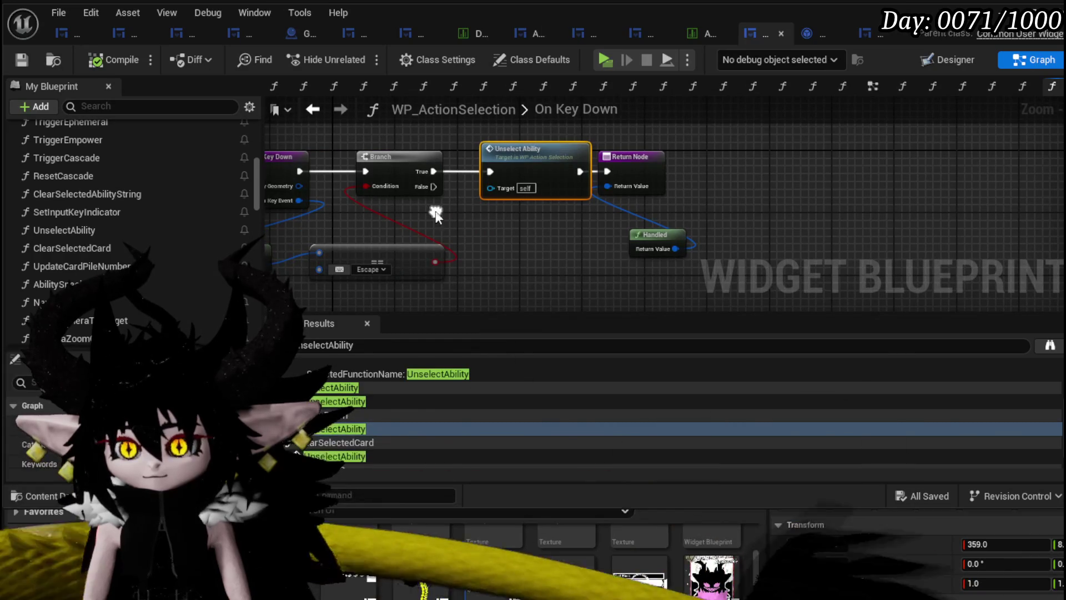
Shift Return Node right and wire Unselect Ability → Start Turn Animation (Owner) → Return Node
drag(887, 160, 888, 160)
click(667, 204)
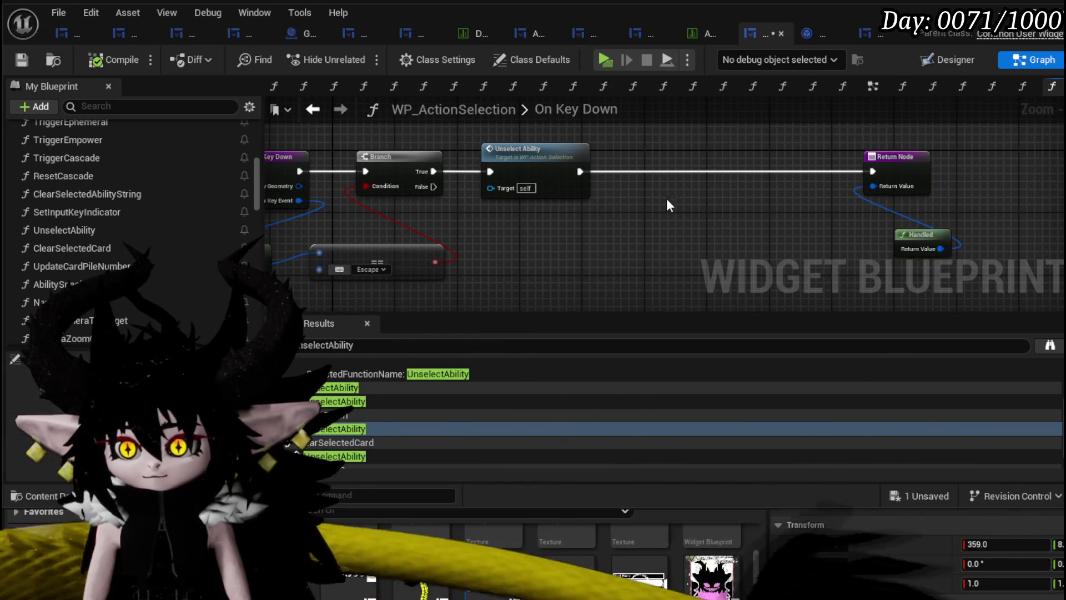
click(575, 168)
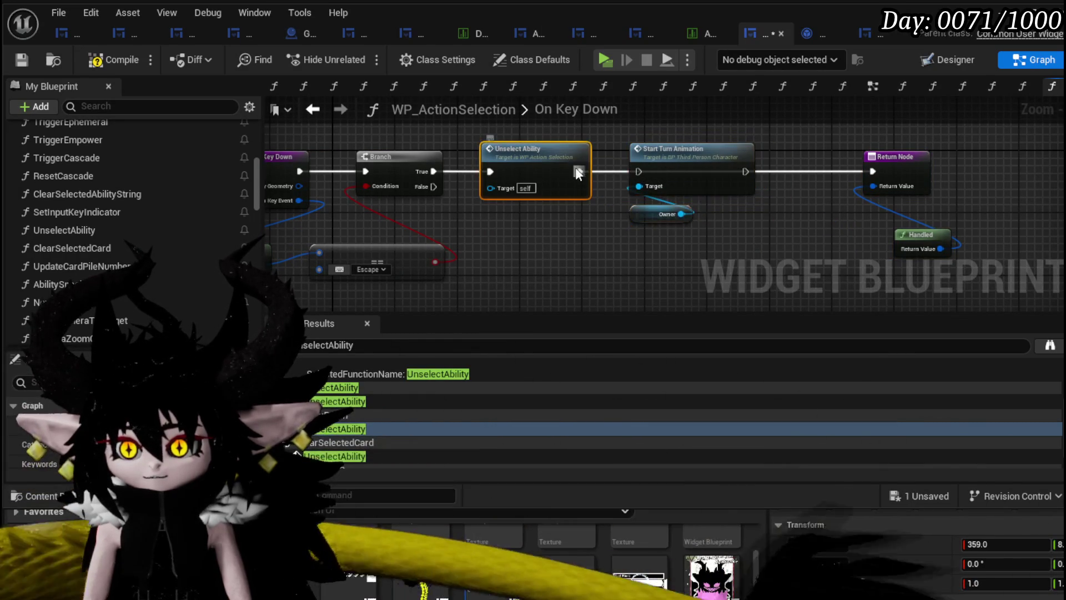
drag(755, 170, 868, 169)
drag(844, 249, 912, 169)
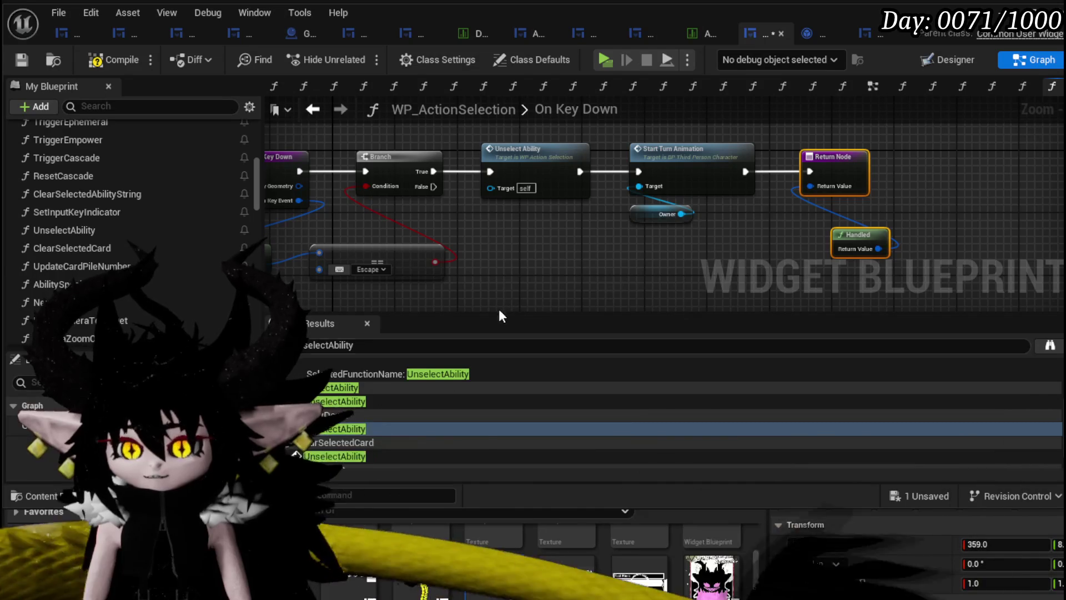
scroll(388, 441, down, 1)
double_click(365, 434)
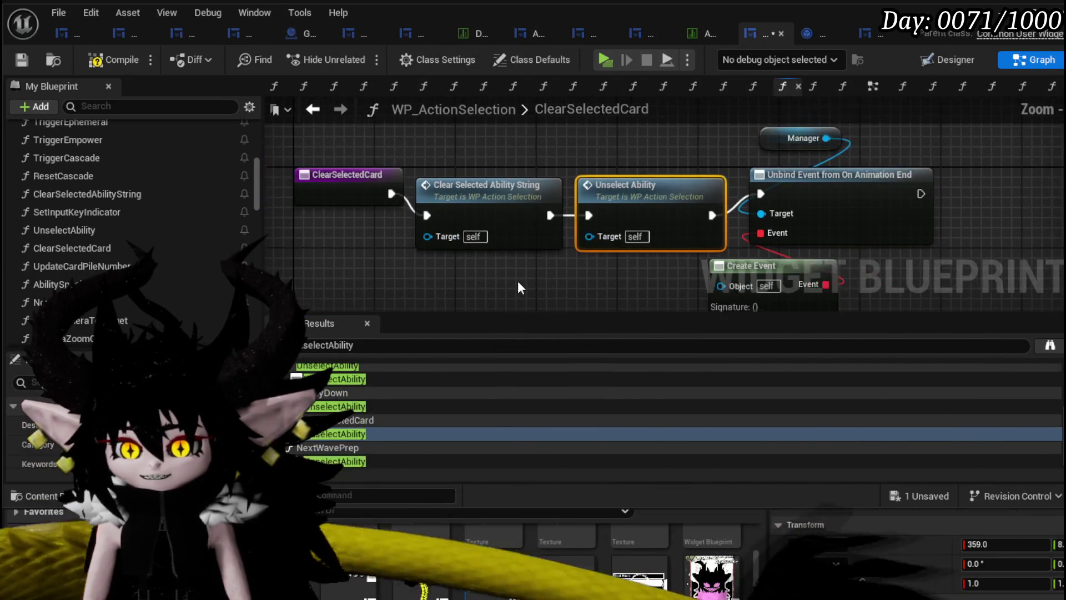
In ClearSelectedCard, insert Start Turn Animation with Owner between Unselect Ability and Unbind Event, then tidy the nodes
drag(560, 299, 648, 115)
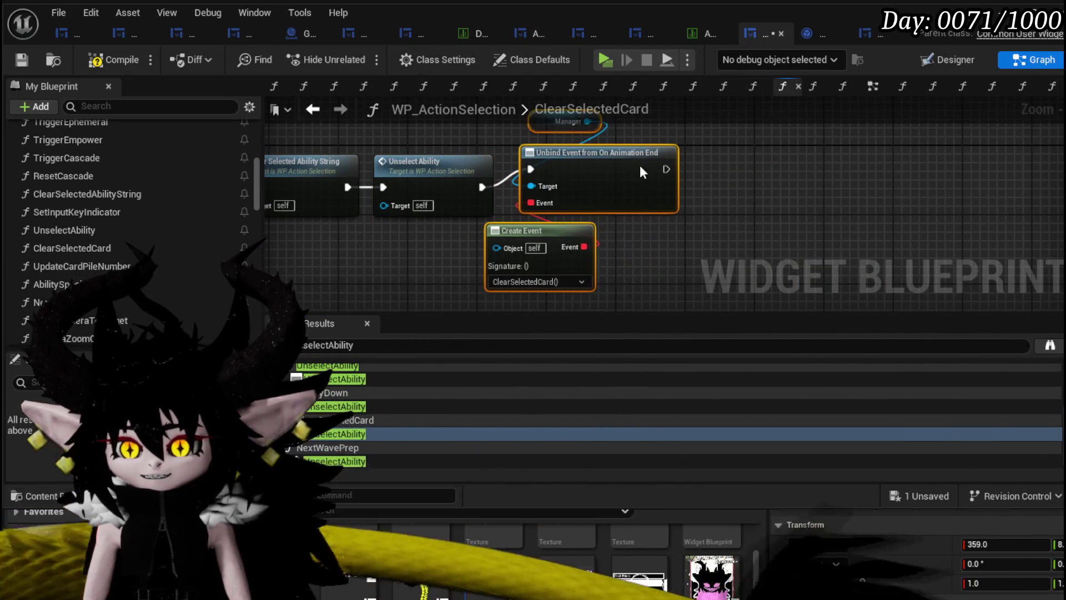
drag(640, 165, 878, 187)
key(ctrl+v)
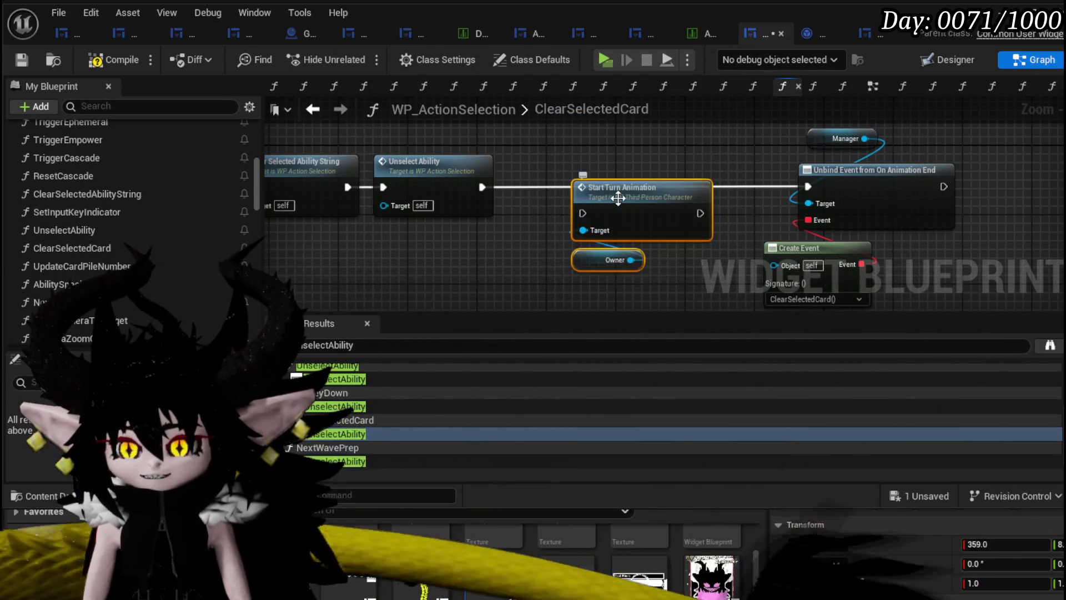
drag(615, 196, 581, 171)
drag(482, 187, 549, 188)
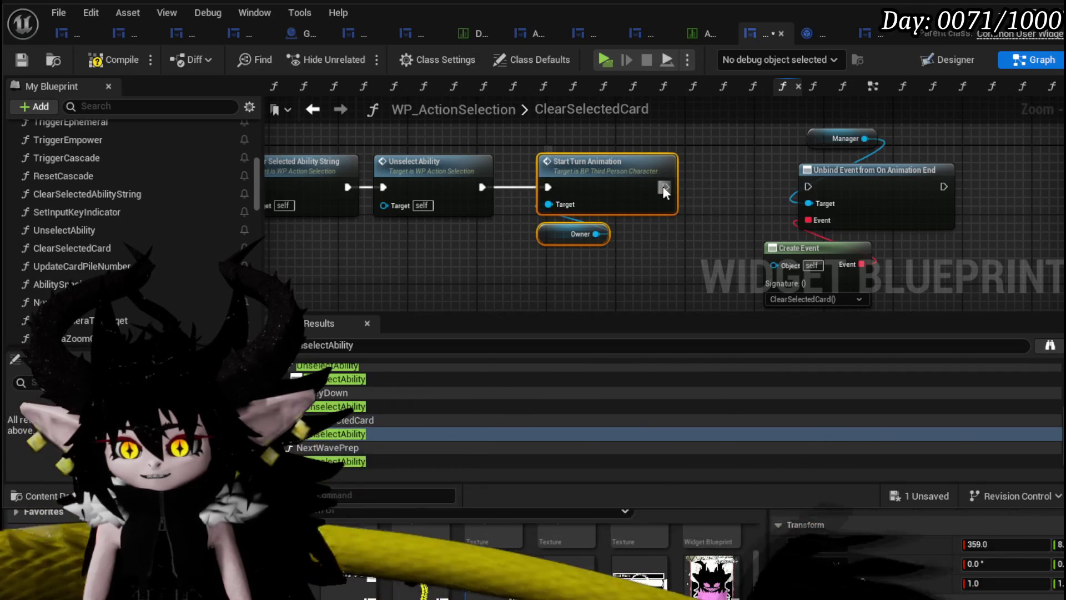
mouse_move(665, 187)
mouse_down()
mouse_move(801, 185)
mouse_move(793, 188)
mouse_up()
drag(769, 138, 866, 255)
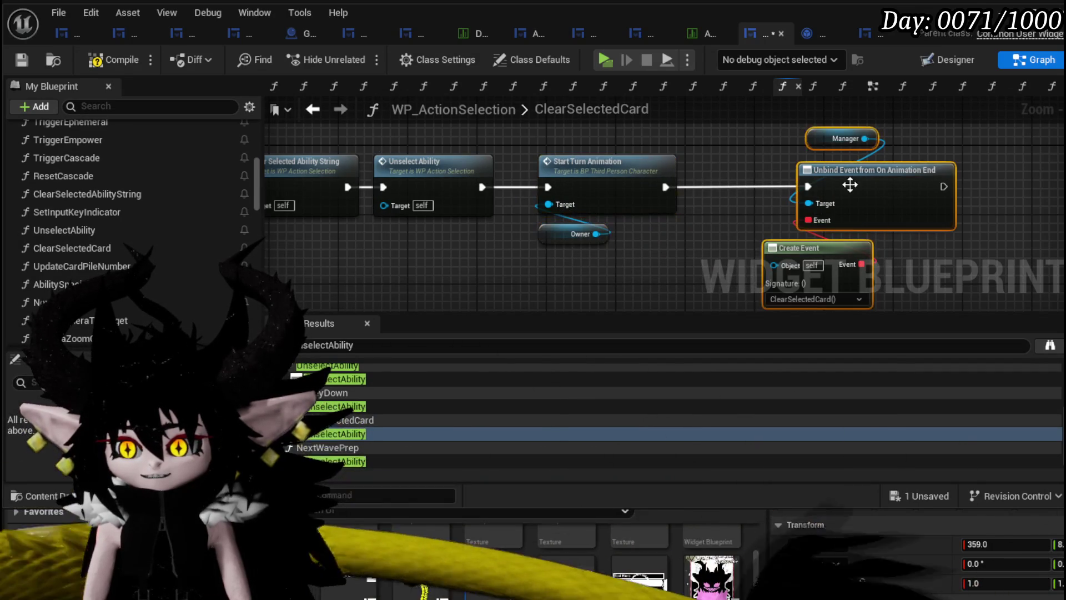
drag(840, 188, 797, 188)
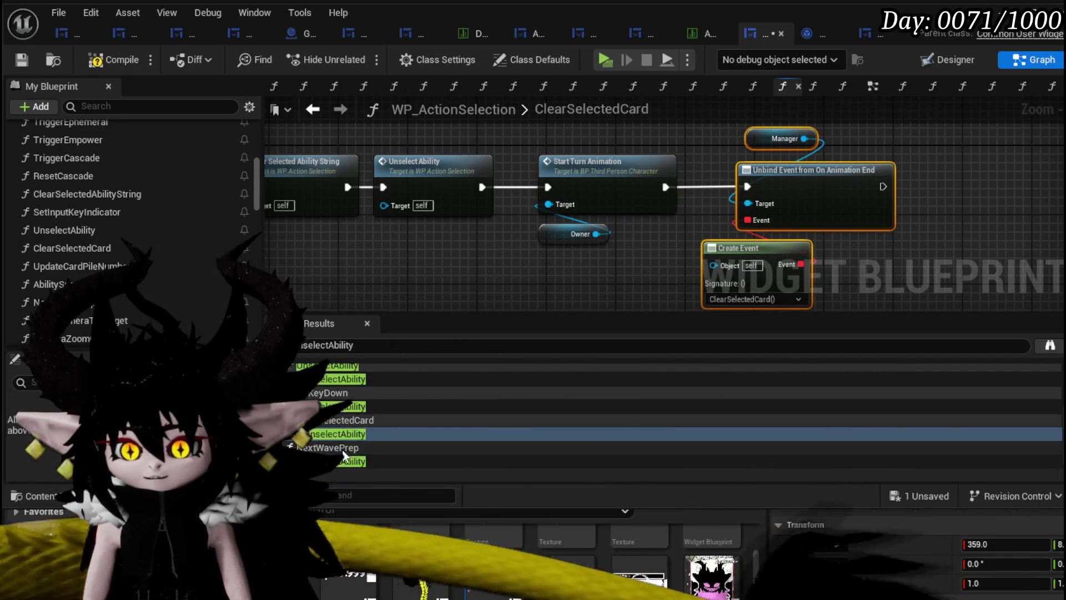
click(388, 462)
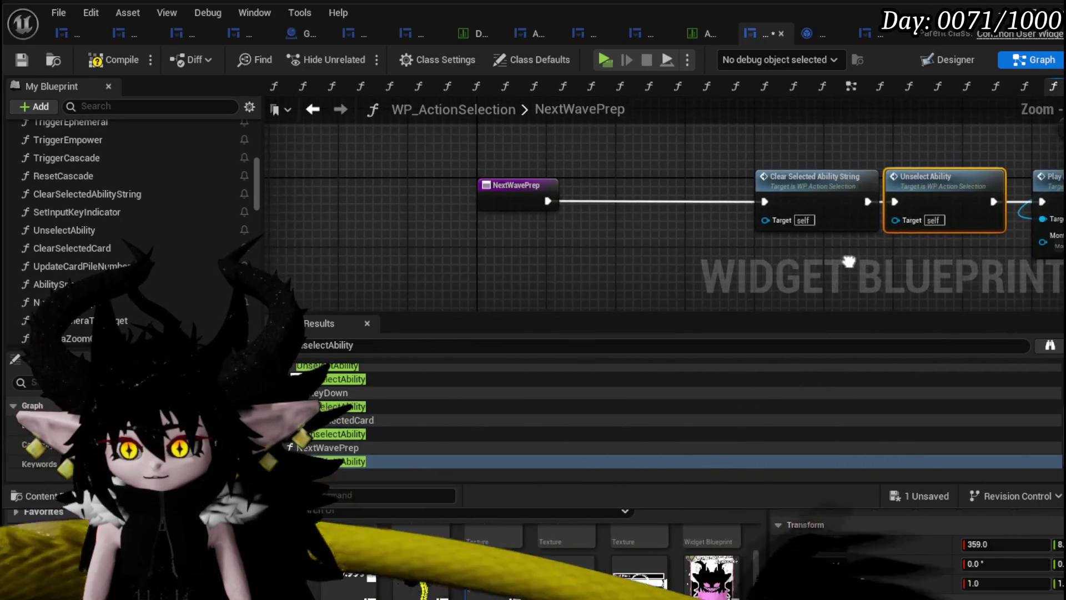
Select the whole NextWavePrep node chain and toggle breakpoints on it
drag(542, 268, 604, 269)
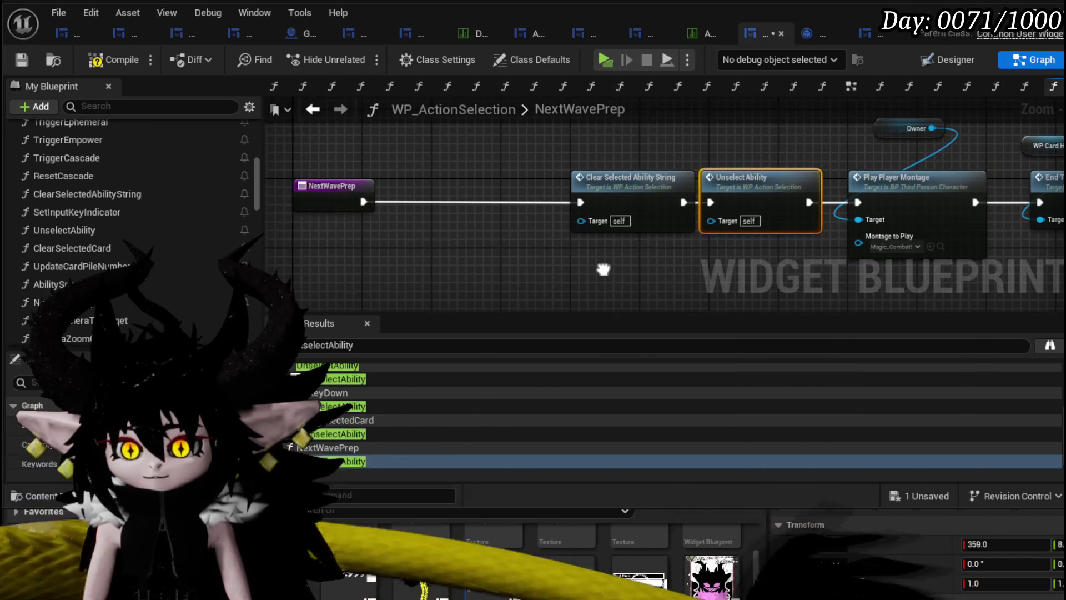
scroll(572, 278, down, 3)
drag(424, 285, 1018, 157)
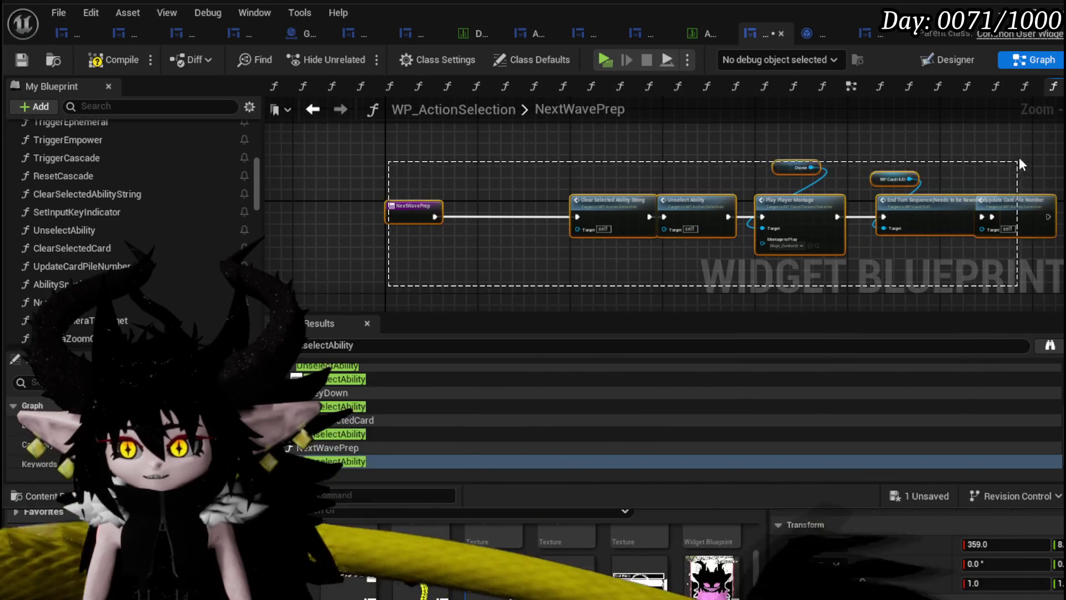
scroll(756, 259, up, 4)
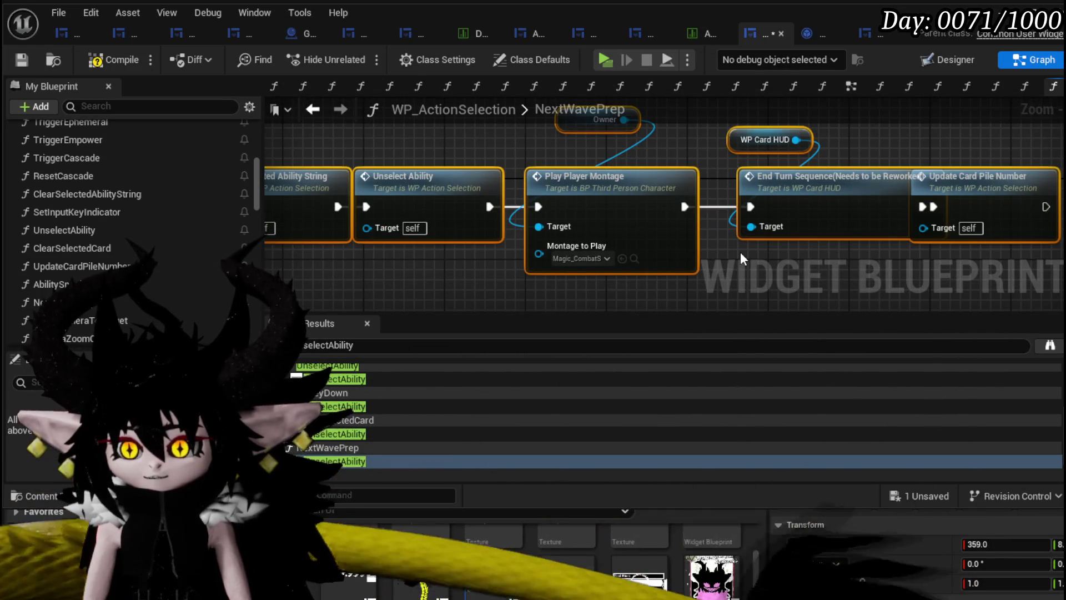
drag(963, 179, 824, 169)
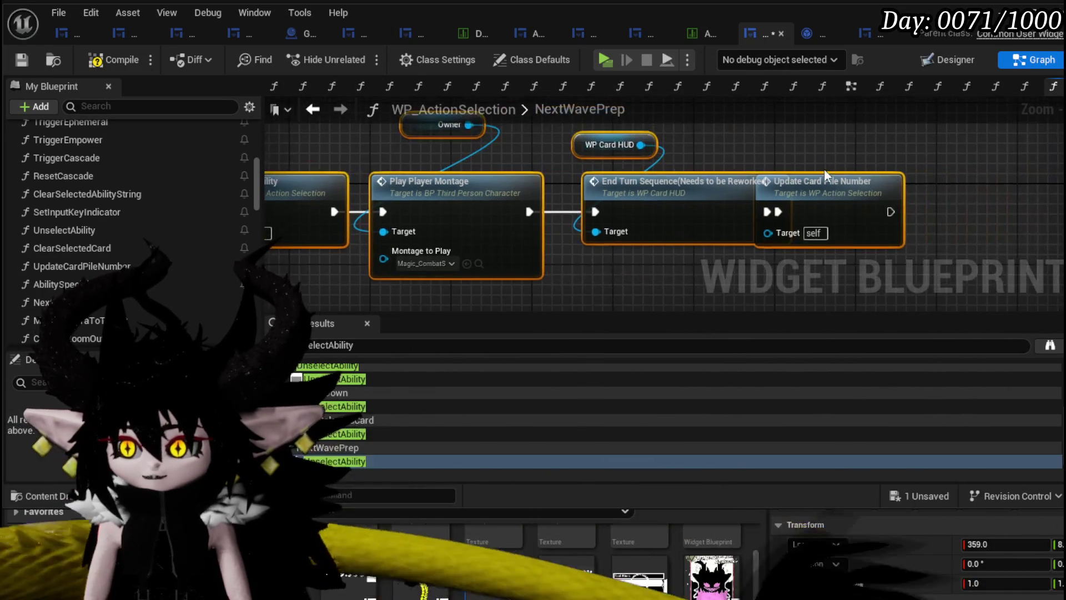
scroll(778, 173, down, 2)
scroll(769, 174, down, 1)
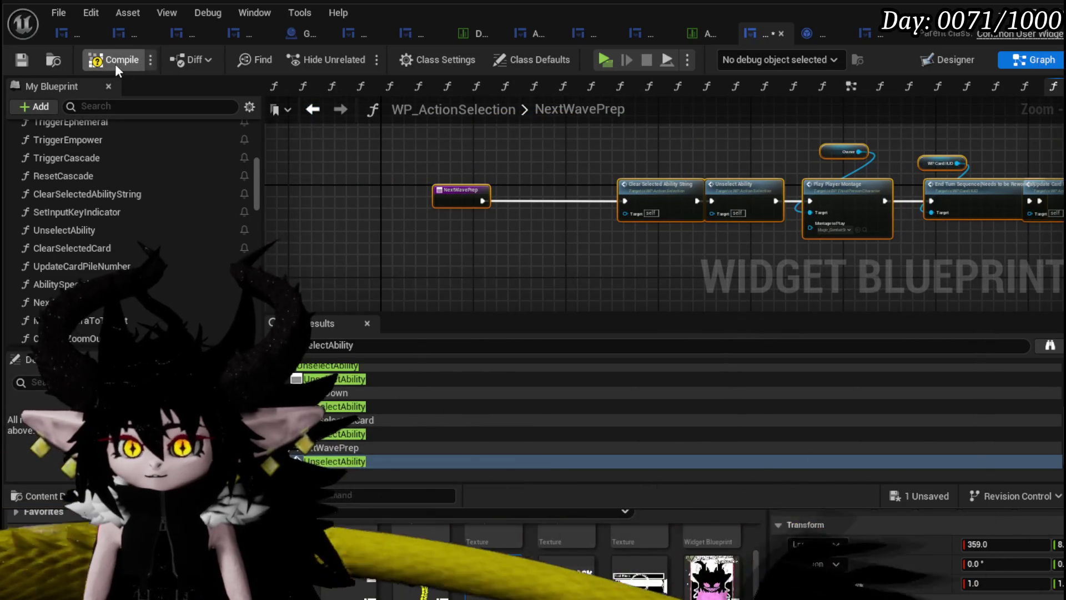
scroll(461, 180, up, 1)
right_click(465, 196)
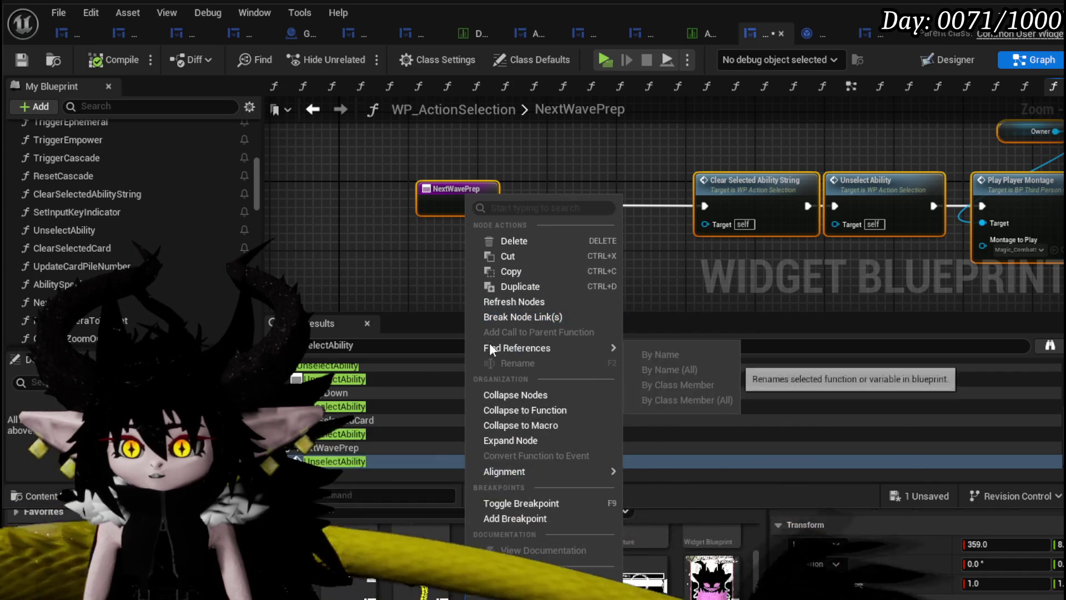
click(507, 508)
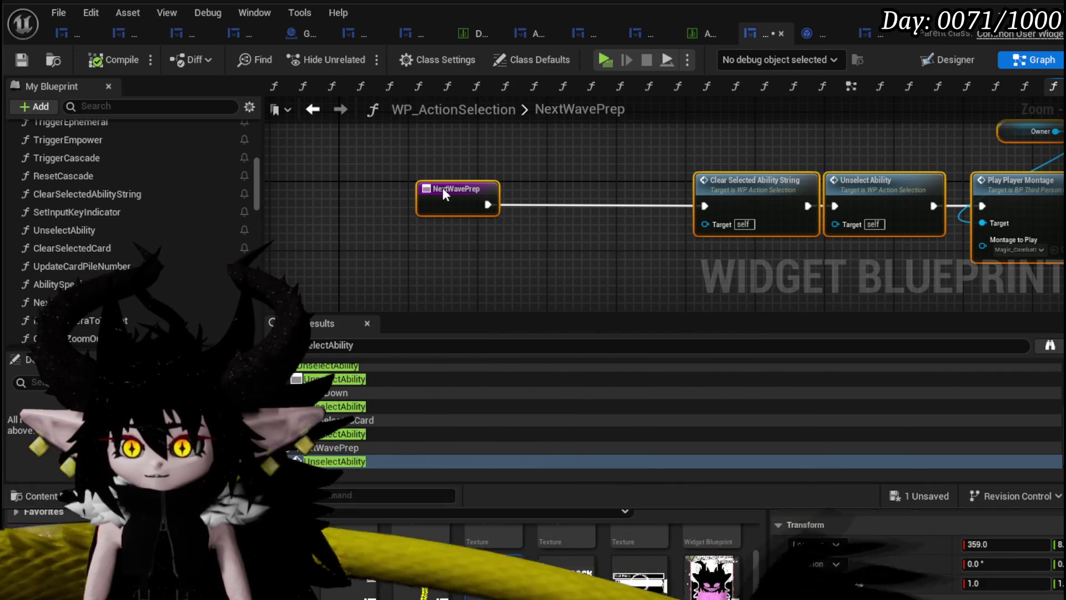
Remove the breakpoints again from all the selected NextWavePrep nodes
scroll(434, 211, down, 2)
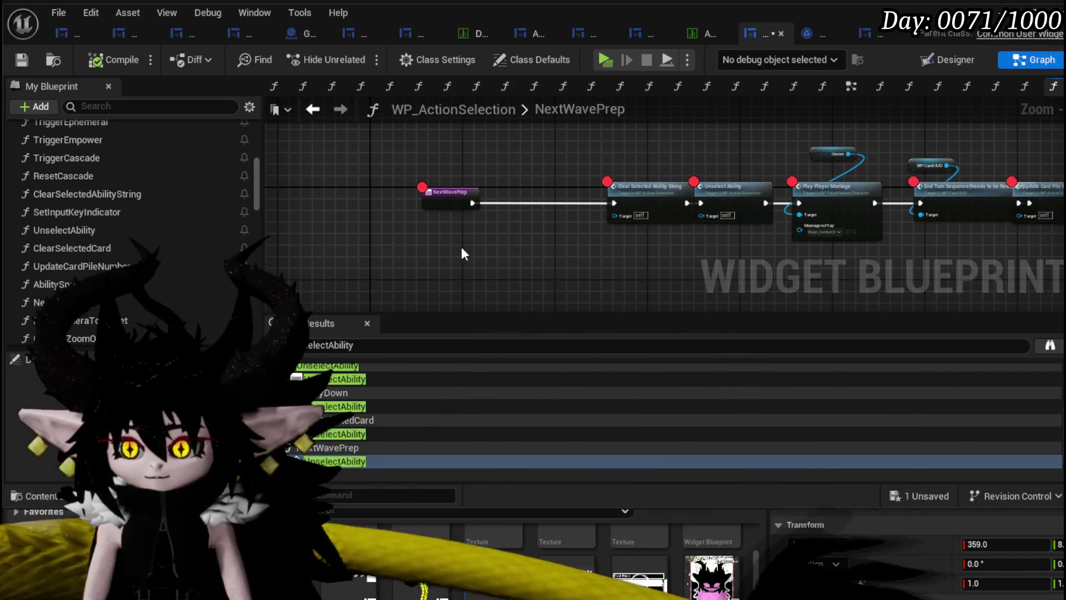
mouse_move(460, 239)
mouse_down()
mouse_move(407, 240)
mouse_move(895, 159)
mouse_up()
scroll(347, 245, down, 1)
right_click(696, 201)
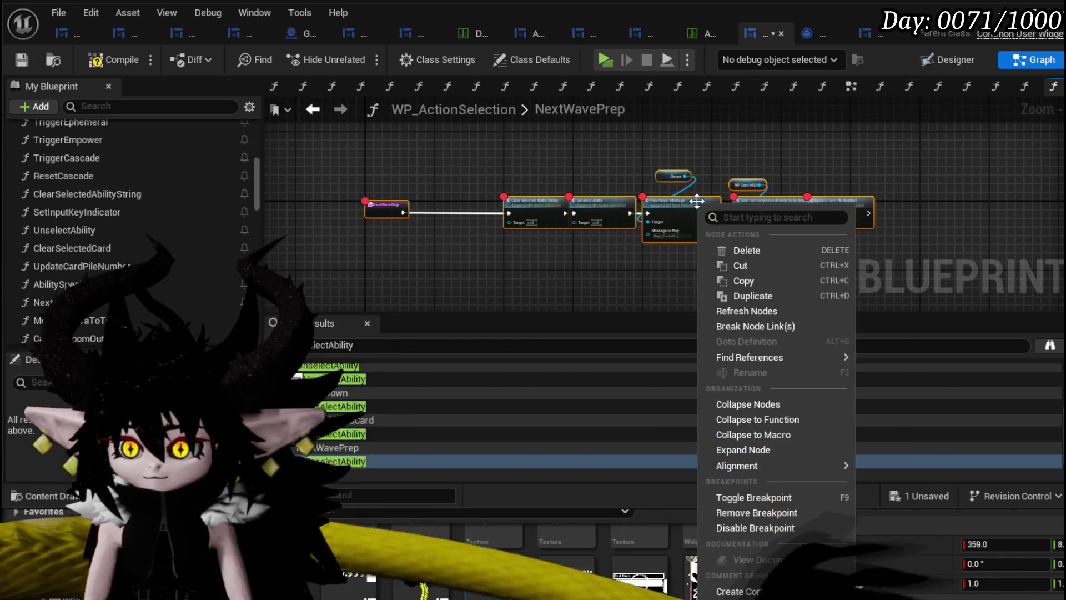
click(728, 503)
Add a breakpoint to just the NextWavePrep entry node
click(382, 205)
scroll(379, 201, up, 3)
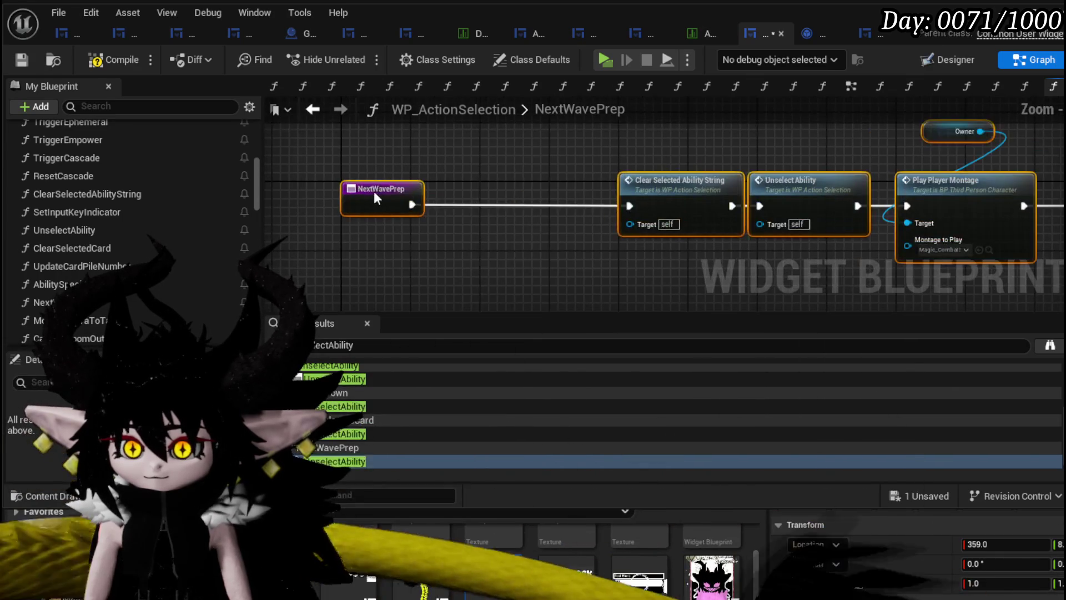
right_click(377, 197)
click(425, 487)
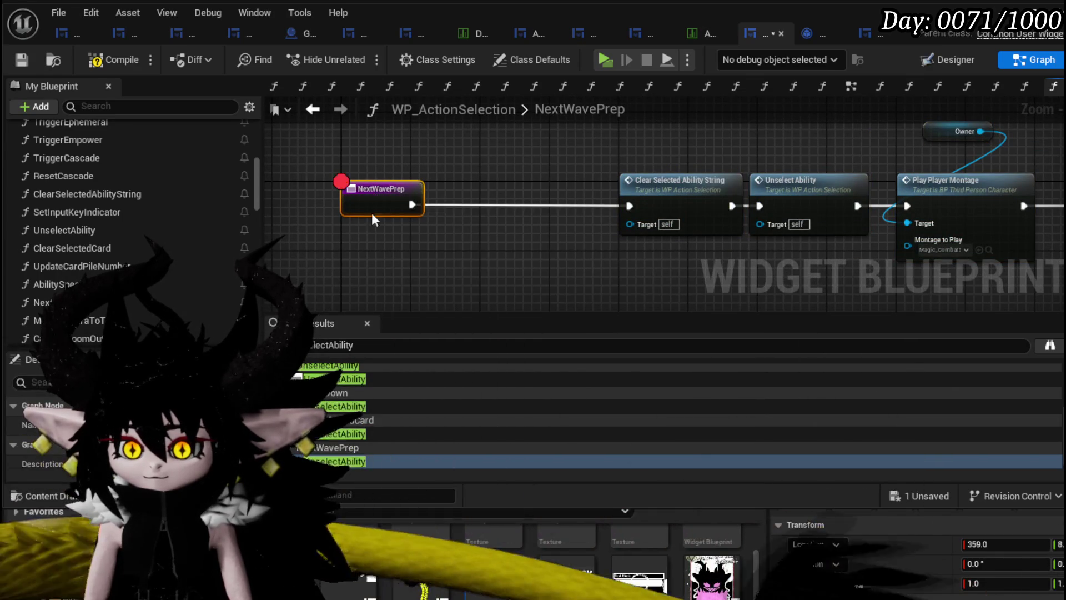
Start renaming the function to NextWavePrep(Redacted), typed so far as 'NextWavePrep('
right_click(372, 199)
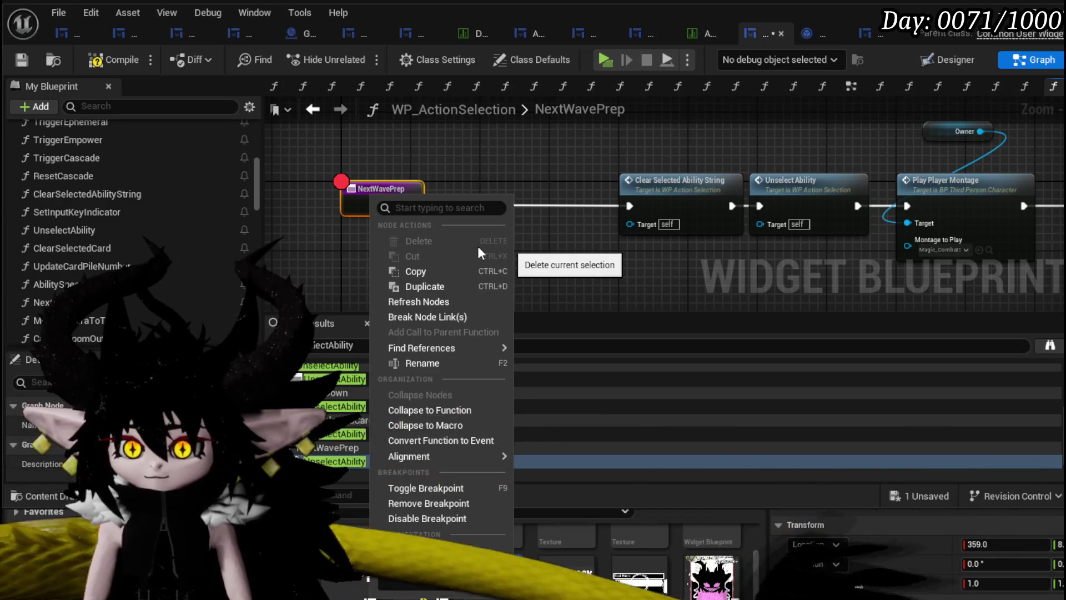
click(476, 363)
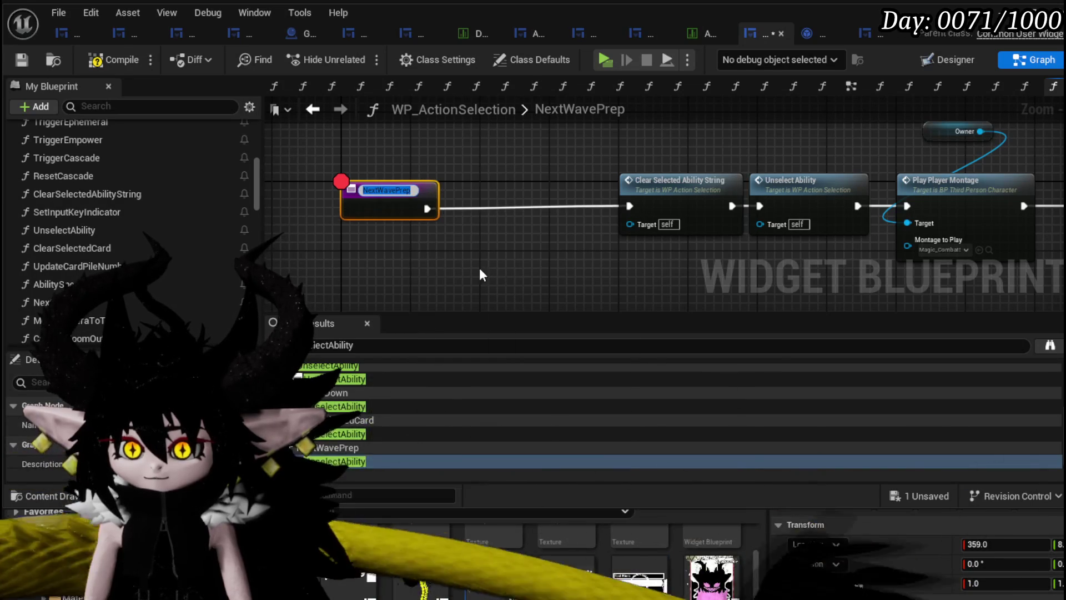
text(()
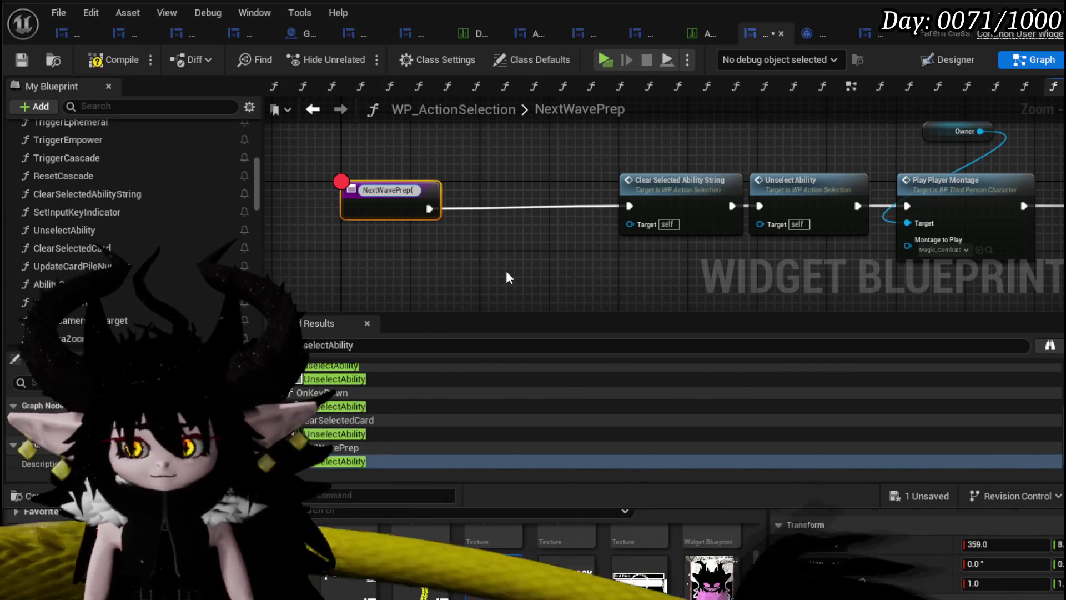
text())
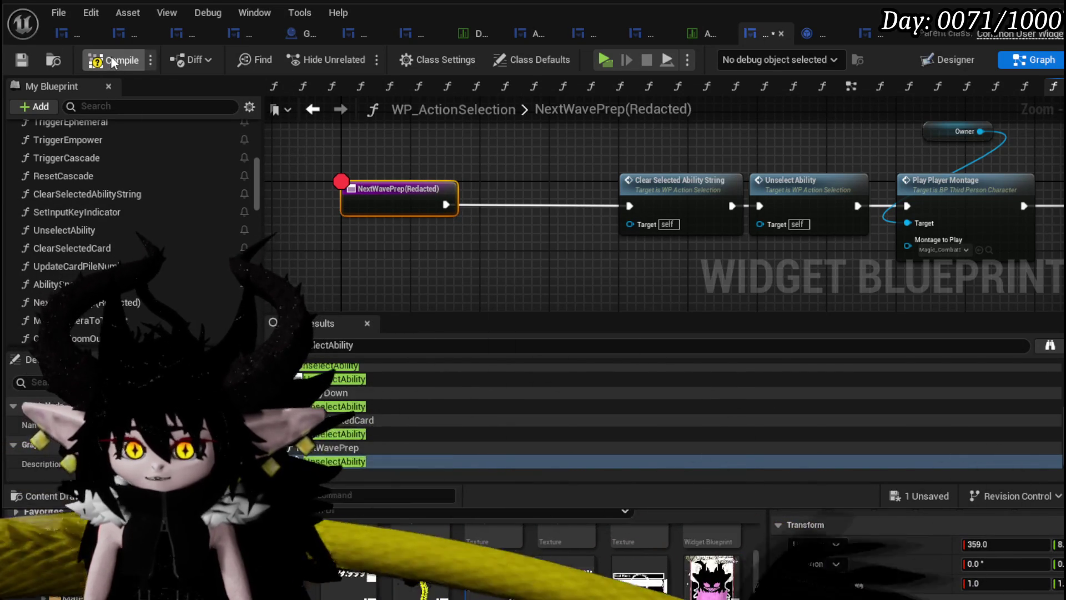
Save, start a play-test, enter turn-based combat with the slime and play the Shield card
click(21, 61)
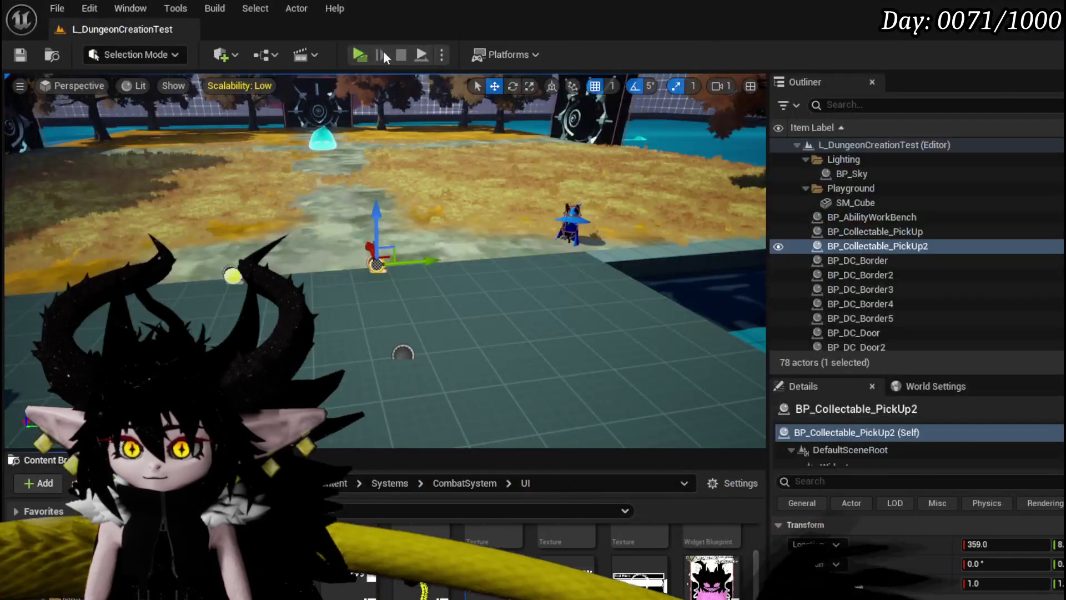
key(alt+p)
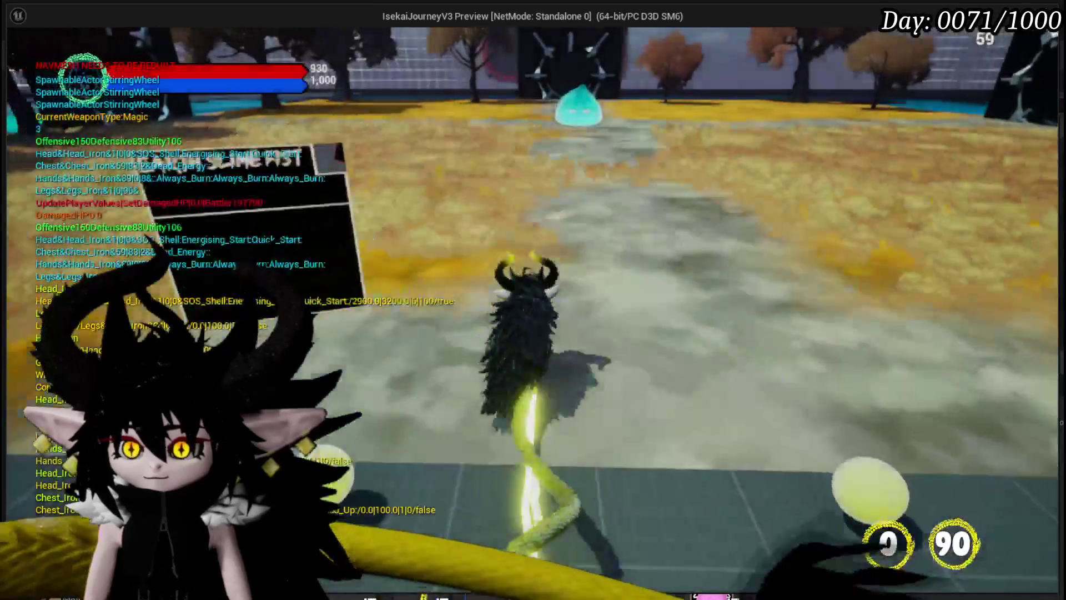
key(1)
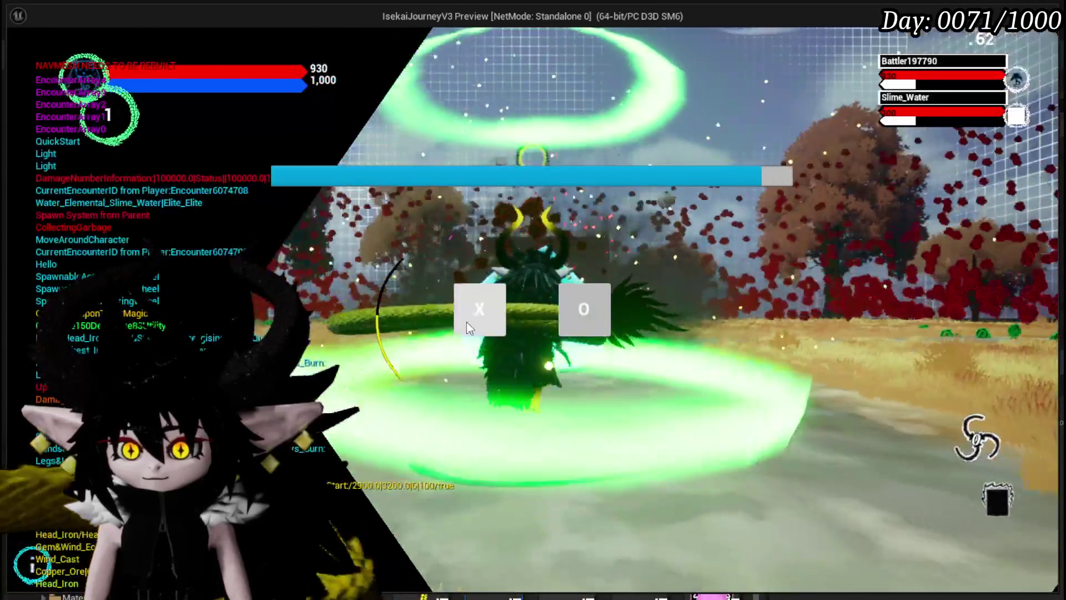
click(466, 325)
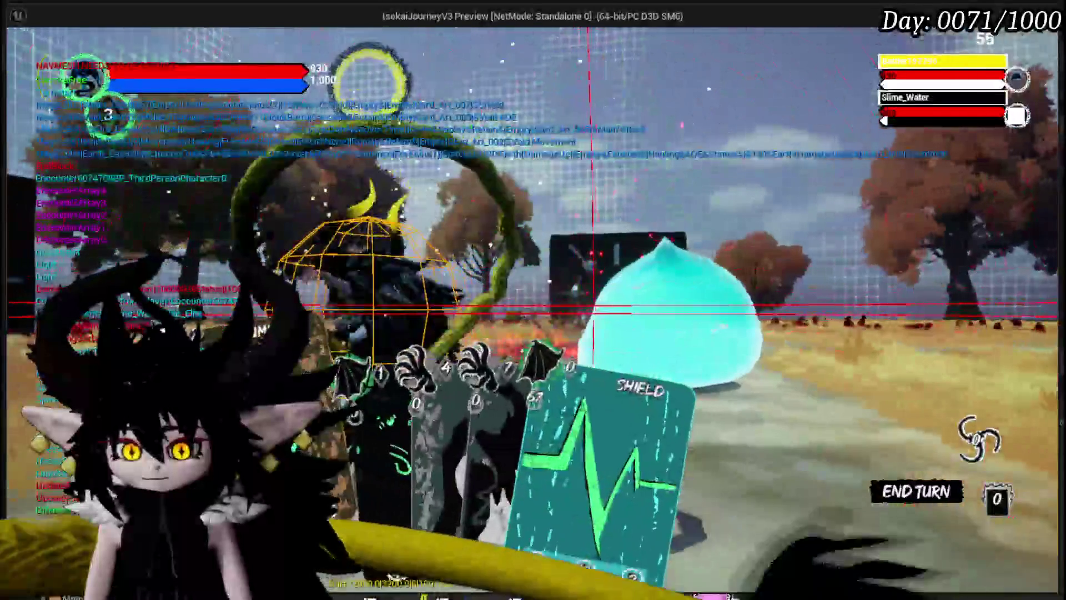
click(525, 445)
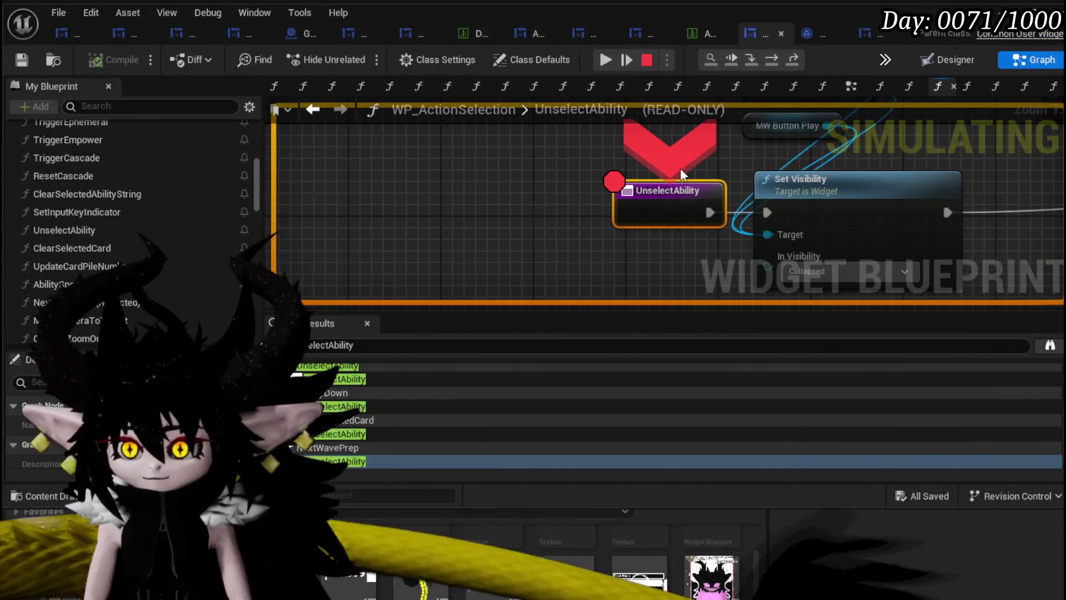
Remove the UnselectAbility breakpoint, resume, cancel the Summon ability, then select and cast Shield
right_click(678, 196)
click(729, 270)
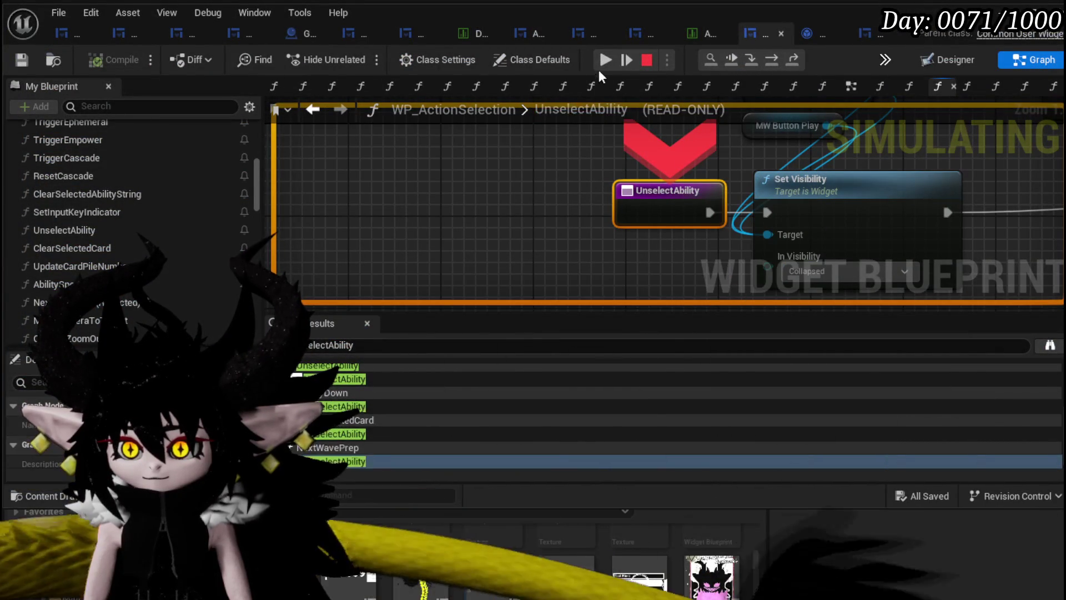
click(604, 60)
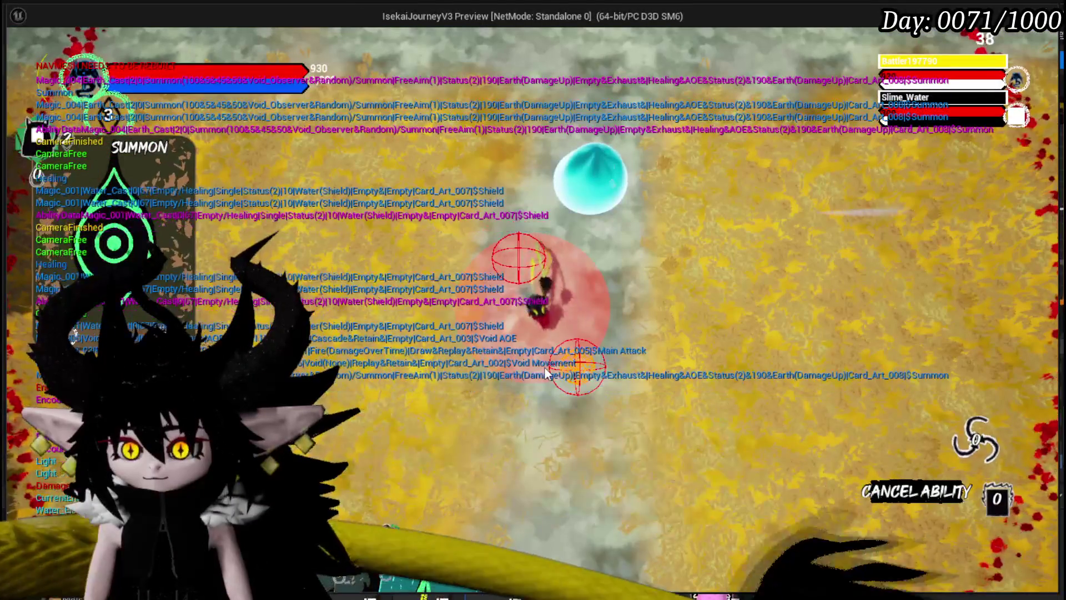
click(546, 373)
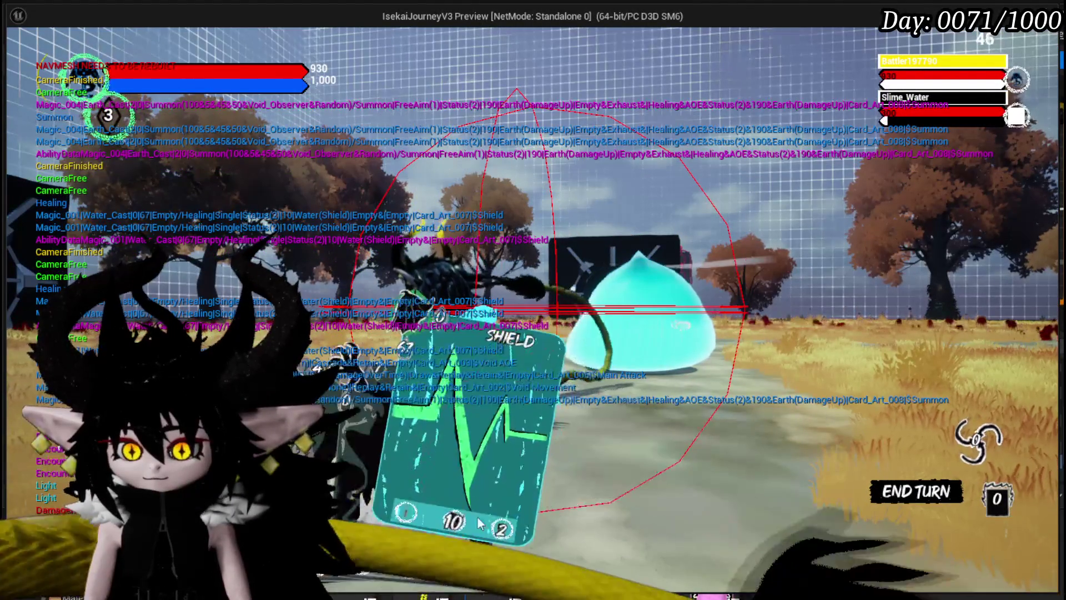
click(478, 515)
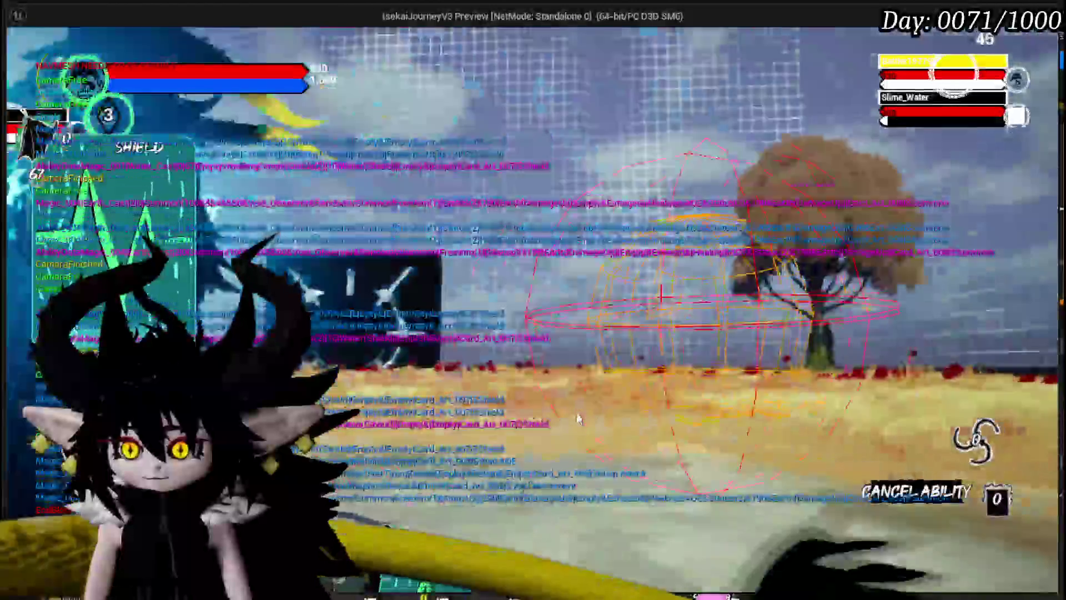
click(578, 418)
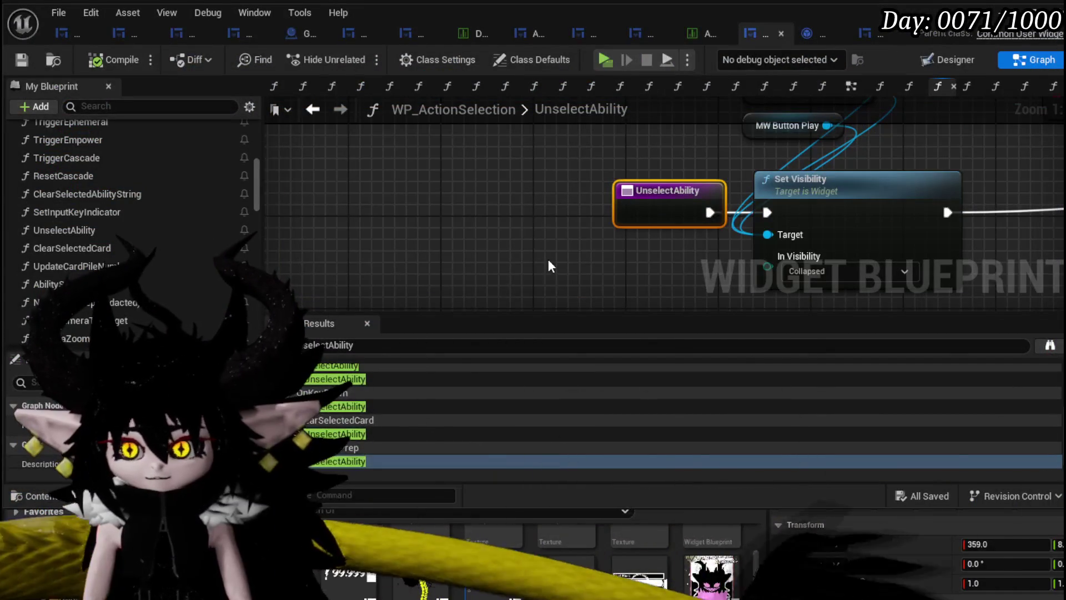
Pan and zoom around the UnselectAbility graph to review its Branch, Set Visibility and Ability Sequence nodes
drag(558, 168, 388, 189)
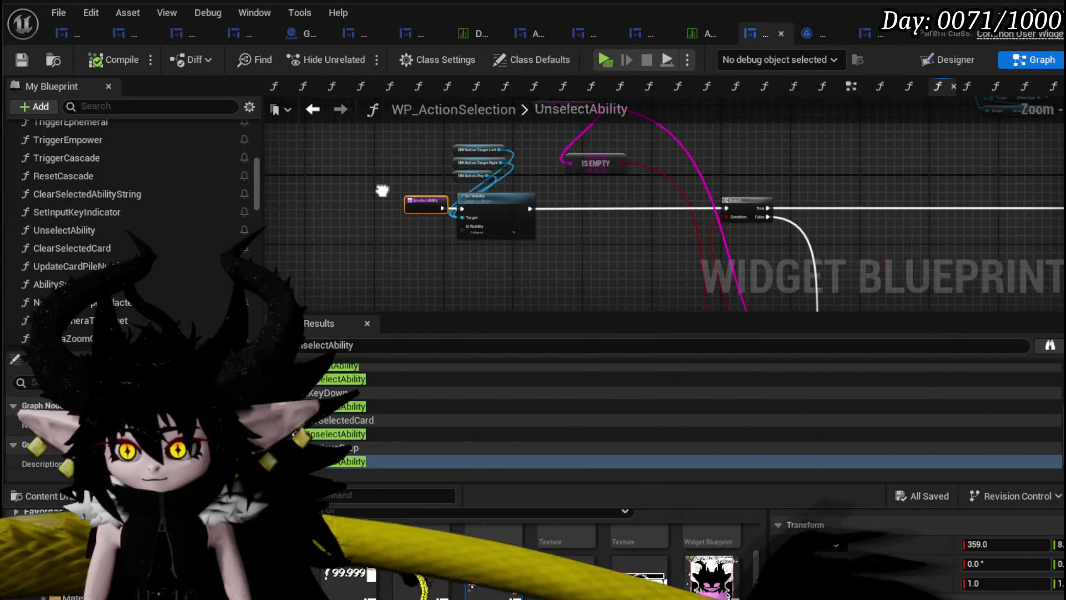
scroll(389, 191, up, 3)
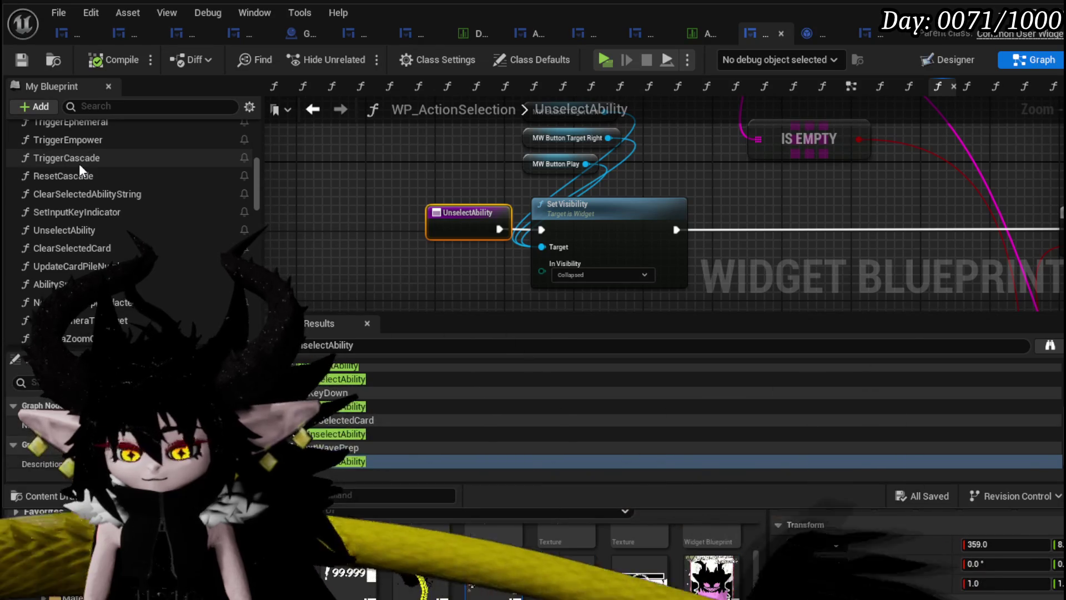
scroll(79, 163, down, 1)
scroll(79, 163, down, 1)
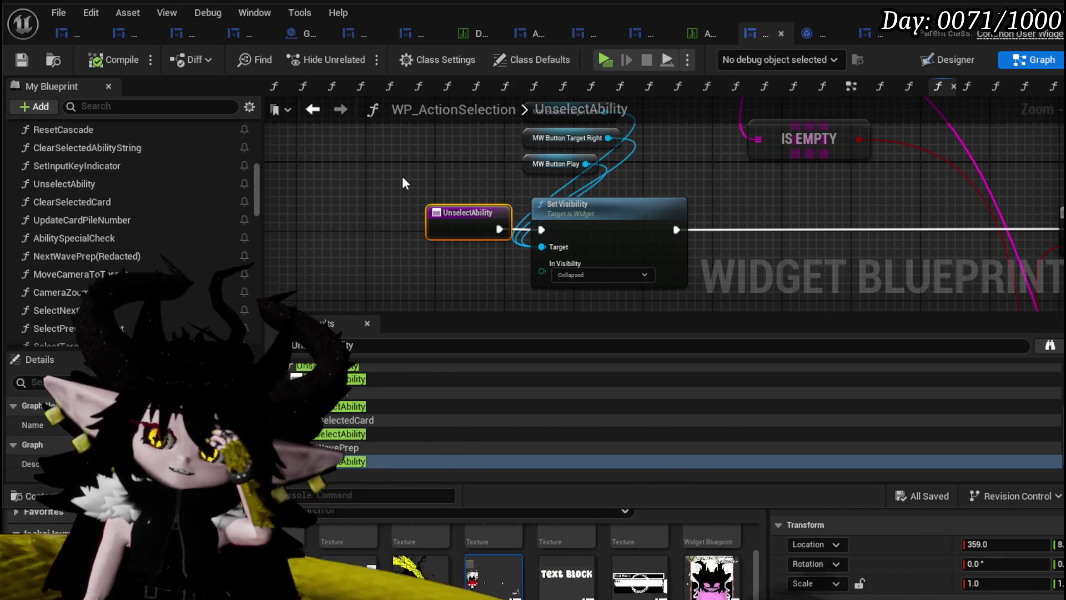
scroll(402, 183, down, 2)
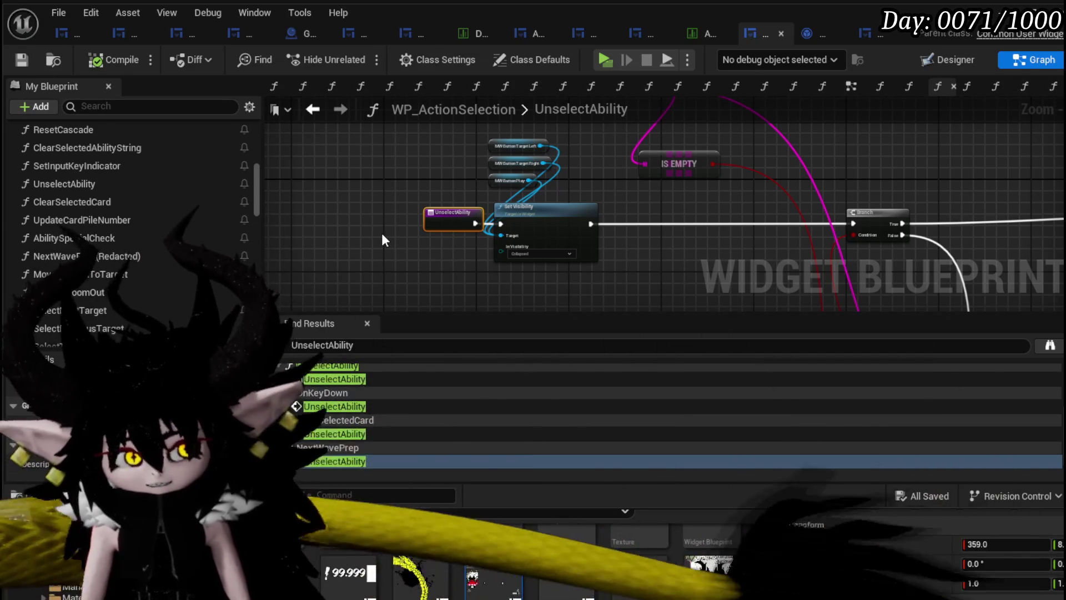
scroll(369, 205, down, 2)
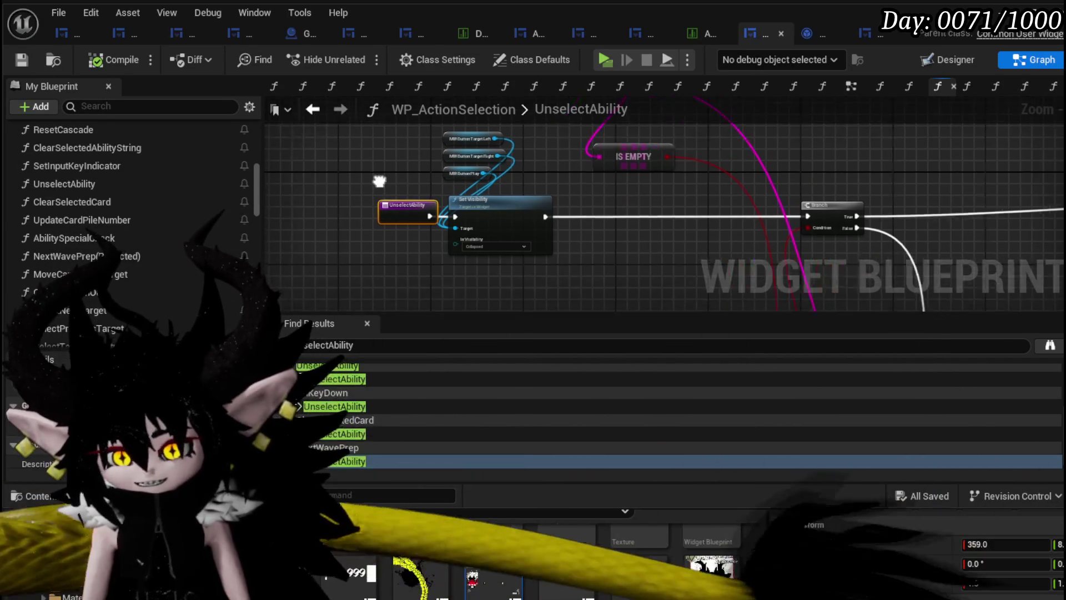
drag(721, 183, 609, 228)
scroll(609, 227, up, 3)
mouse_move(417, 206)
mouse_down()
mouse_move(746, 218)
mouse_move(561, 233)
mouse_up()
scroll(686, 266, down, 2)
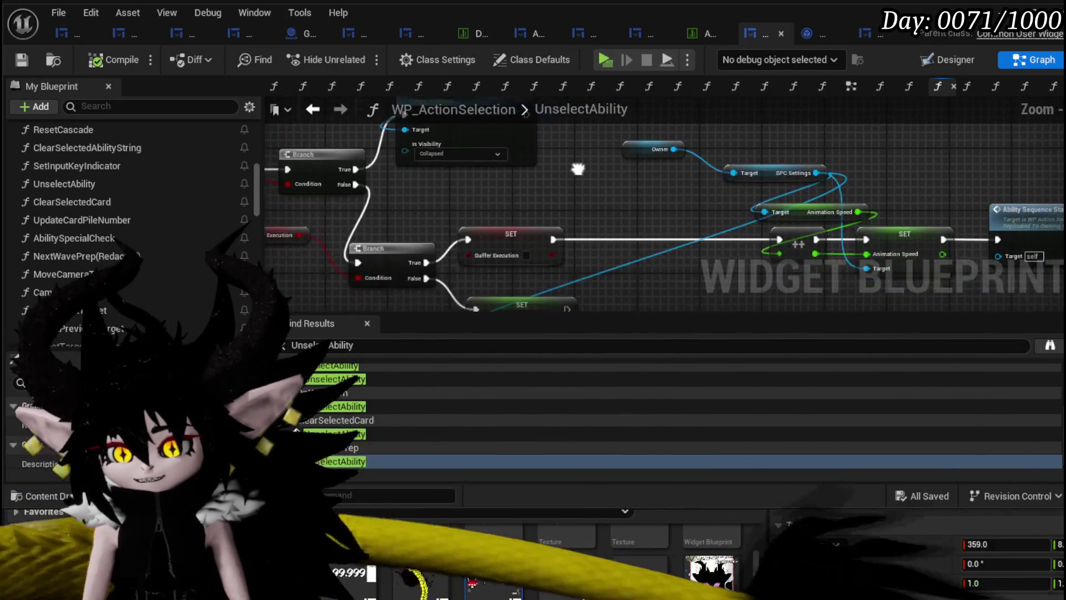
scroll(687, 265, up, 2)
drag(686, 266, 466, 159)
scroll(467, 160, down, 6)
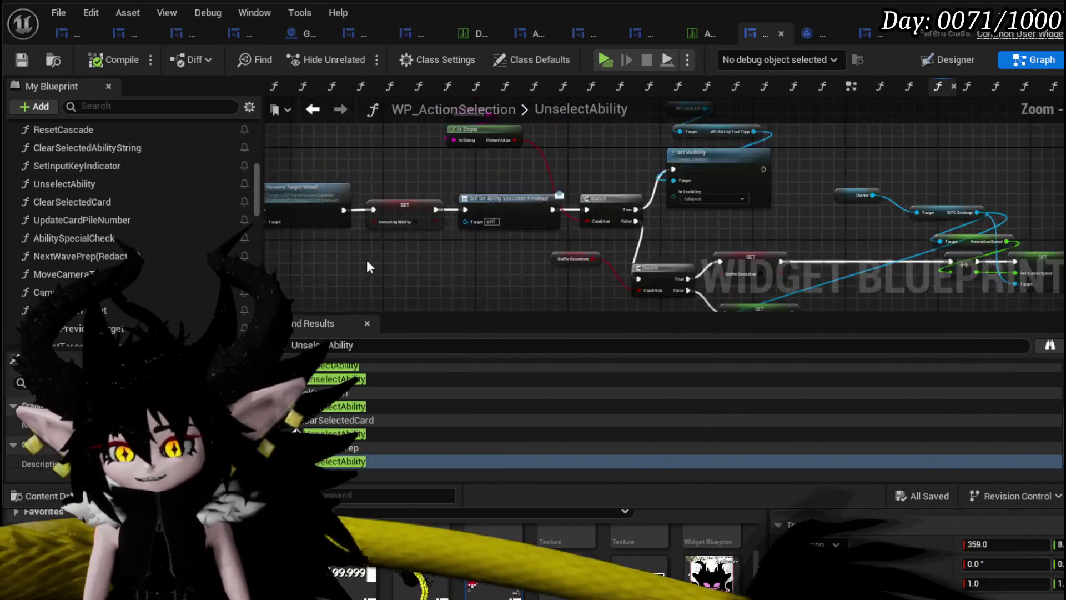
mouse_move(742, 238)
mouse_down()
mouse_move(757, 135)
mouse_move(885, 209)
mouse_up()
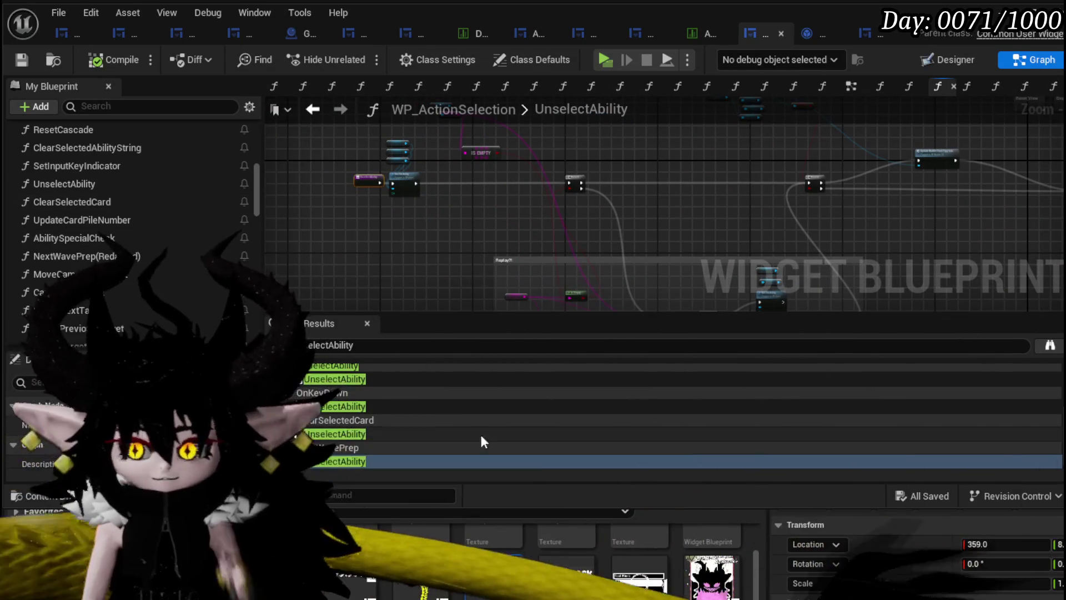
scroll(429, 422, down, 3)
Jump to SetOwner's Create Event, where UnselectAbility is bound to On Animation End
double_click(408, 464)
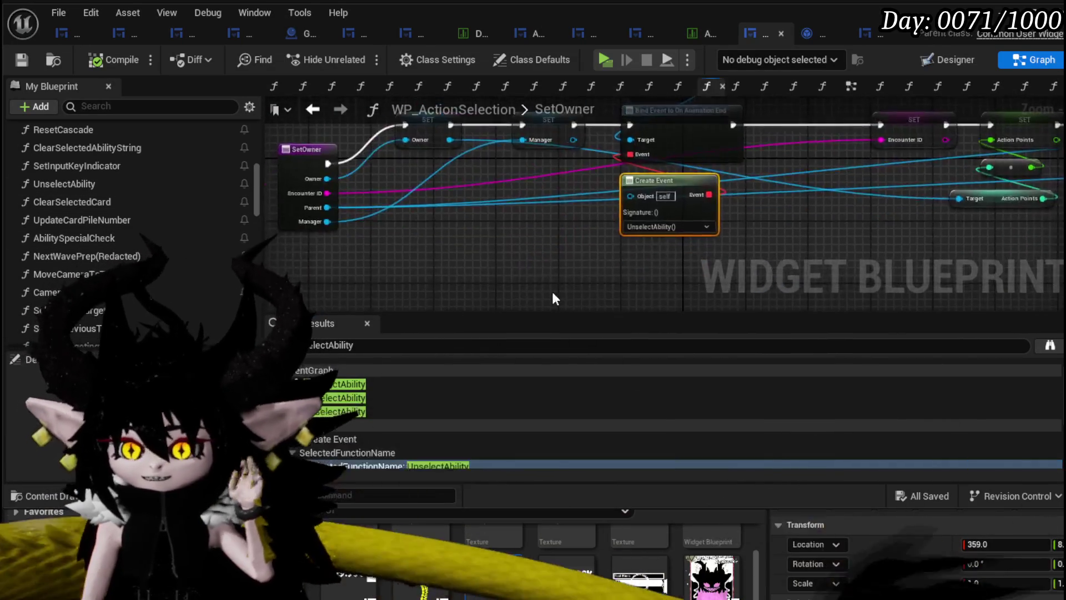
scroll(629, 135, down, 3)
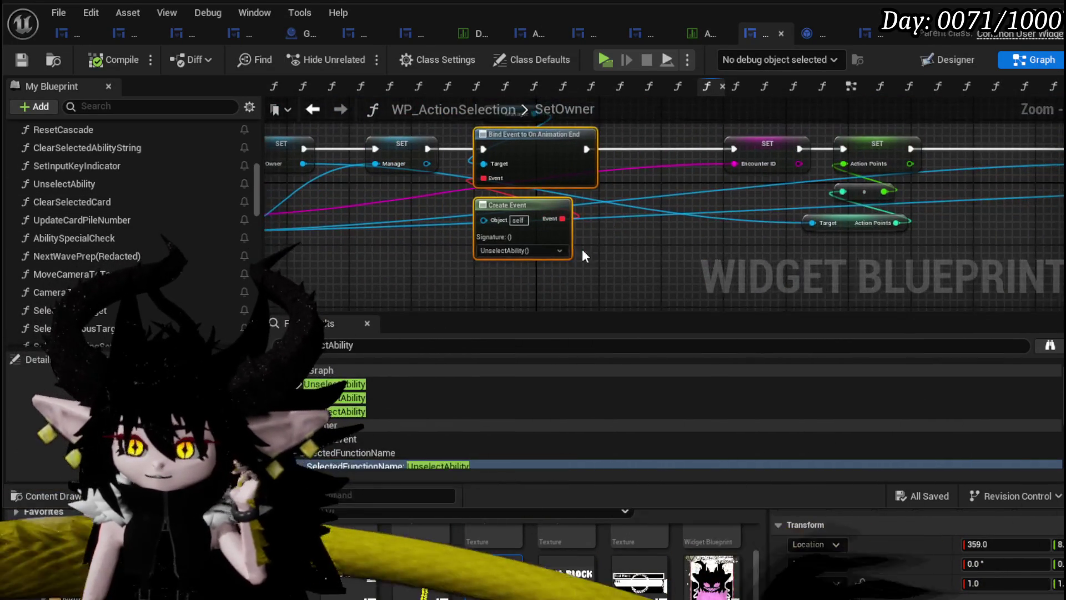
drag(489, 269, 521, 266)
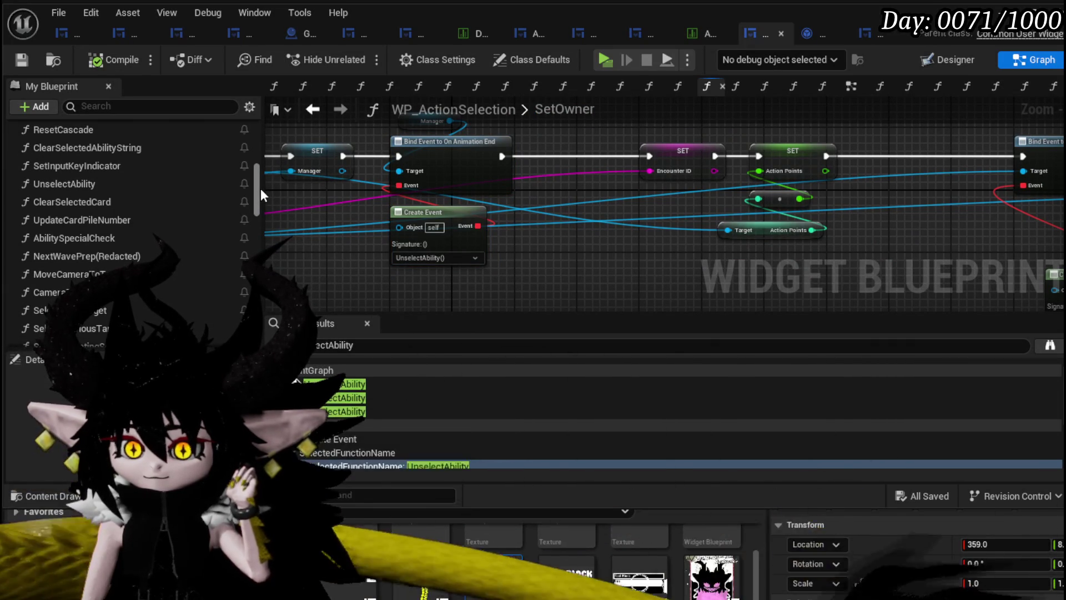
scroll(261, 188, up, 5)
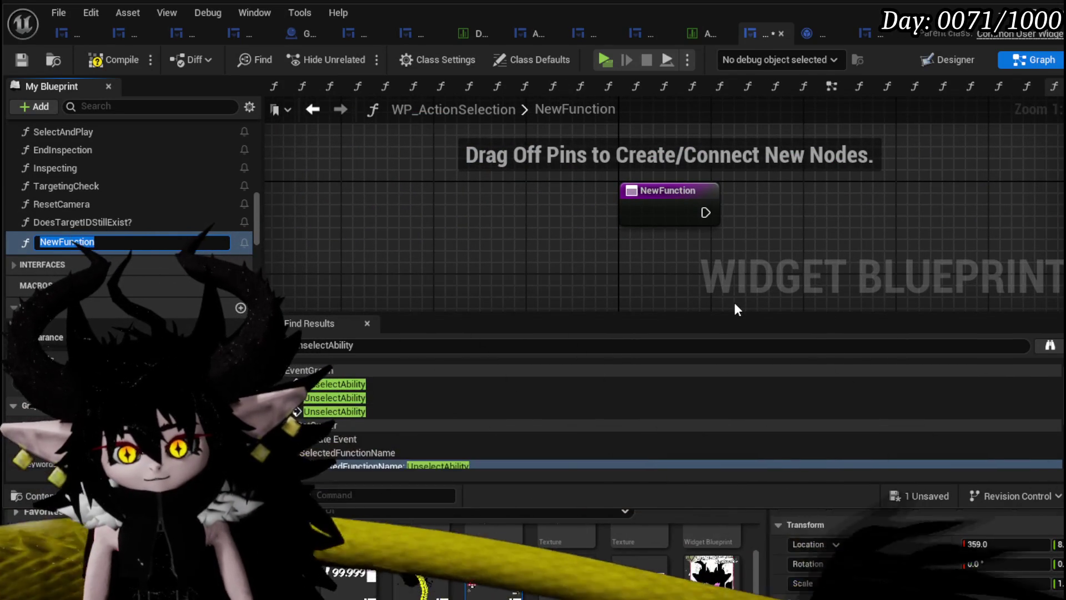
Name the function UnselectAbilityAnimation and wire an Unselect Ability call to its entry
text(U)
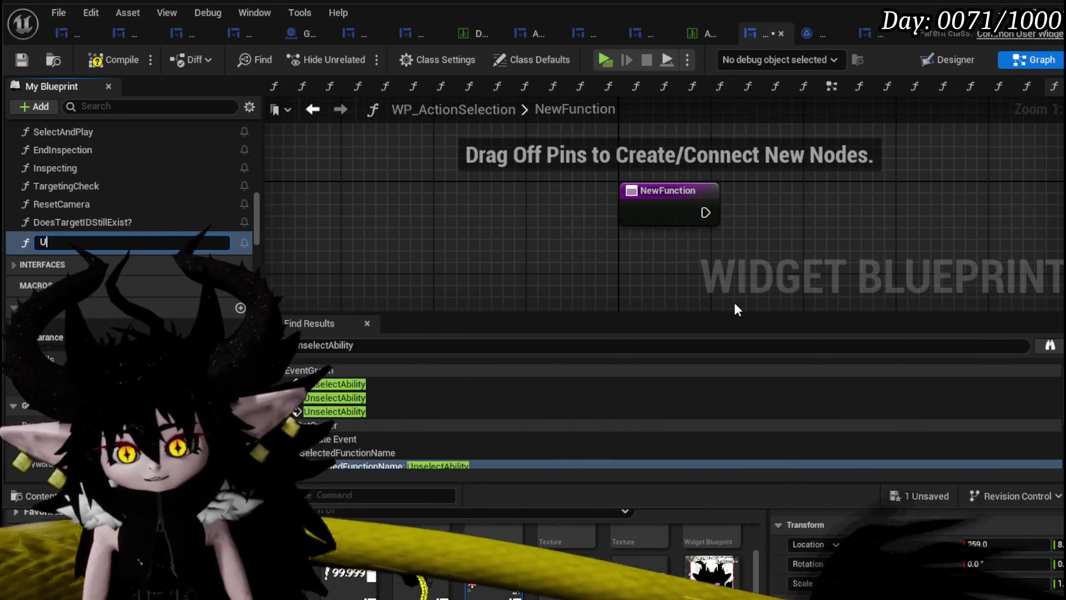
text(nselect)
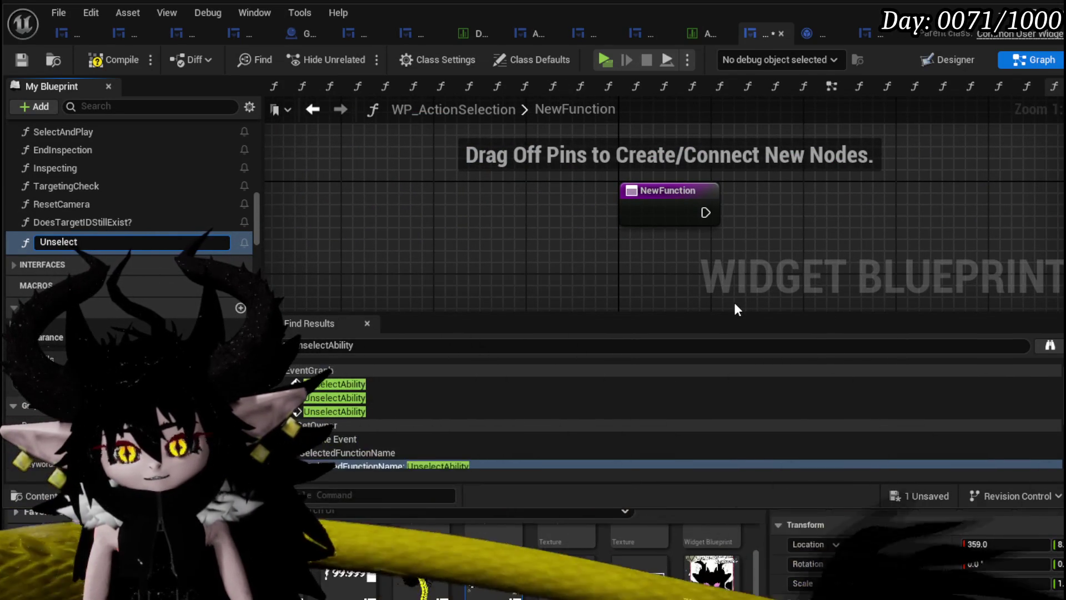
text(Ability)
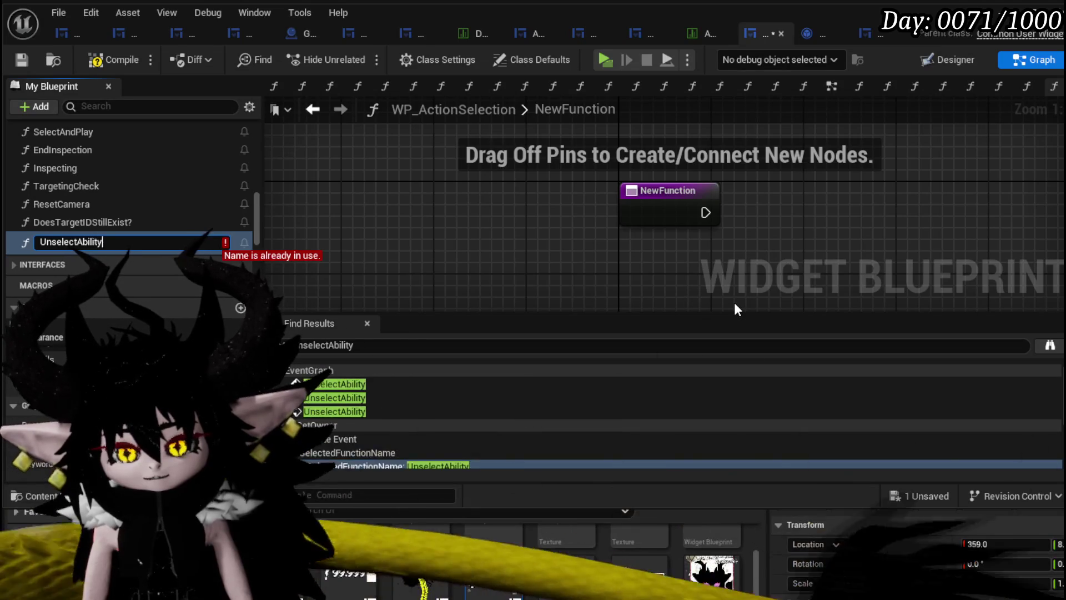
text(Animation)
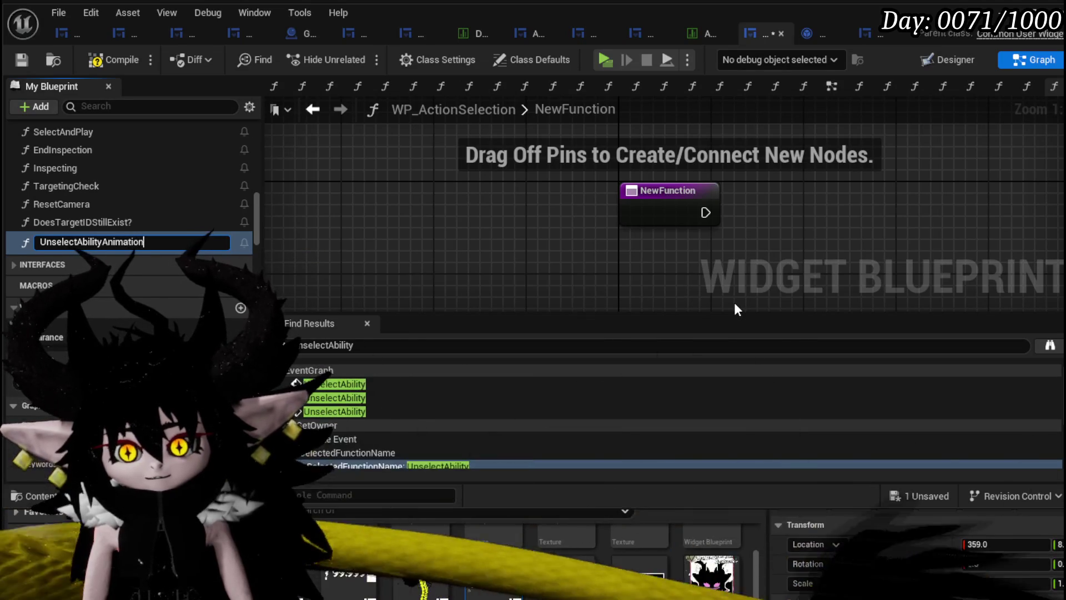
key(Return)
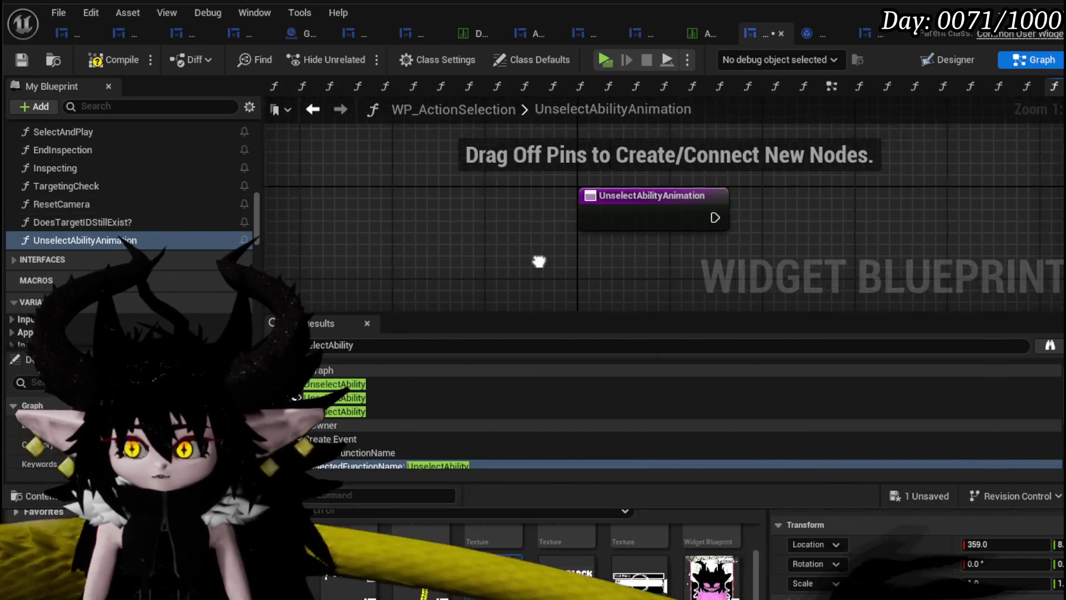
right_click(603, 221)
text(use)
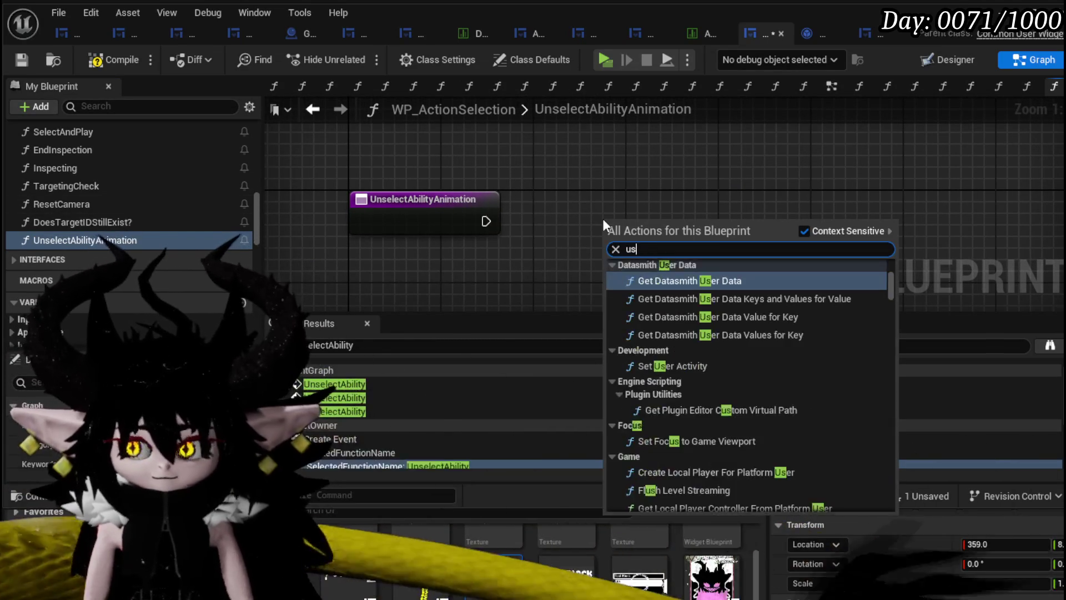
key(BackSpace)
key(BackSpace)
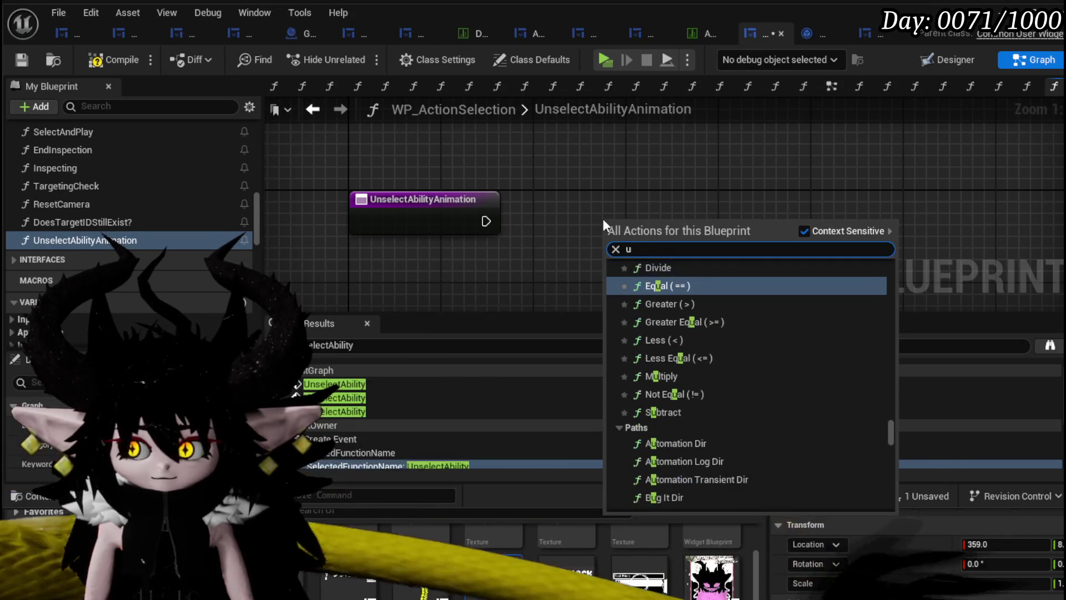
text(nsele)
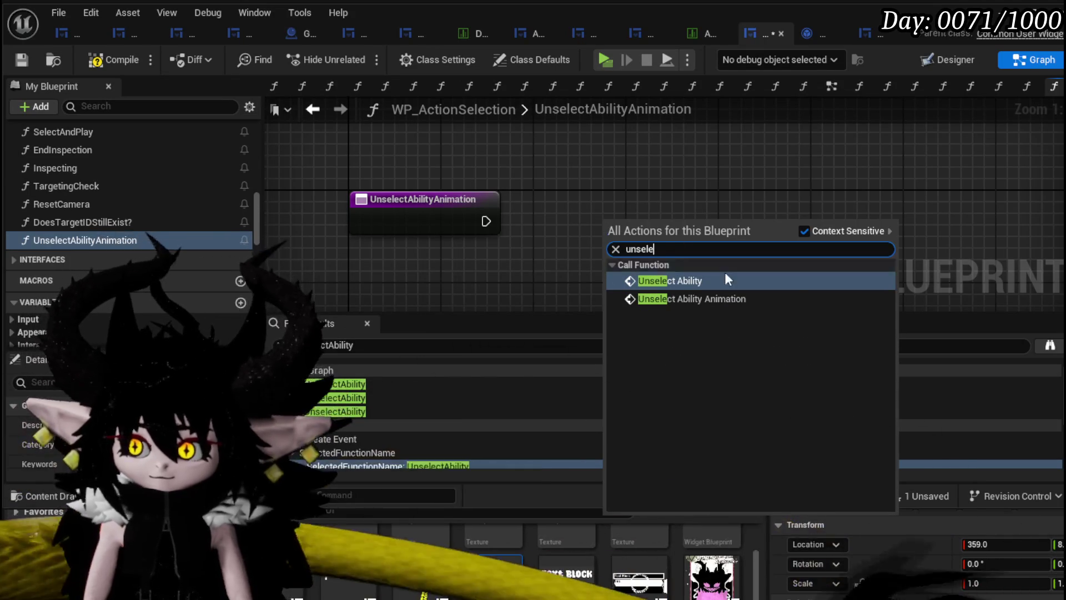
click(722, 281)
drag(629, 242, 571, 218)
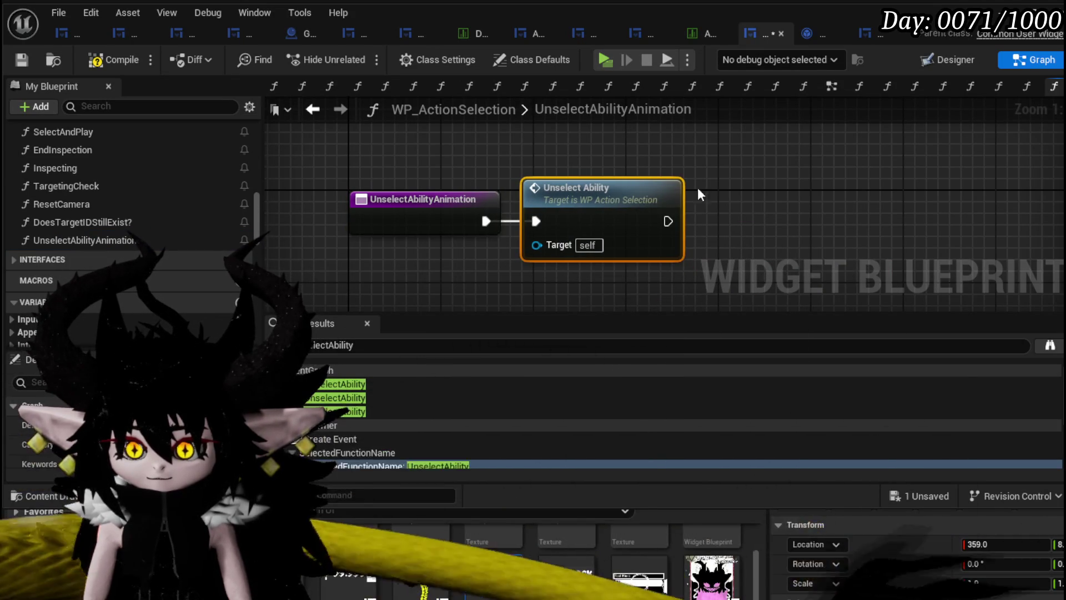
Search the action list for 'animation' nodes, then dismiss it without adding one
drag(697, 187, 599, 198)
scroll(213, 181, up, 3)
right_click(698, 192)
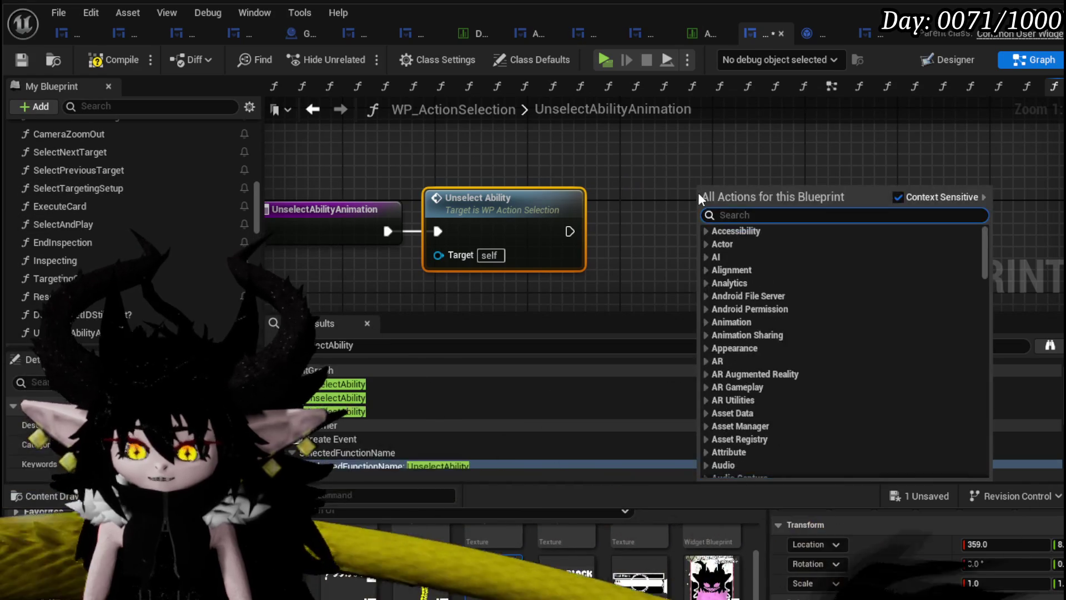
text(animation)
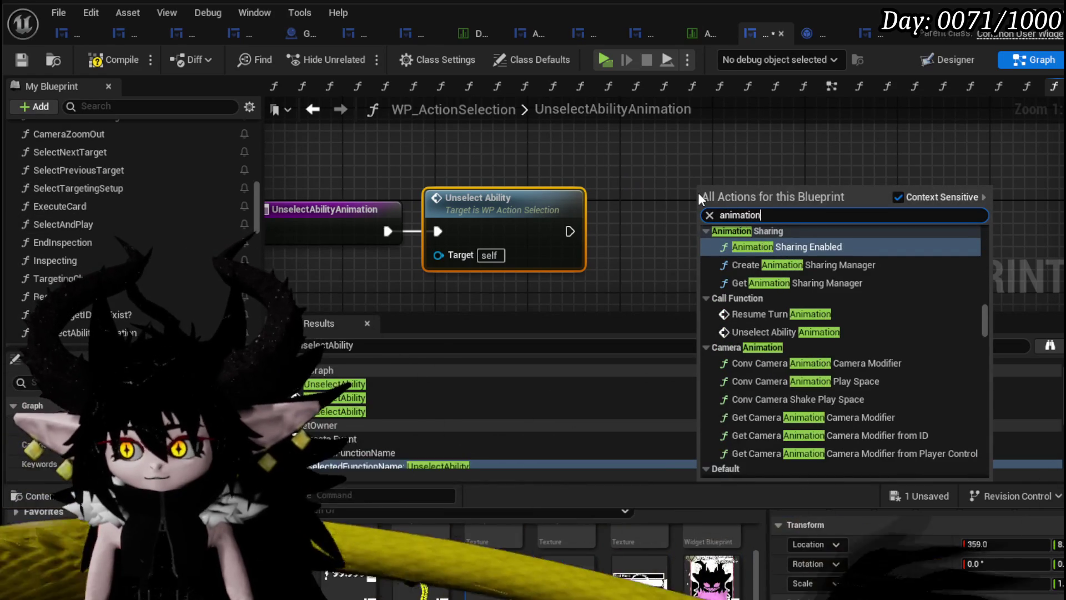
scroll(901, 324, up, 7)
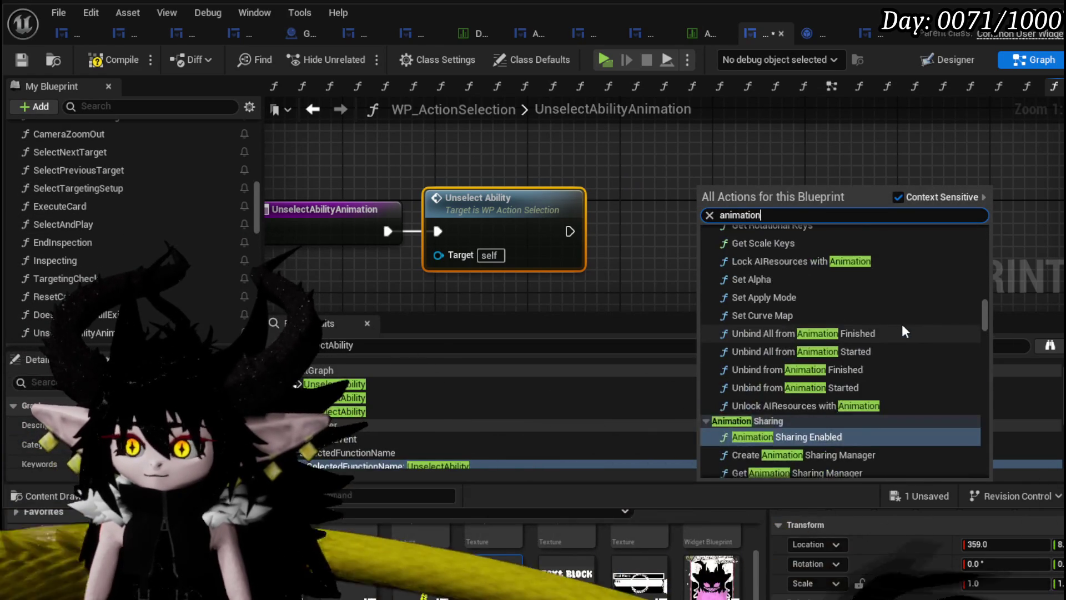
scroll(902, 323, up, 5)
click(697, 178)
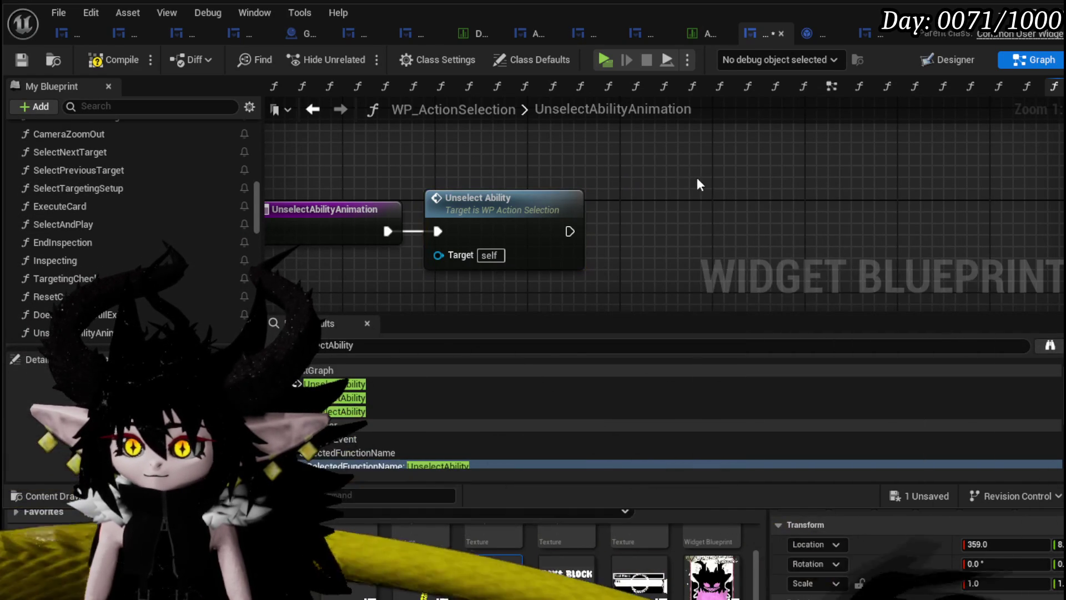
key(alt+Left)
click(288, 110)
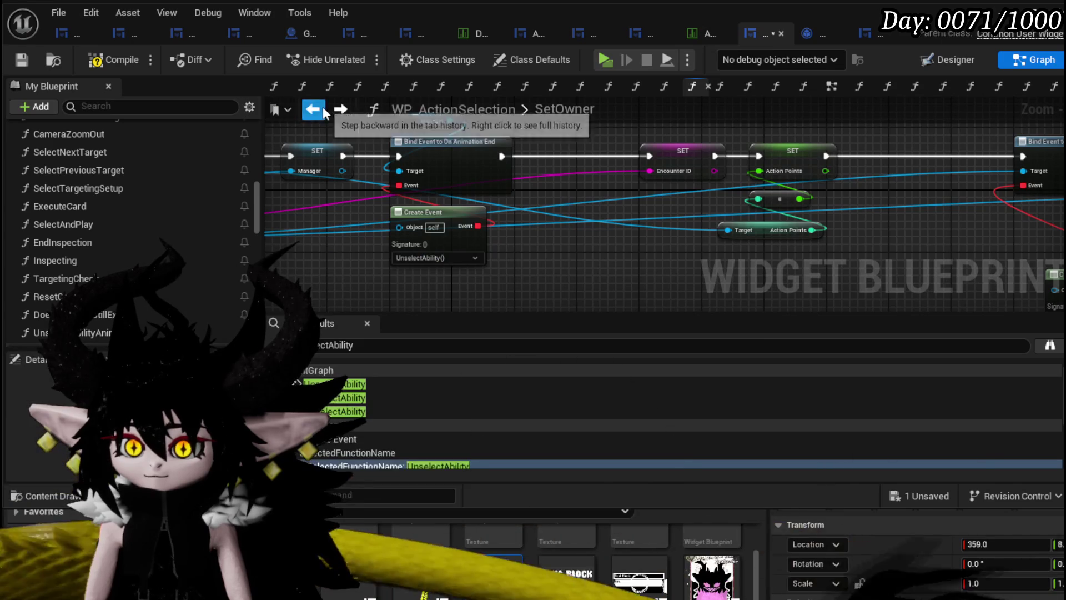
click(389, 126)
scroll(424, 168, down, 5)
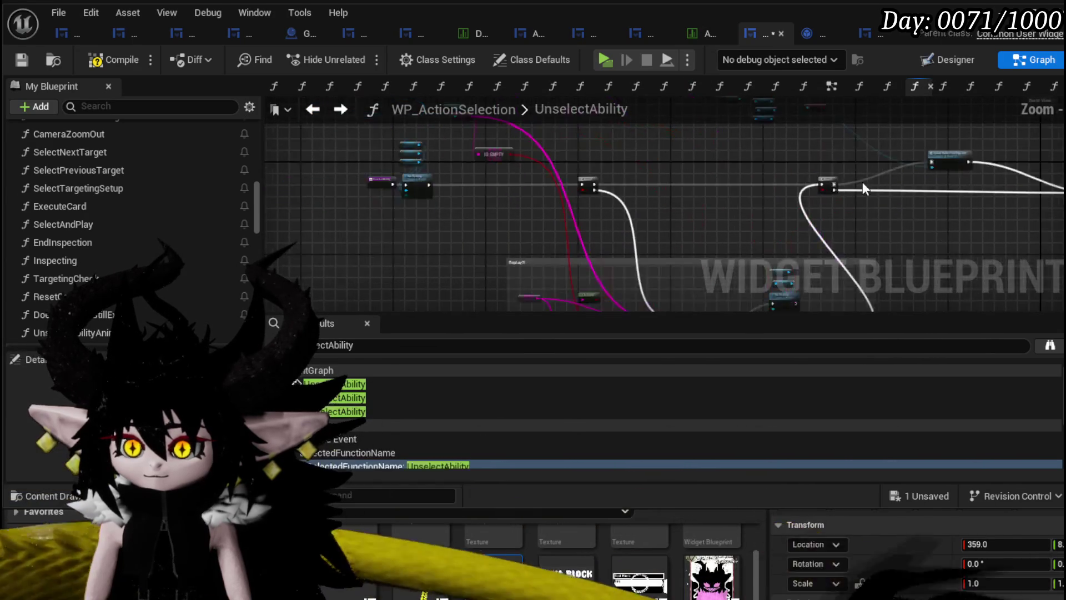
scroll(649, 213, up, 5)
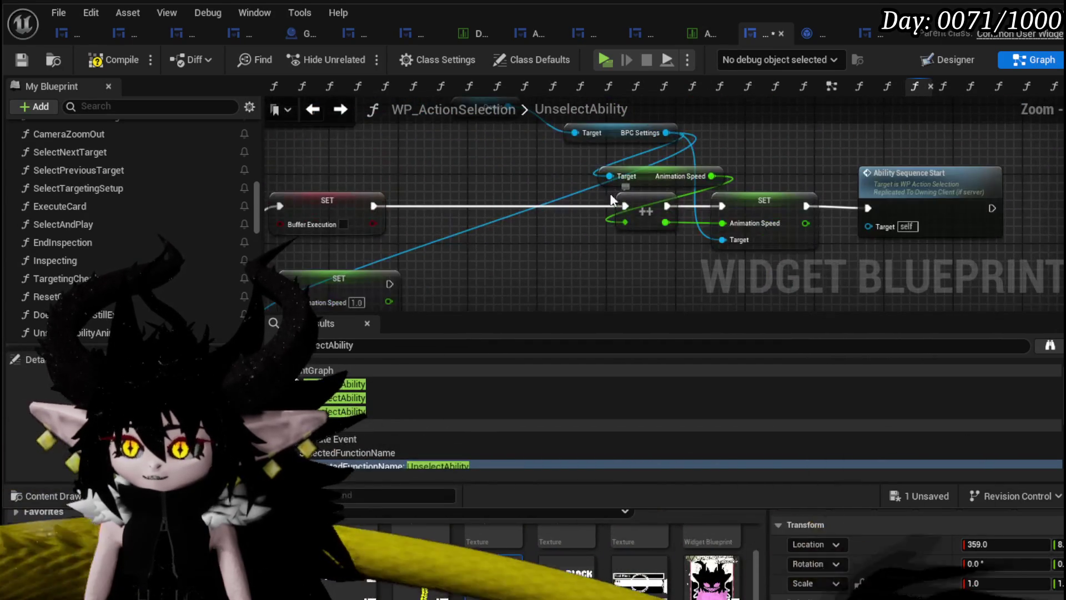
scroll(649, 216, down, 2)
scroll(650, 220, up, 2)
scroll(650, 220, down, 3)
scroll(281, 166, up, 3)
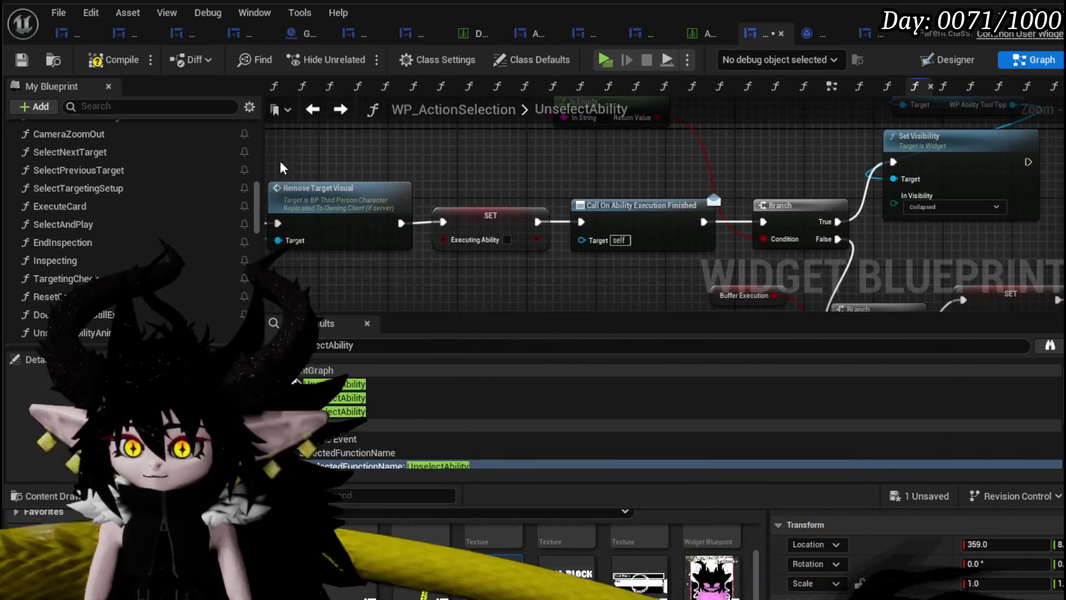
click(310, 108)
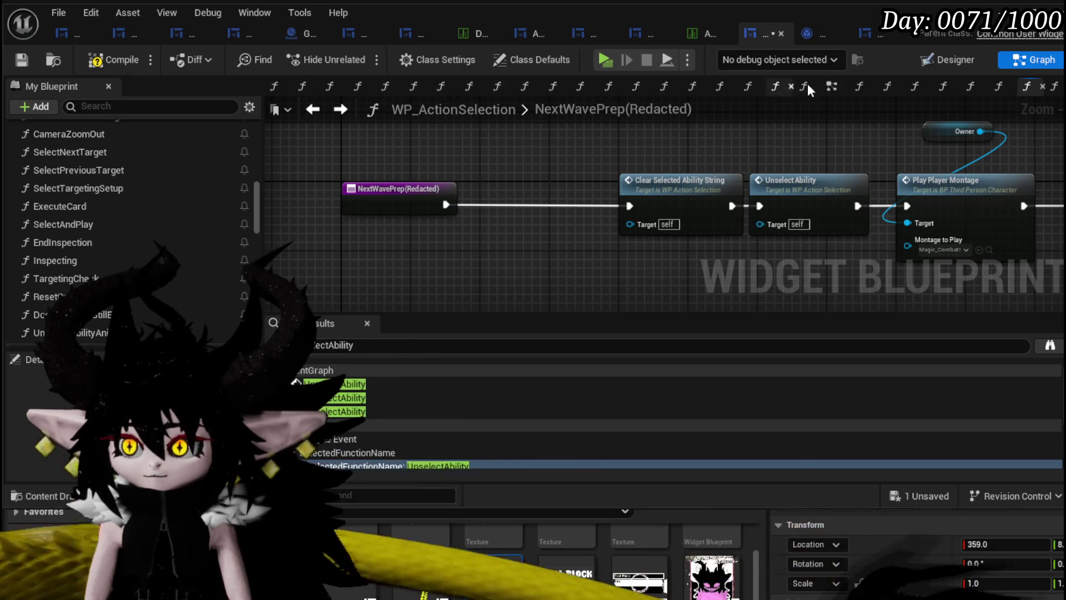
click(831, 87)
scroll(496, 161, down, 8)
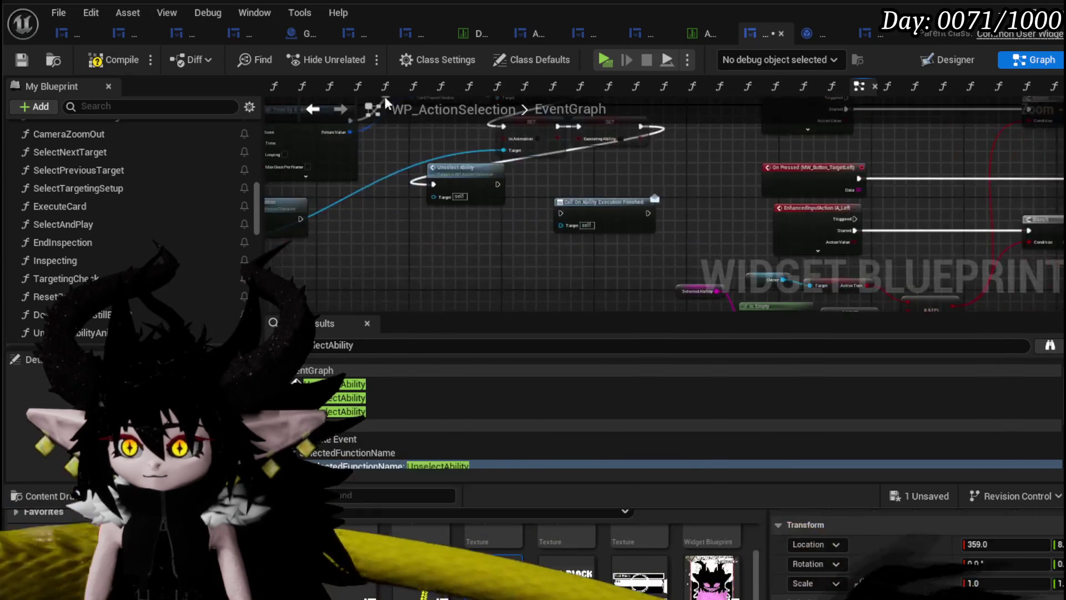
scroll(598, 178, up, 8)
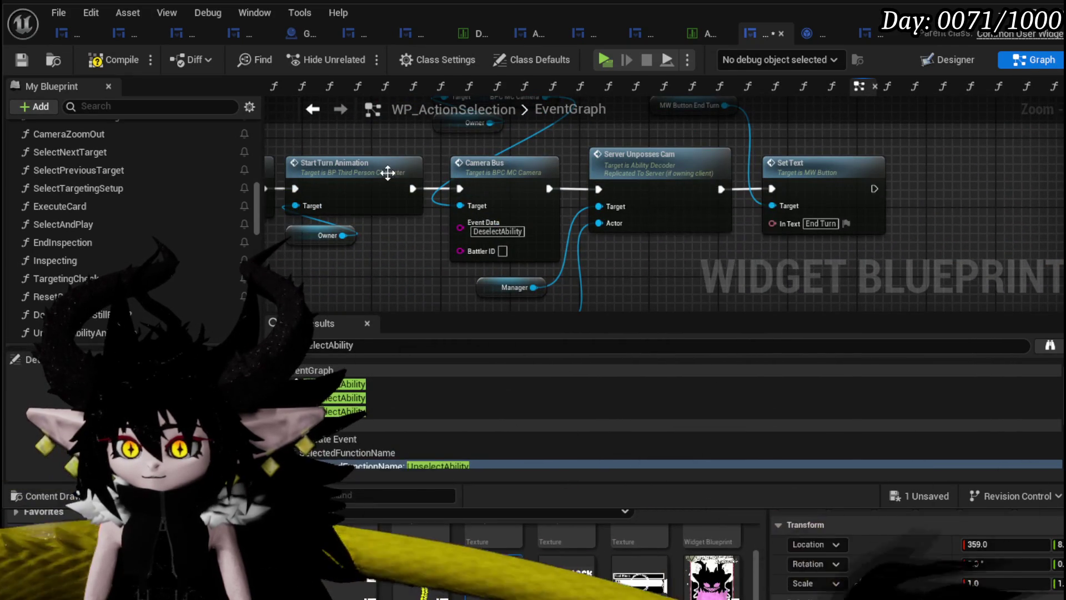
drag(313, 255, 561, 246)
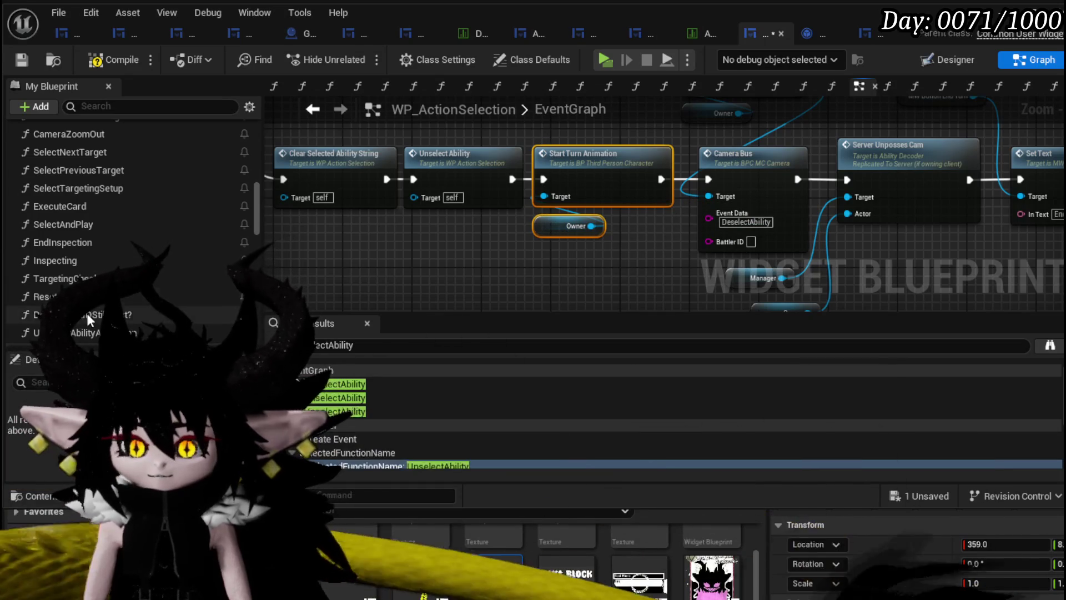
double_click(83, 332)
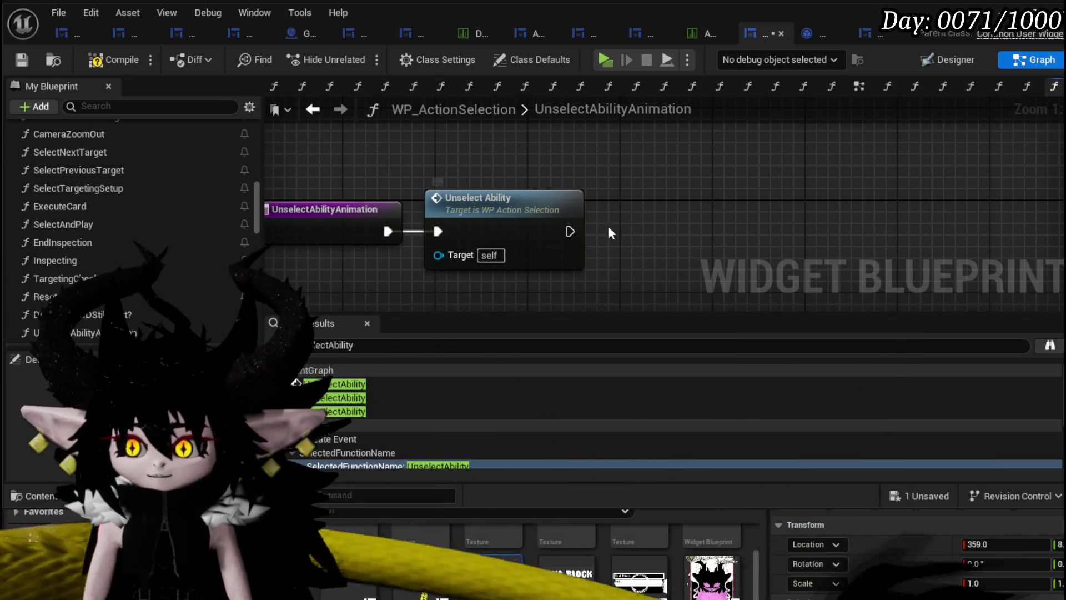
Add an Owner getter and call Start Turn Animation on it right after Unselect Ability
drag(607, 230, 567, 208)
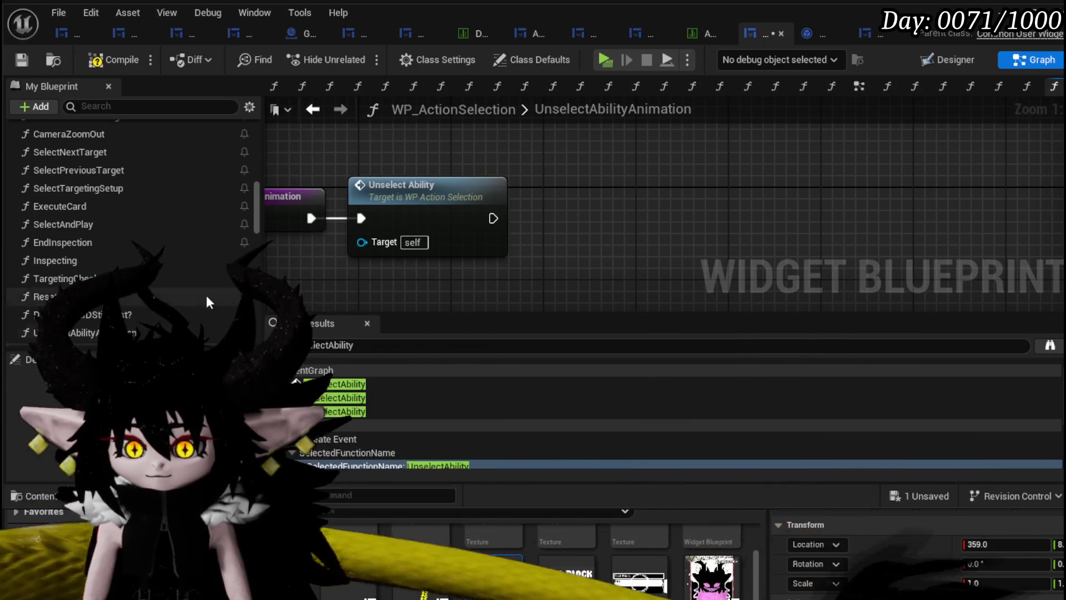
right_click(578, 186)
scroll(97, 274, down, 10)
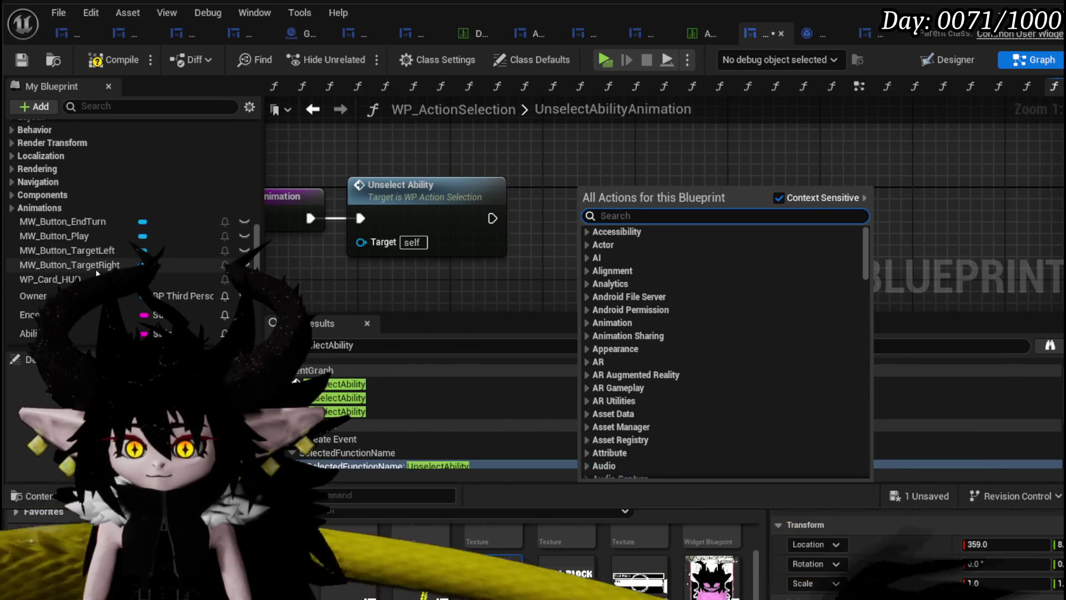
mouse_move(45, 298)
mouse_down()
mouse_move(459, 129)
mouse_move(598, 176)
mouse_up()
text(Start t)
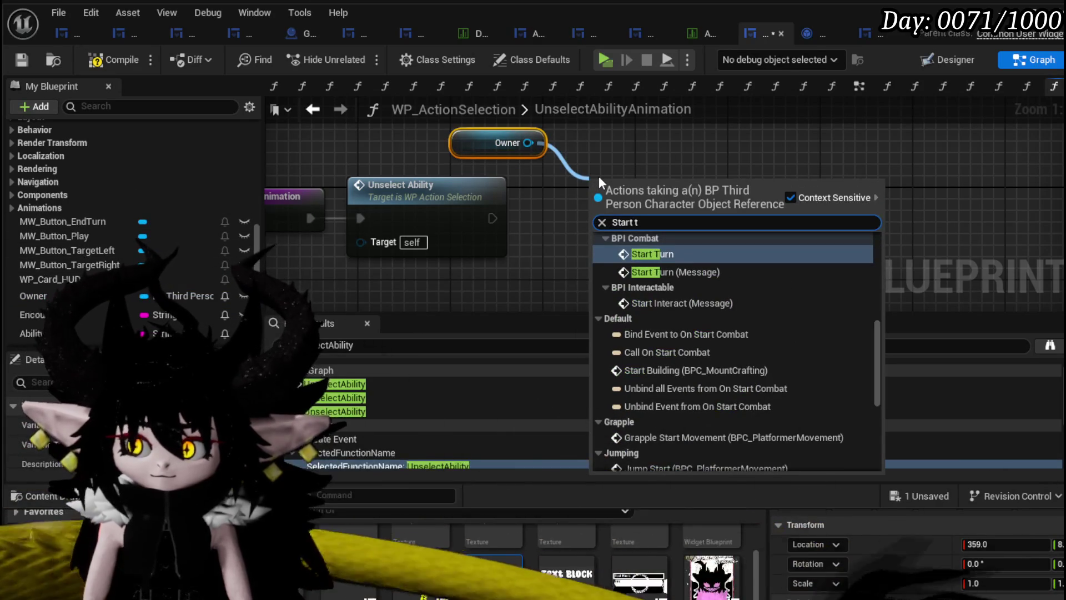
text(urn)
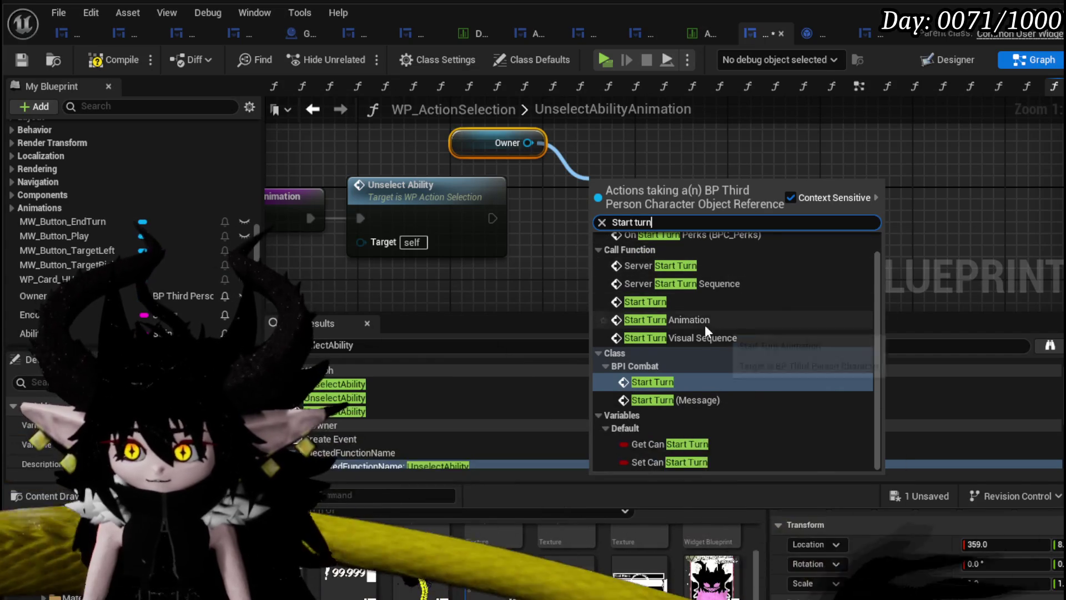
click(697, 320)
mouse_move(572, 221)
mouse_down()
mouse_move(591, 218)
mouse_move(559, 210)
mouse_up()
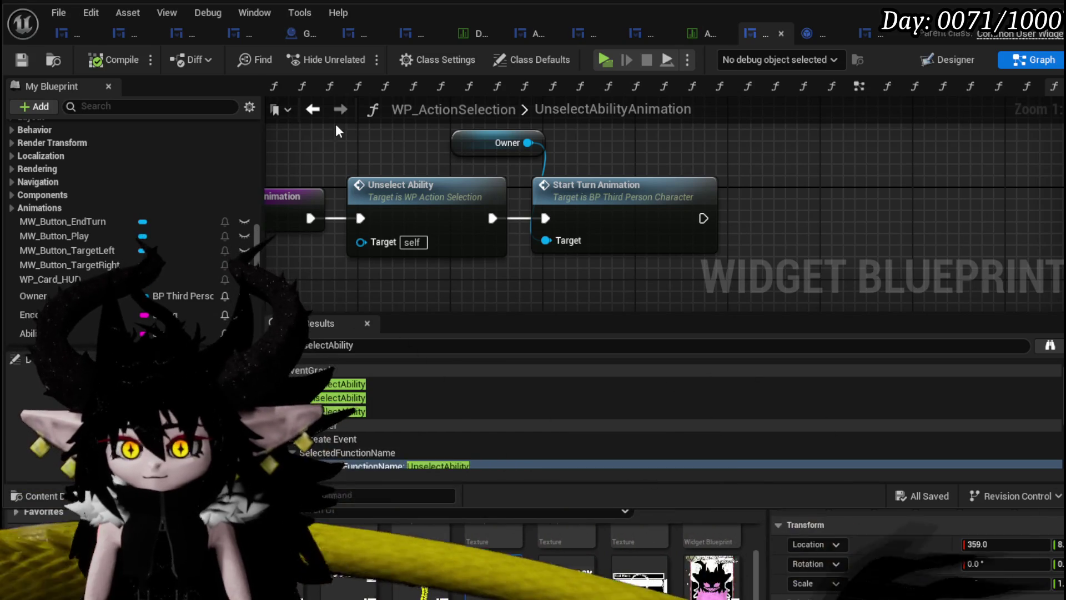
Change SetOwner's Create Event to bind UnselectAbilityAnimation instead of UnselectAbility
double_click(455, 466)
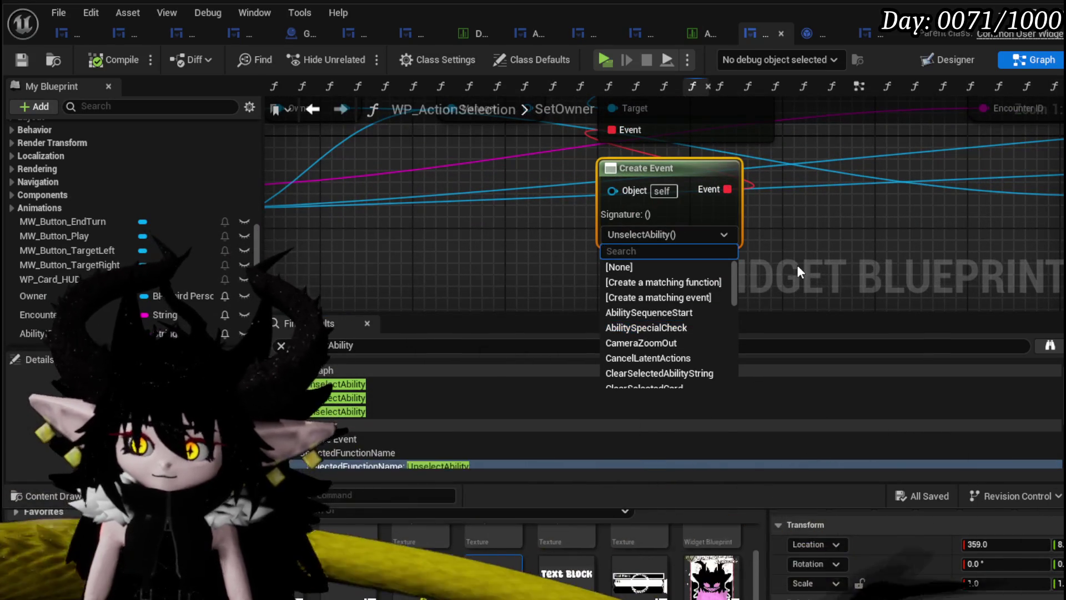
text(unsel)
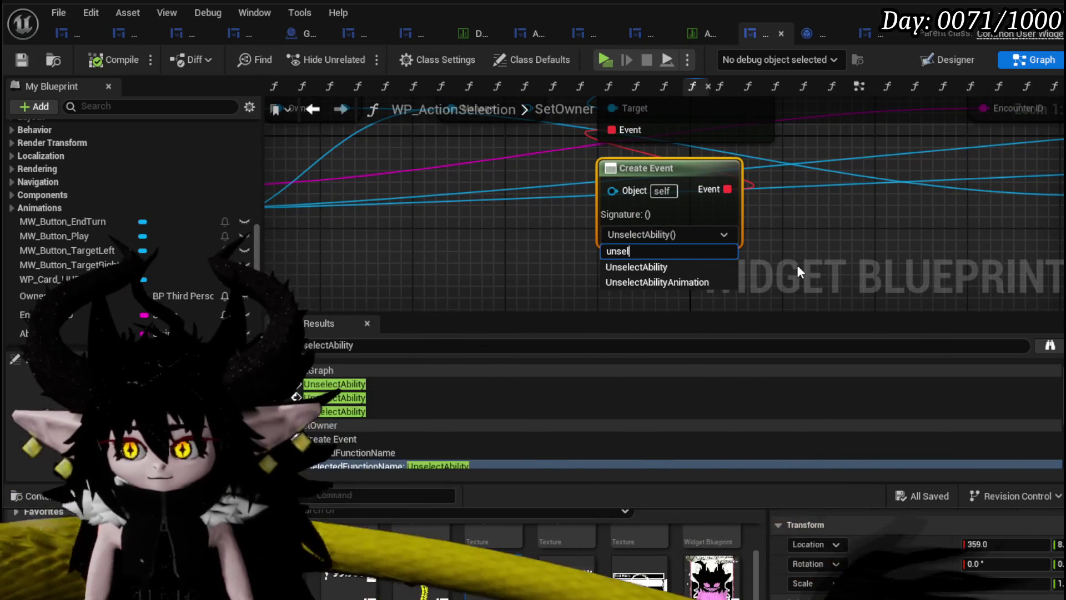
click(686, 282)
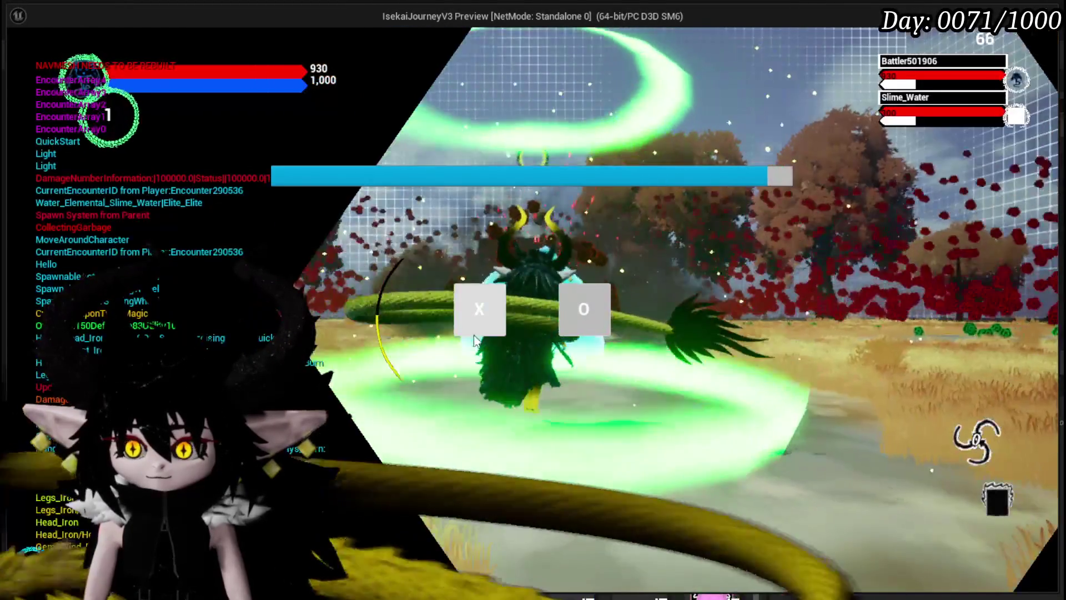
Begin the battle against Slime_Water and cast the Giga Draw card on it
click(475, 333)
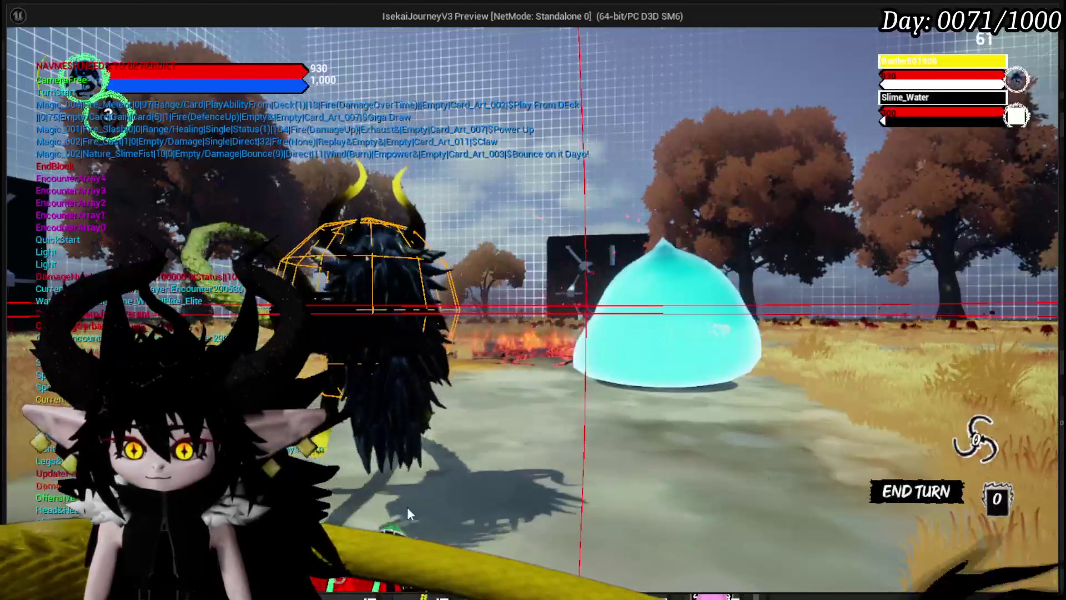
mouse_move(410, 488)
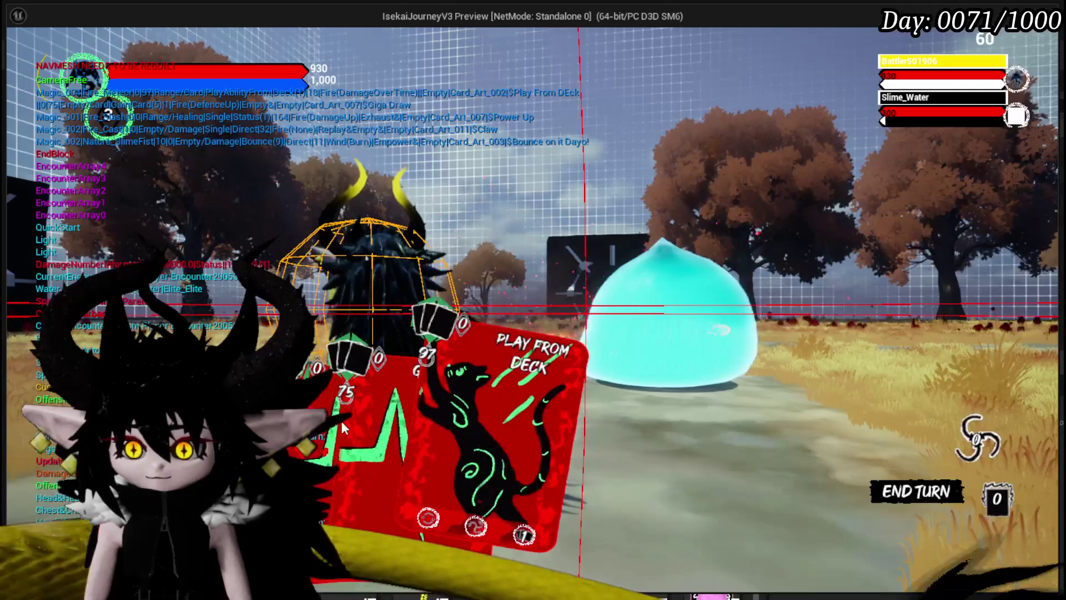
click(371, 422)
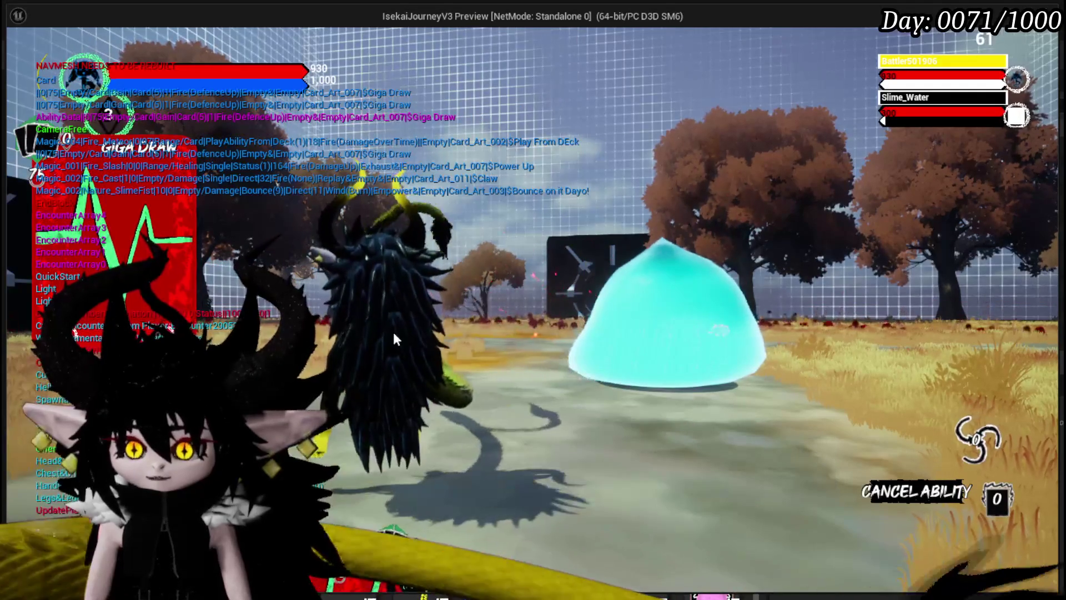
click(397, 292)
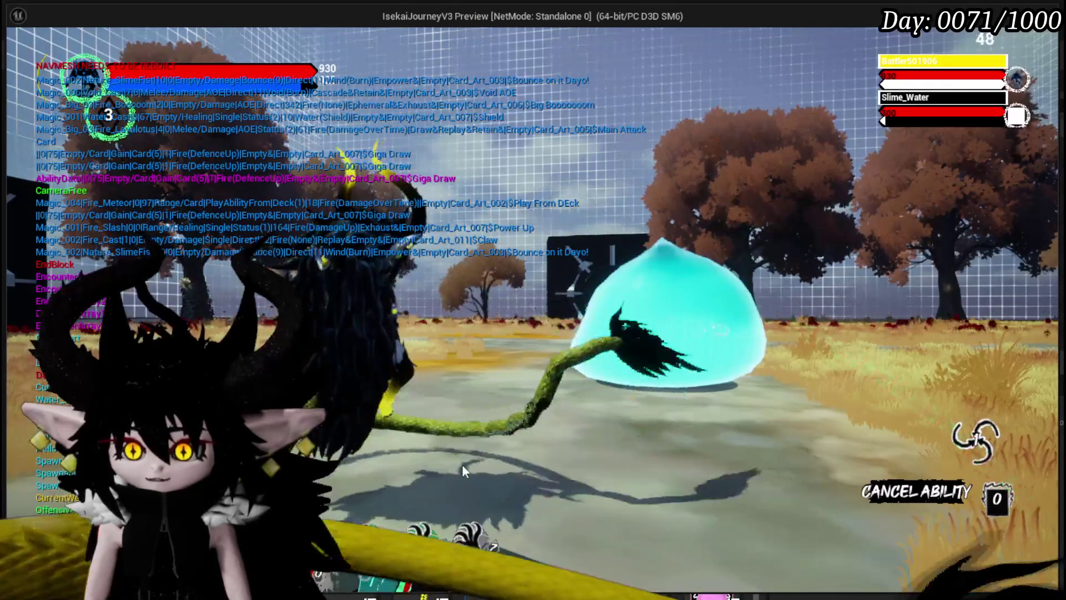
mouse_move(426, 399)
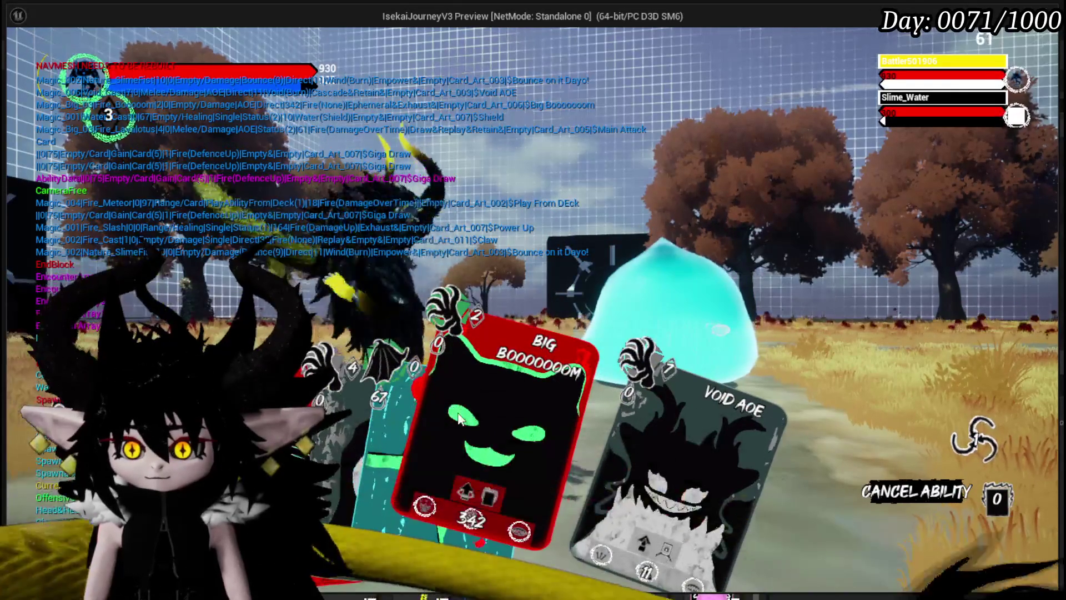
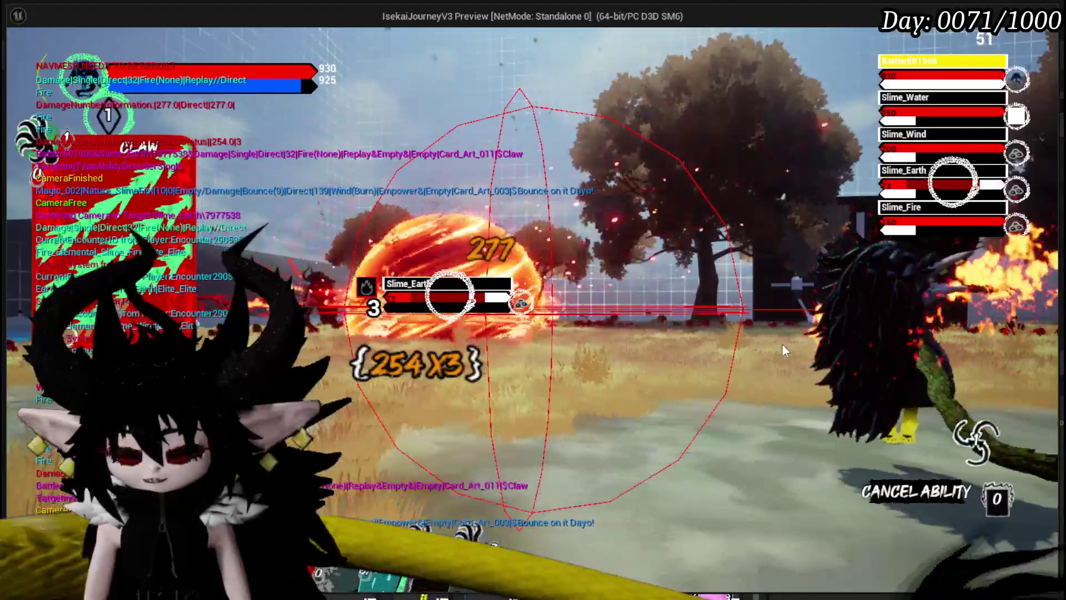
Stop the play session, save the level, and switch to the WP_ActionSelection blueprint
key(Escape)
click(28, 55)
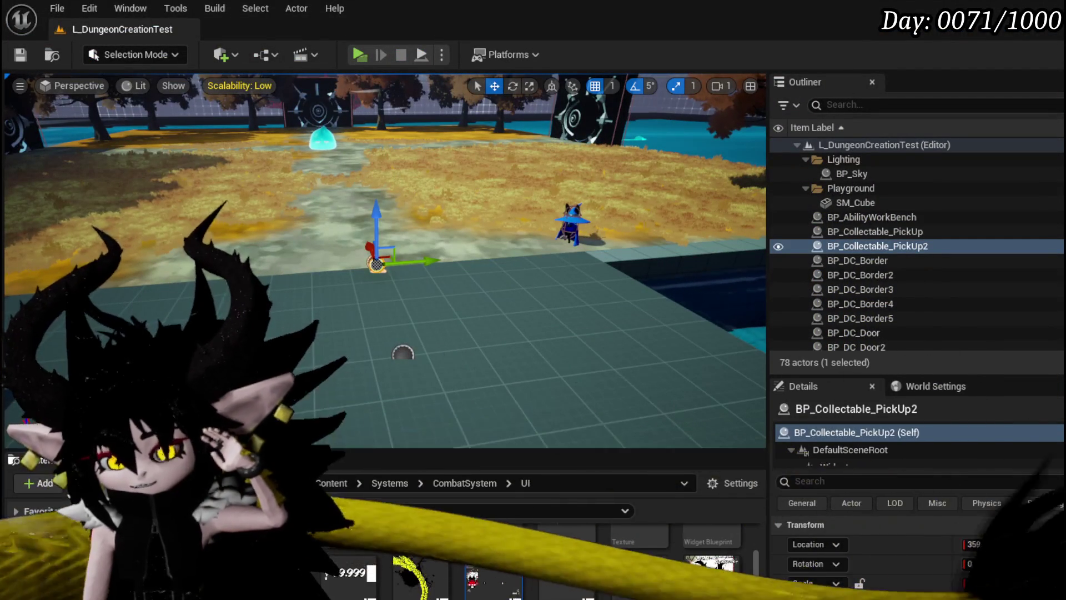
key(alt+Tab)
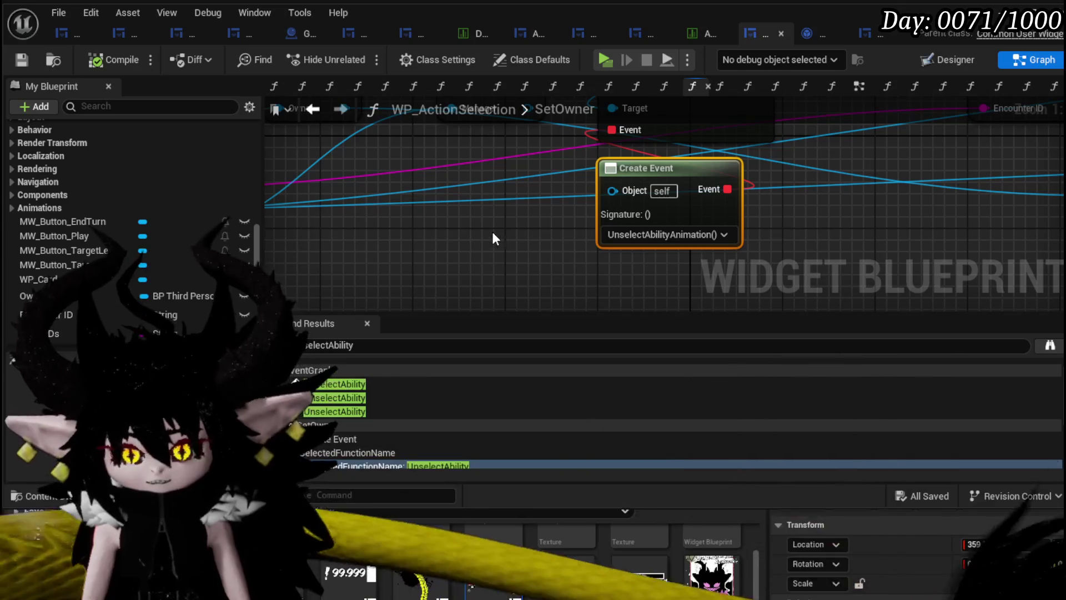
Look over the SetOwner graph's Create Event bindings, then save all modified assets
scroll(515, 249, down, 2)
mouse_move(515, 249)
mouse_down()
mouse_move(316, 275)
mouse_move(614, 255)
mouse_move(501, 261)
mouse_move(556, 245)
mouse_move(418, 223)
mouse_move(524, 214)
mouse_move(440, 198)
mouse_up()
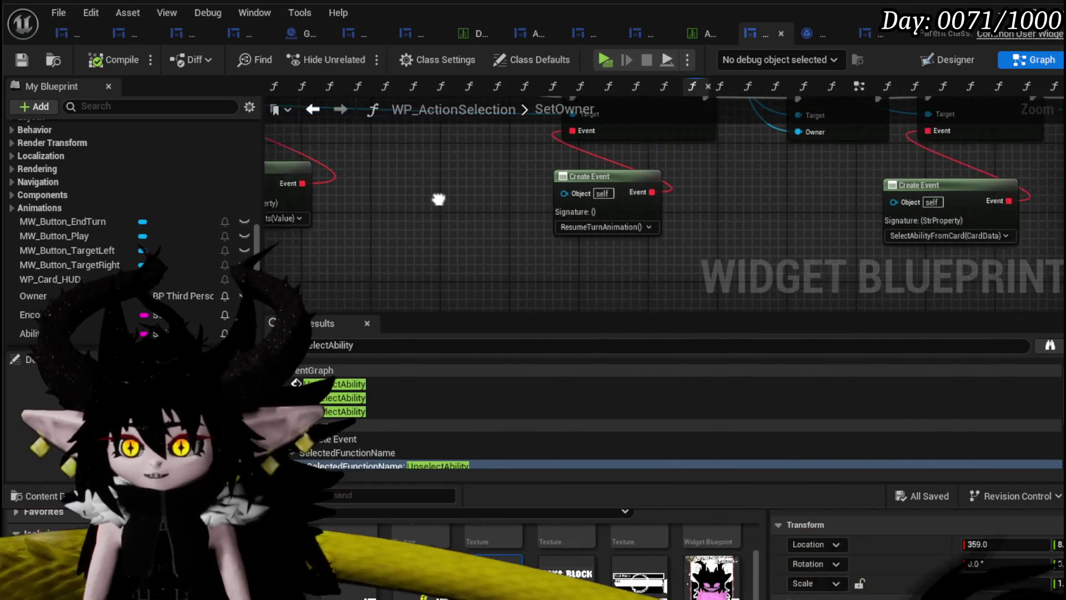
drag(555, 218, 393, 227)
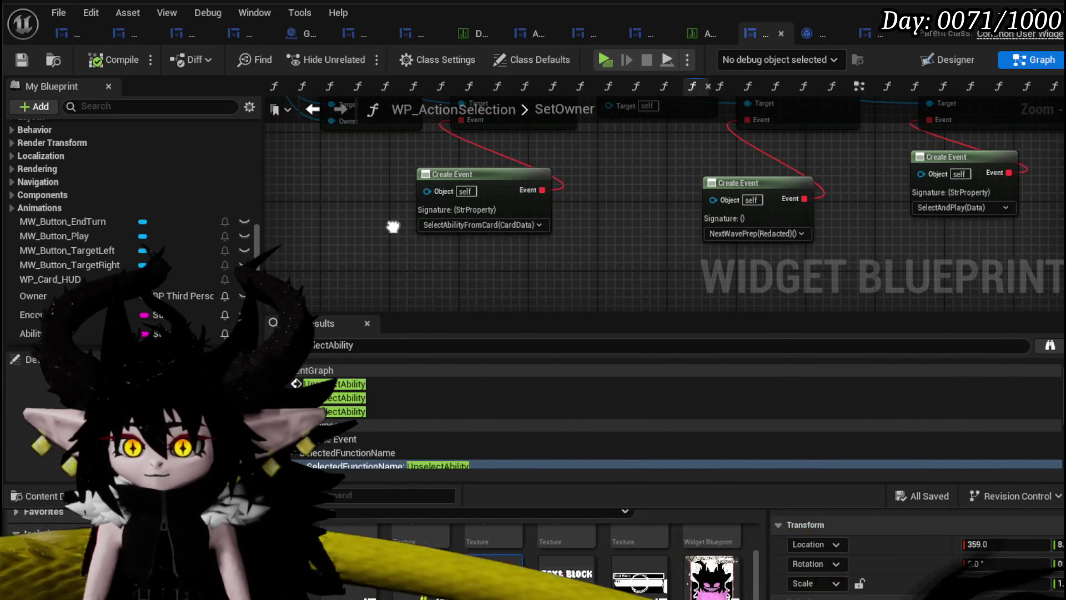
scroll(731, 219, down, 5)
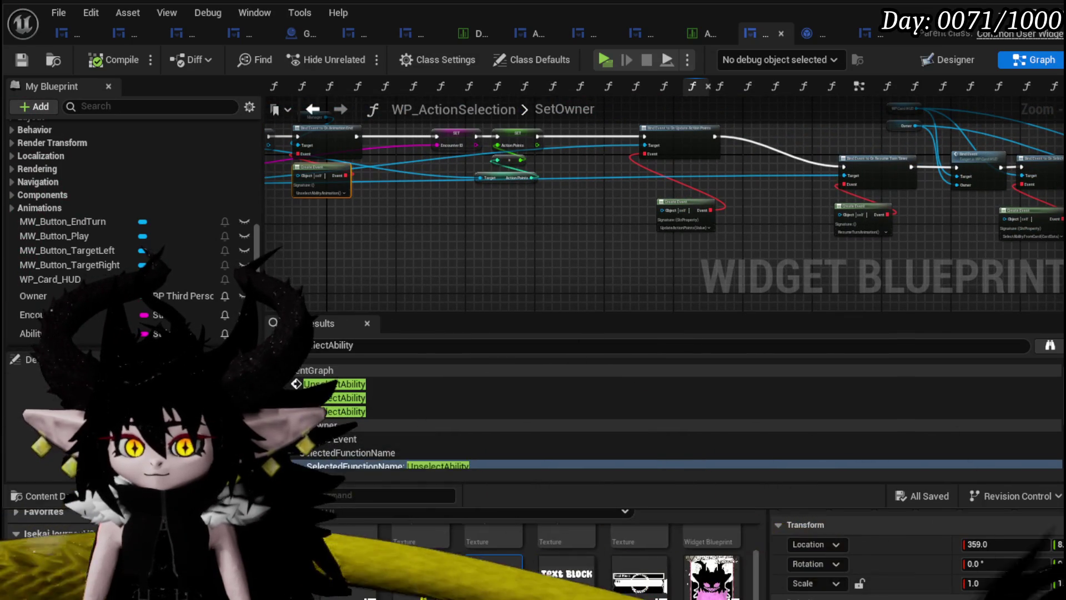
drag(480, 252, 645, 234)
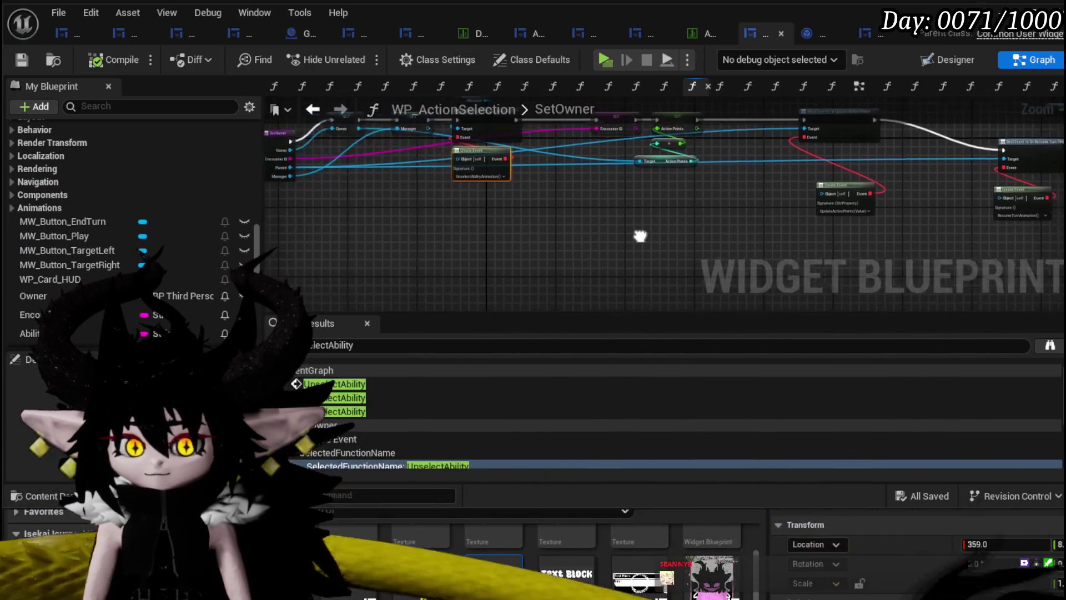
click(54, 61)
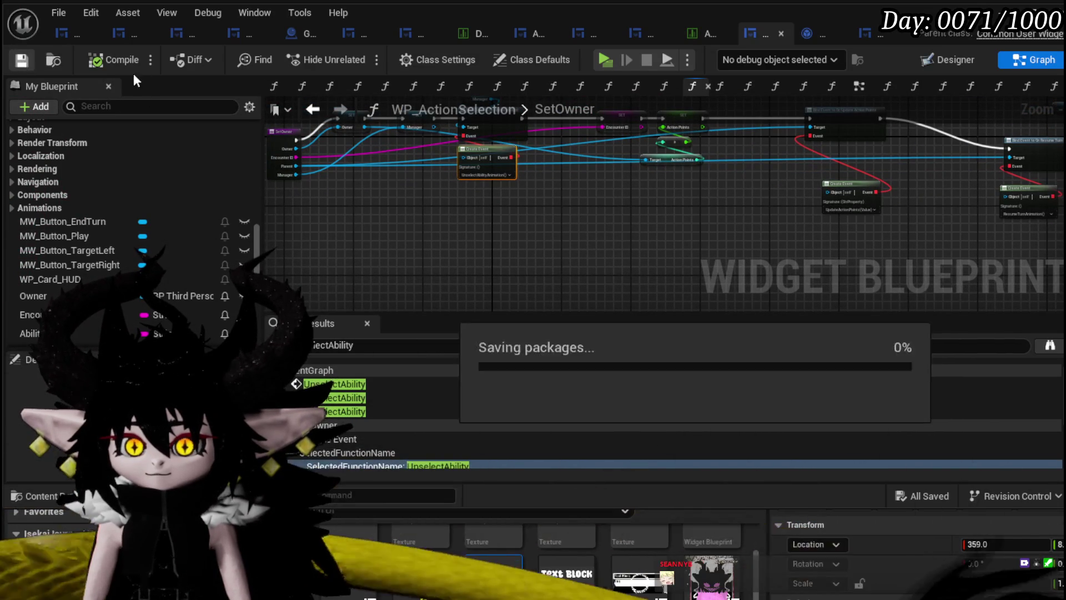
Open the UnselectAbilityAnimation function and look over its nodes
double_click(483, 164)
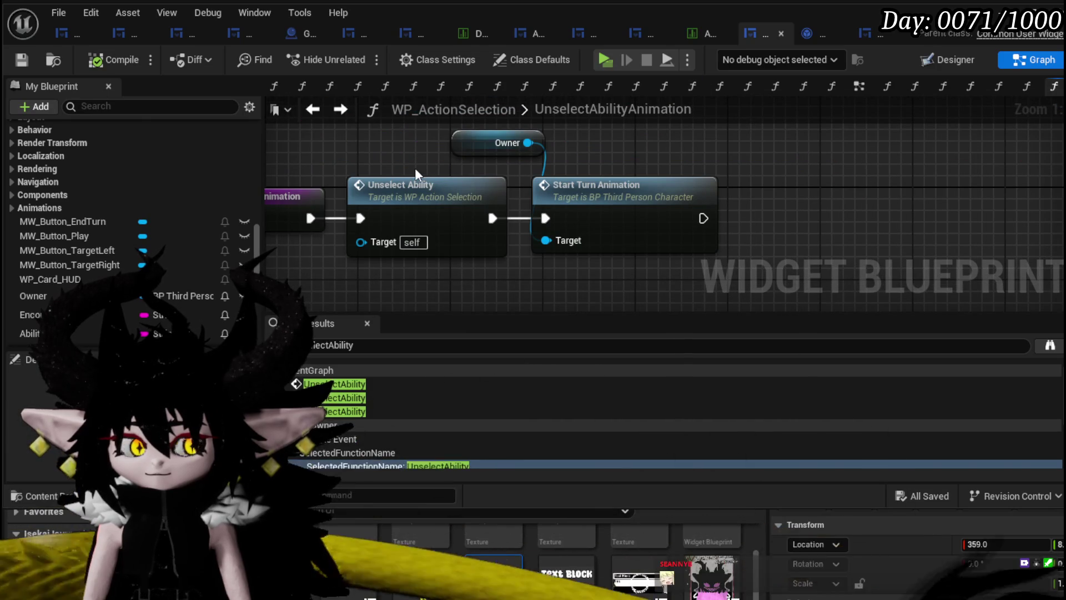
mouse_move(415, 168)
mouse_down()
mouse_move(674, 174)
mouse_move(203, 171)
mouse_move(375, 171)
mouse_up()
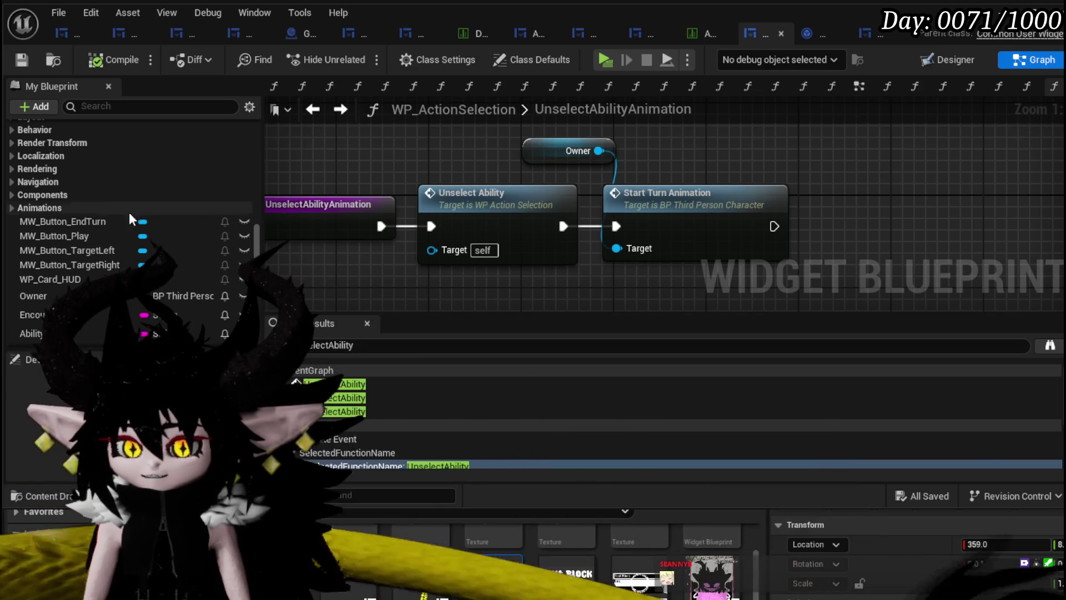
scroll(106, 191, up, 10)
scroll(100, 191, up, 8)
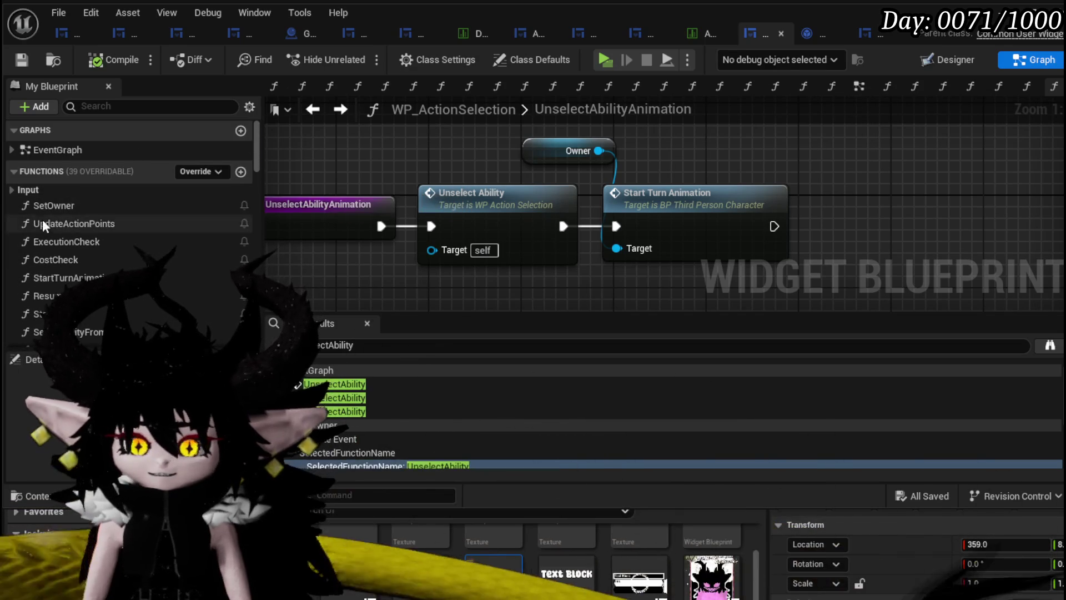
scroll(76, 230, down, 5)
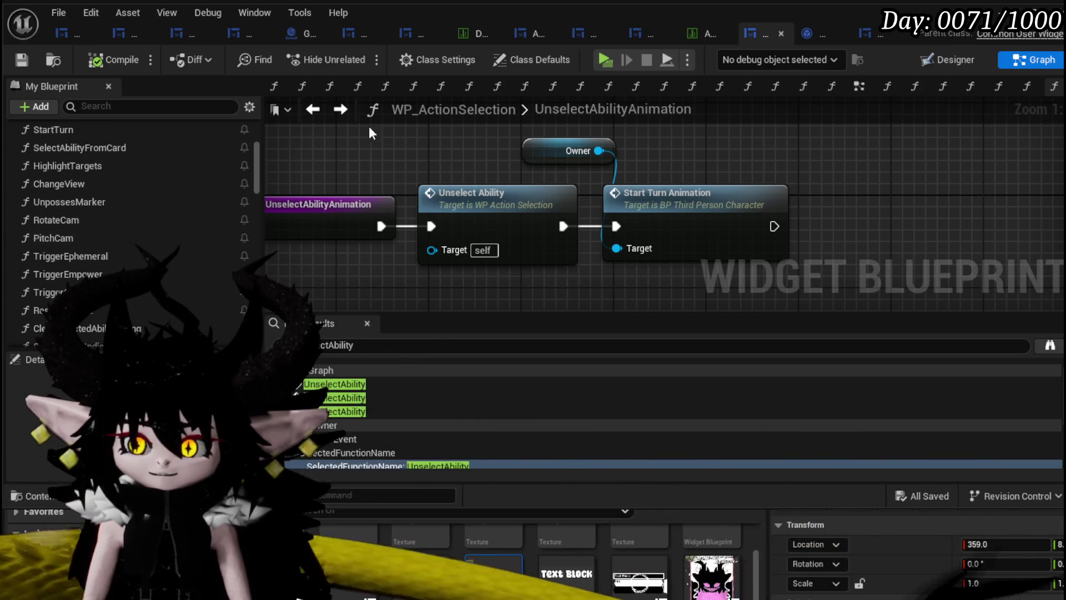
scroll(118, 203, down, 3)
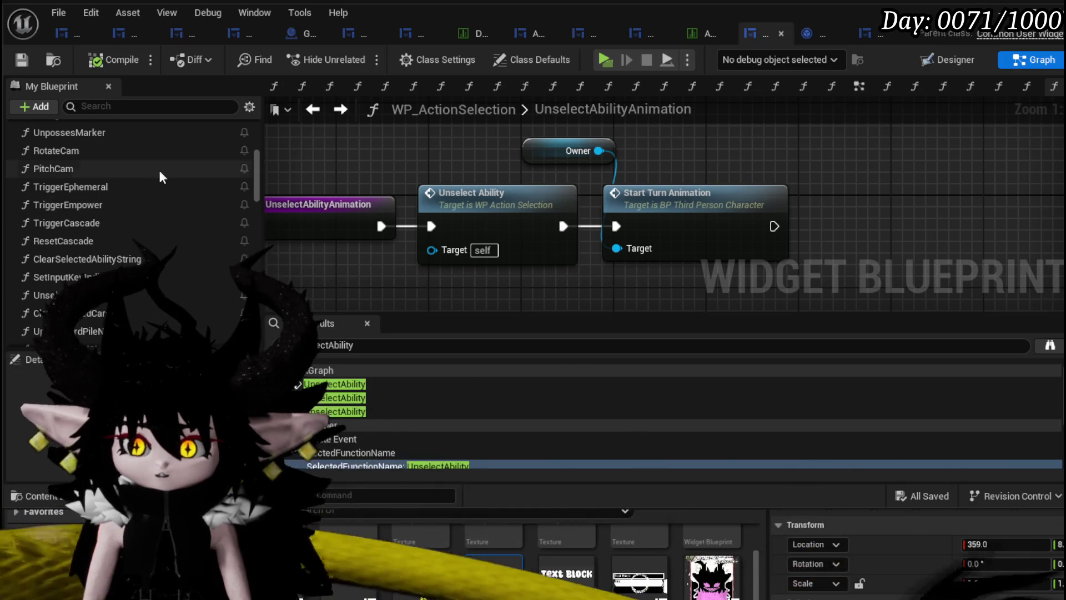
Open UnselectAbility from its call and inspect the Cancel Ability, Owner, Branch and variable nodes
double_click(507, 194)
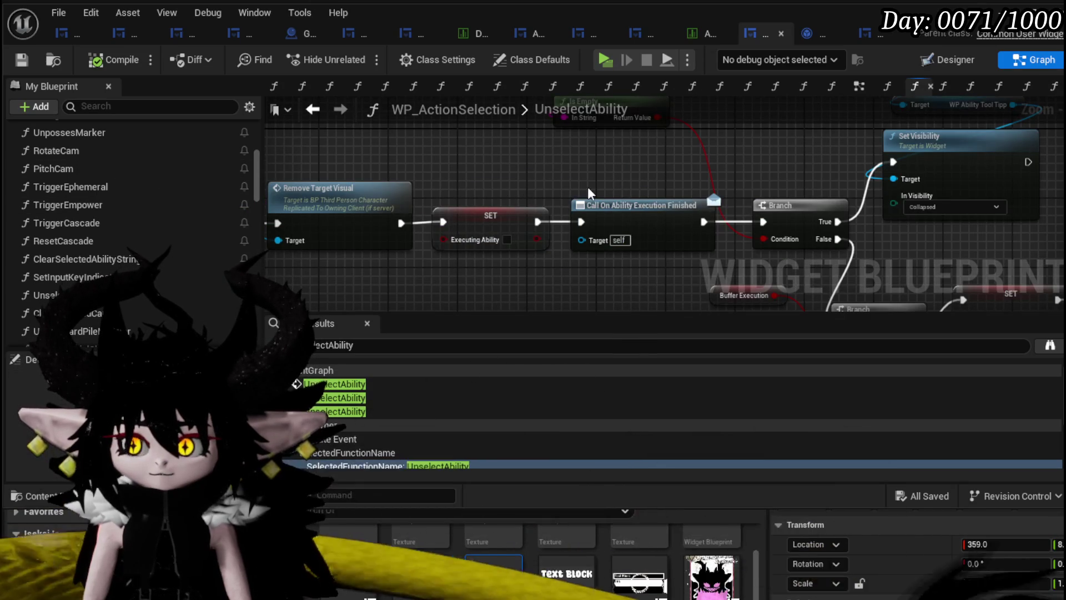
mouse_move(502, 186)
mouse_down()
mouse_move(739, 188)
mouse_move(211, 94)
mouse_move(483, 95)
mouse_move(312, 97)
mouse_move(532, 255)
mouse_move(622, 207)
mouse_up()
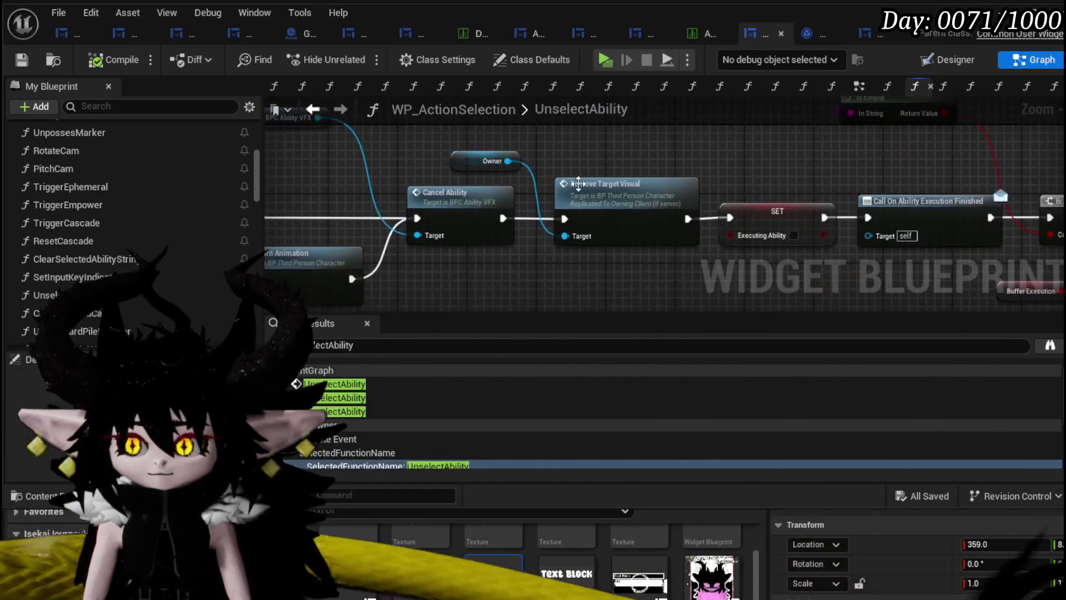
scroll(623, 205, down, 2)
drag(673, 264, 819, 233)
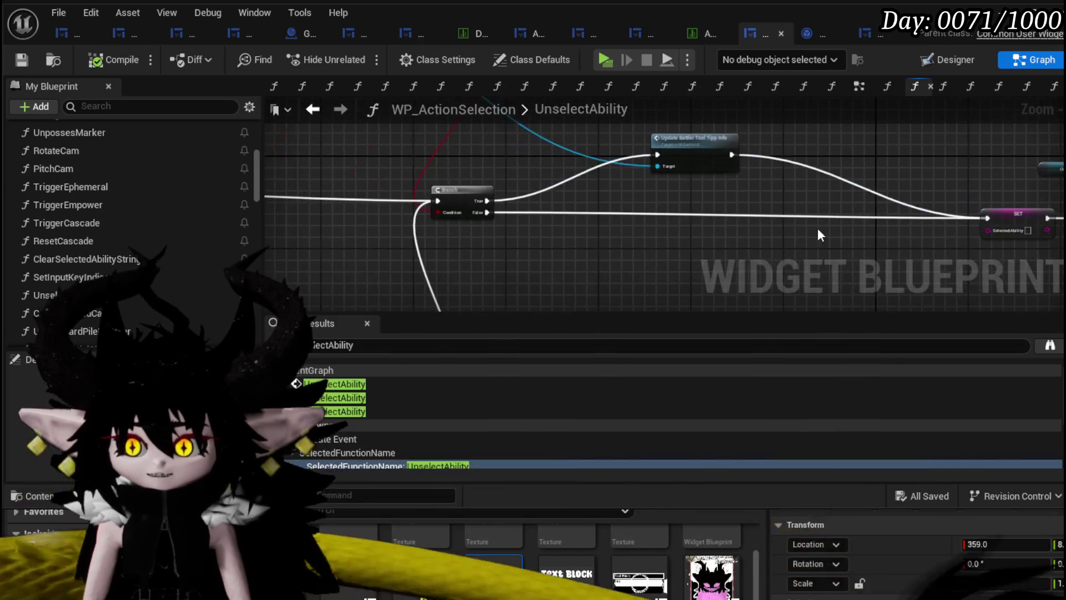
scroll(529, 193, up, 1)
mouse_move(528, 194)
mouse_down()
mouse_move(529, 241)
mouse_move(628, 228)
mouse_up()
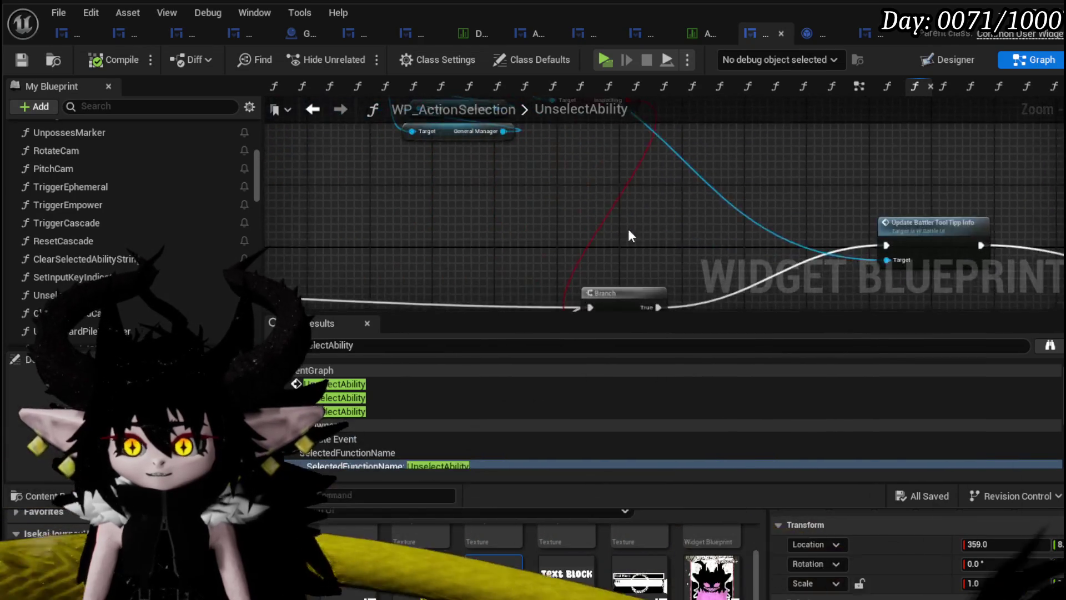
scroll(633, 233, down, 3)
mouse_move(613, 166)
mouse_down()
mouse_move(570, 185)
mouse_move(721, 102)
mouse_move(611, 144)
mouse_move(351, 179)
mouse_up()
scroll(575, 215, up, 2)
scroll(597, 193, down, 2)
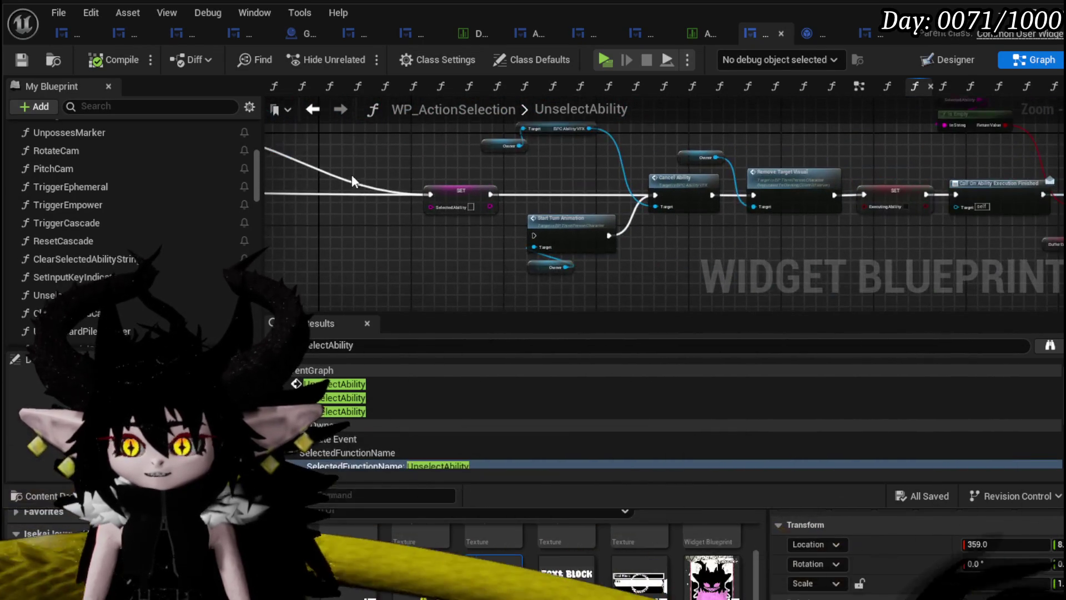
Examine Set Visibility, Remove Target Visual and the On Ability Execution Finished call in UnselectAbility
mouse_move(443, 154)
mouse_down()
mouse_move(561, 268)
mouse_move(791, 277)
mouse_move(849, 238)
mouse_up()
scroll(491, 236, up, 3)
drag(491, 237, 499, 304)
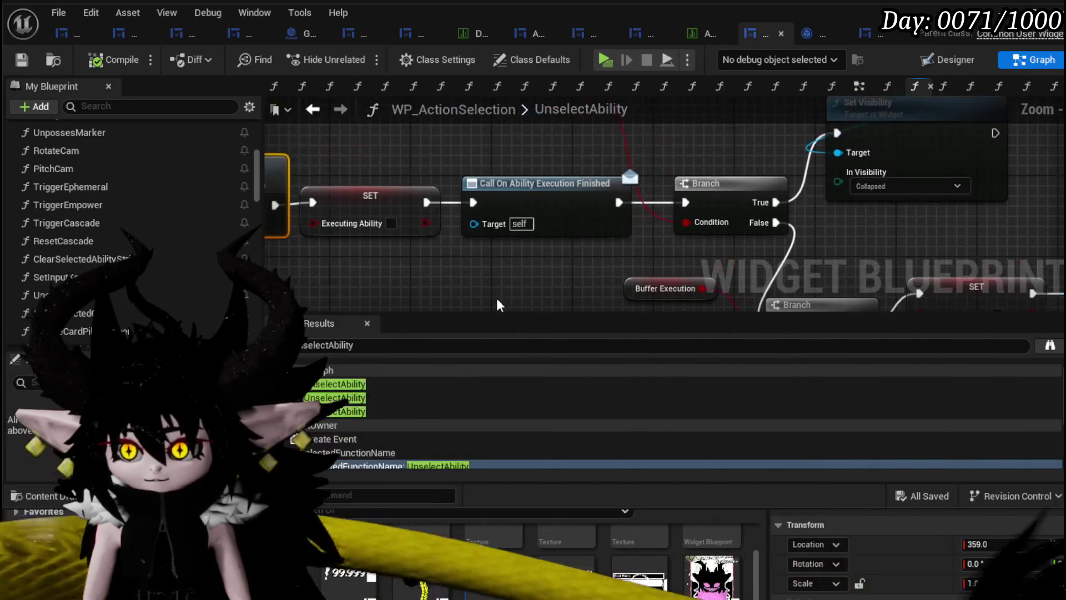
mouse_move(644, 179)
mouse_down()
mouse_move(476, 238)
mouse_move(644, 200)
mouse_move(382, 181)
mouse_move(861, 224)
mouse_up()
scroll(483, 238, down, 2)
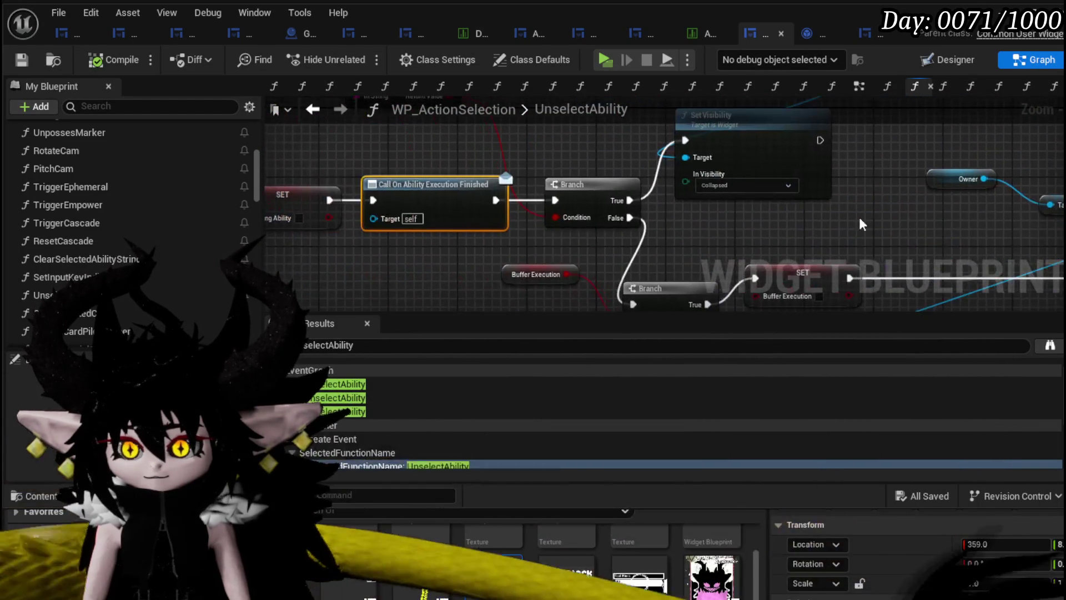
drag(432, 258, 766, 260)
drag(820, 174, 822, 172)
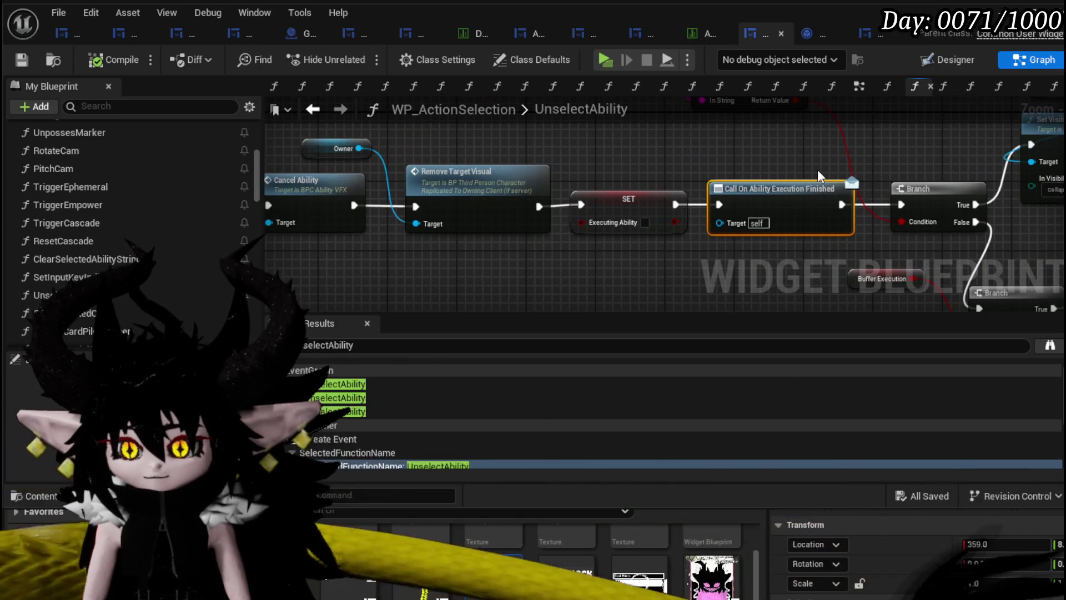
scroll(186, 221, down, 5)
scroll(187, 221, down, 3)
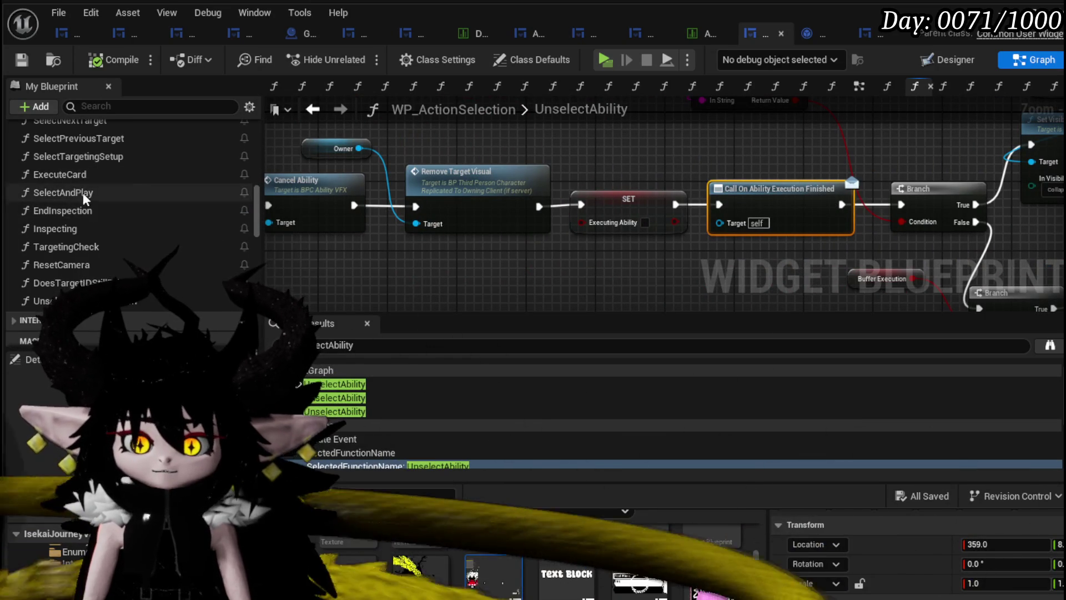
Open the SelectAndPlay graph and move the Select Ability from Card node aside
double_click(85, 192)
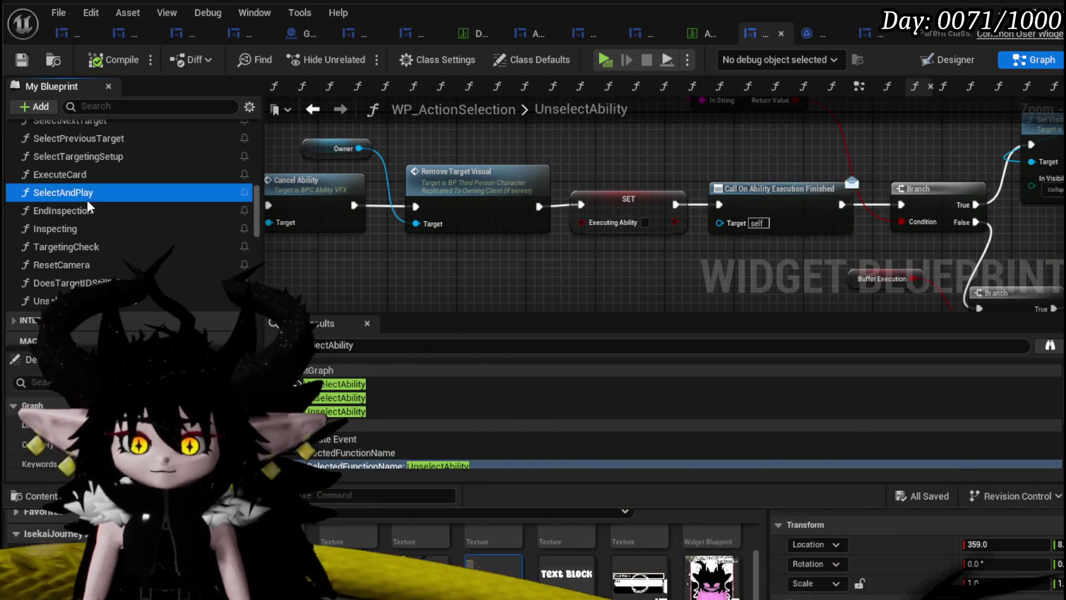
scroll(588, 244, down, 2)
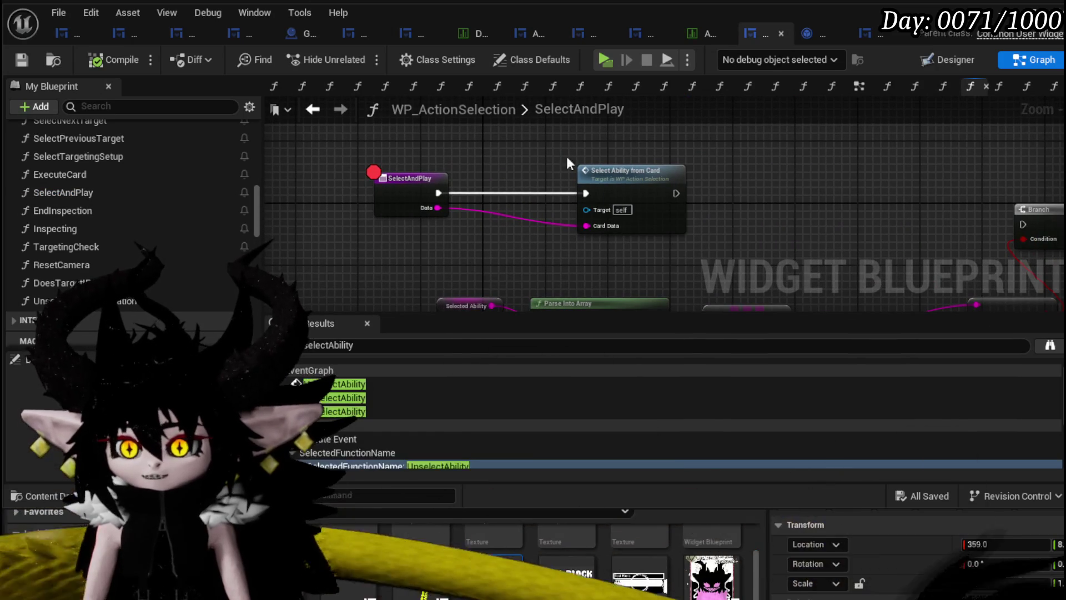
drag(647, 190, 600, 244)
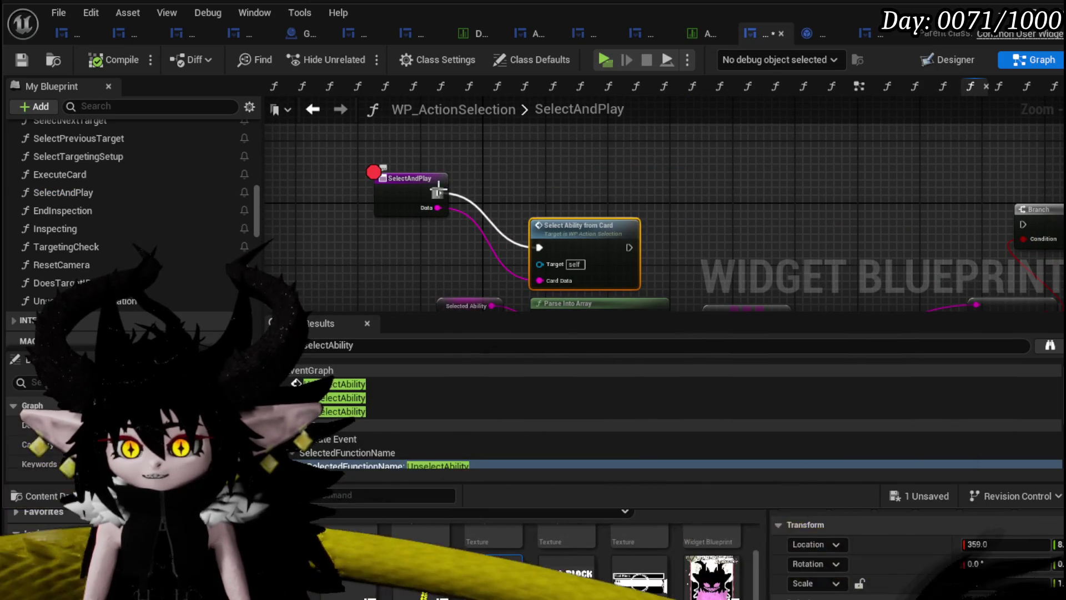
drag(508, 194, 484, 249)
Add a Bind Event to On Ability Execution Finished after the SelectAndPlay entry
drag(415, 209, 503, 211)
text(bind to finished)
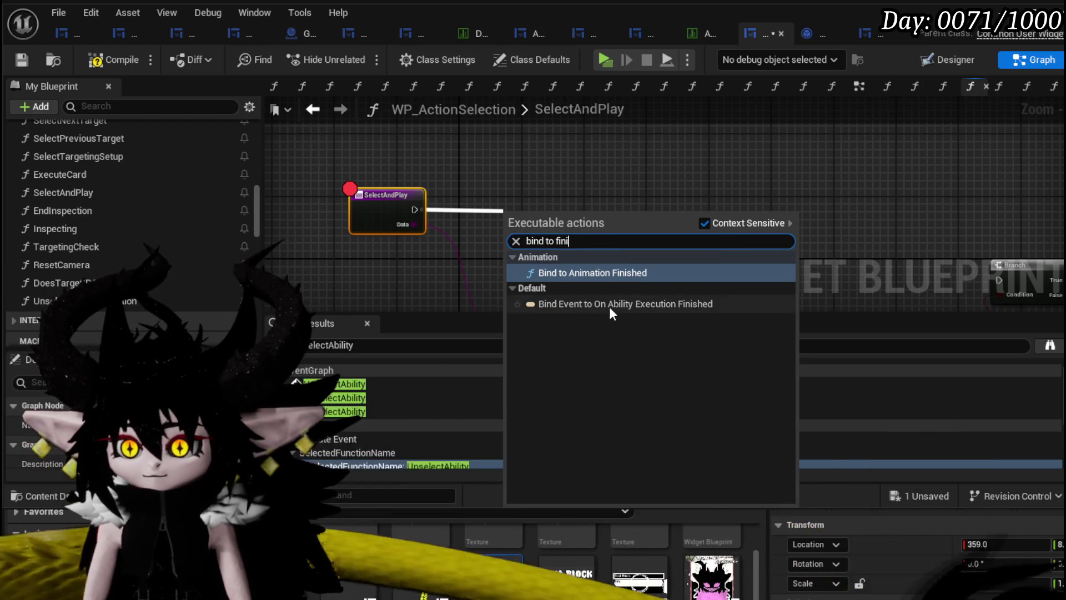
click(608, 304)
ctrl+click(400, 205)
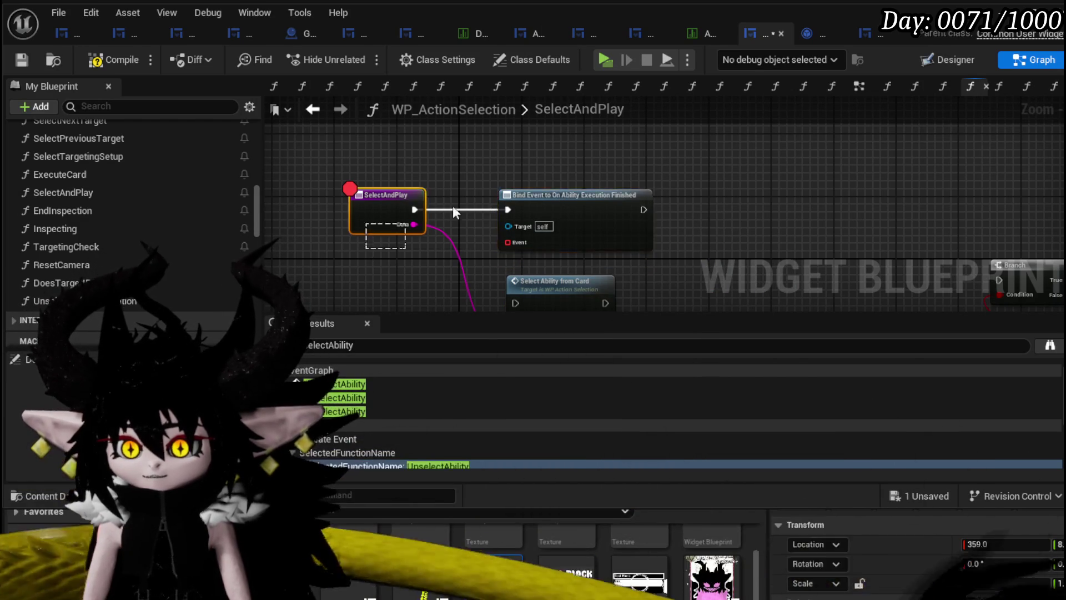
drag(554, 214, 601, 166)
click(538, 241)
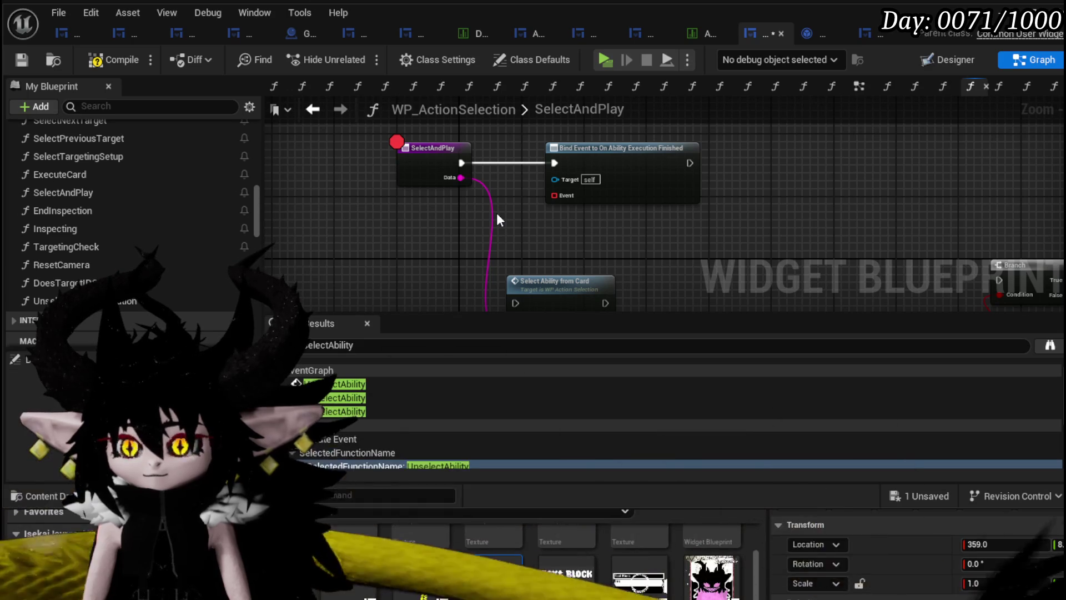
Place a Create Event node below the bind node, leaving its function unselected
mouse_move(496, 212)
mouse_down()
mouse_move(574, 202)
mouse_move(542, 156)
mouse_move(540, 221)
mouse_move(550, 182)
mouse_move(521, 199)
mouse_move(559, 186)
mouse_up()
text(create)
click(577, 271)
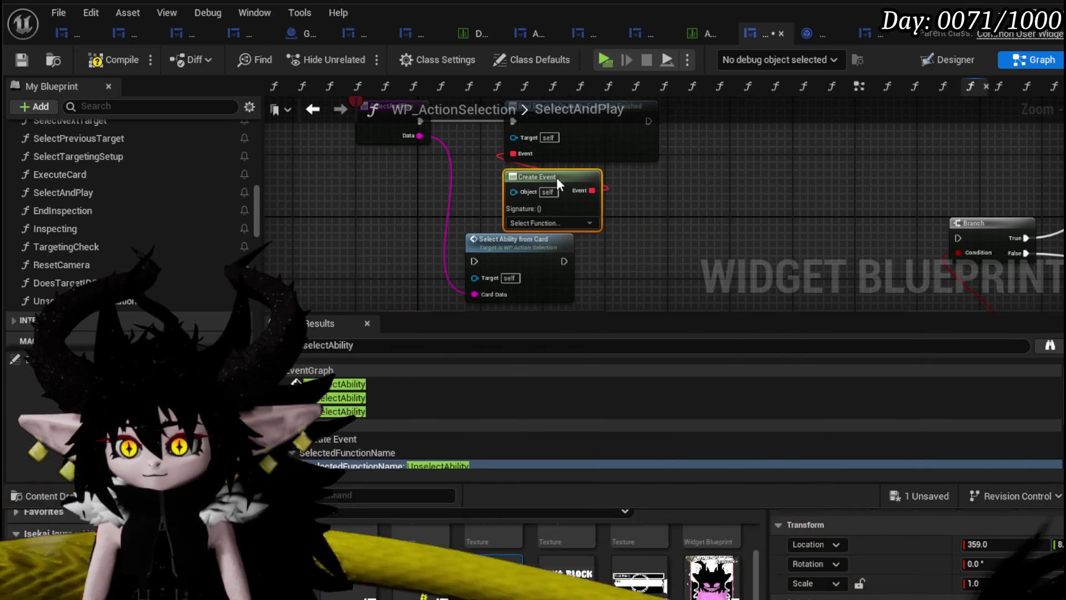
drag(541, 234, 532, 250)
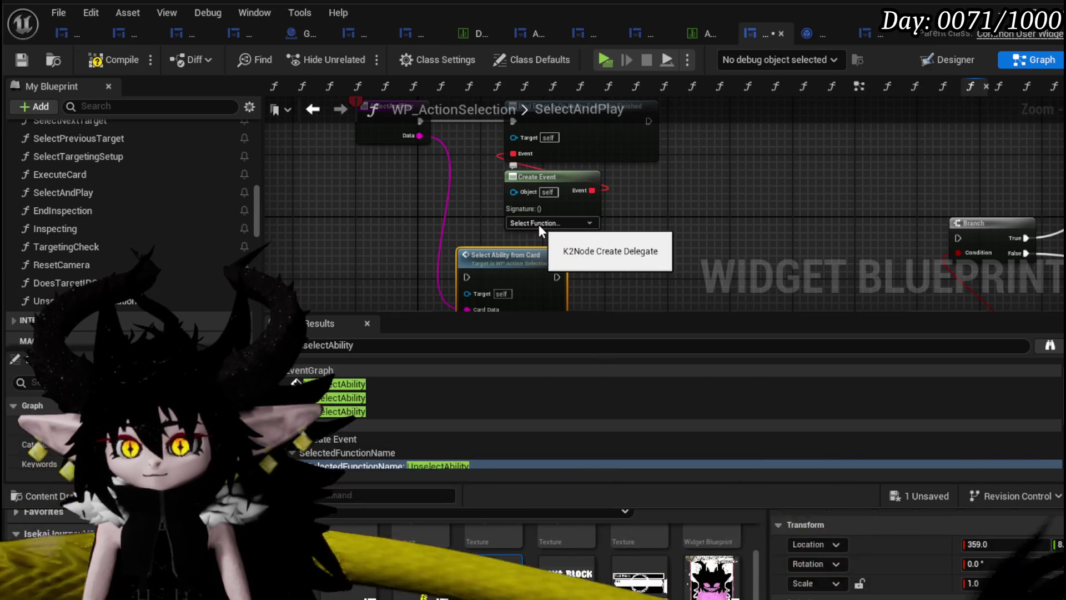
click(539, 223)
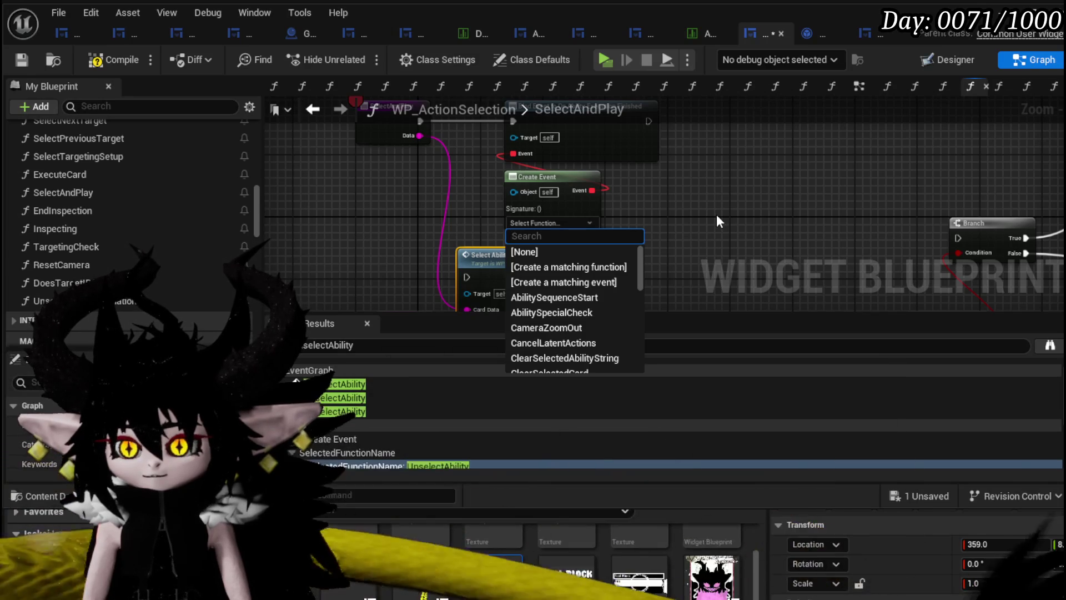
drag(397, 139, 482, 200)
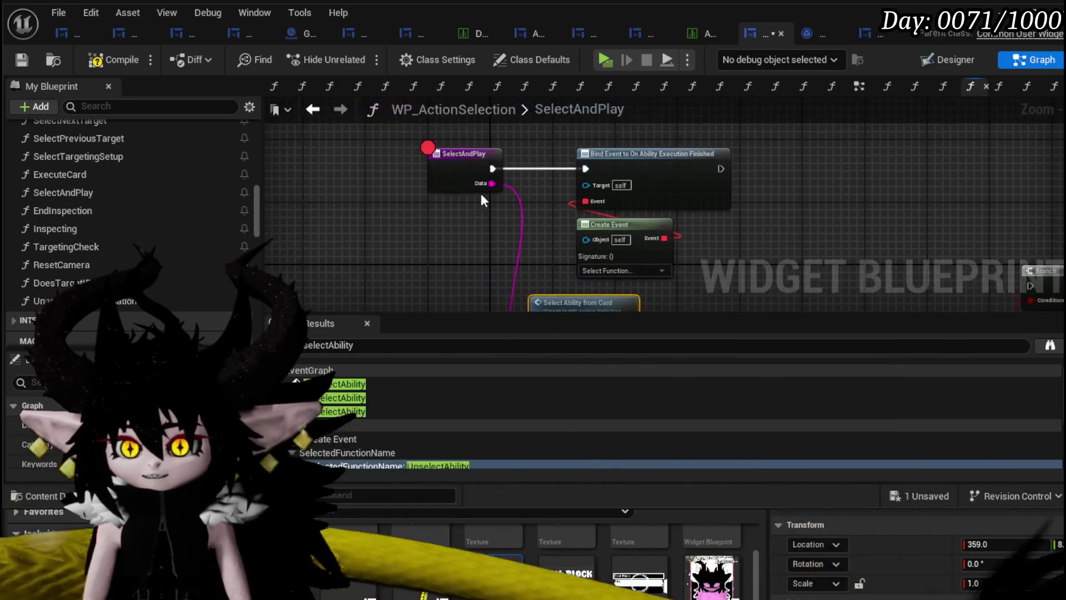
scroll(157, 208, down, 15)
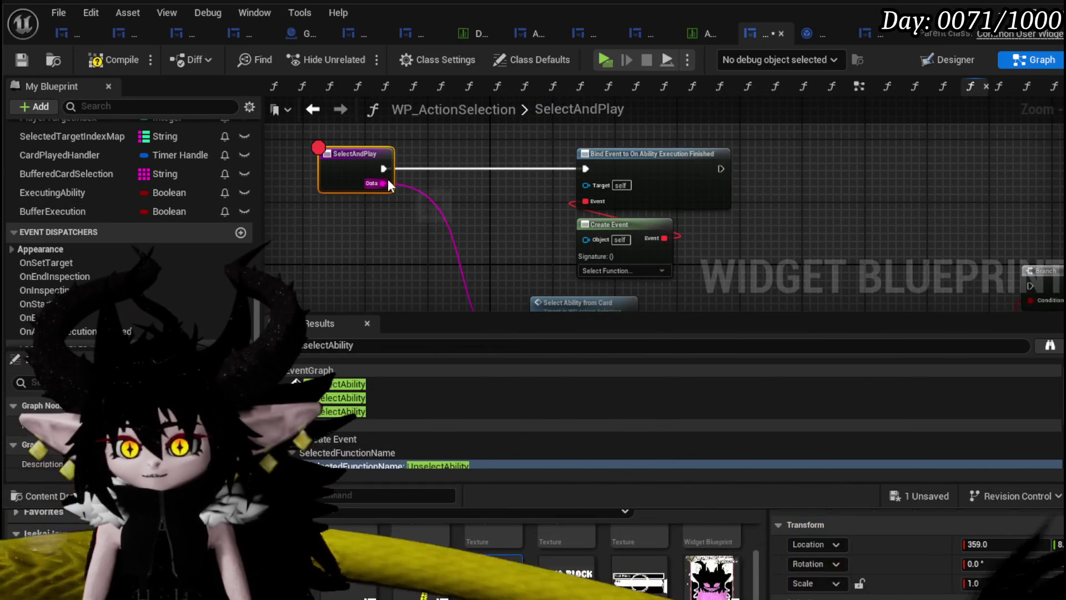
Promote the Data input to a new variable named SelectedPlayFrom
right_click(383, 183)
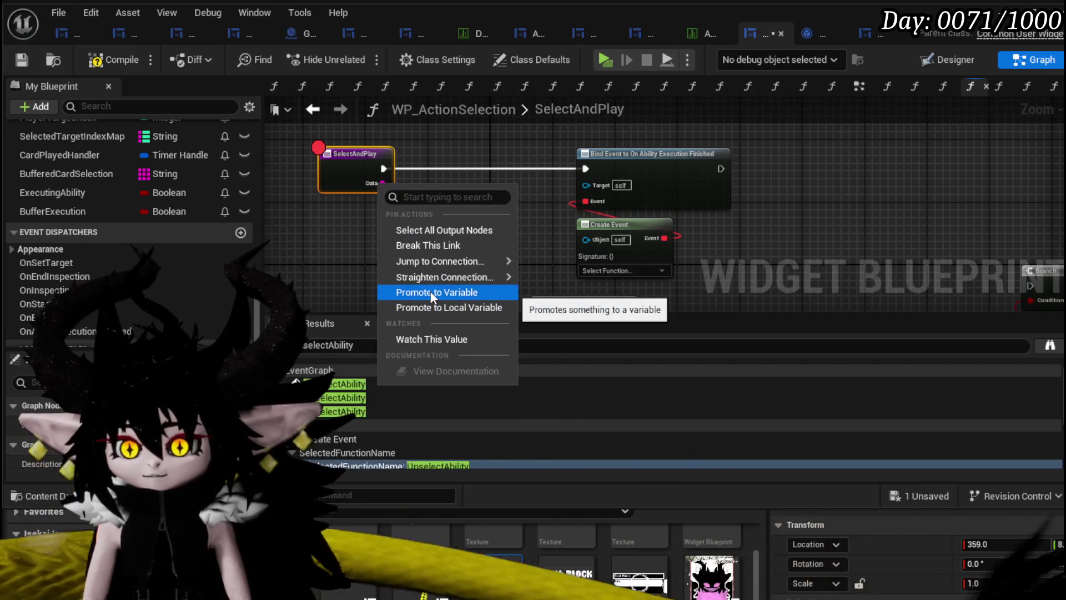
click(436, 292)
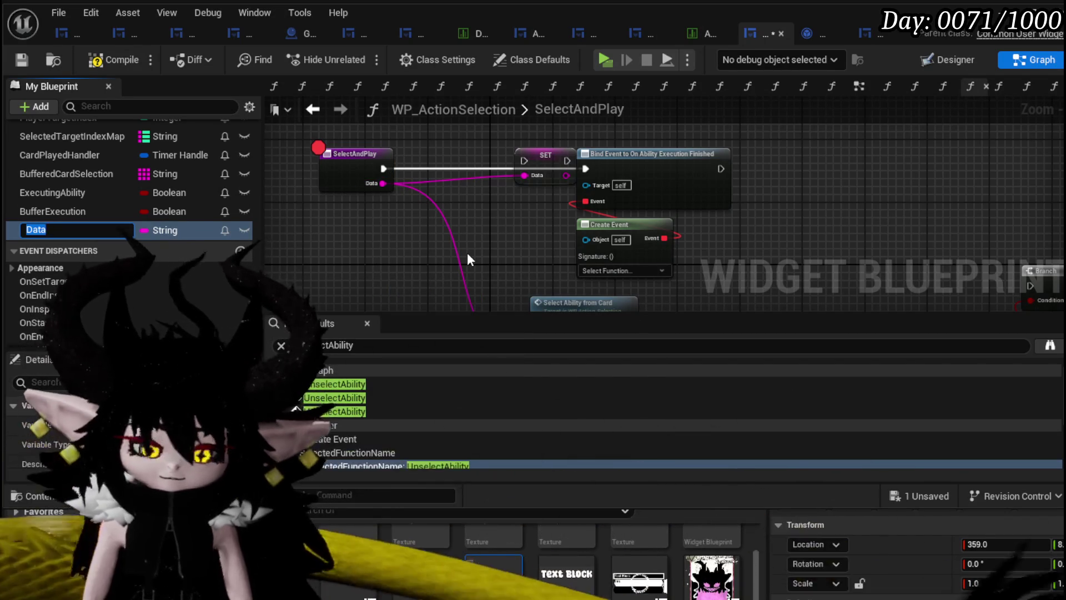
key(BackSpace)
text(S)
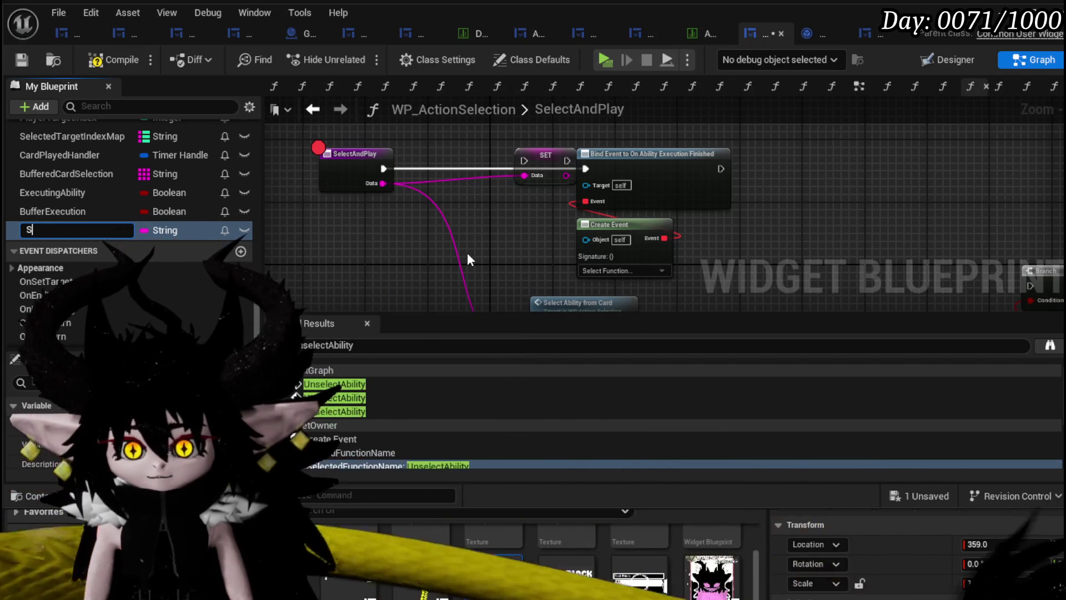
text(electedPlayFrom)
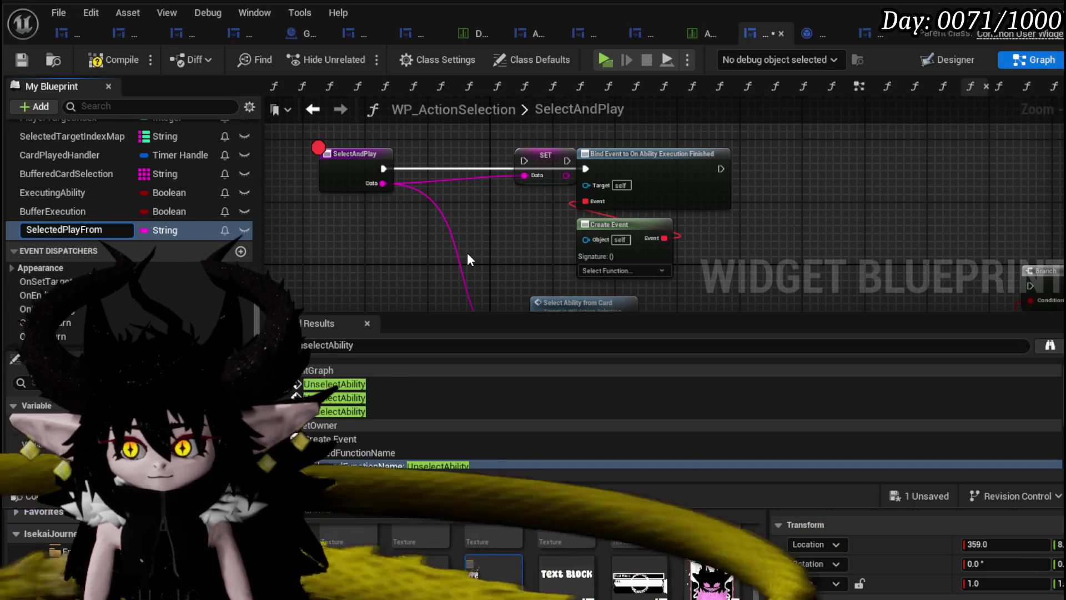
key(Return)
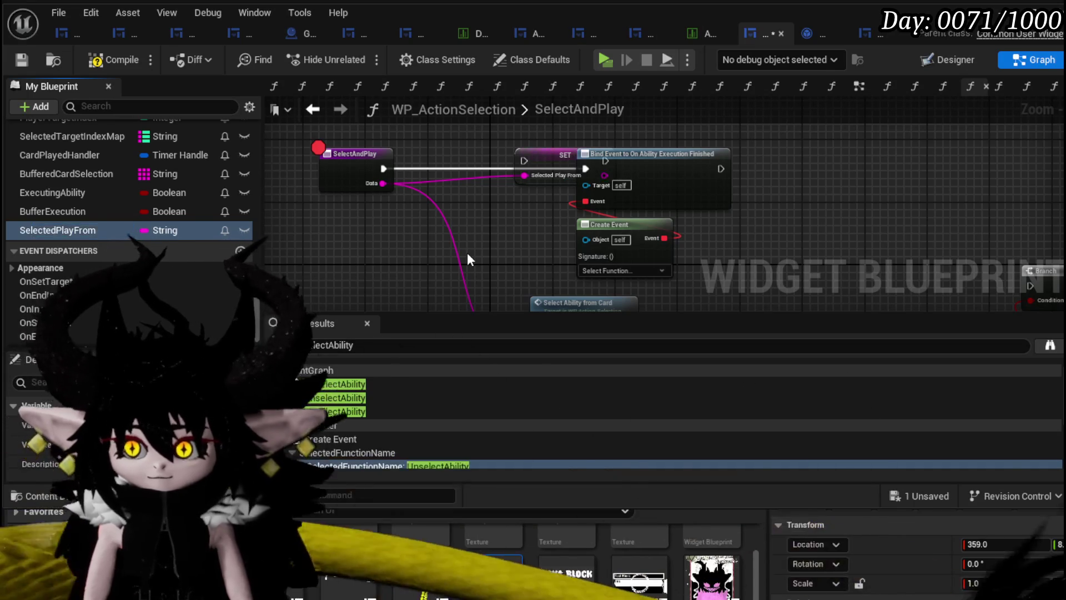
Run the SelectedPlayFrom SET node before the Bind Event and add a new function
drag(496, 163, 425, 165)
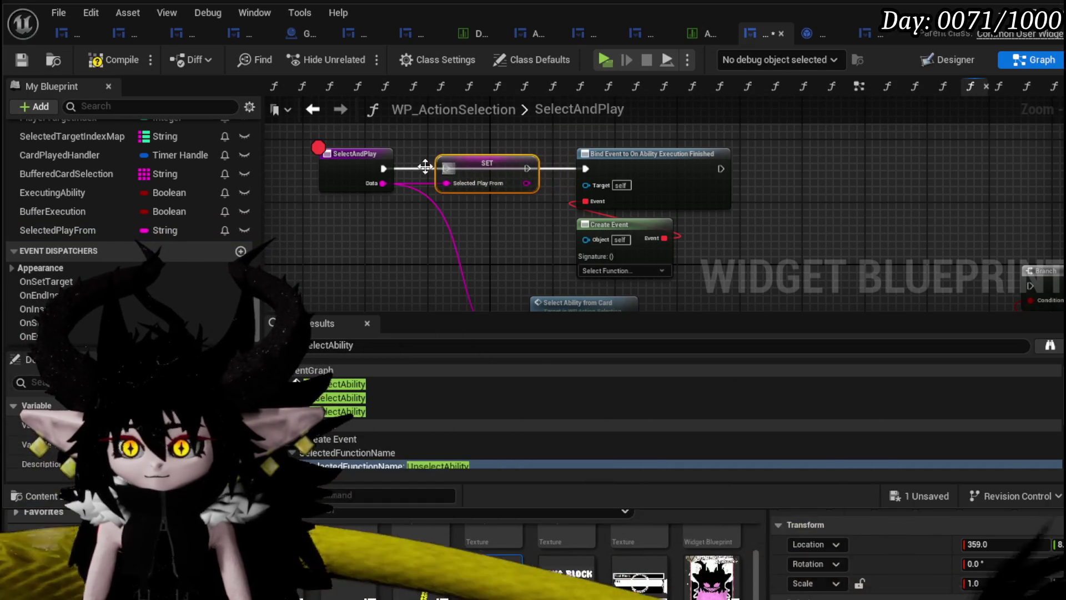
drag(527, 168, 586, 173)
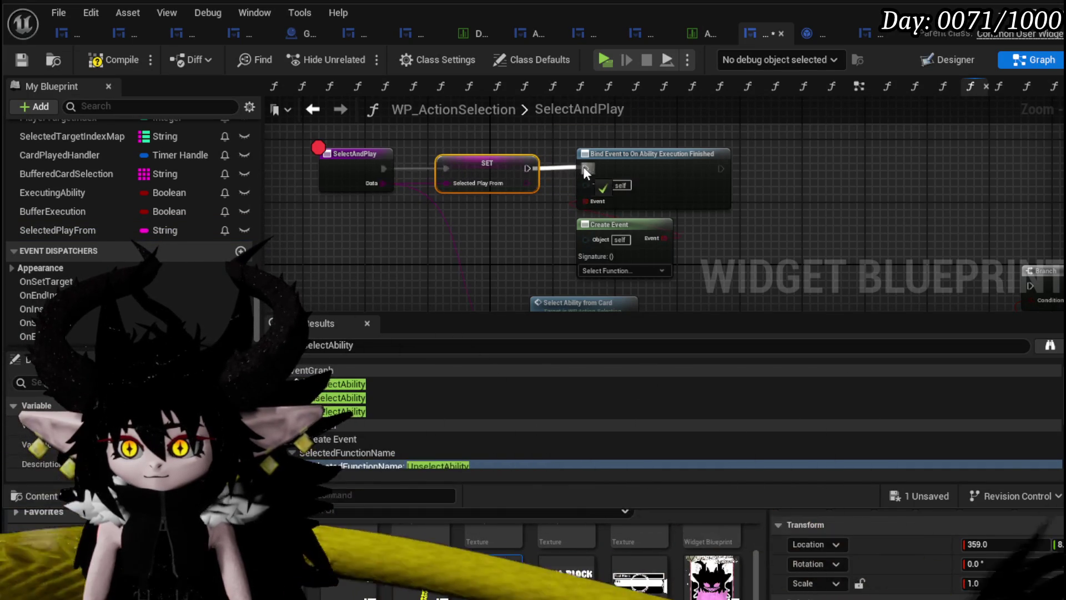
drag(256, 297, 255, 142)
click(240, 172)
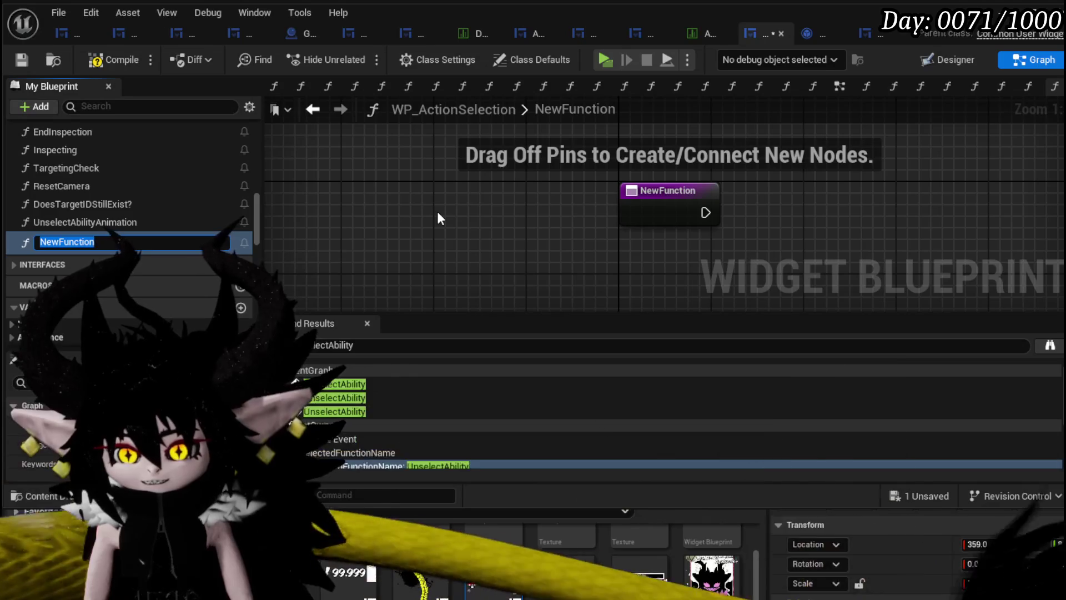
Rename the new function to PlayFrom and reopen the UnselectAbilityAnimation graph
key(BackSpace)
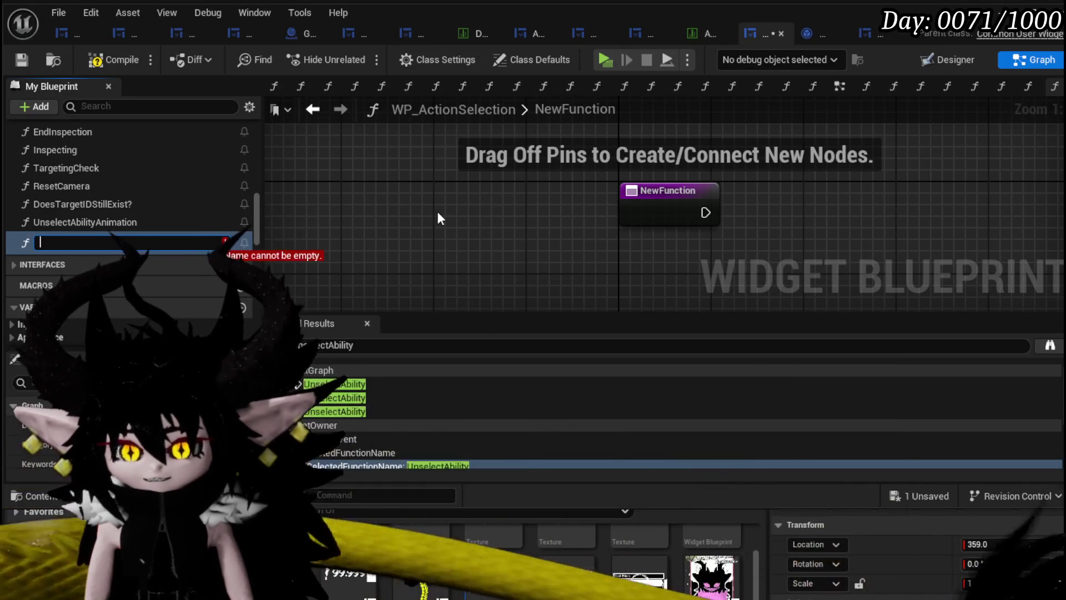
text(PlayFri)
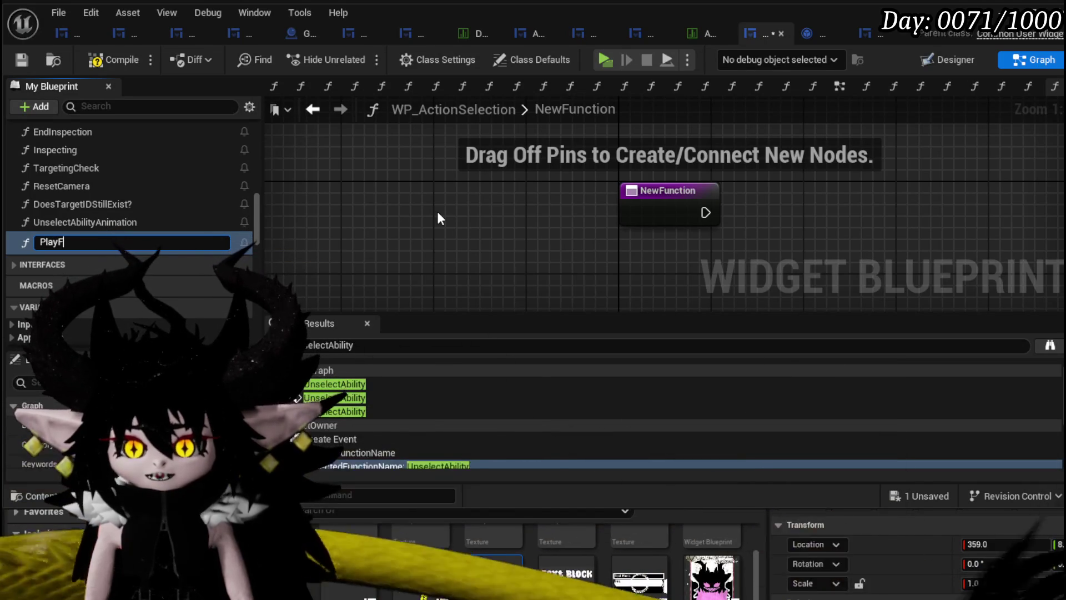
text(om)
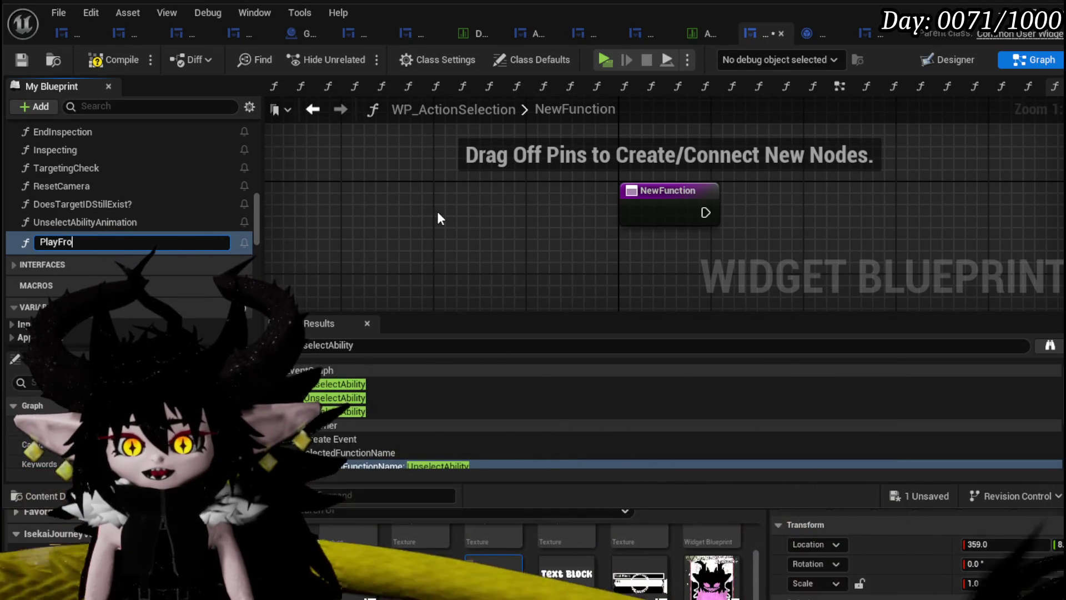
key(Return)
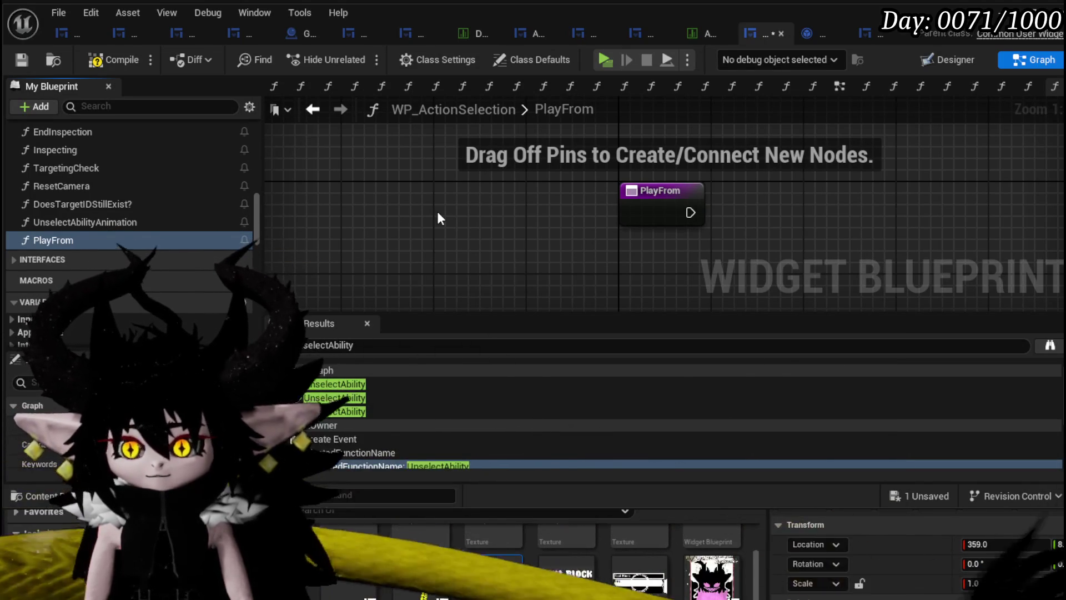
double_click(77, 225)
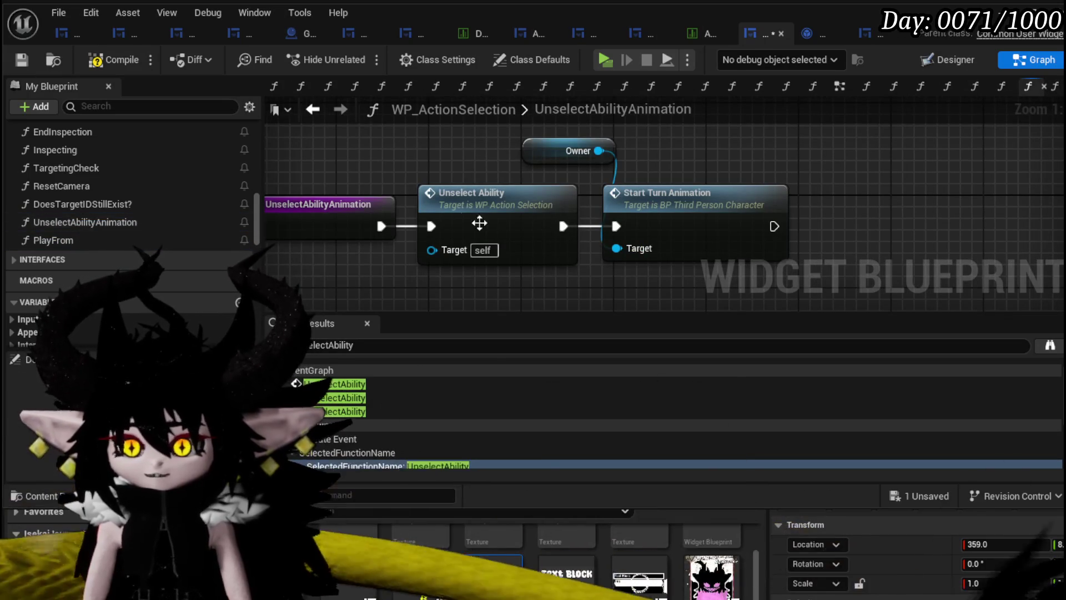
scroll(81, 180, up, 5)
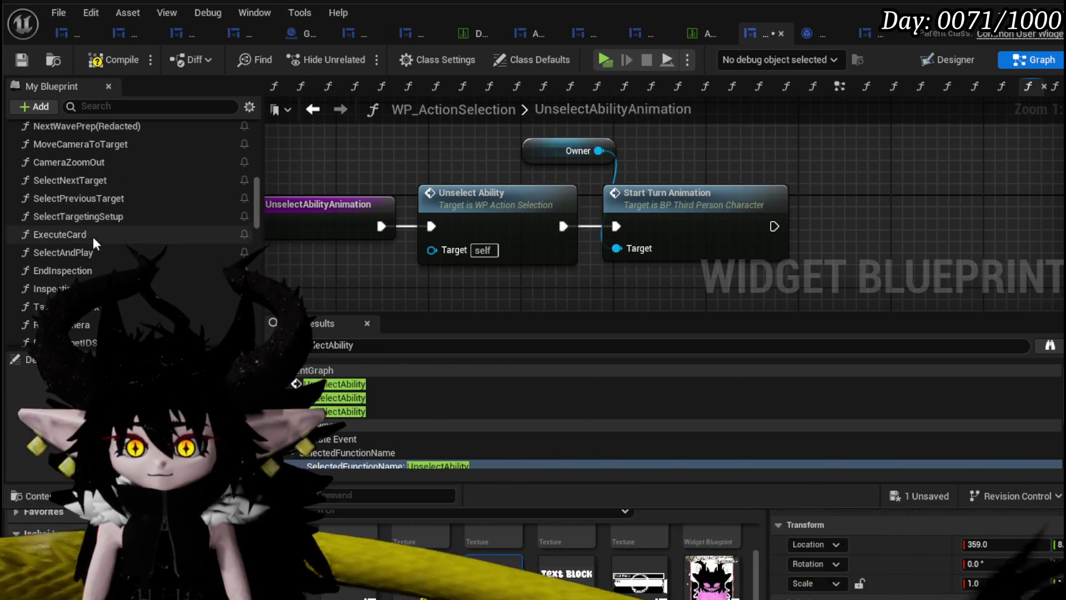
Set SelectAndPlay's Create Event to call PlayFrom, save the blueprint, and return to the level editor
double_click(69, 254)
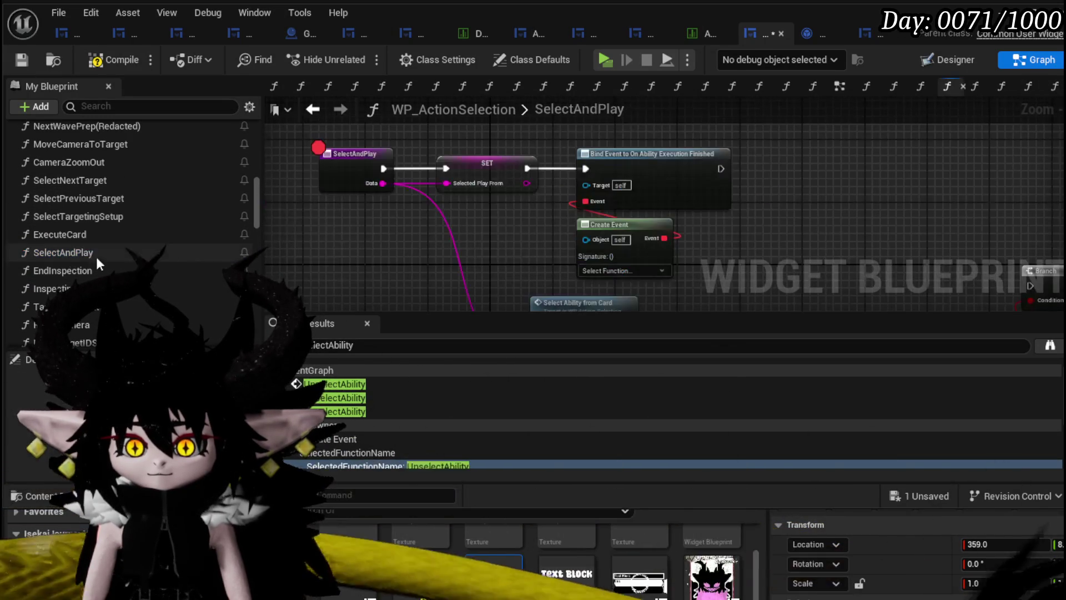
click(631, 271)
scroll(687, 352, down, 4)
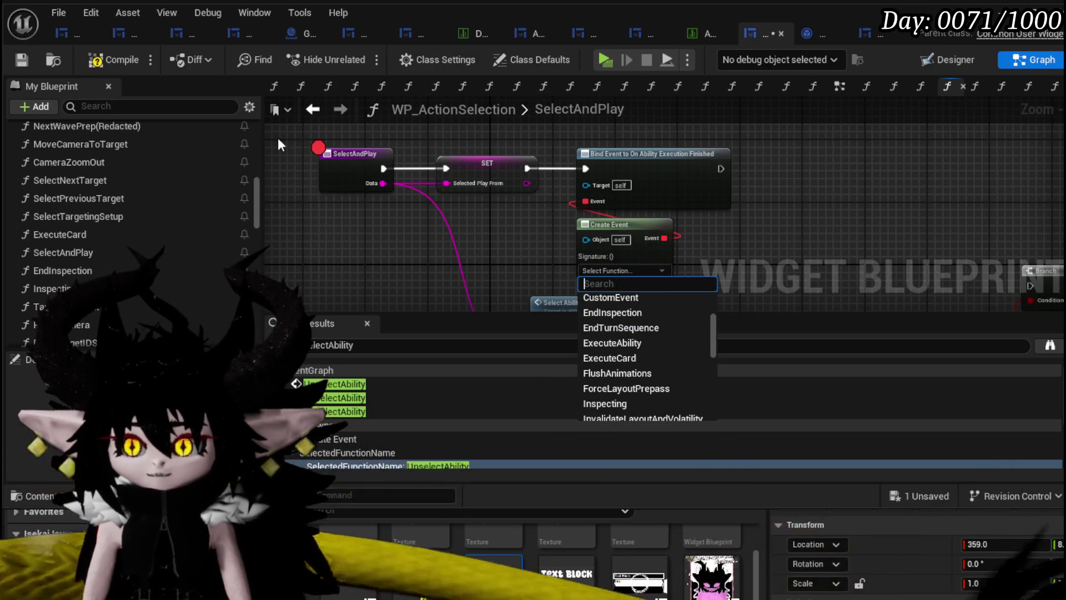
scroll(622, 351, down, 3)
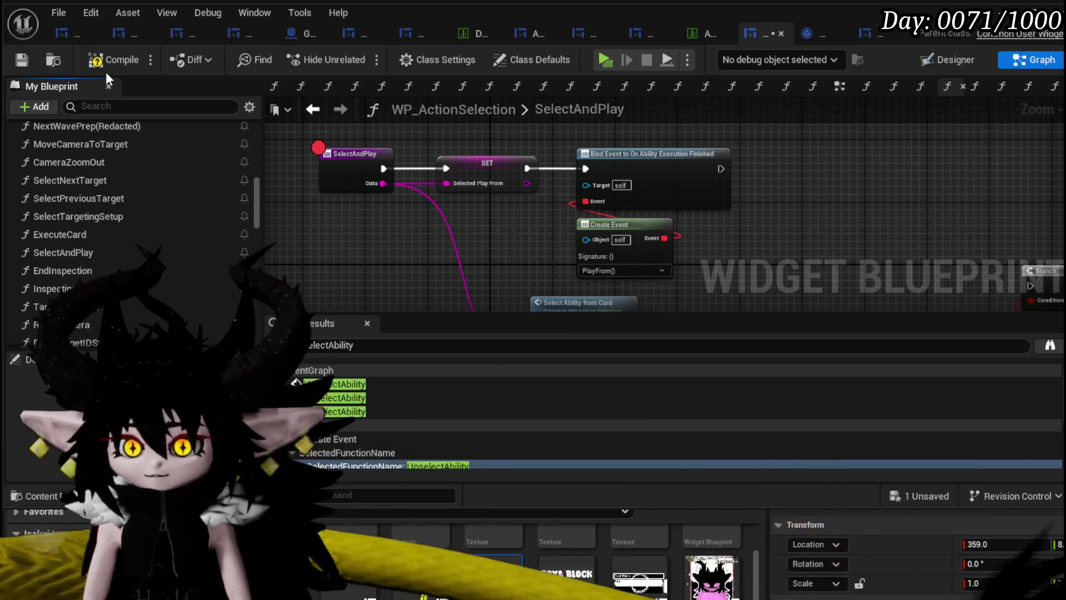
click(20, 63)
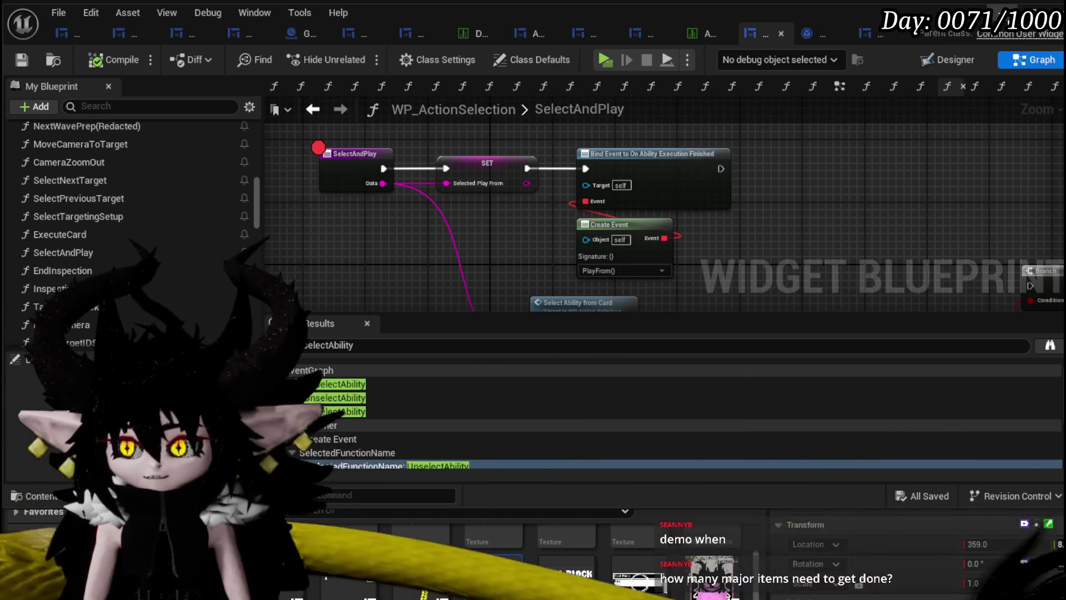
key(alt+Tab)
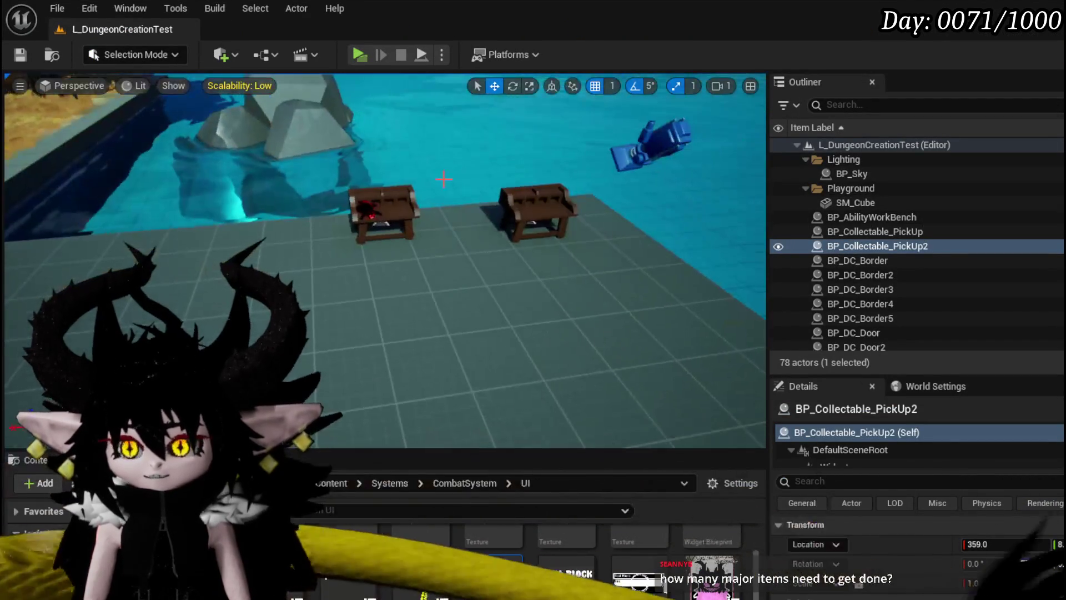
Focus the selected pickup actor, start Play in Editor, and bring up the in-game menu
key(f)
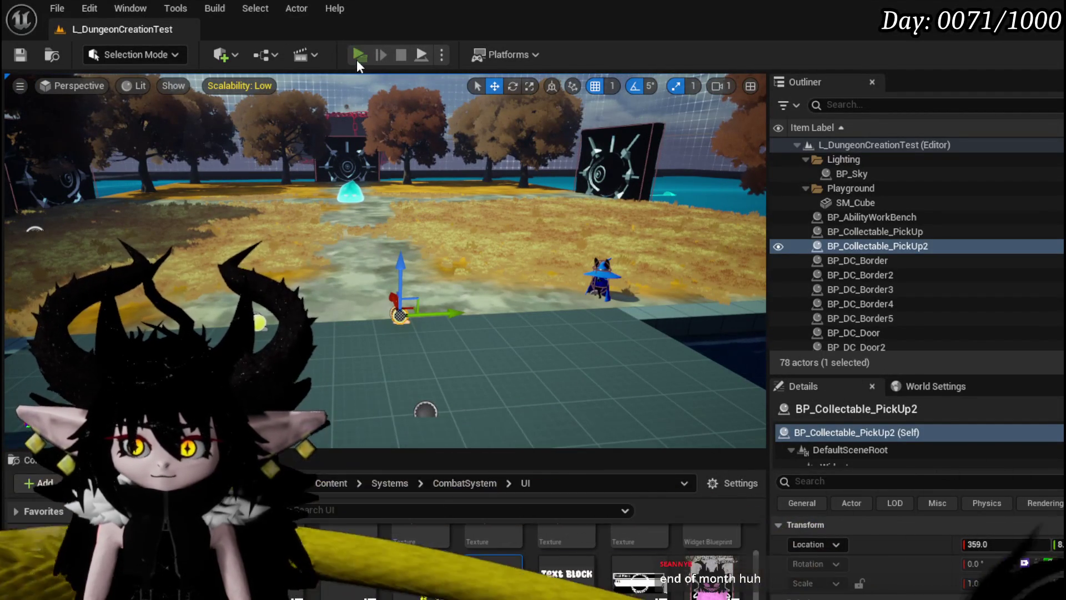
key(alt+p)
key(Tab)
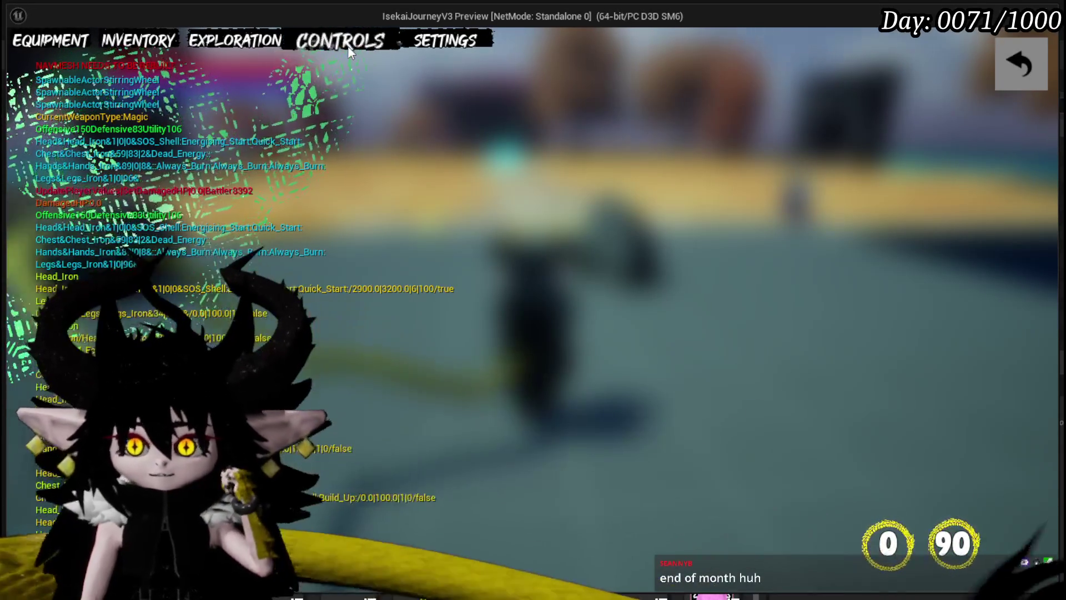
View the controls page, resume play, then interact with the workbench and leave its core options
click(340, 40)
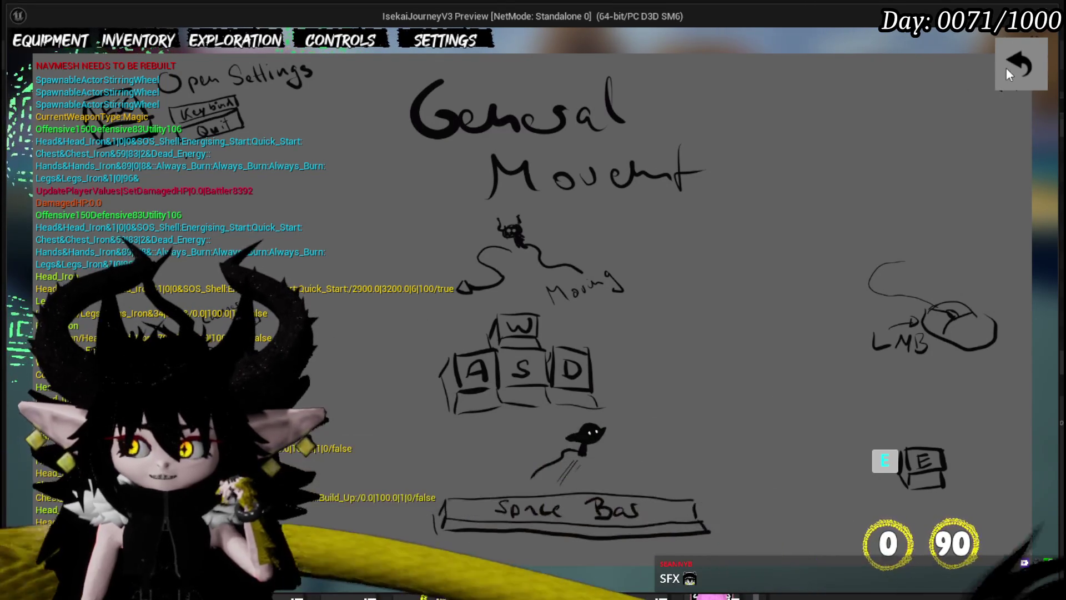
click(1013, 68)
click(1003, 80)
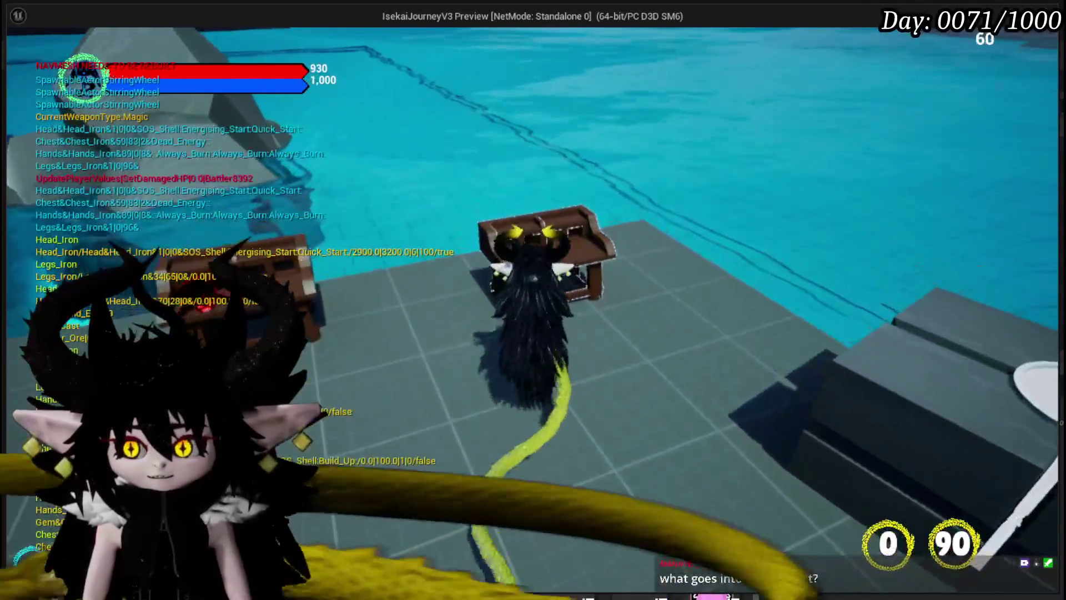
key(e)
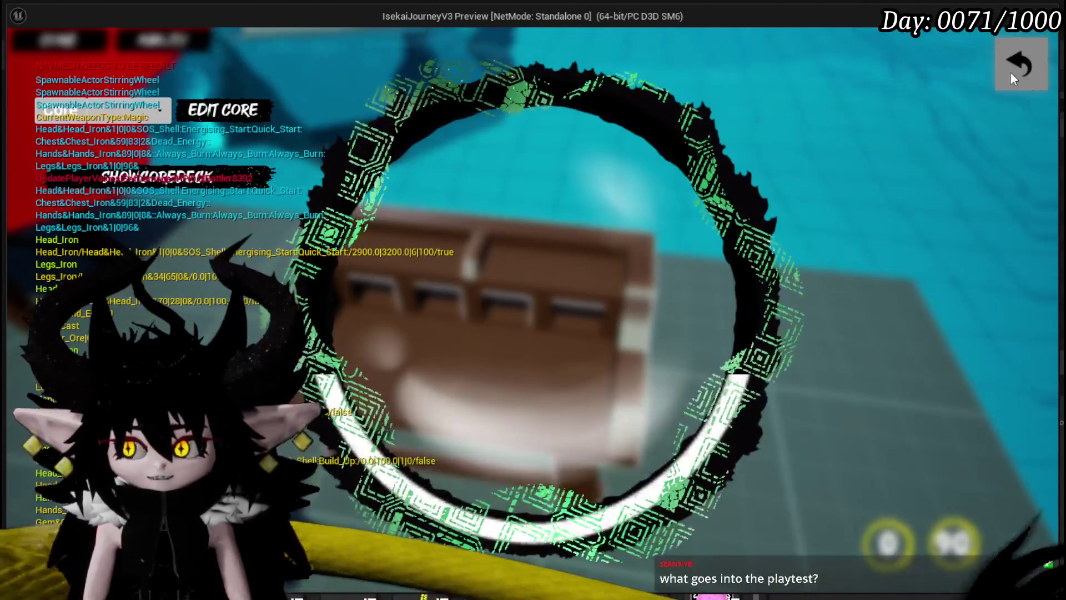
click(1011, 74)
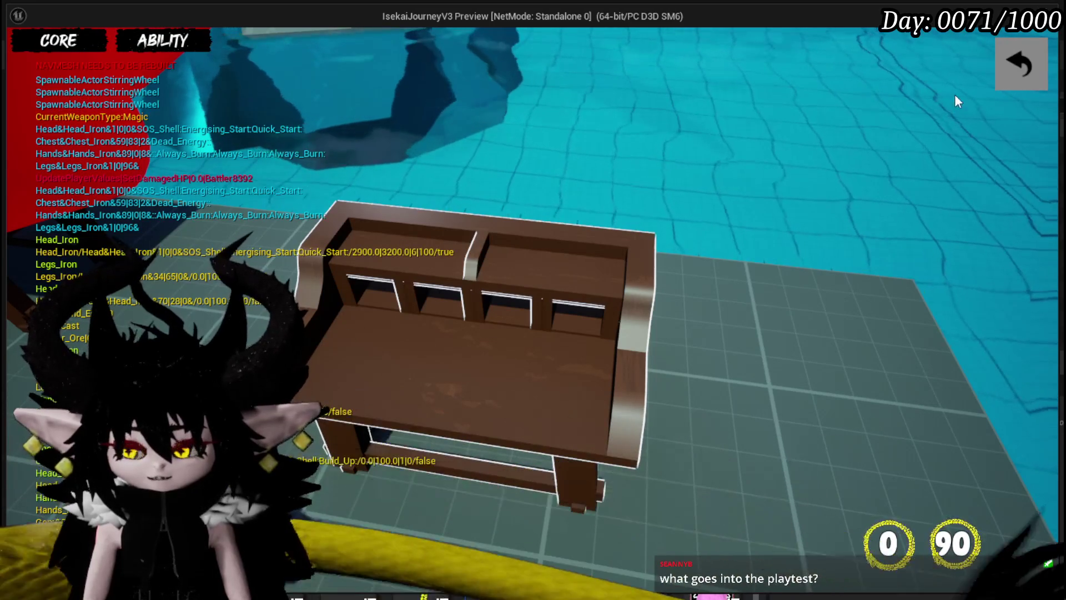
Leave the bench, browse the equipment and build panels, then close all game menus
click(1018, 76)
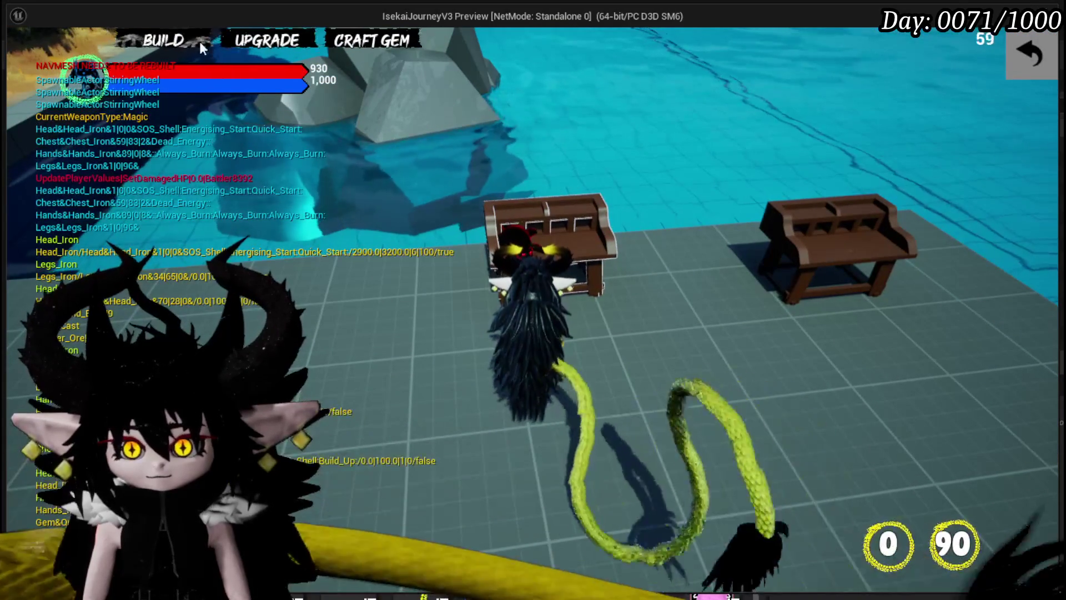
click(361, 41)
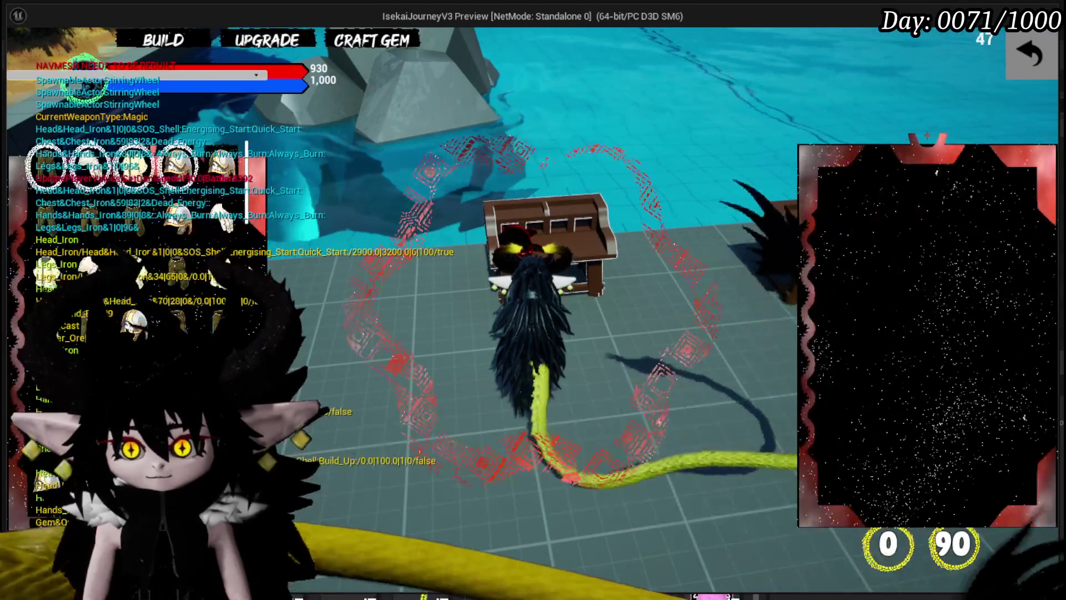
click(139, 41)
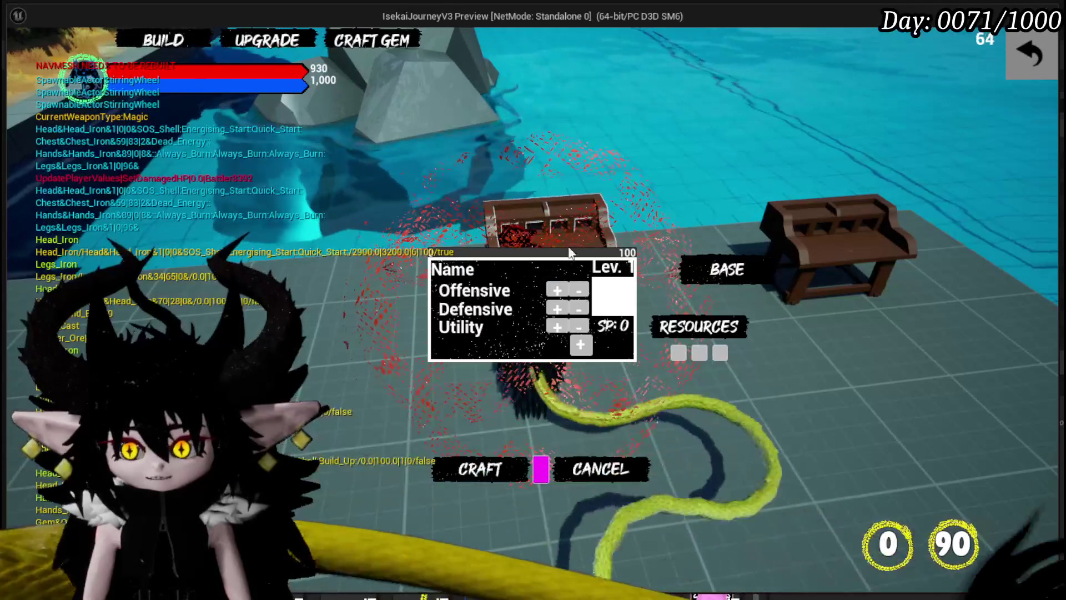
click(353, 43)
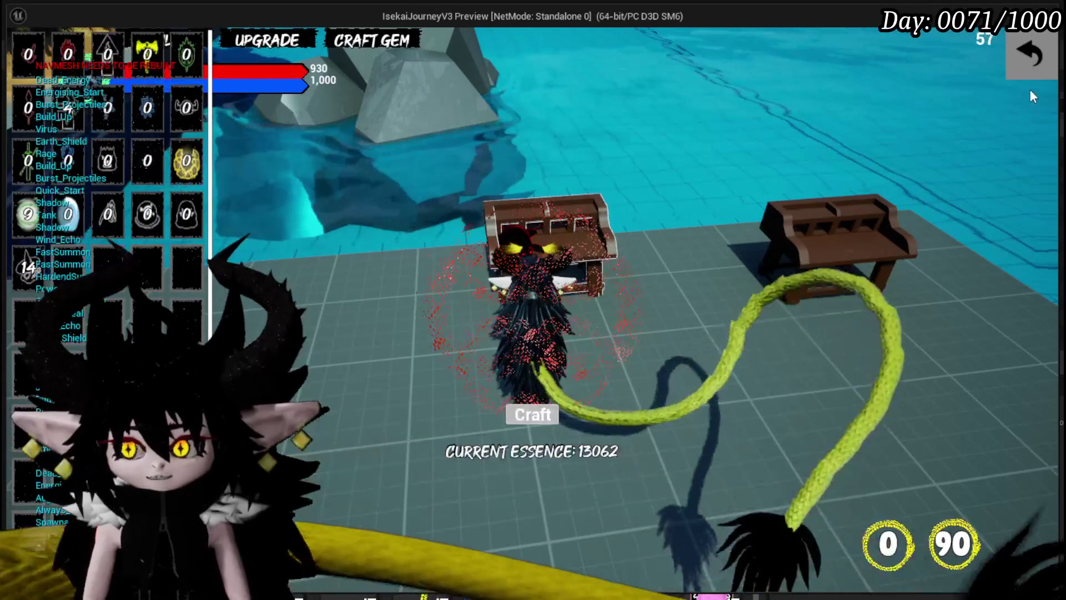
key(Escape)
Walk the character across the yellow field into the cyan slime to trigger a battle
key(w)
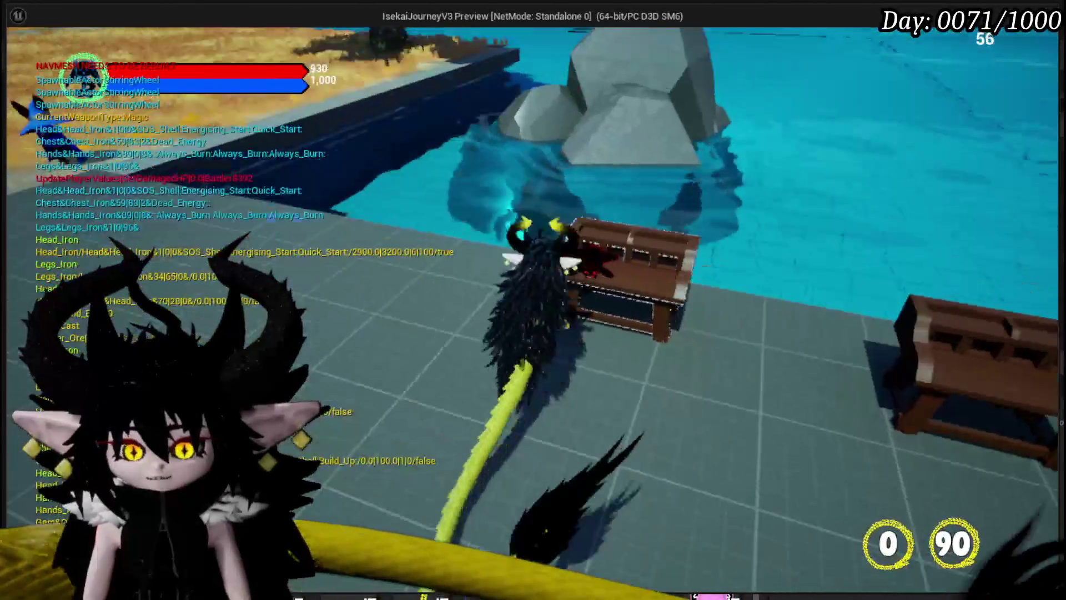
key(w)
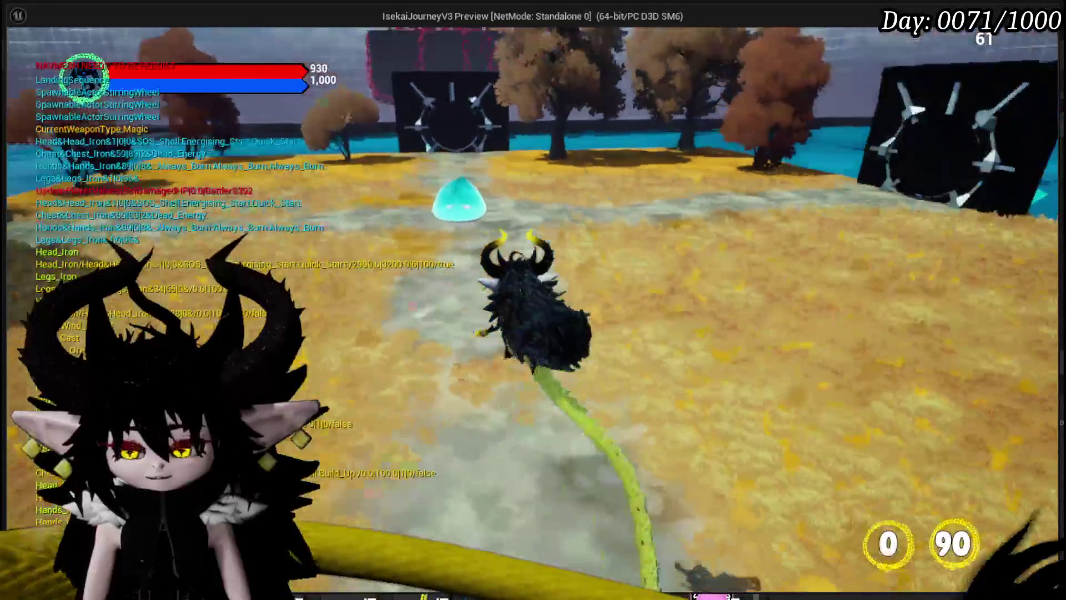
key(w)
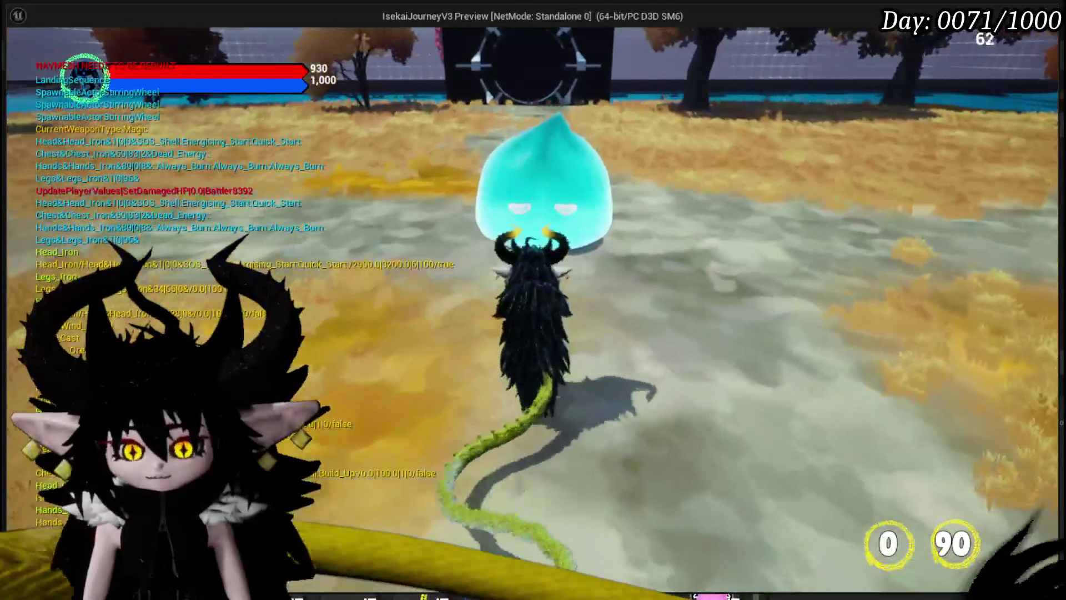
key(w)
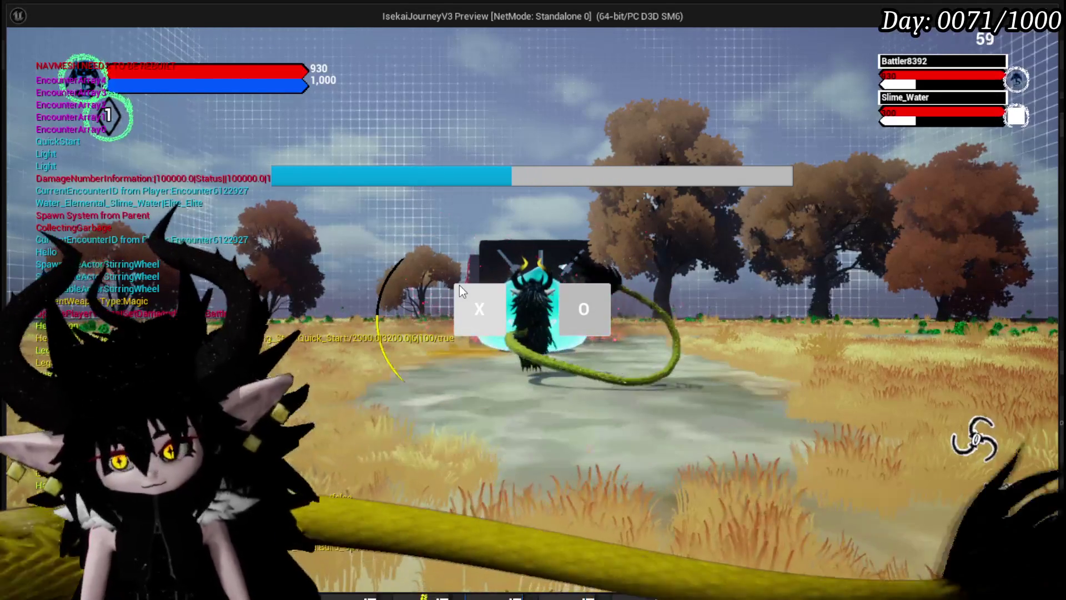
Answer the battle start prompt and stop the play preview
click(460, 287)
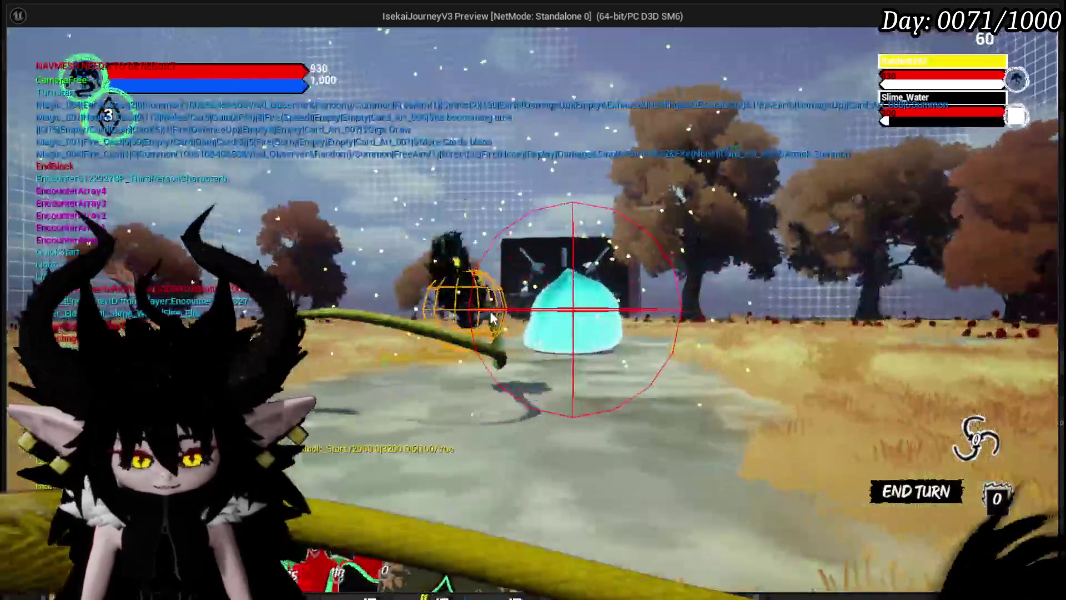
key(Escape)
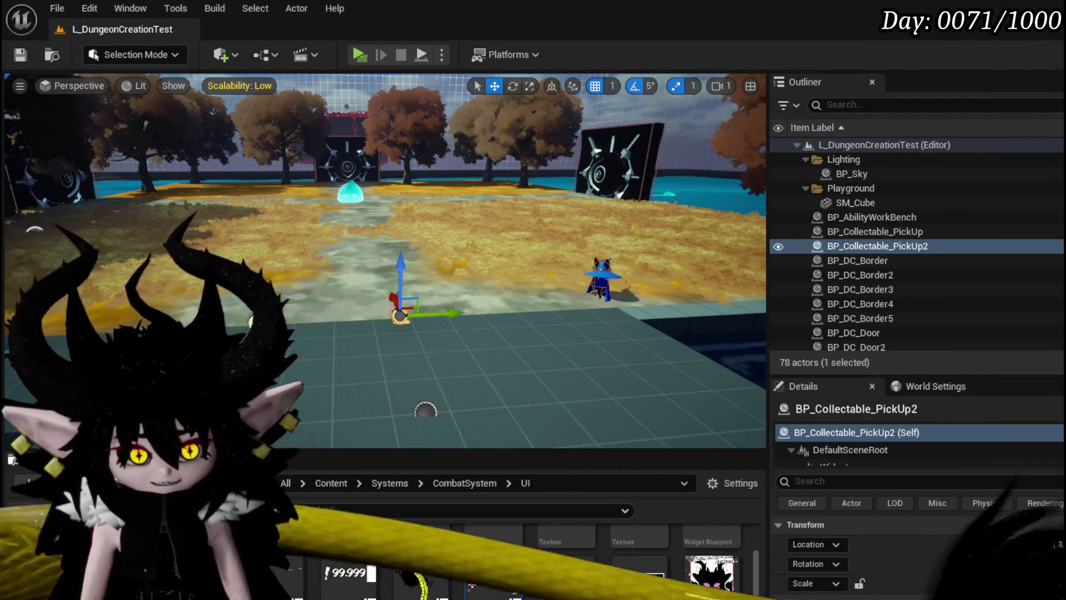
Switch to Steam and start Isekai Journey from the Library list
key(alt+Tab)
click(226, 58)
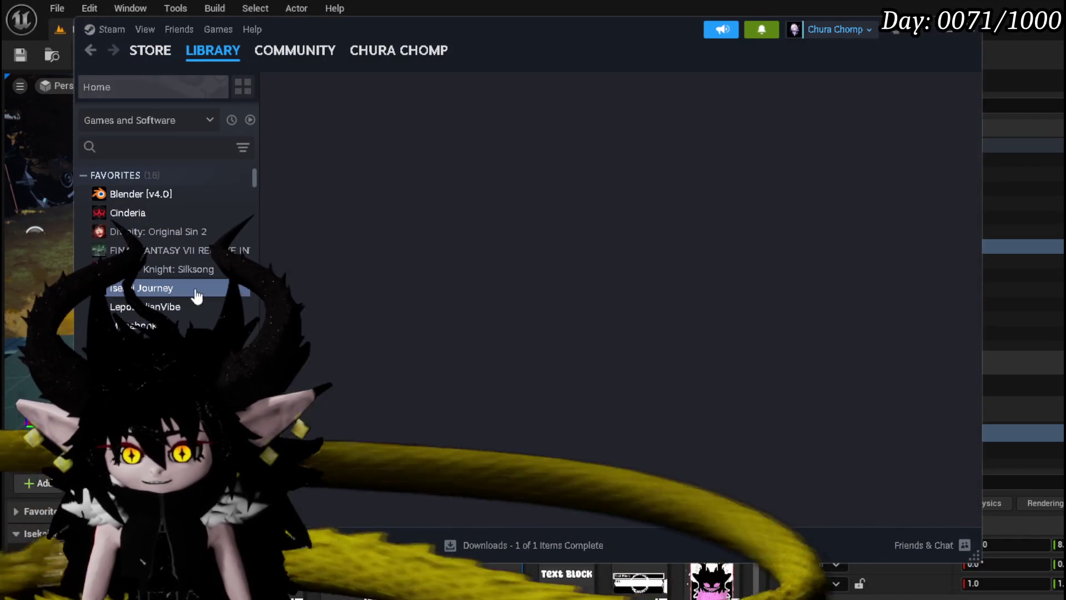
click(196, 290)
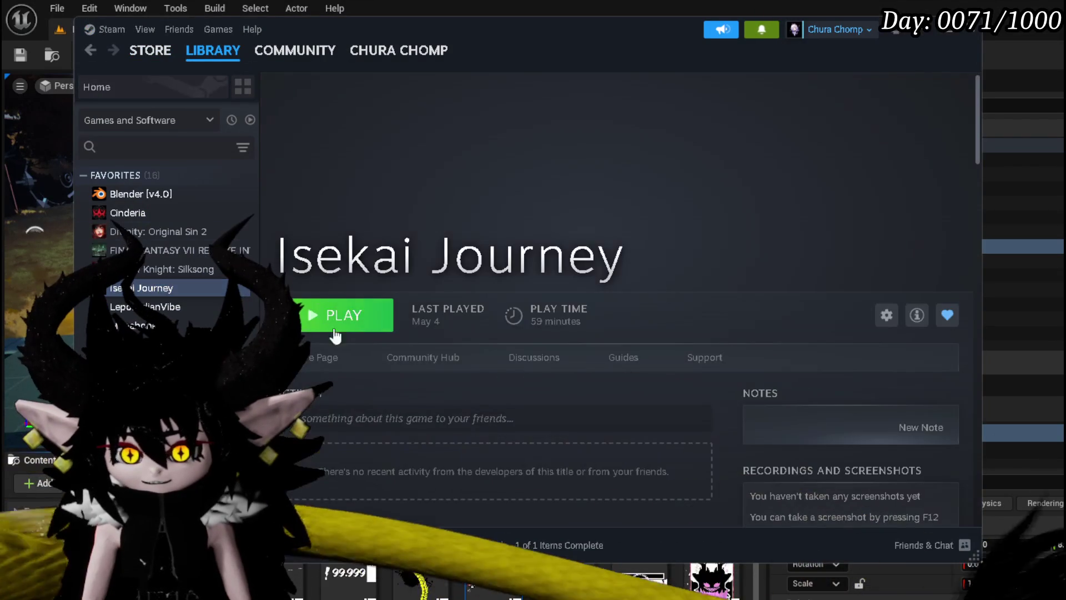
click(354, 323)
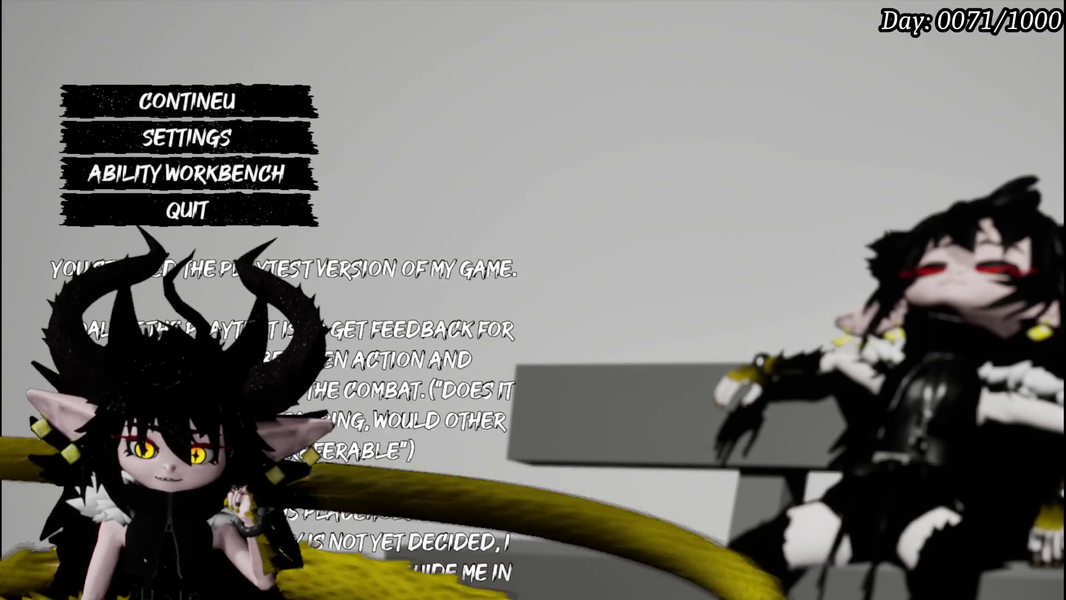
Continue the Isekai Journey save, move around the field, and open the character menu
click(143, 102)
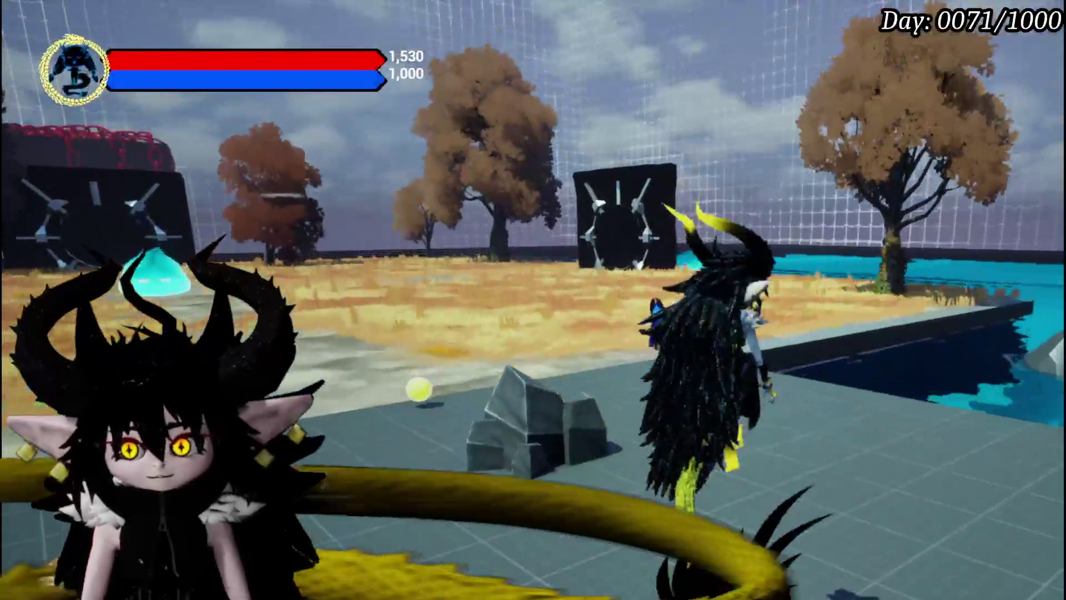
key(w)
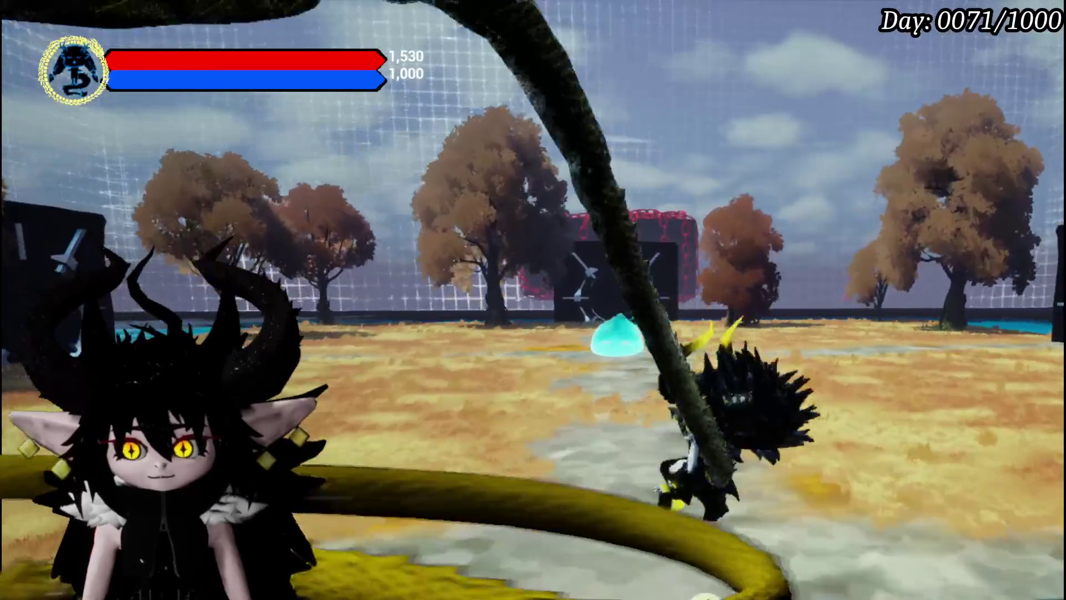
key(w)
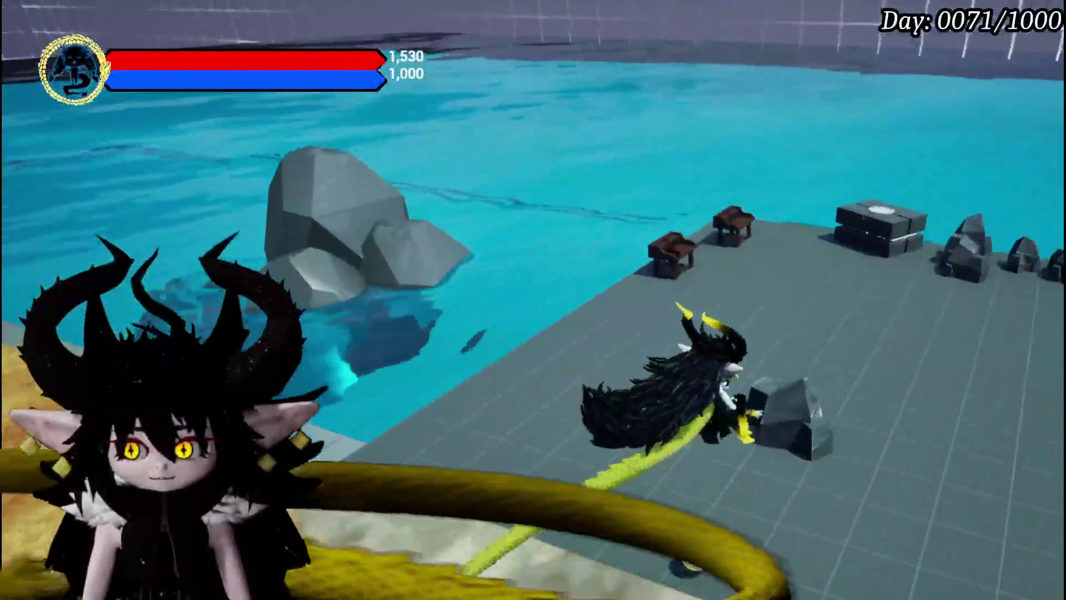
key(w)
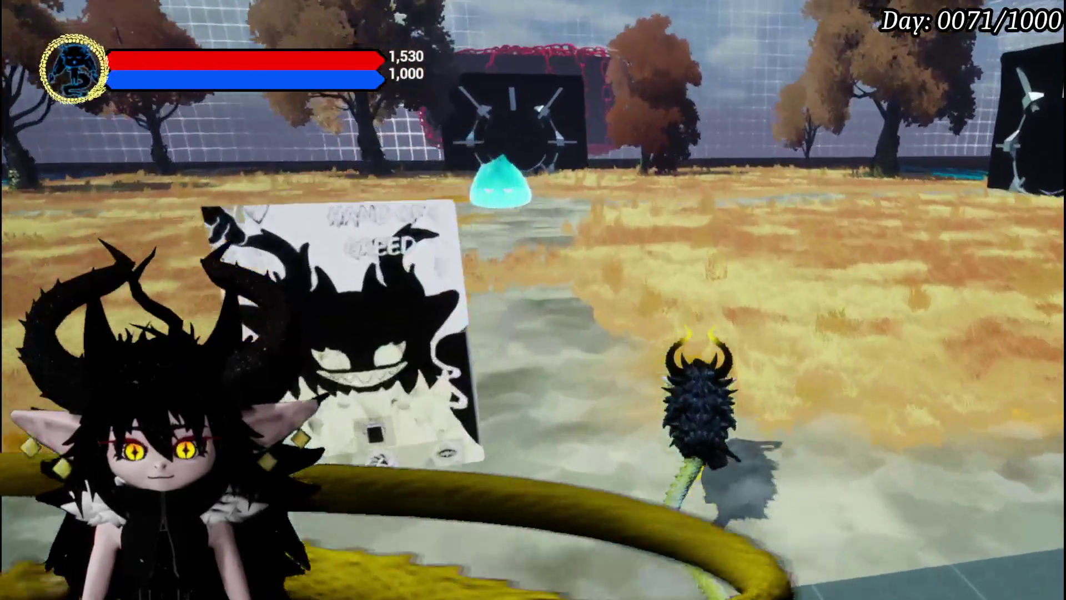
key(Tab)
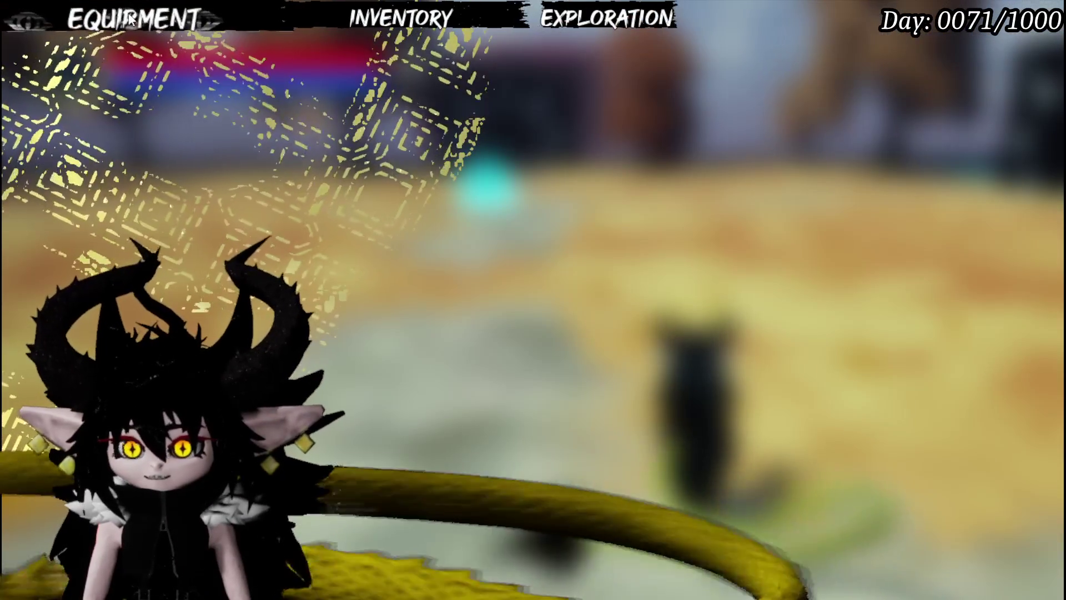
Check the Equipment stats and card deck, then close the menus back to the autumn field
click(206, 17)
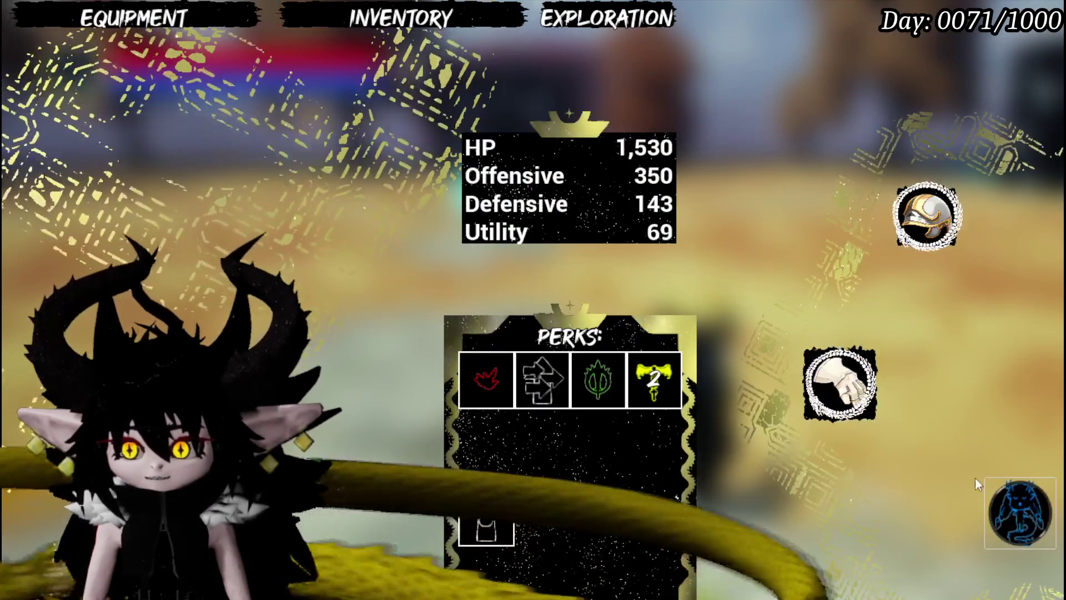
click(1027, 506)
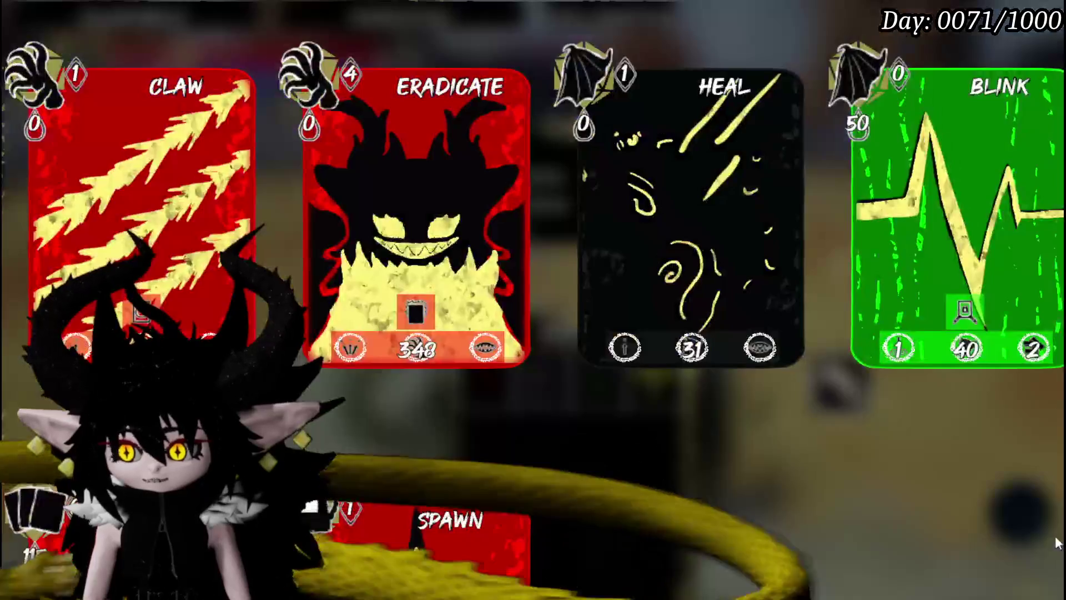
mouse_move(422, 472)
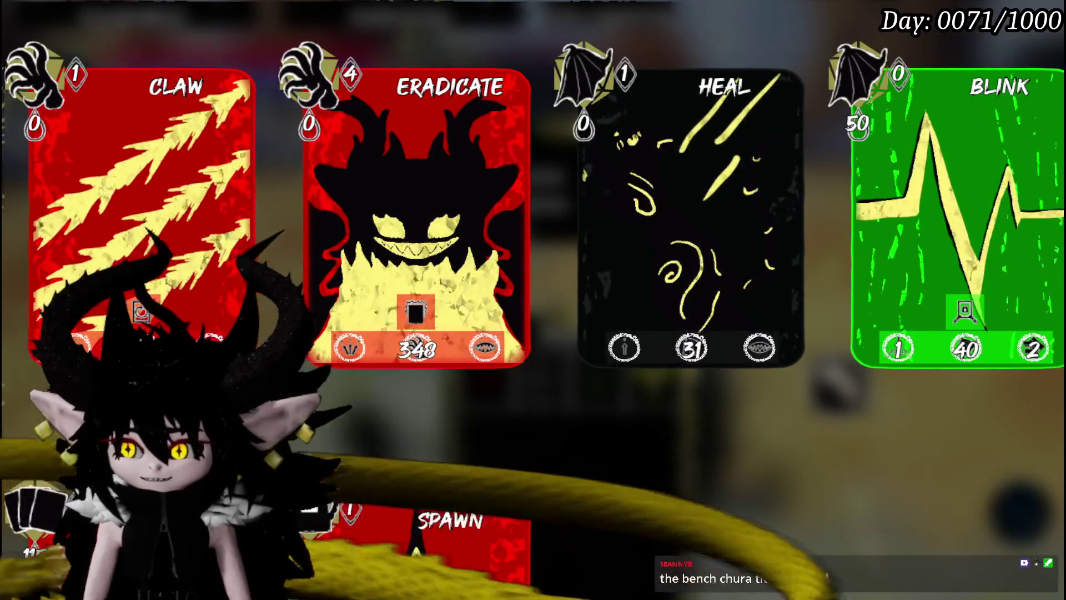
key(Escape)
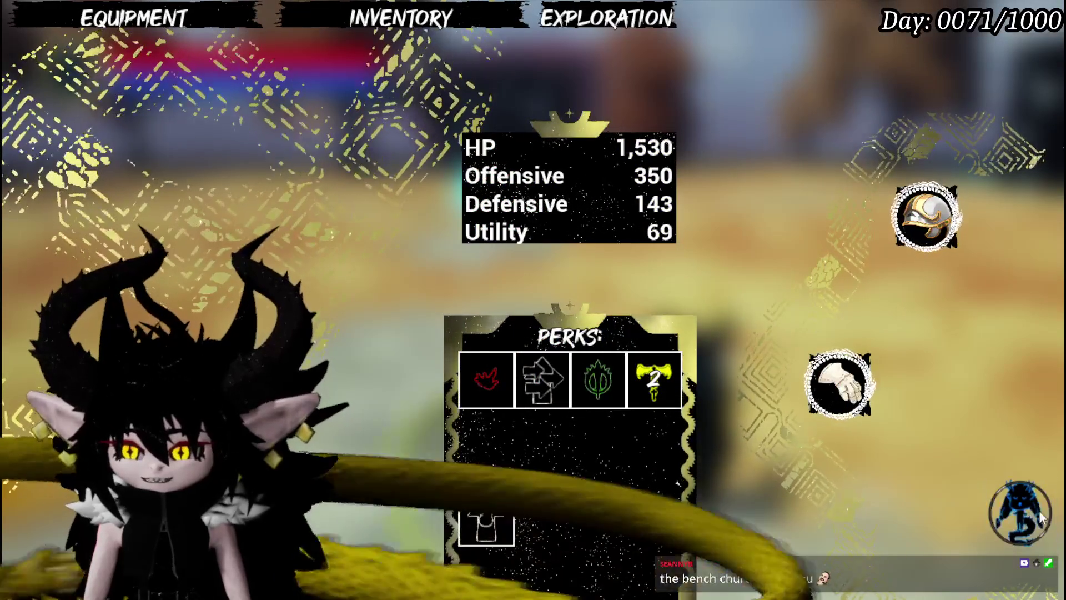
click(1017, 518)
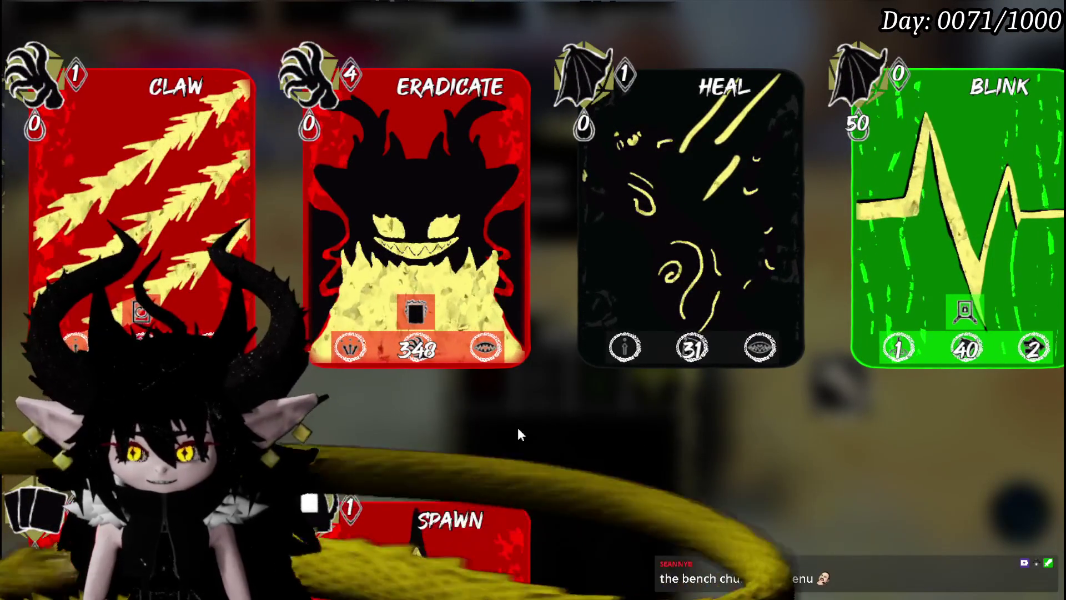
scroll(590, 392, down, 2)
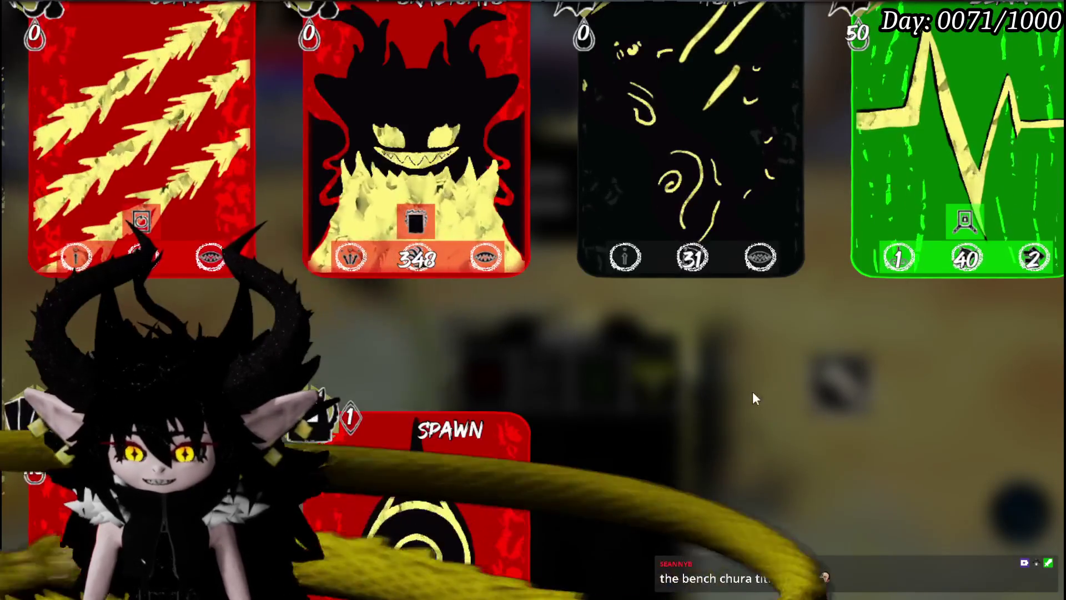
scroll(751, 394, up, 2)
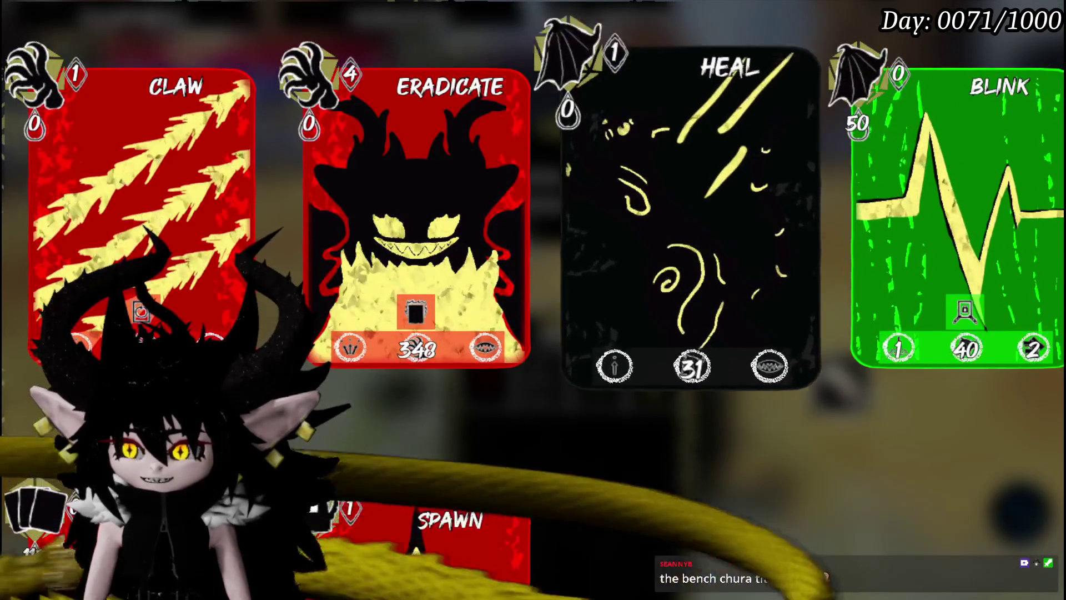
key(Escape)
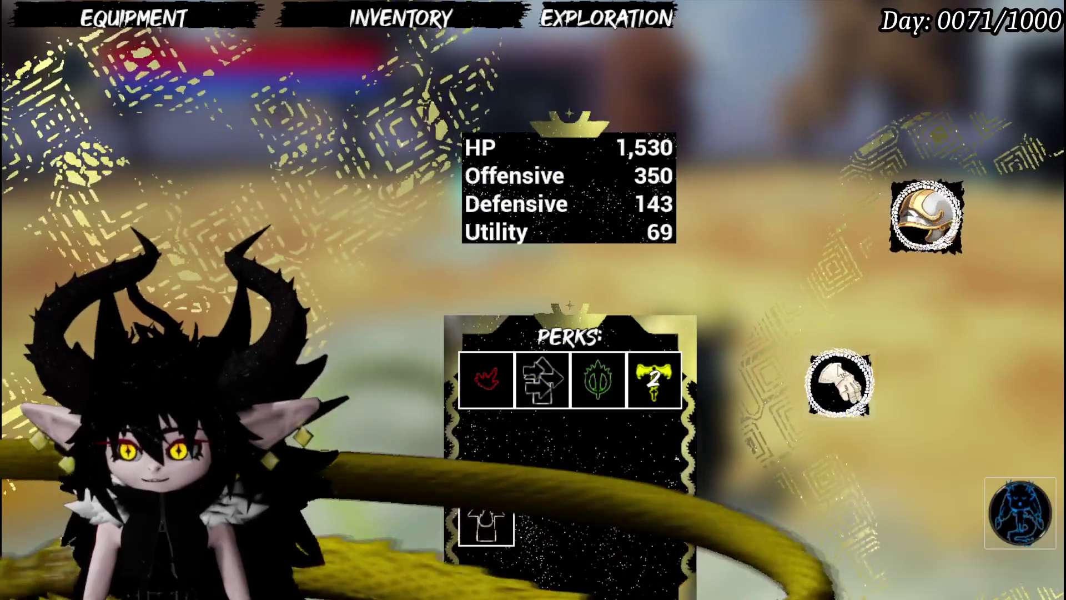
key(Escape)
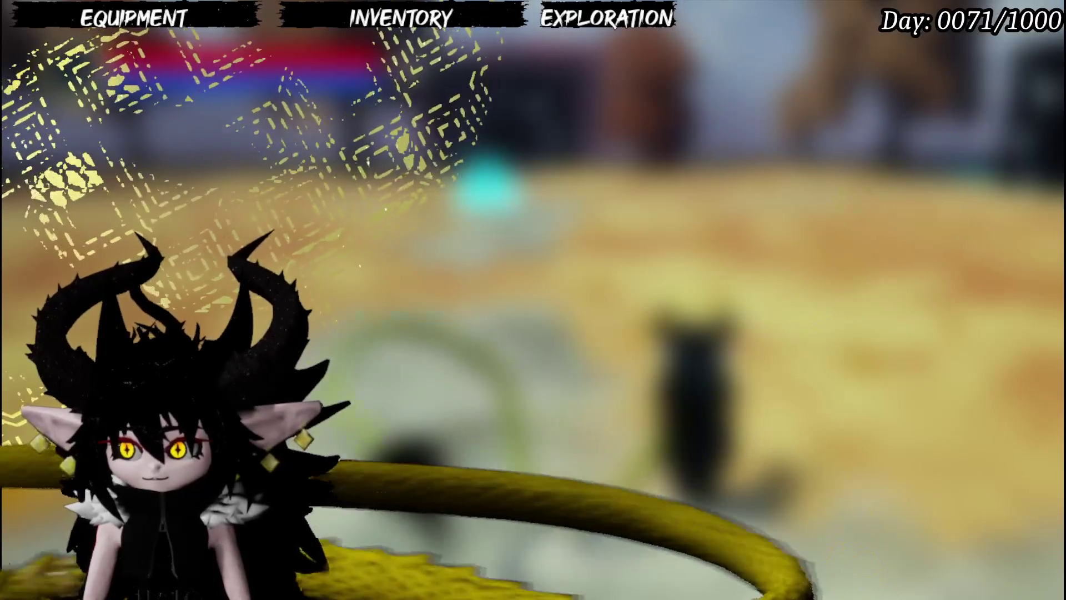
Attack the cyan slime to start a battle, then play the CLAW card on it
key(w)
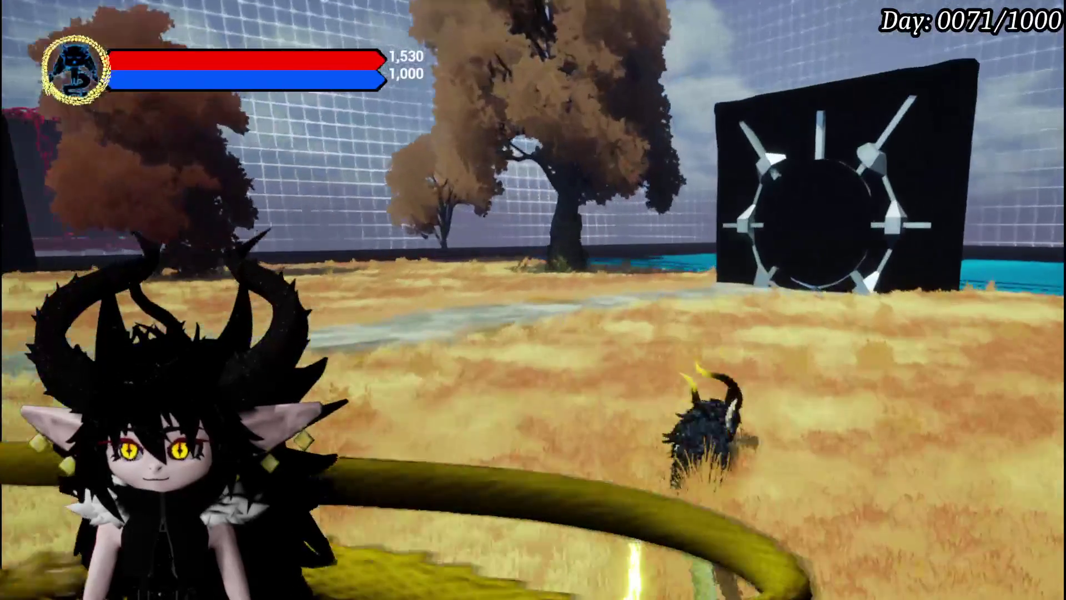
key(s)
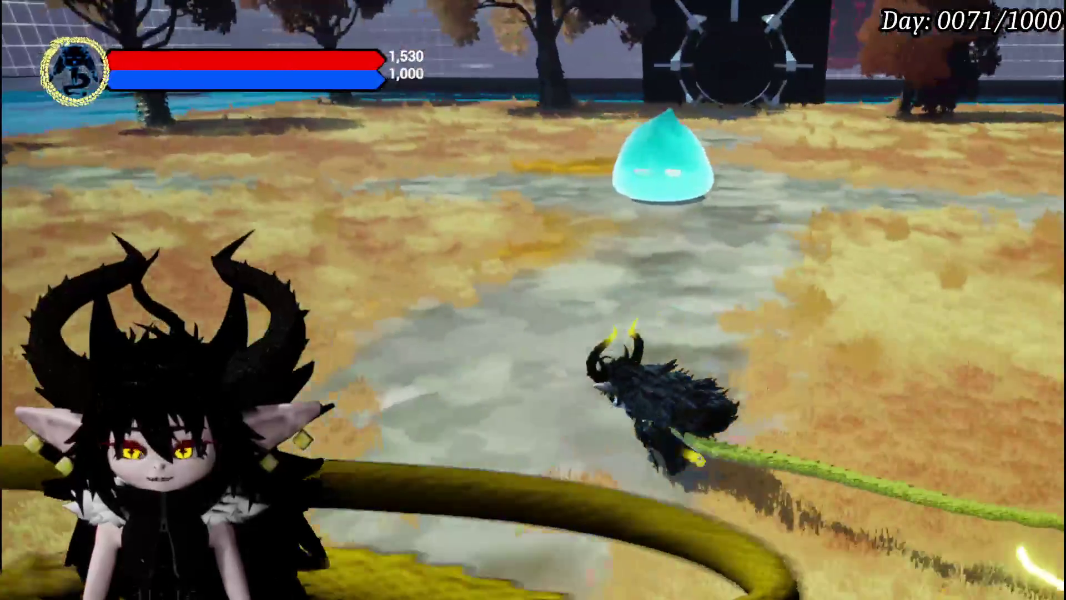
key(w)
key(1)
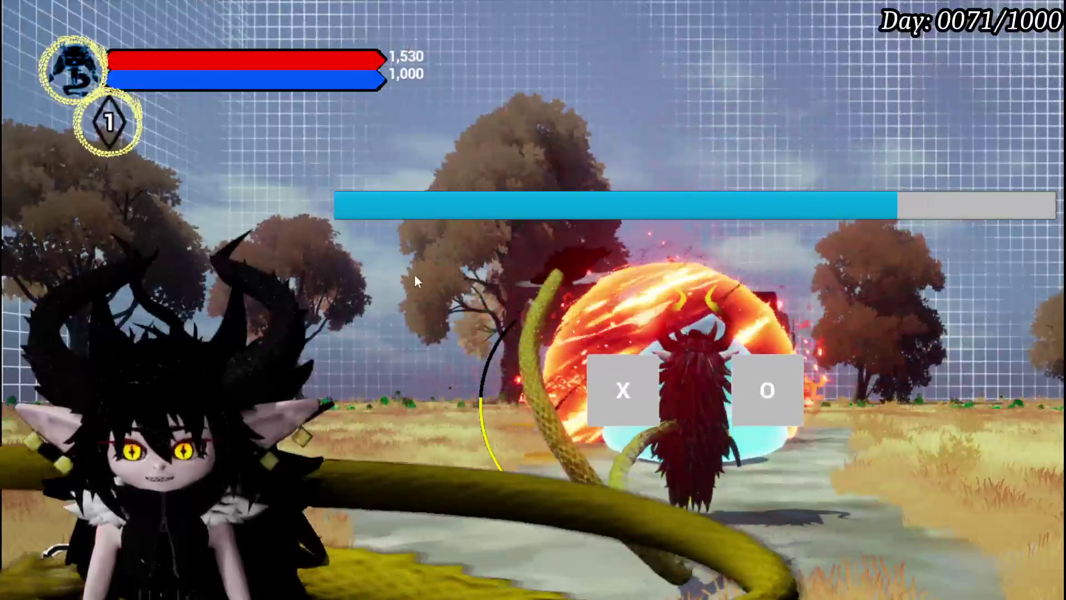
click(593, 365)
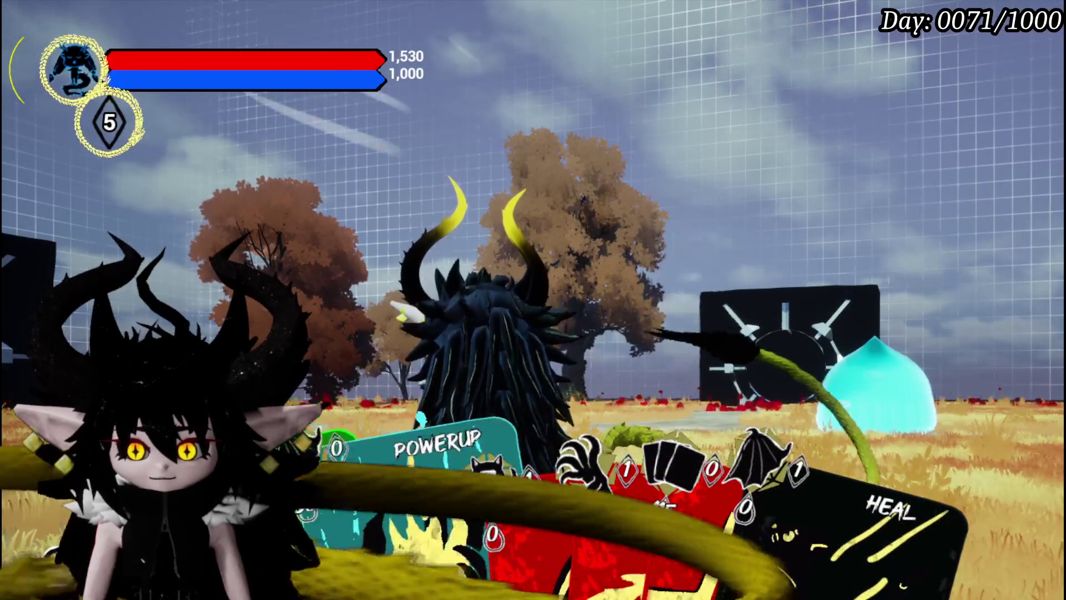
key(Right)
key(Return)
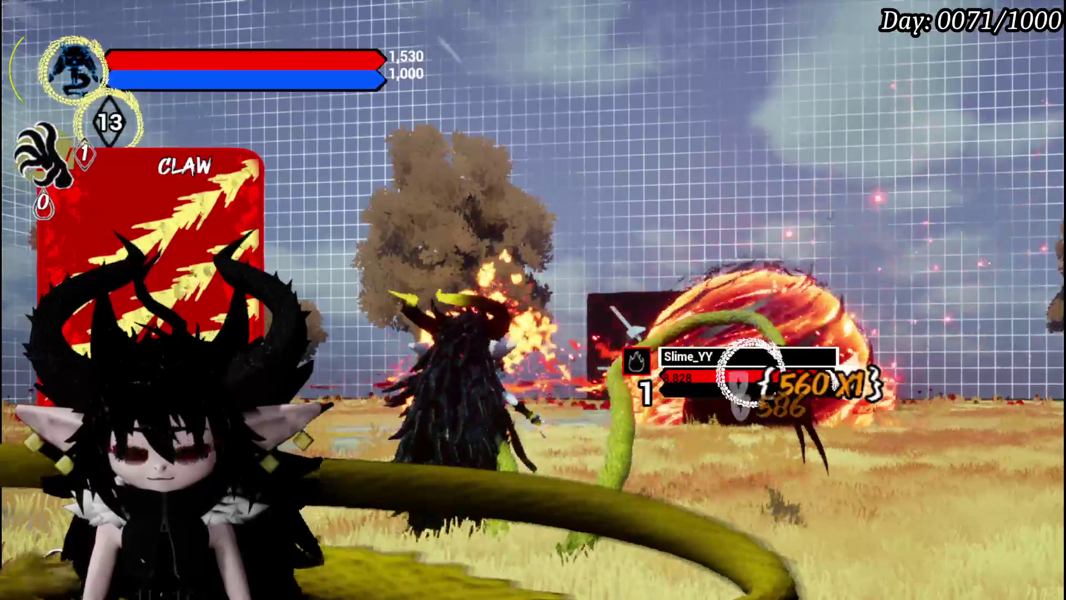
Play the POWERUP, AP and SPAWN cards against the enemy
click(534, 514)
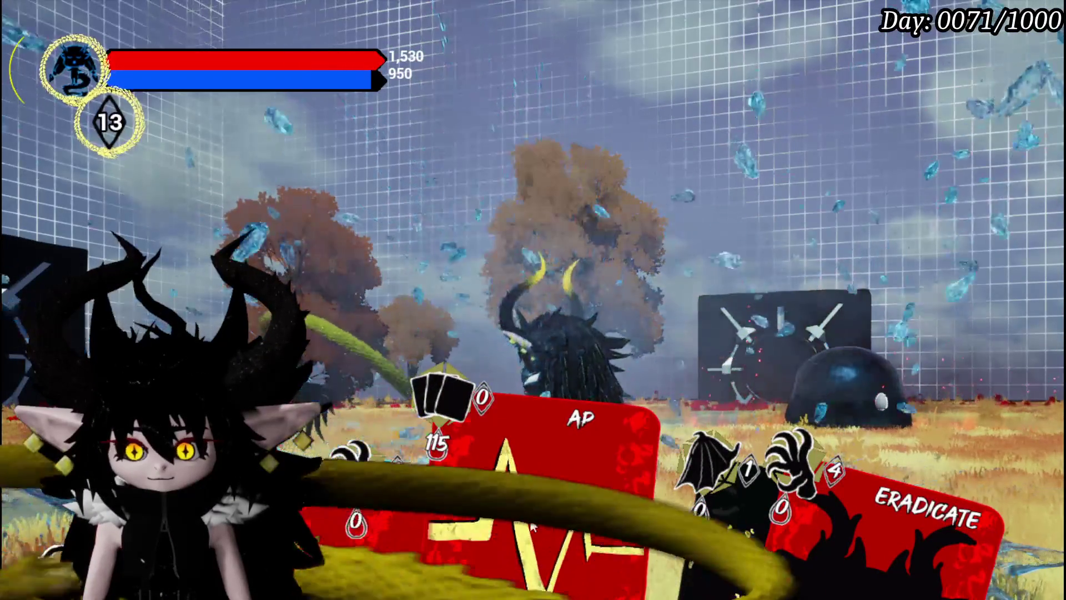
click(385, 515)
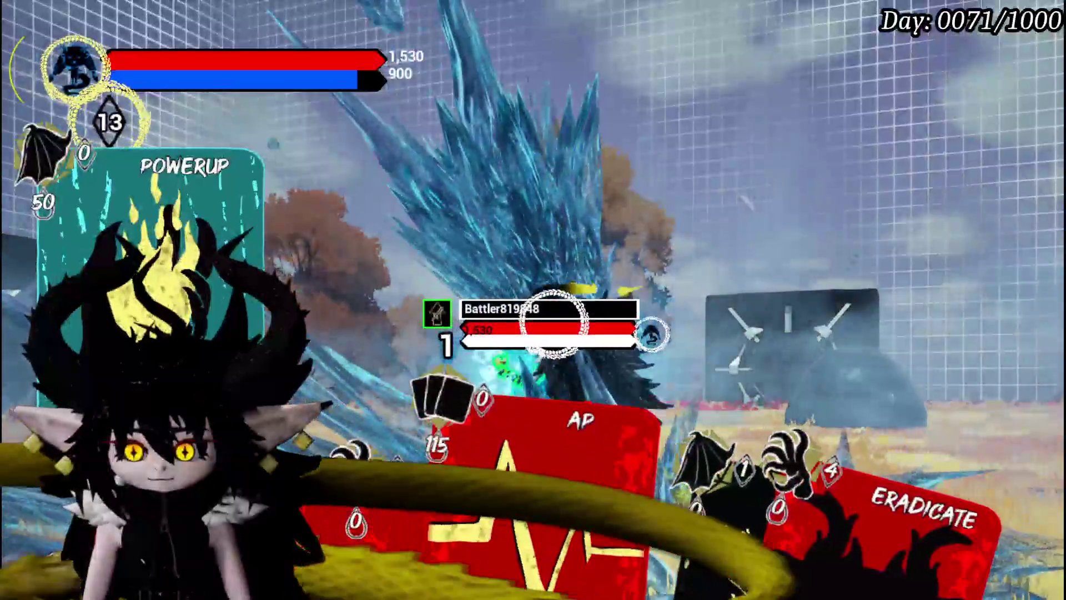
click(556, 444)
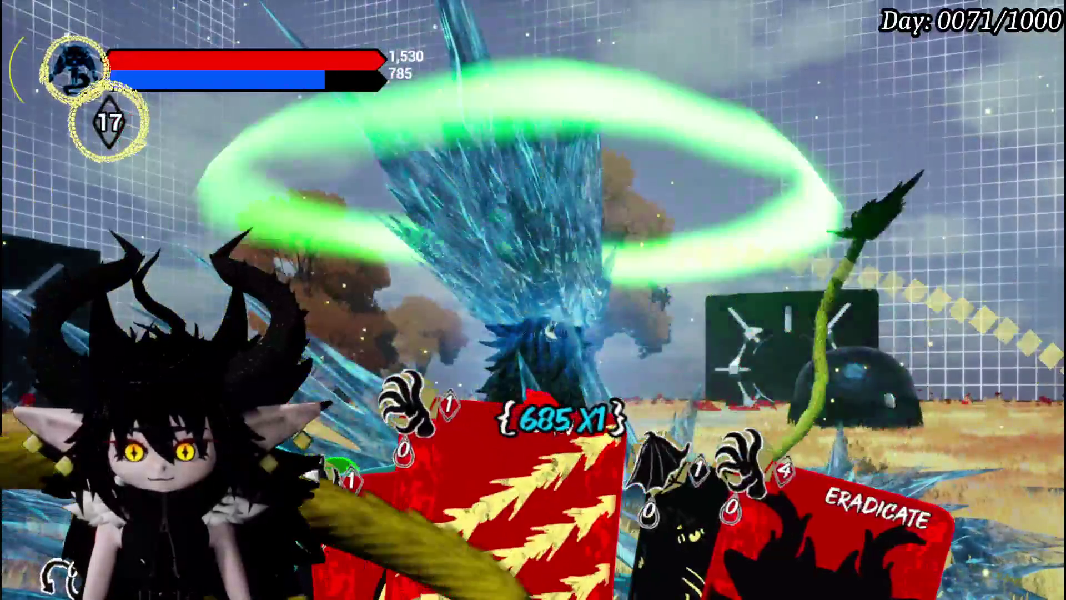
click(555, 489)
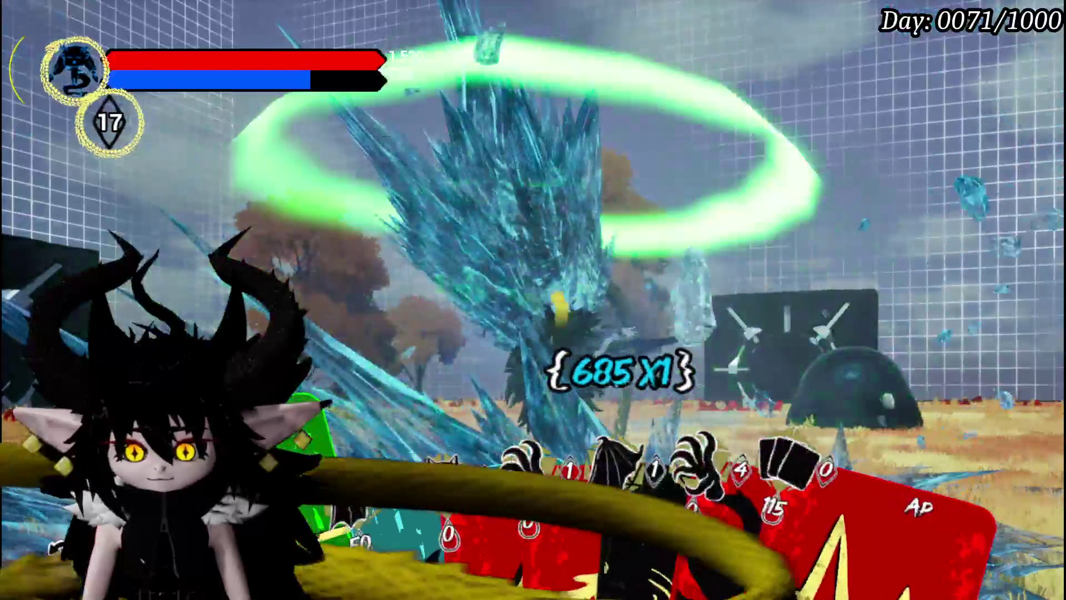
scroll(557, 594, down, 2)
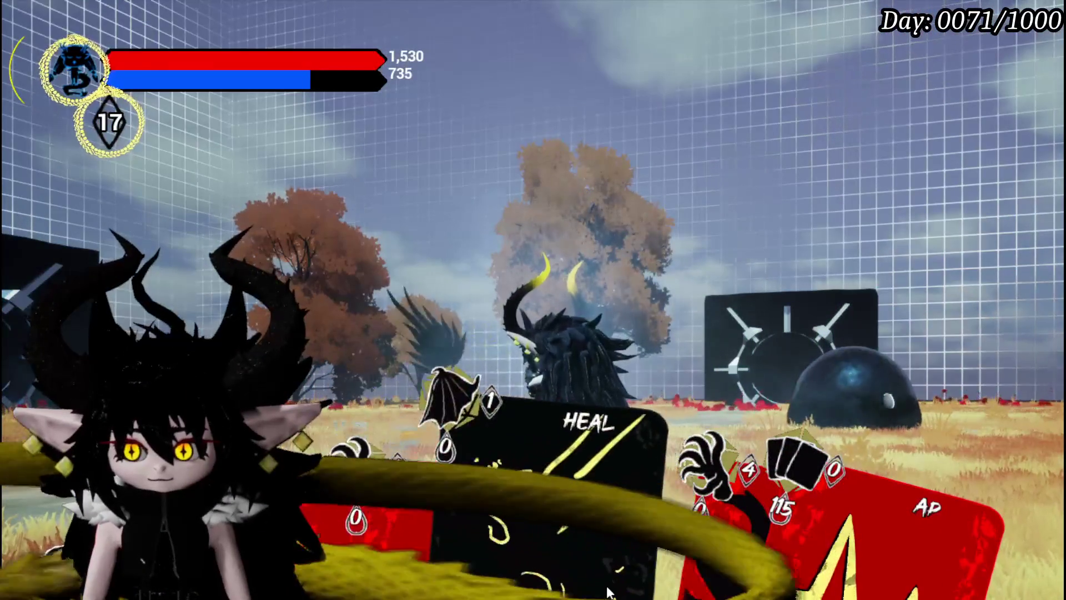
click(557, 595)
scroll(533, 300, down, 1)
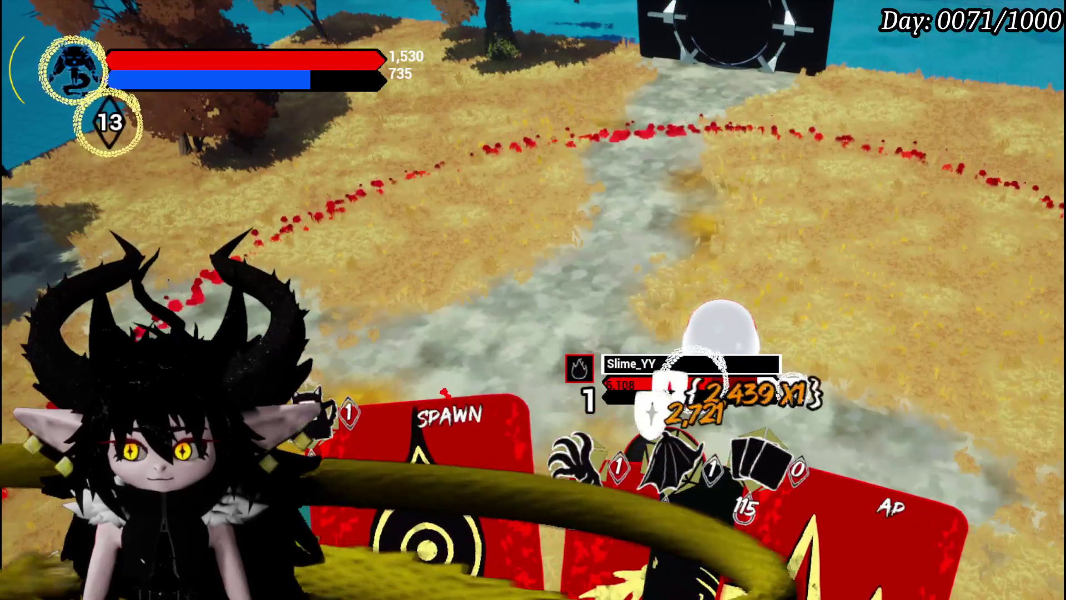
click(533, 300)
Play the CLAW card repeatedly to hit the slime
scroll(533, 300, up, 1)
click(533, 300)
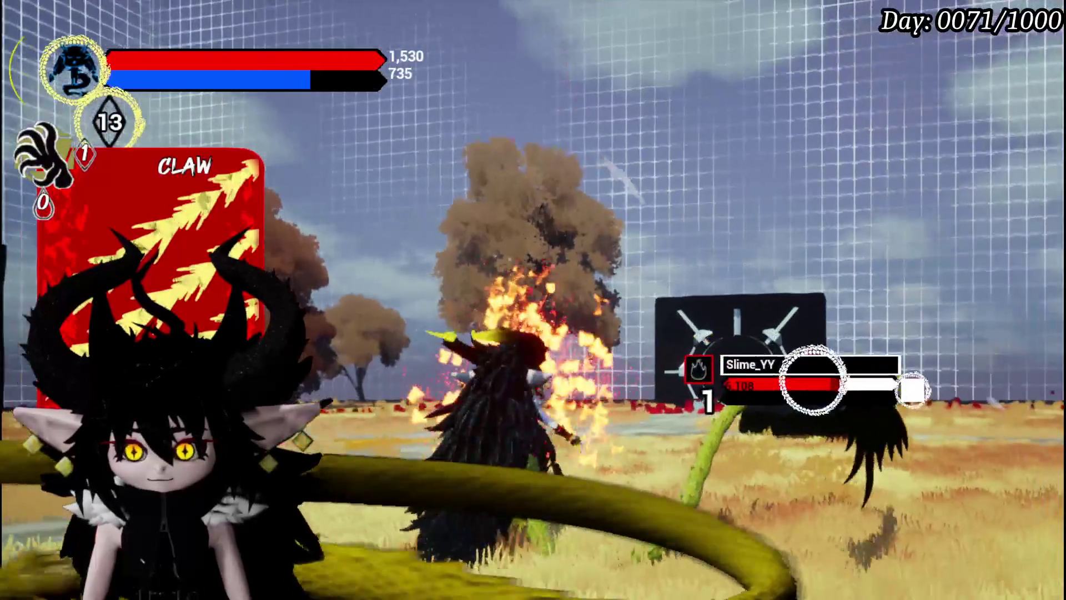
click(682, 445)
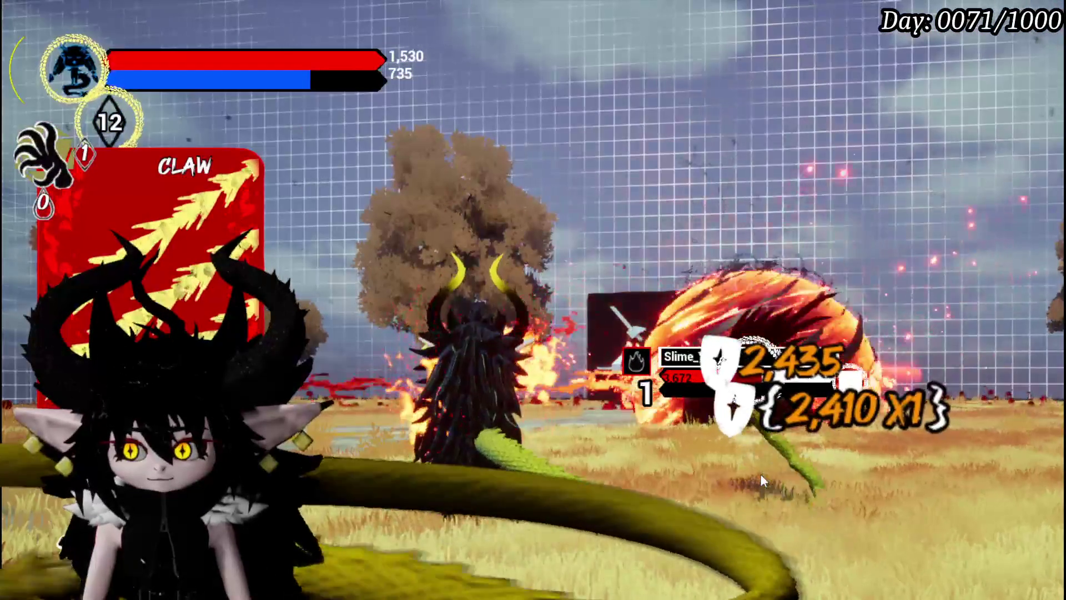
click(761, 475)
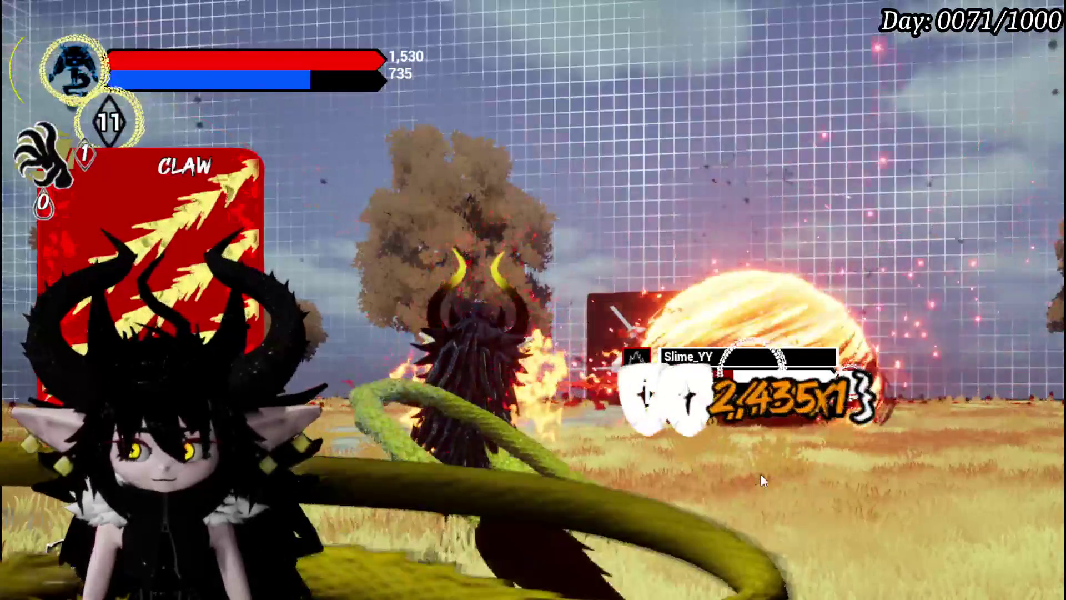
click(761, 474)
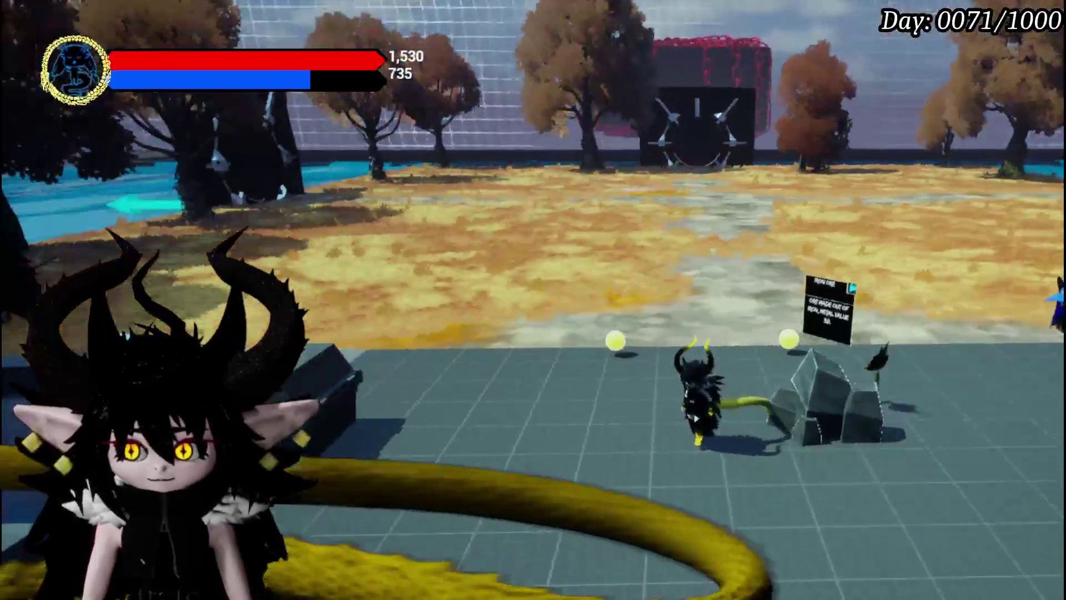
Quit Isekai Journey through its main menu back to the Steam library
key(Escape)
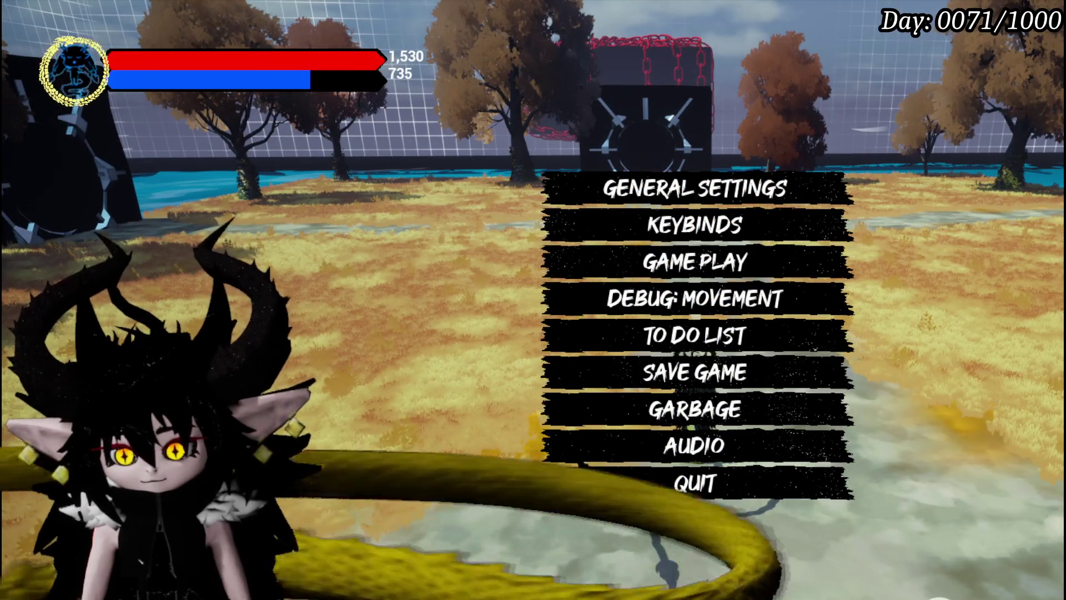
key(Escape)
key(Escape)
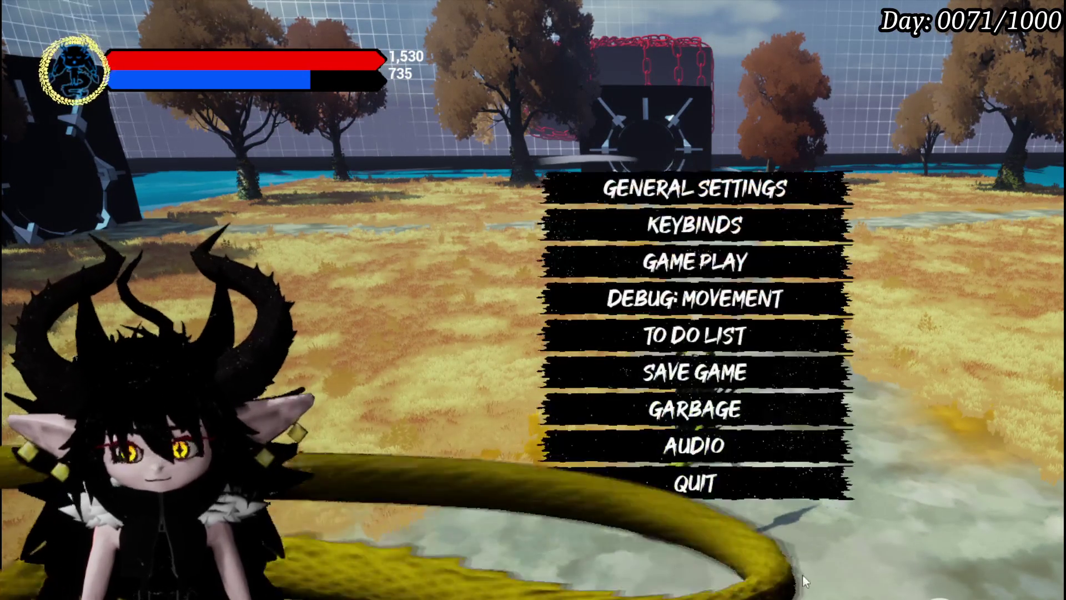
click(731, 480)
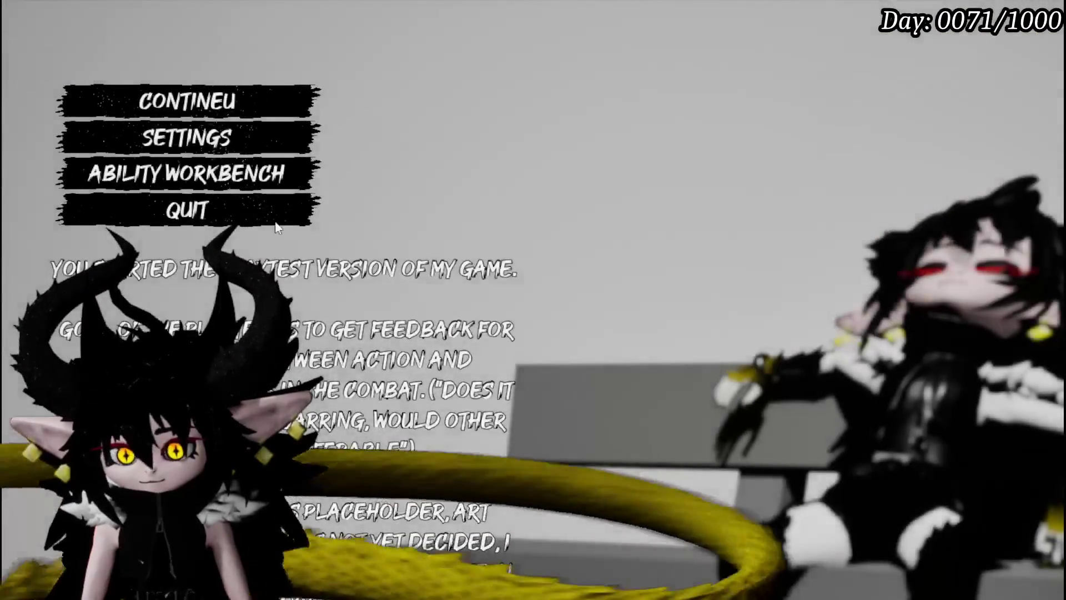
click(187, 210)
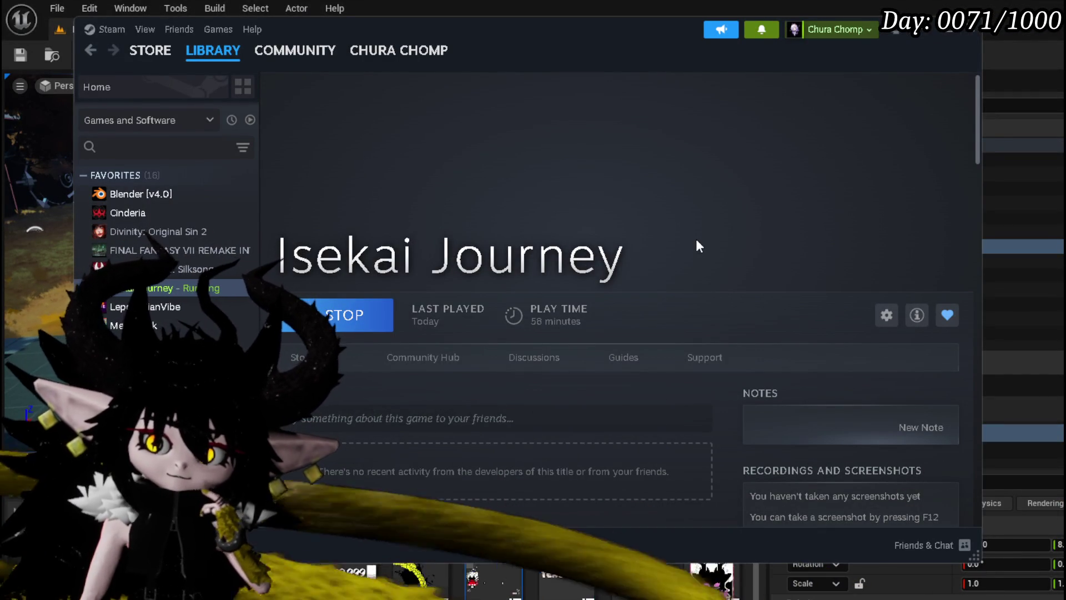
Close the Steam library window
click(921, 31)
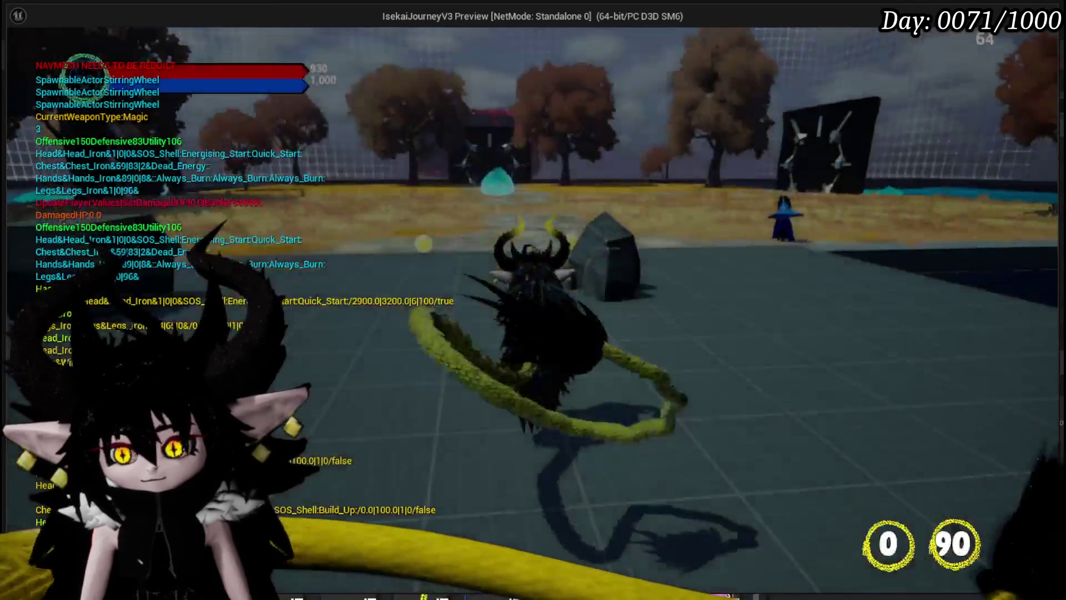
Start the standalone preview and check the Equipment stats page twice
key(Tab)
click(51, 42)
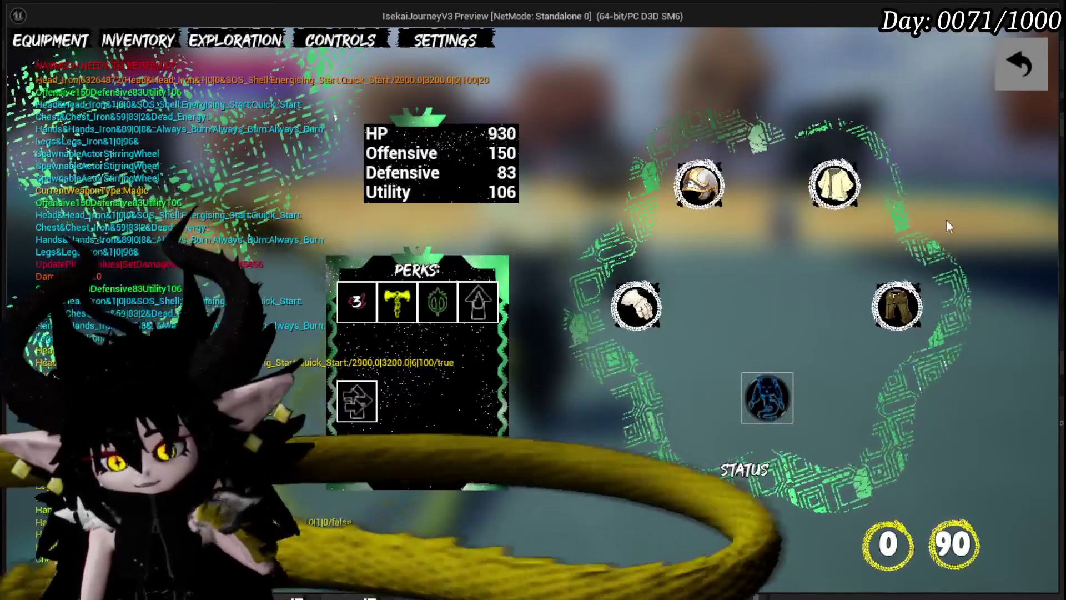
click(1002, 84)
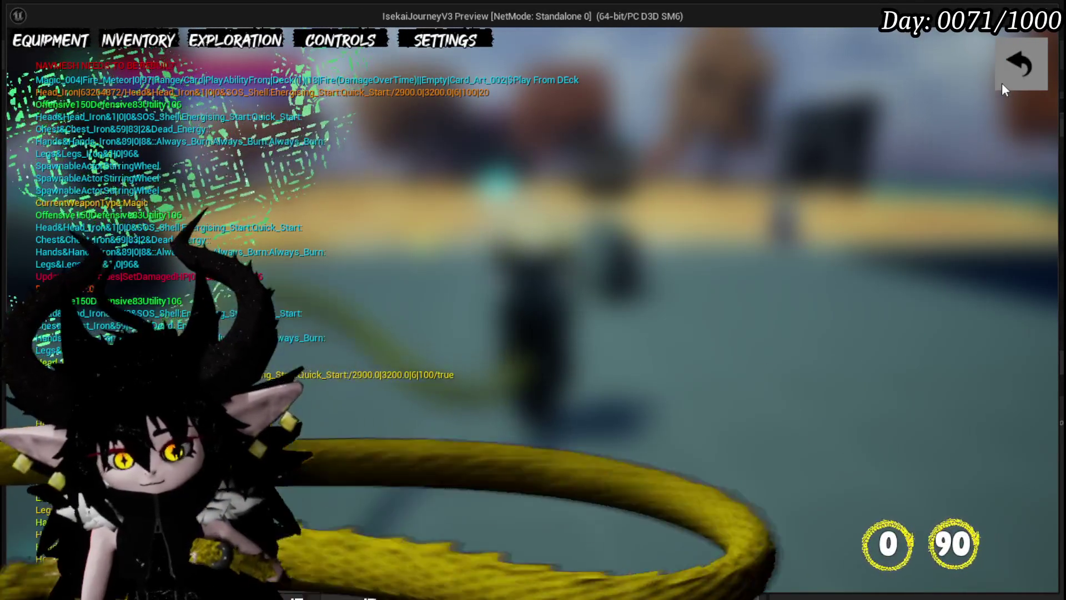
click(1003, 82)
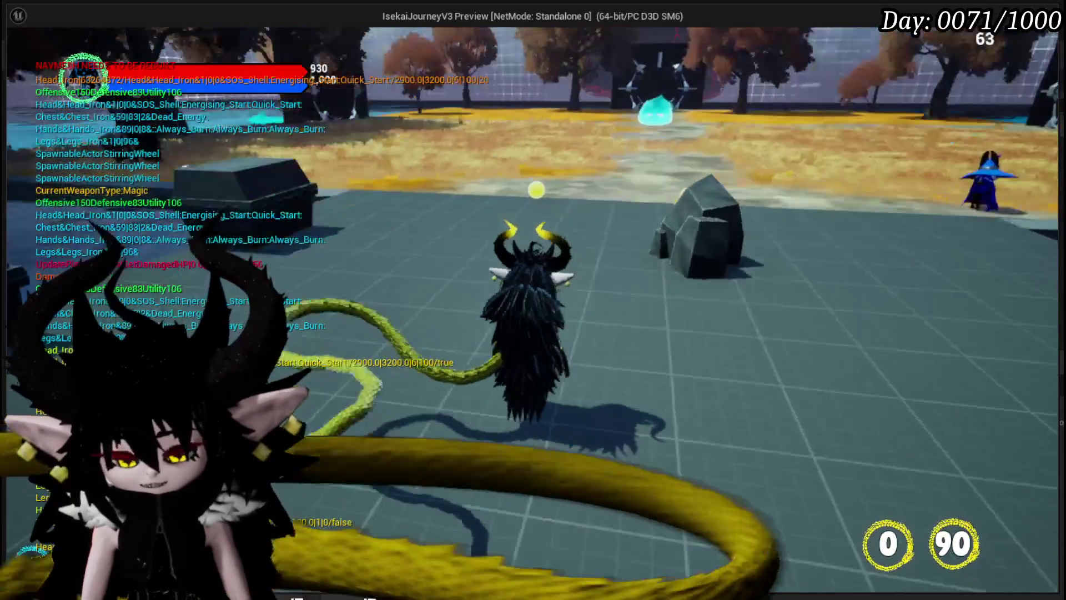
key(Tab)
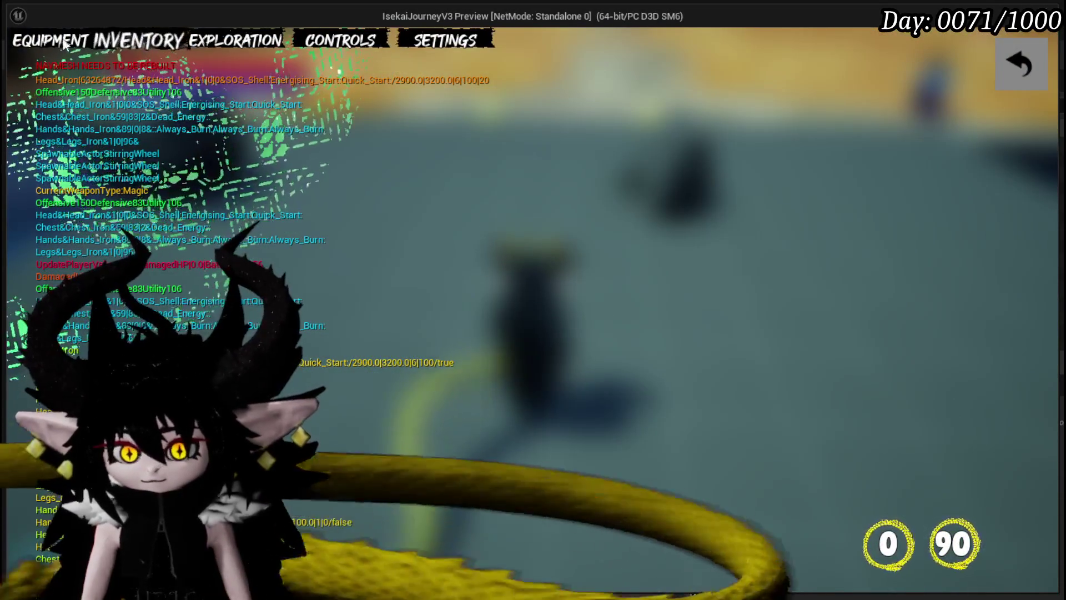
click(65, 46)
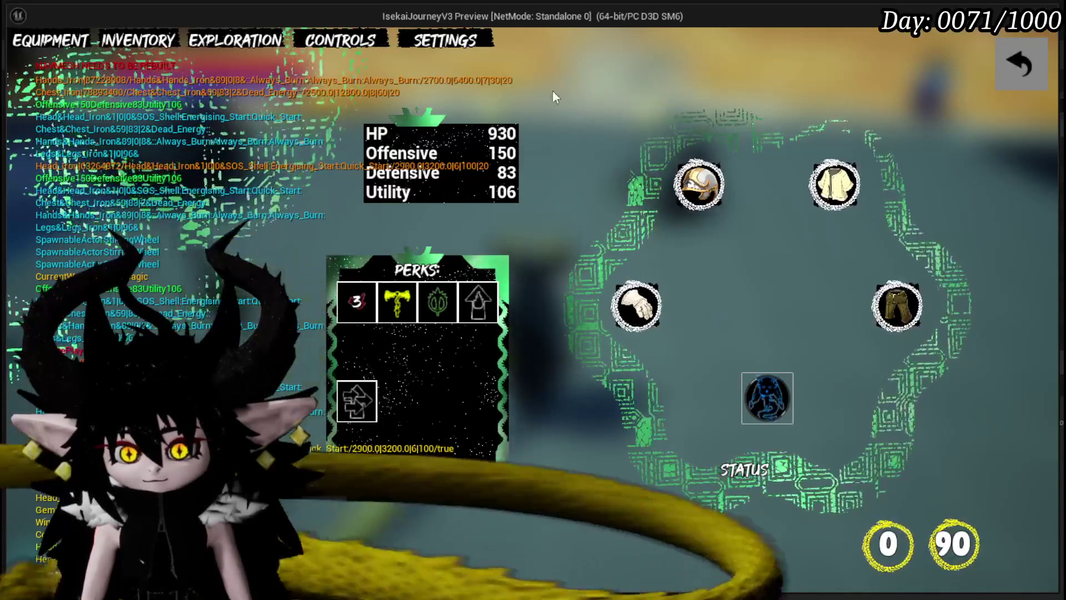
click(1032, 66)
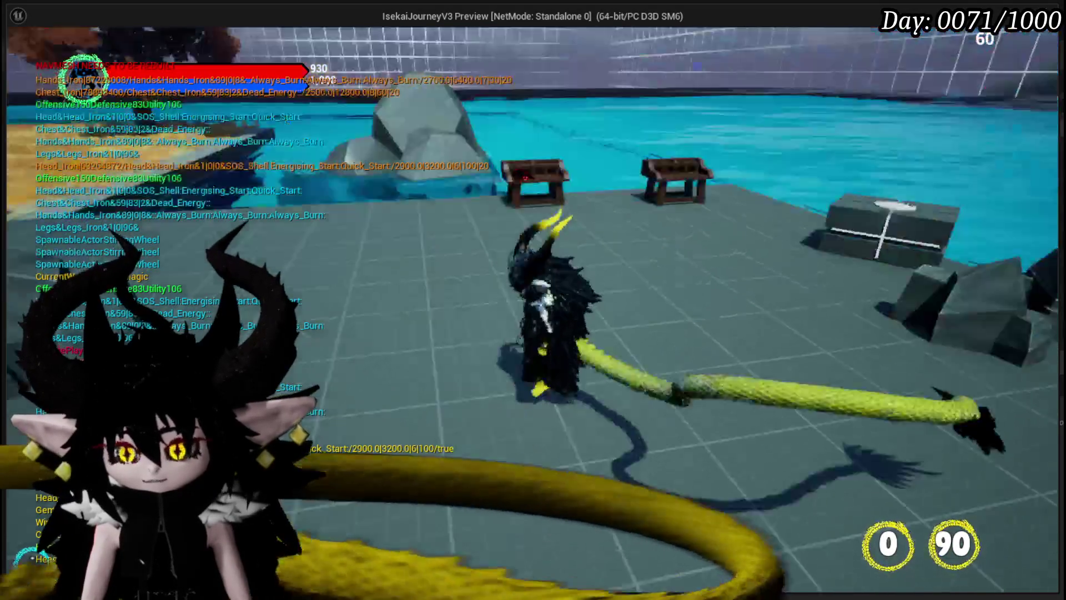
Walk toward the cyan slime, then stop the preview and return to the editor
key(w)
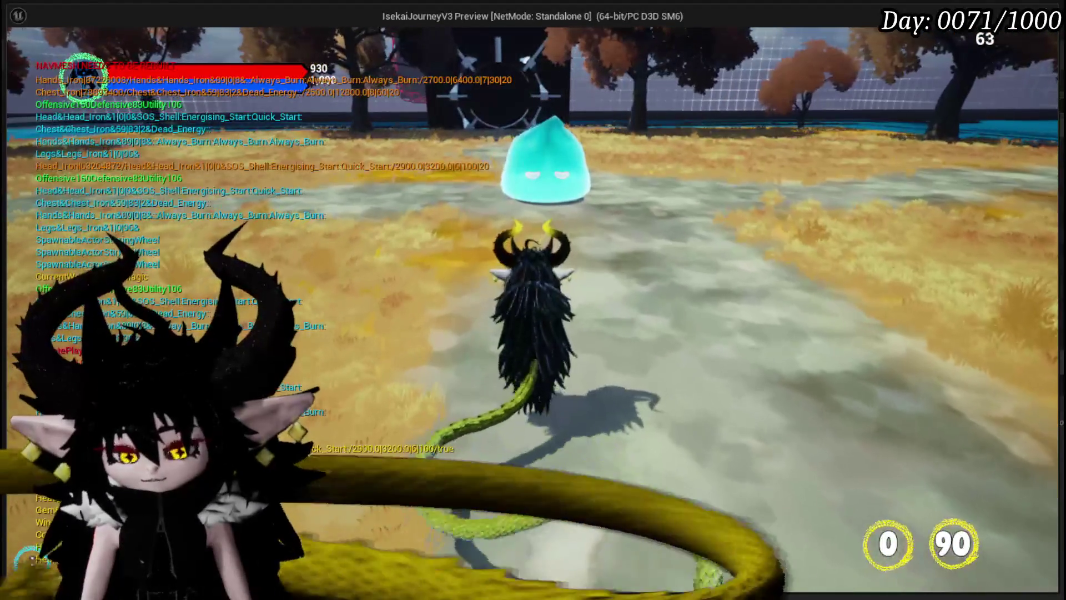
key(Escape)
click(22, 59)
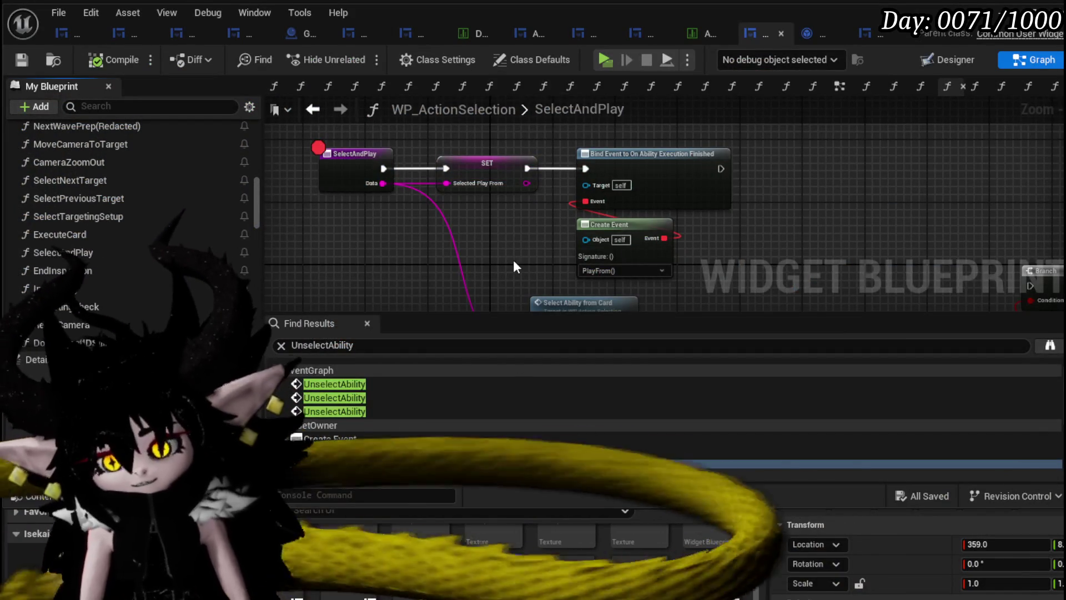
Open WP_ActionSelection's PlayFrom function graph from the SelectAndPlay graph
drag(513, 260, 454, 196)
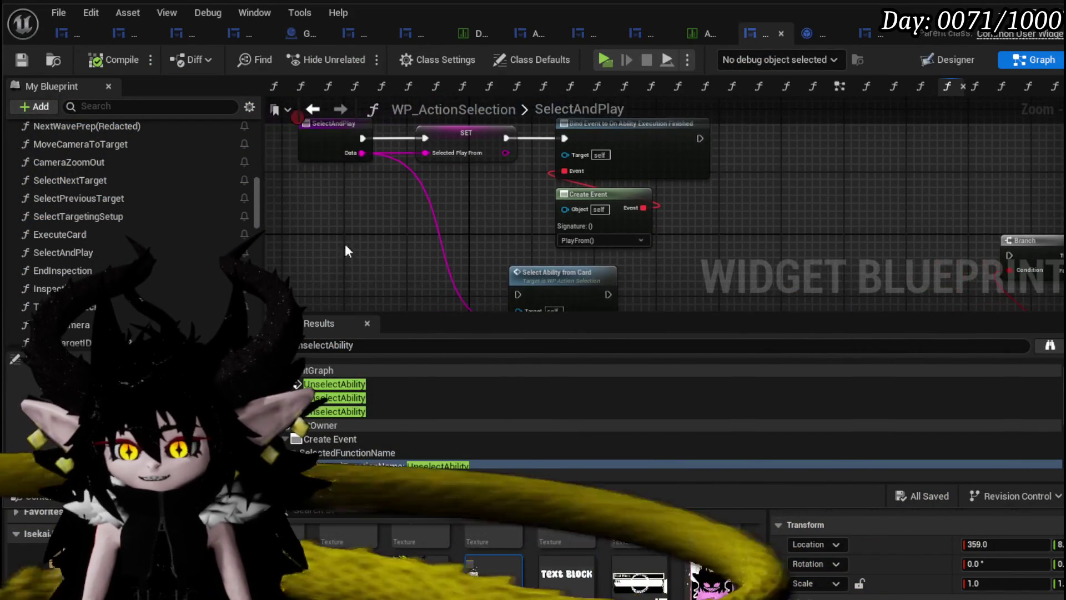
scroll(155, 244, down, 10)
scroll(159, 236, down, 3)
scroll(72, 192, up, 3)
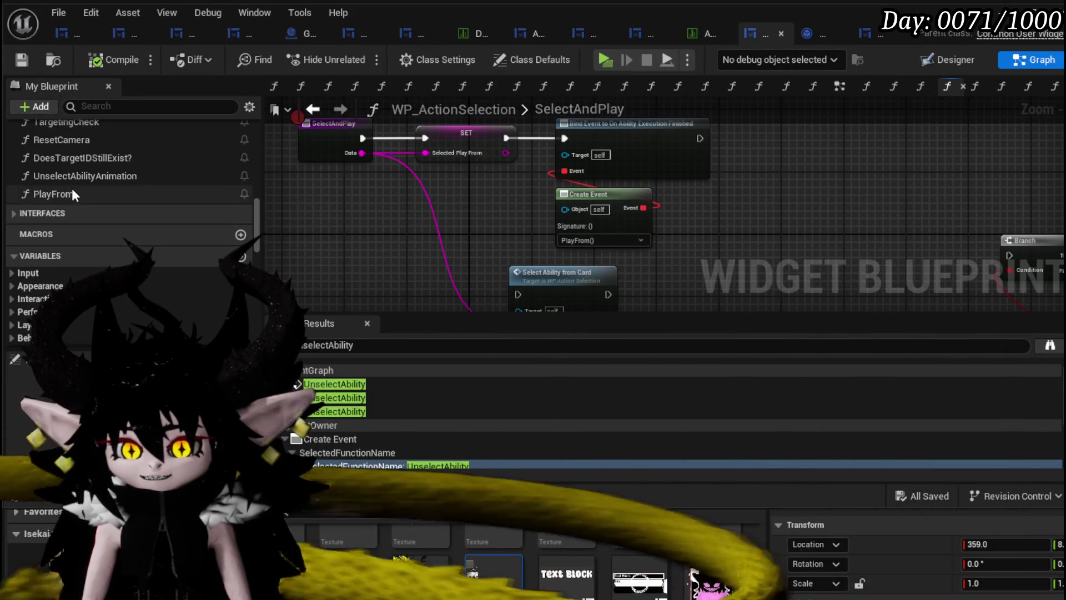
double_click(71, 193)
drag(453, 223, 305, 229)
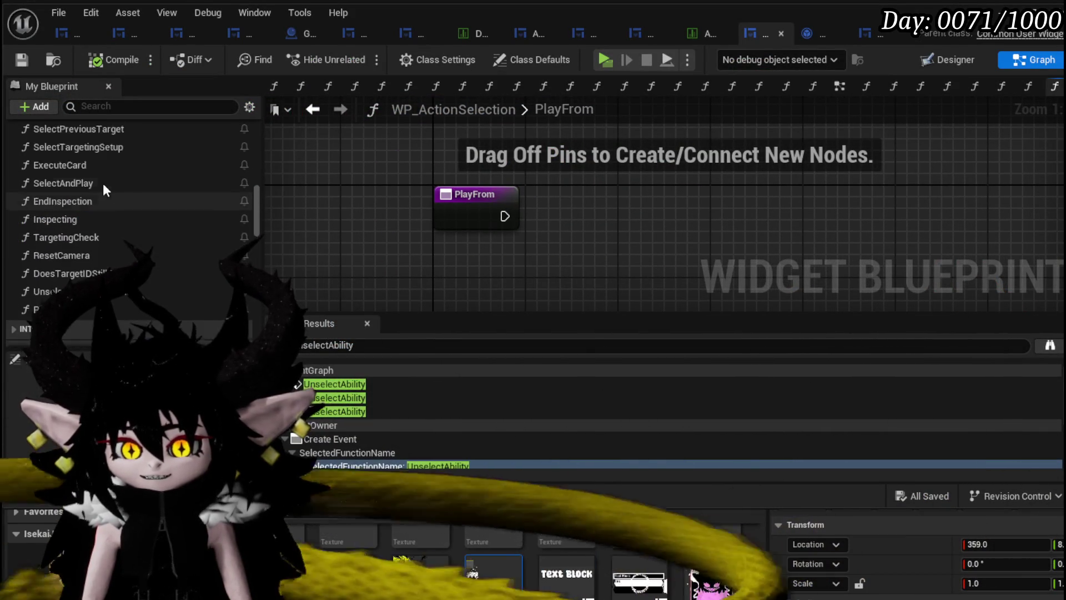
scroll(105, 183, up, 10)
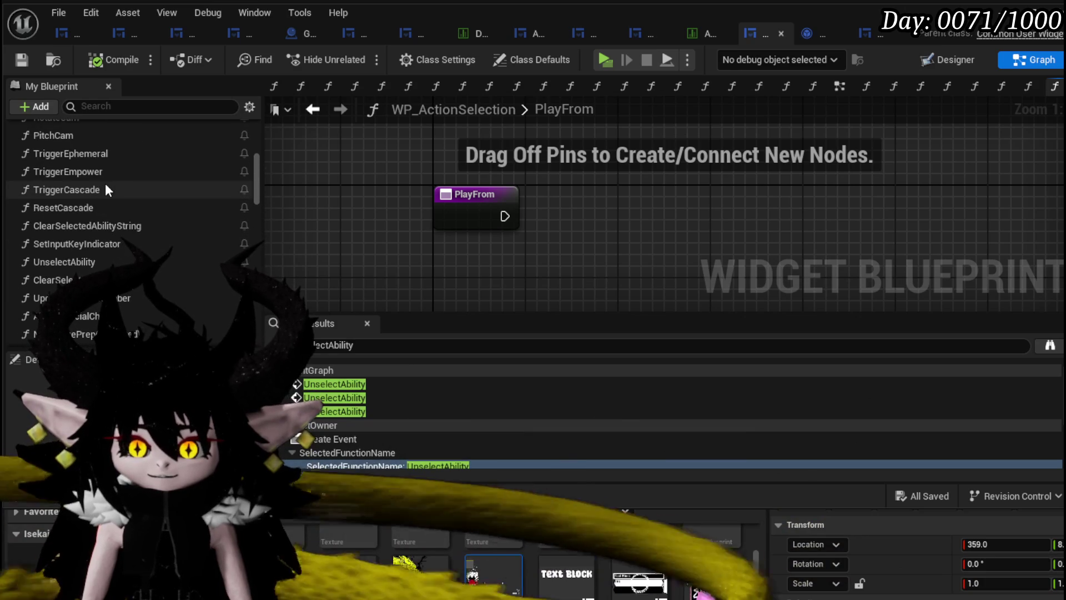
scroll(106, 188, up, 5)
scroll(106, 189, up, 5)
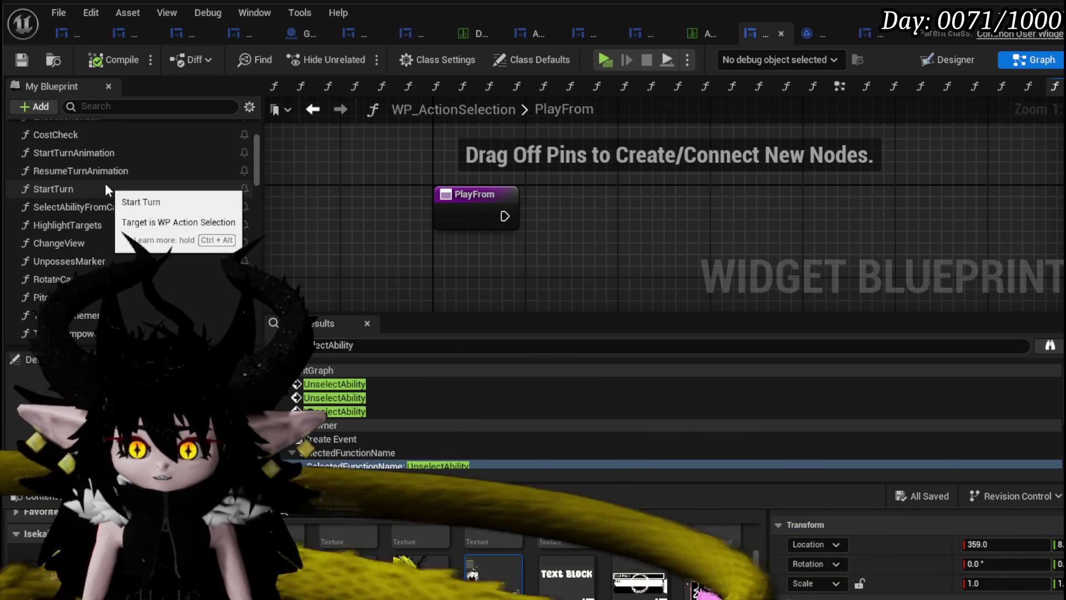
scroll(106, 189, down, 5)
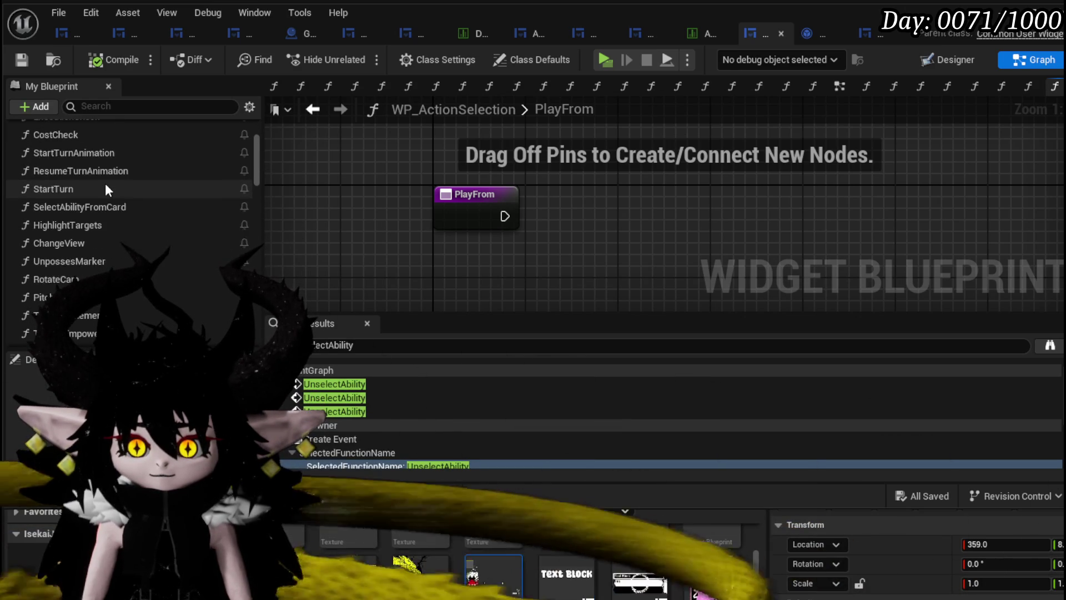
scroll(105, 183, down, 8)
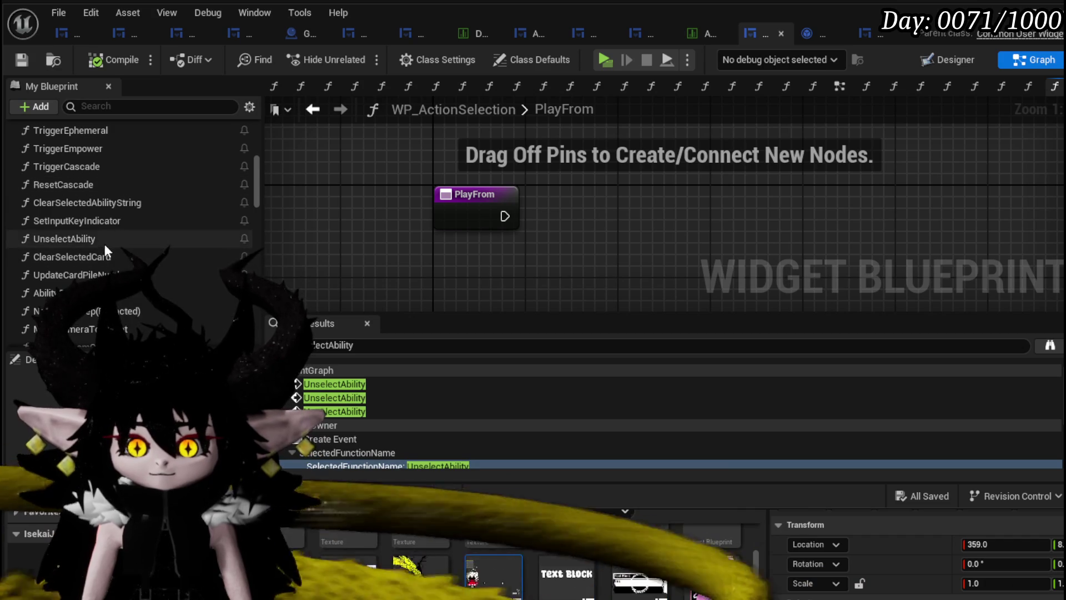
scroll(134, 245, down, 1)
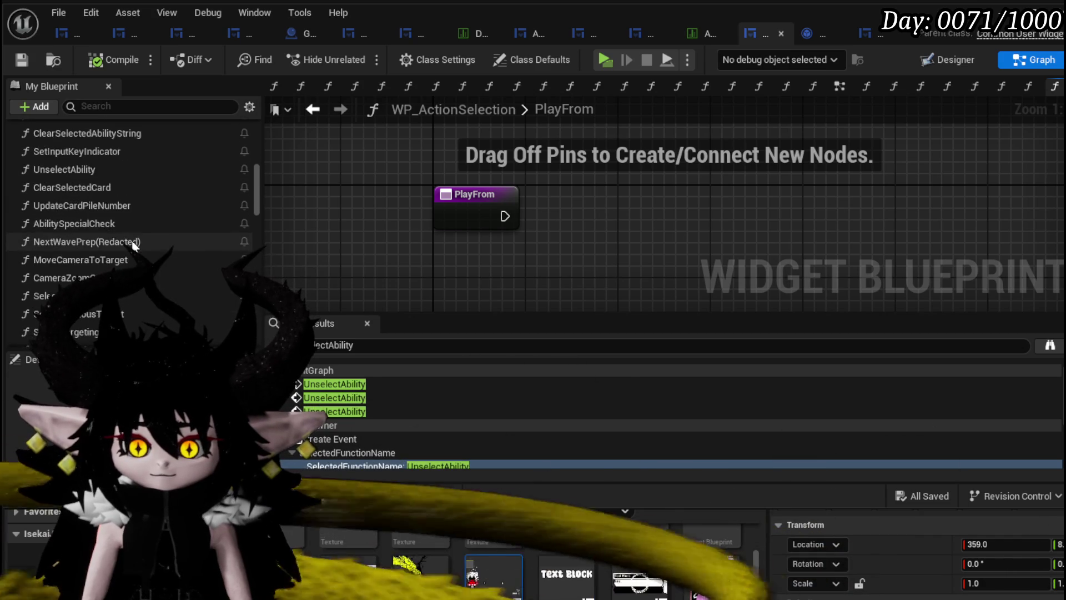
scroll(134, 245, down, 1)
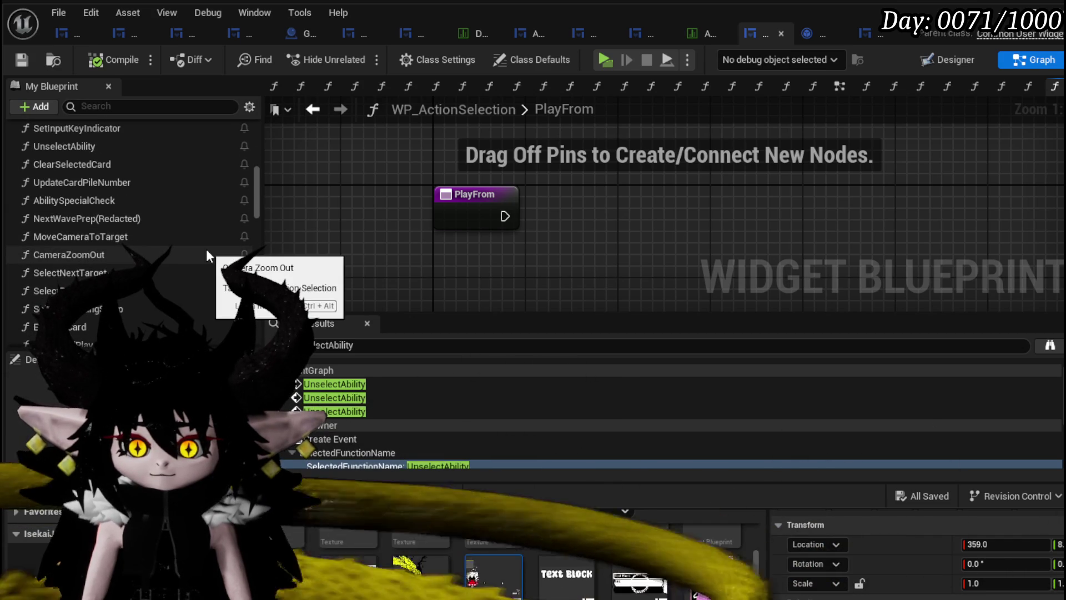
scroll(206, 251, down, 3)
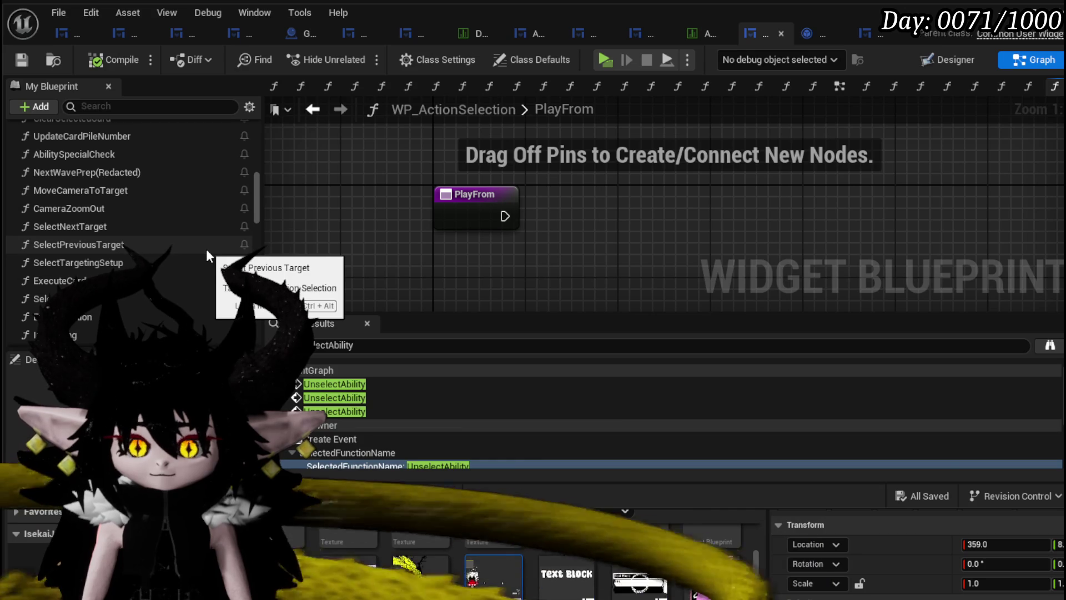
scroll(205, 248, up, 1)
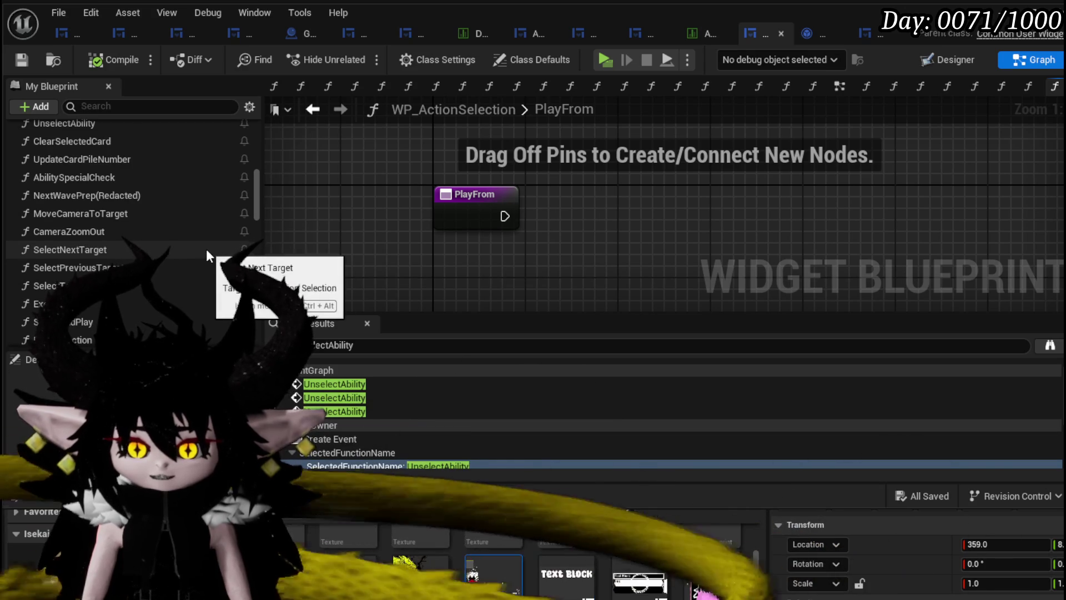
scroll(206, 249, up, 5)
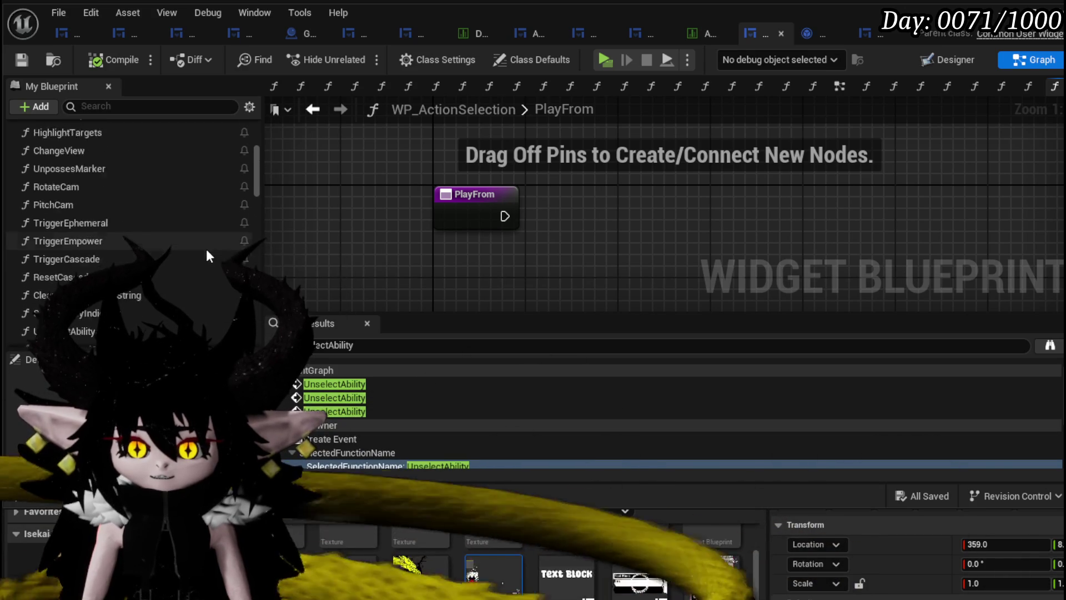
scroll(205, 249, up, 4)
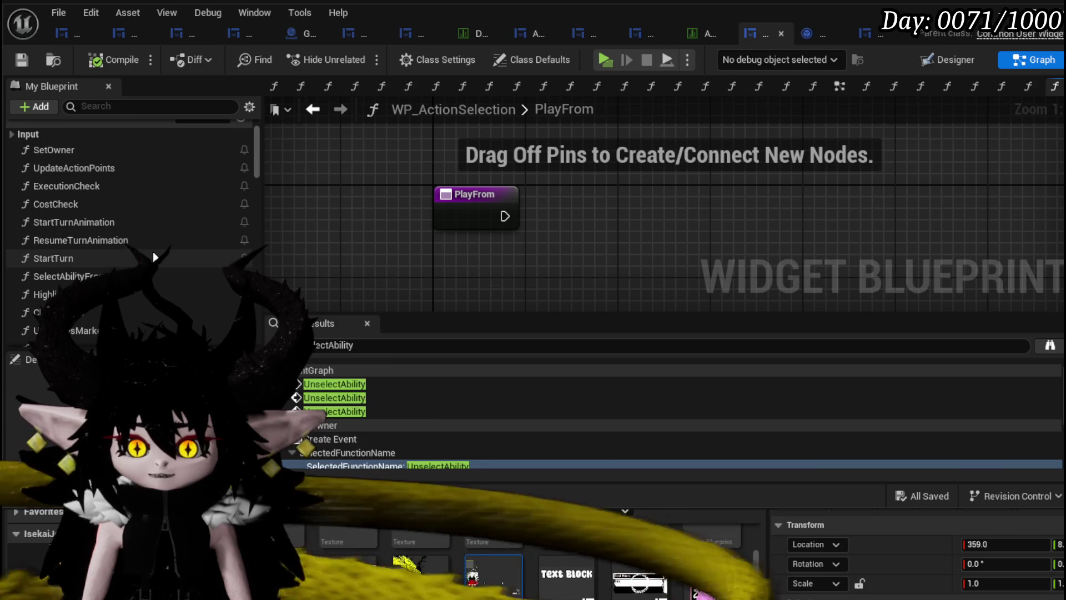
scroll(152, 251, down, 1)
Call Select Ability from Card from PlayFrom with SelectedPlayFrom as Card Data, and compile
drag(98, 247, 562, 192)
drag(504, 216, 575, 227)
key(q)
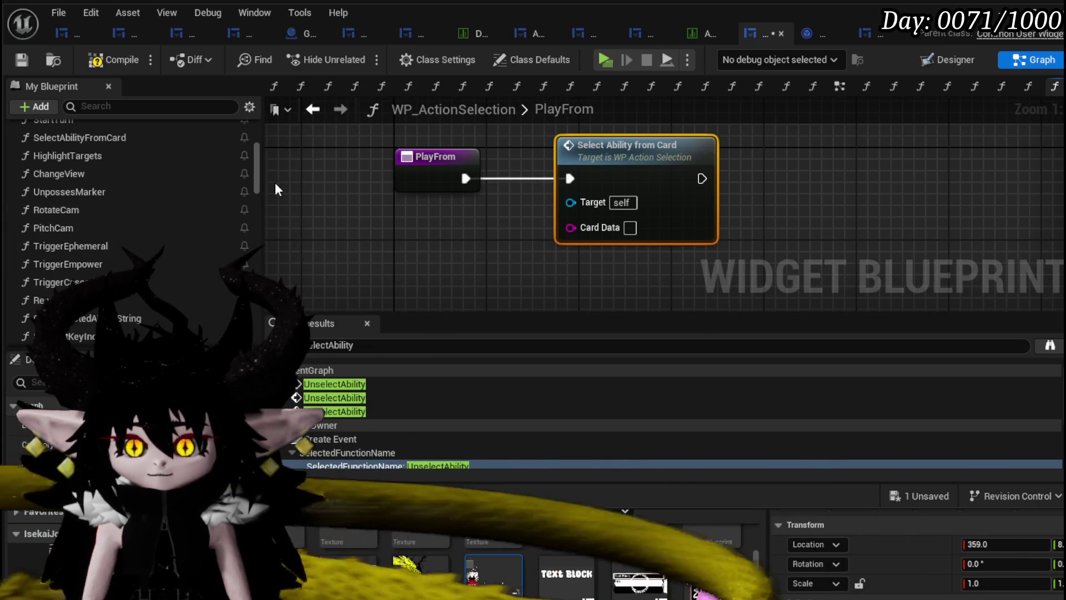
mouse_move(261, 178)
mouse_down()
mouse_move(261, 319)
mouse_move(260, 305)
mouse_up()
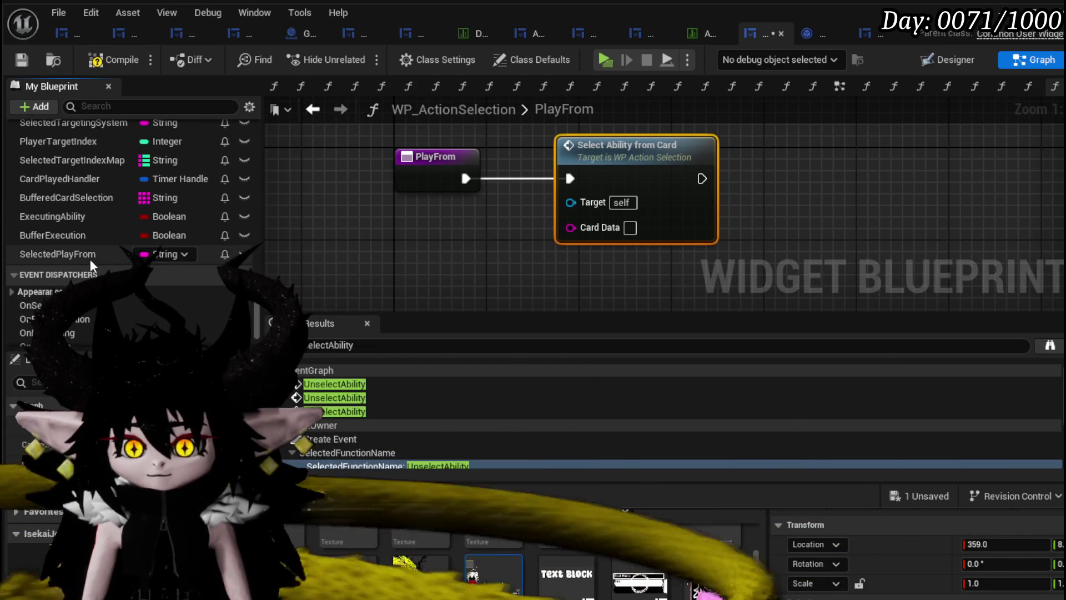
drag(90, 259, 443, 245)
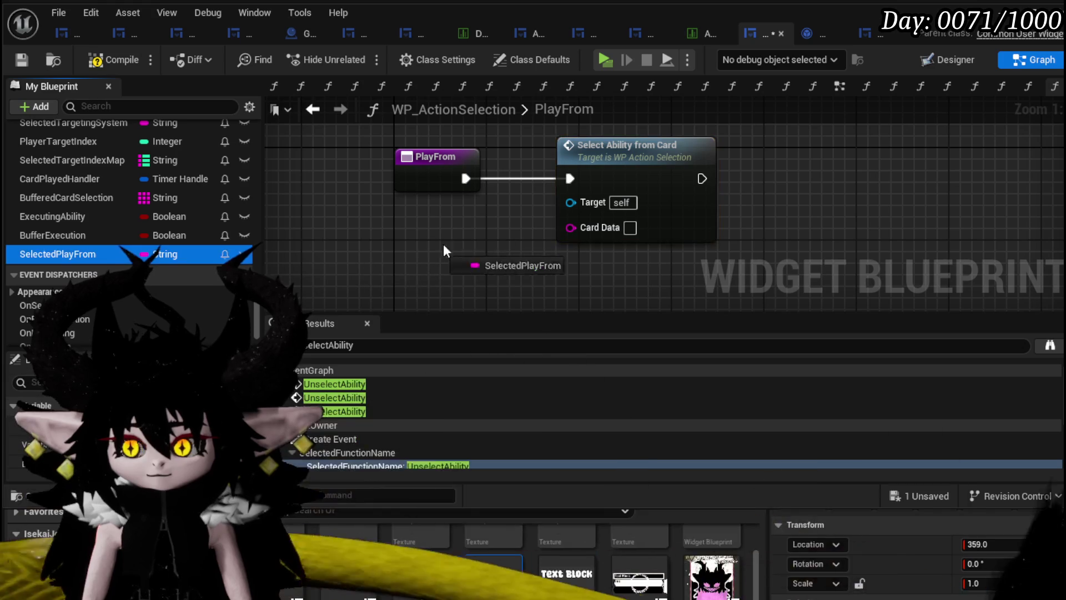
click(122, 60)
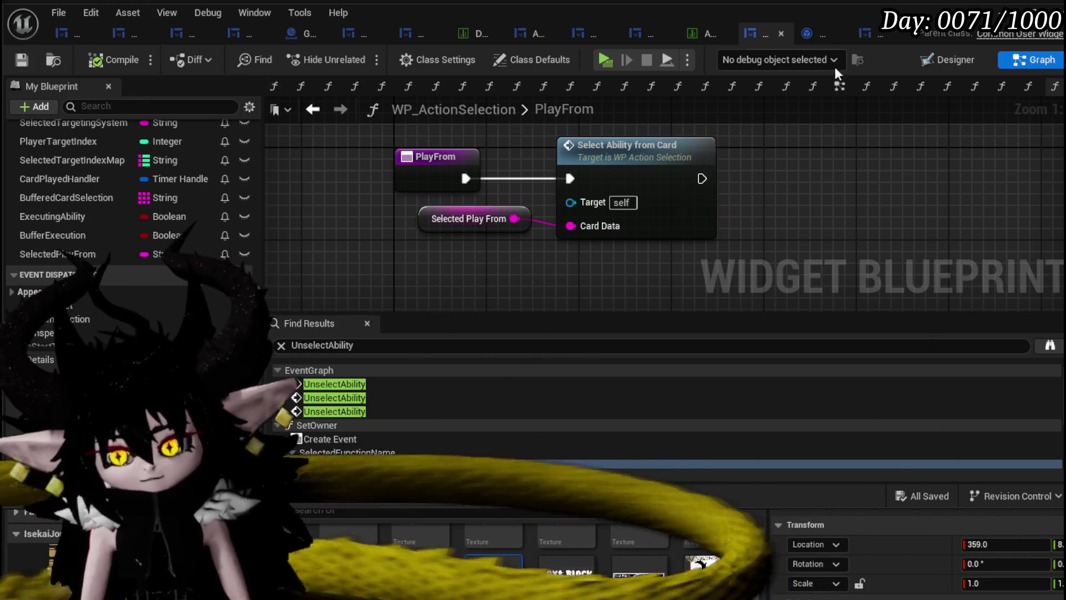
key(alt+Tab)
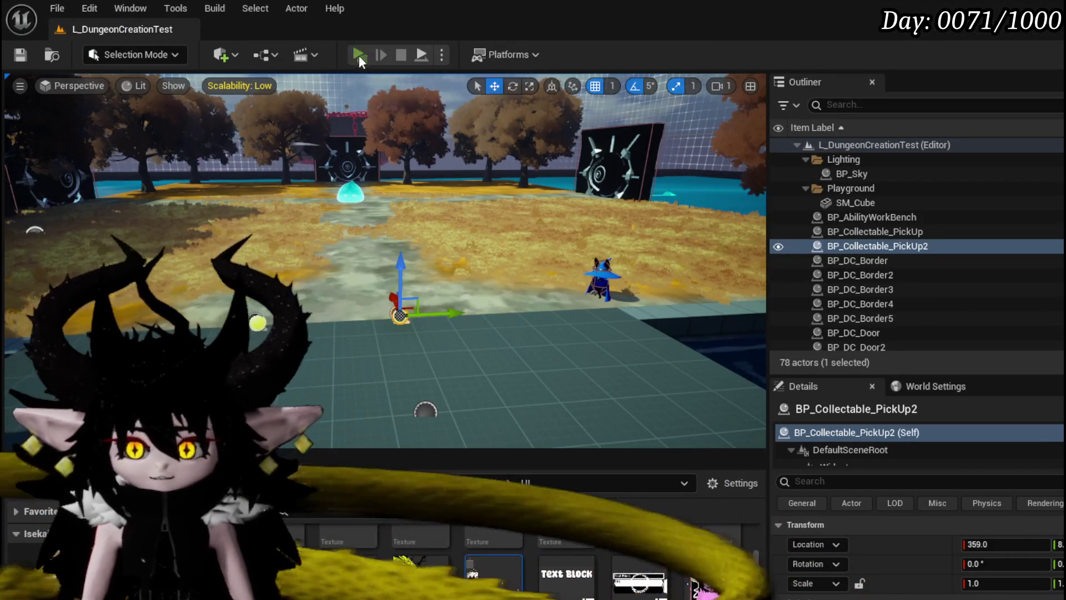
Start a Play-in-Editor session and trigger a battle with the cyan slime
click(359, 55)
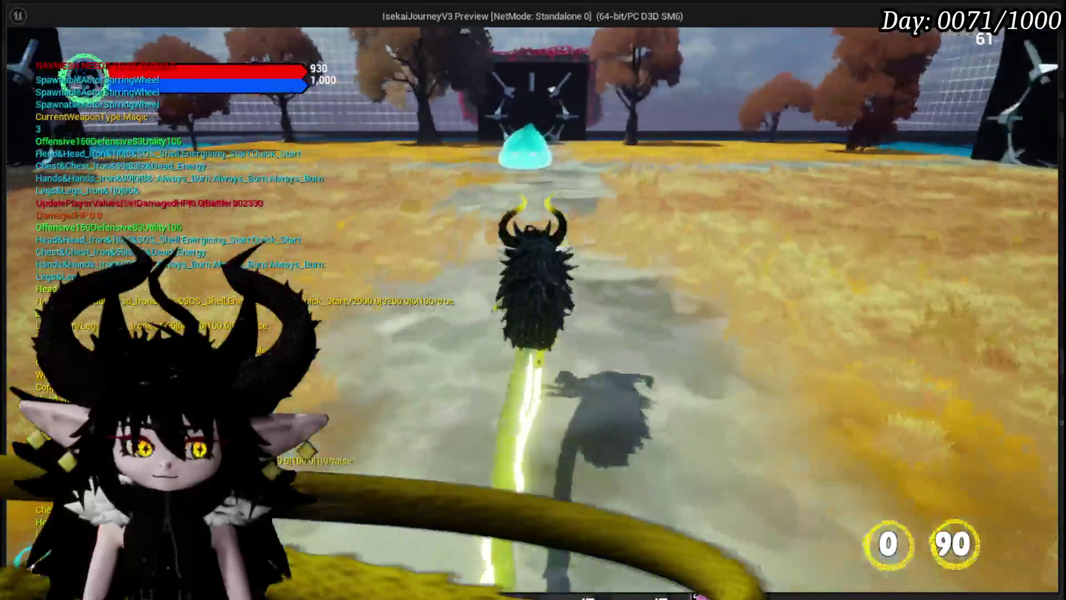
key(w)
key(1)
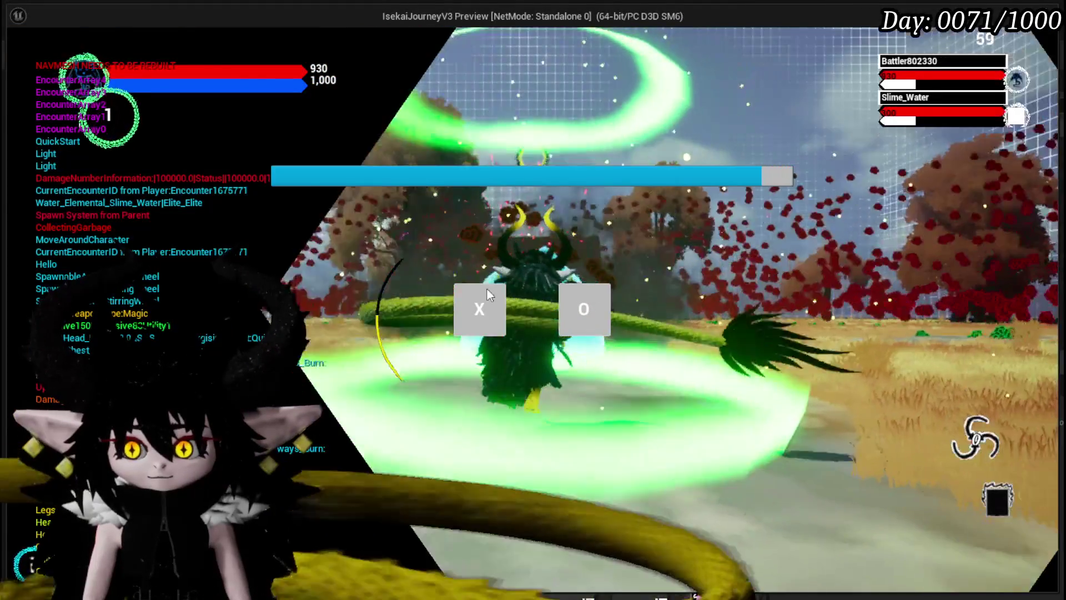
click(486, 288)
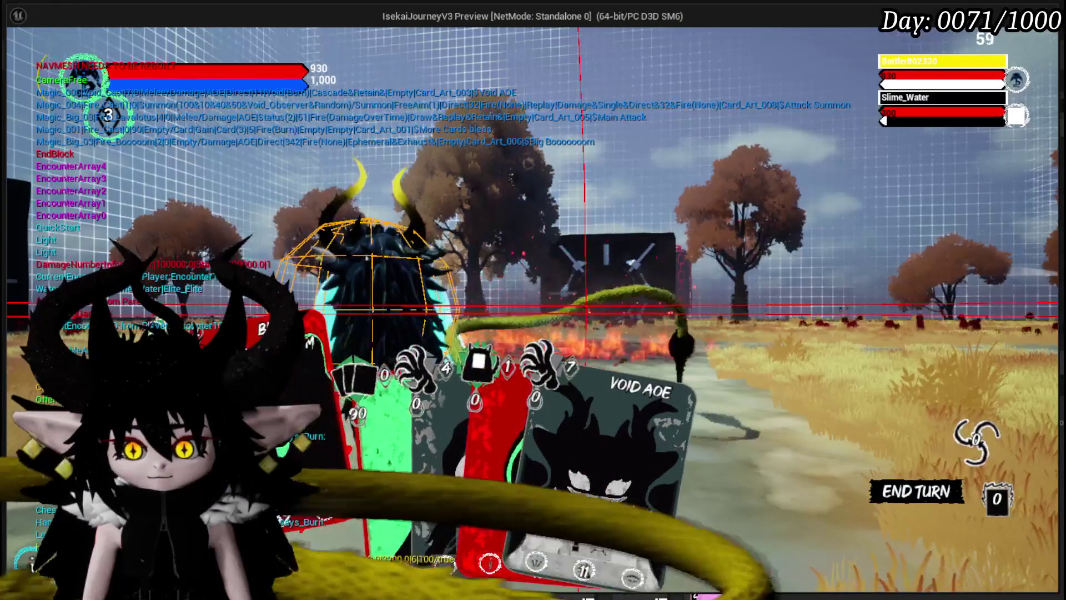
Play a card on its target, then play Play From Deck and pick a deck card
click(330, 438)
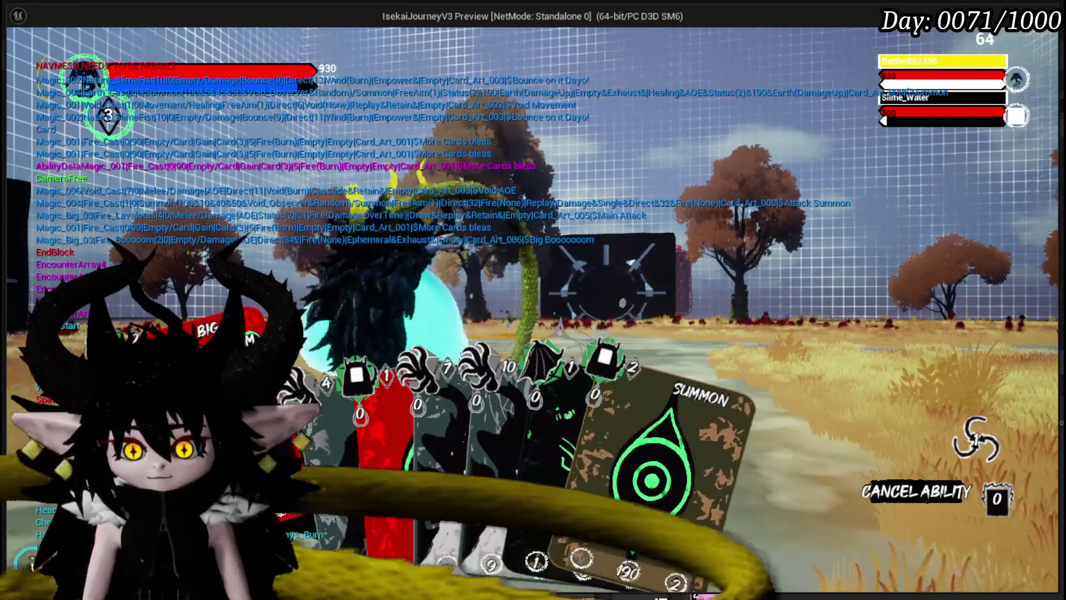
click(441, 254)
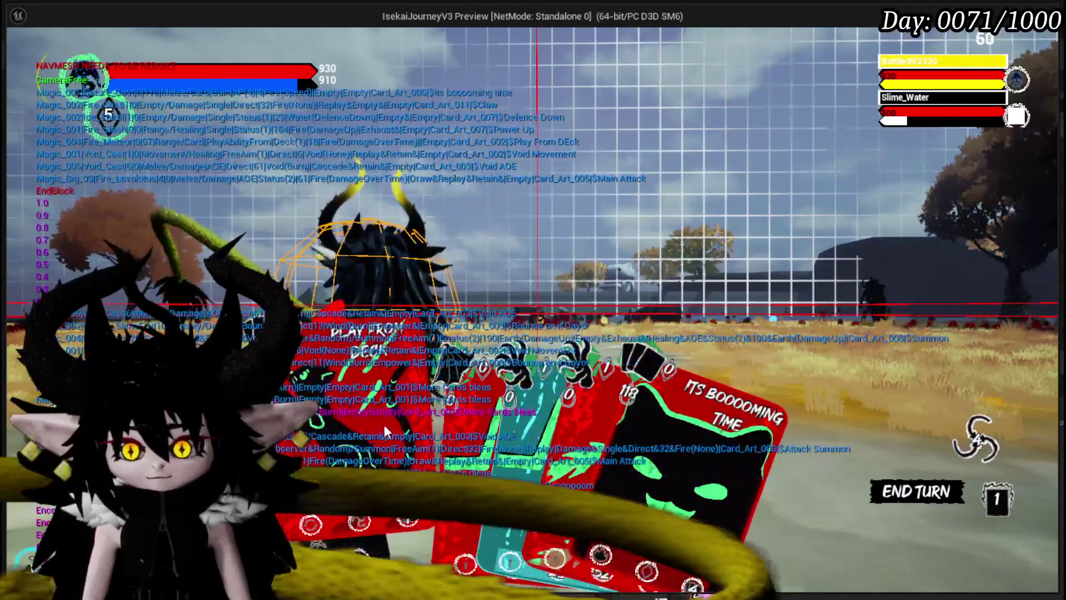
click(387, 432)
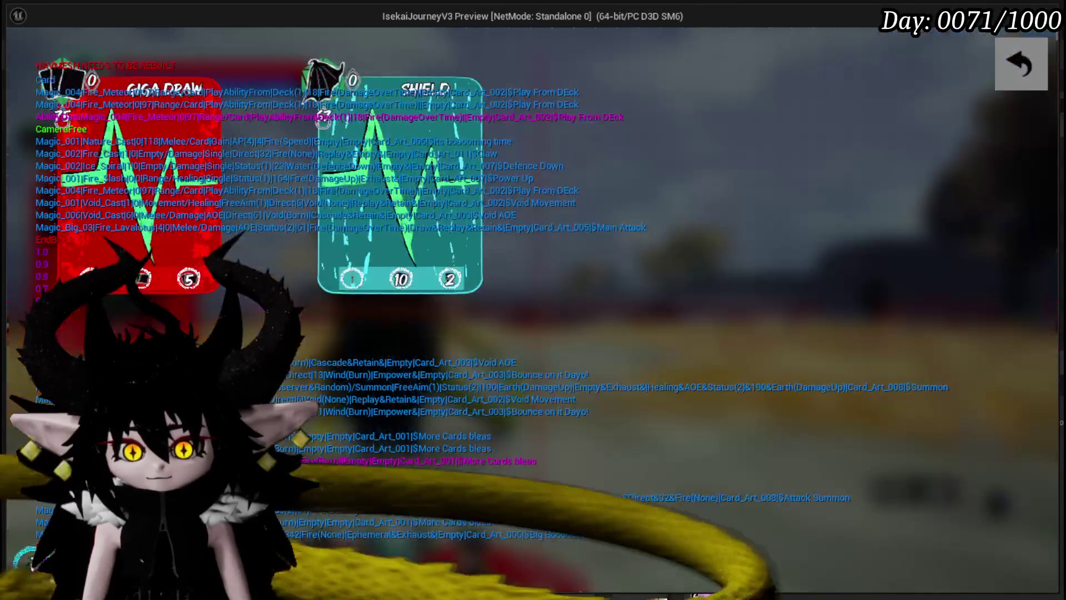
click(328, 283)
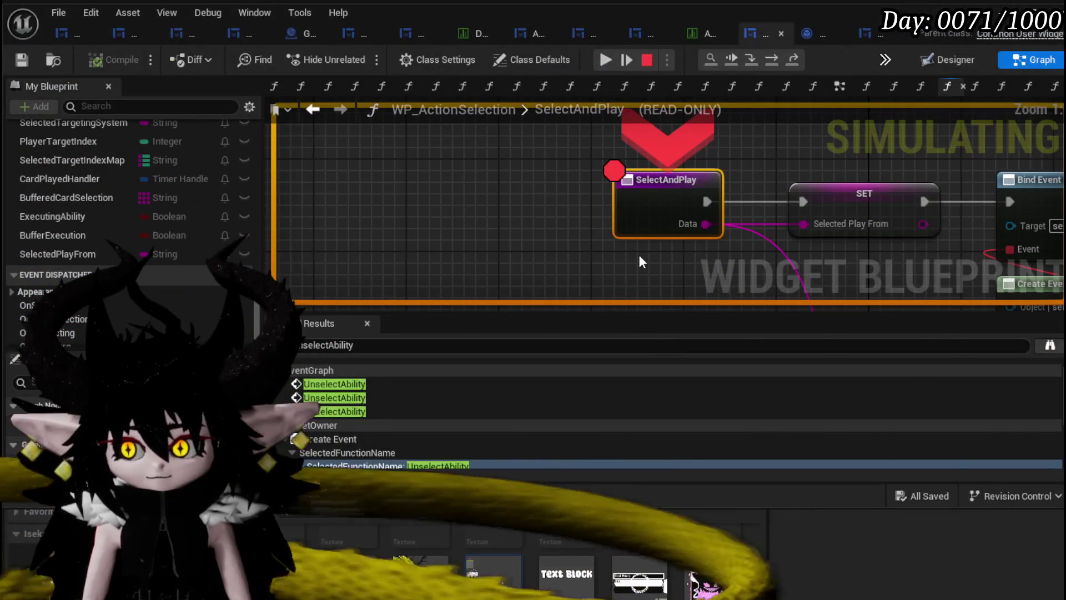
Resume from the breakpoint, let the card resolve, then stop the playtest
click(605, 60)
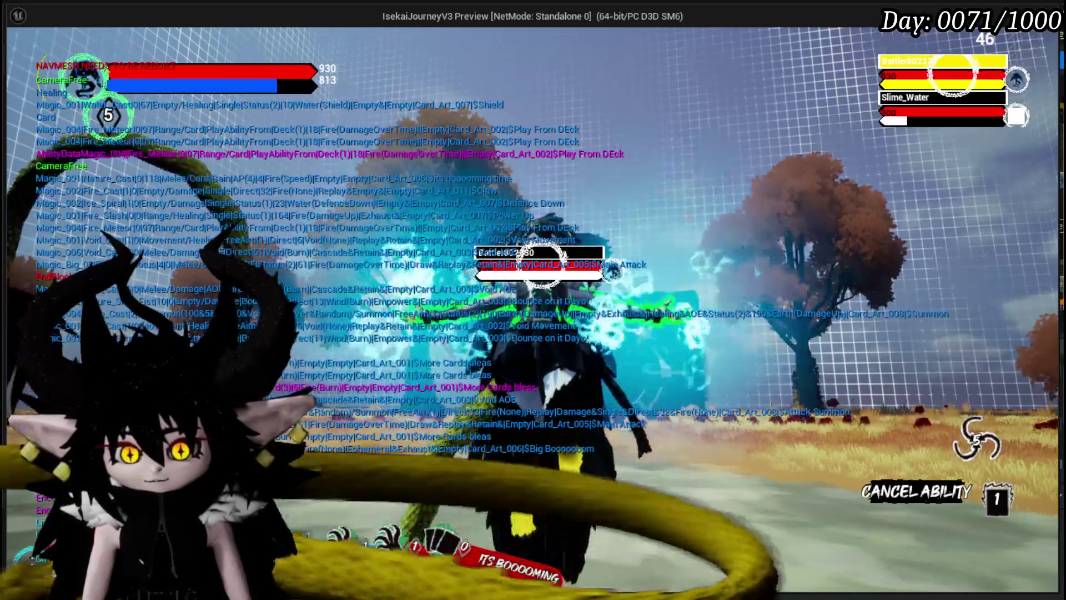
key(Escape)
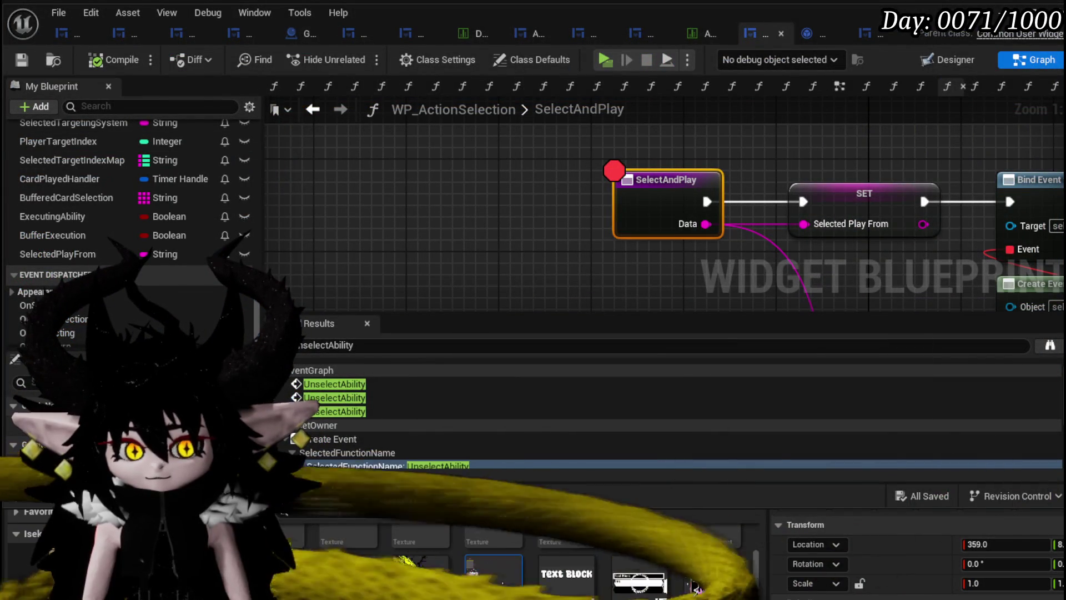
scroll(533, 255, down, 2)
drag(531, 232, 280, 169)
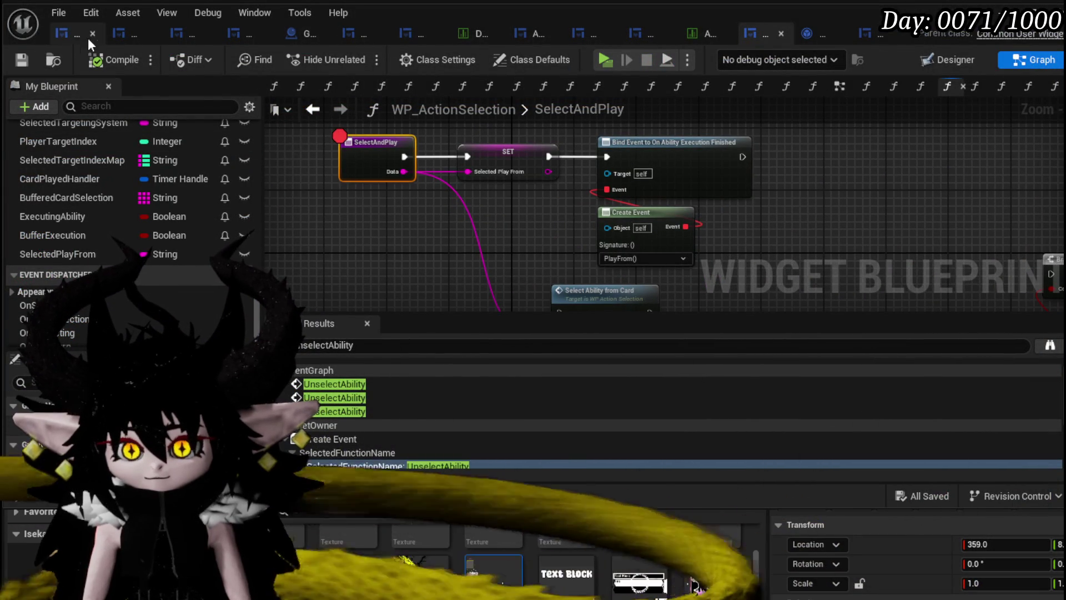
click(68, 30)
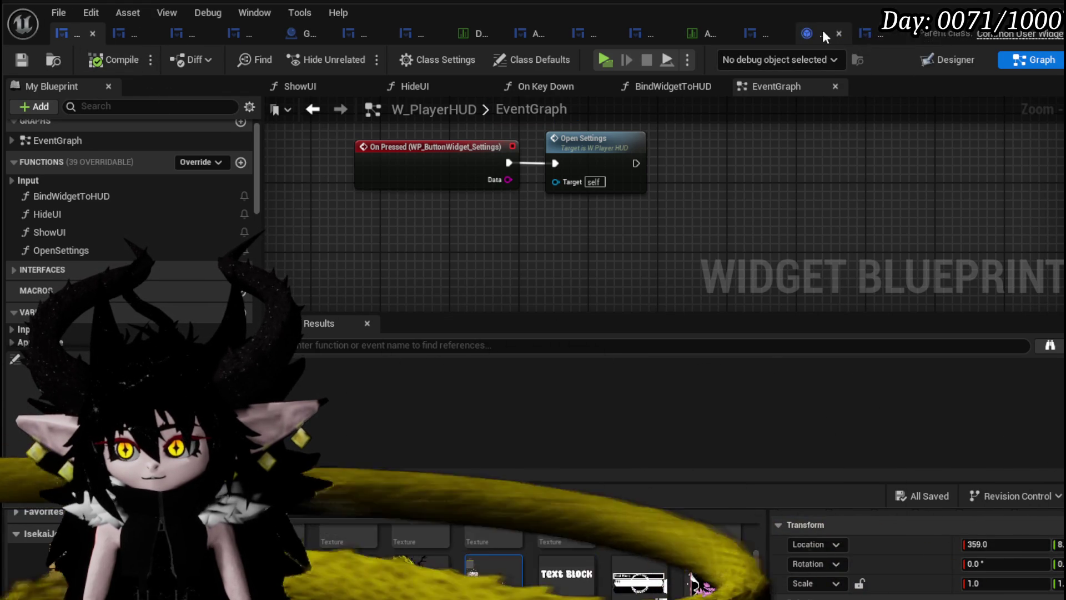
click(863, 31)
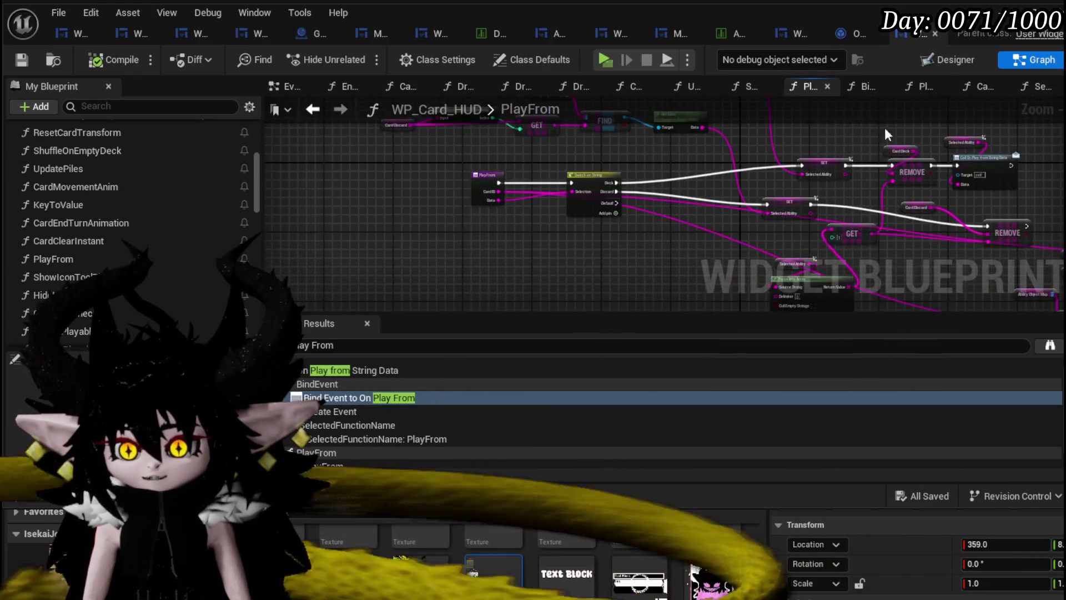
scroll(147, 166, up, 2)
scroll(146, 167, up, 2)
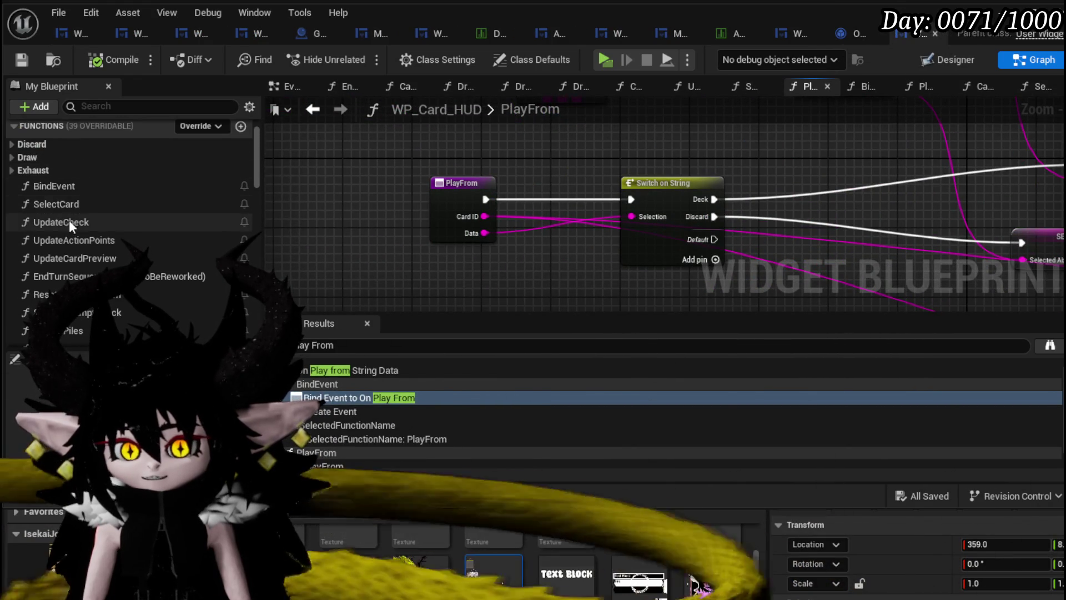
double_click(59, 203)
scroll(545, 178, up, 5)
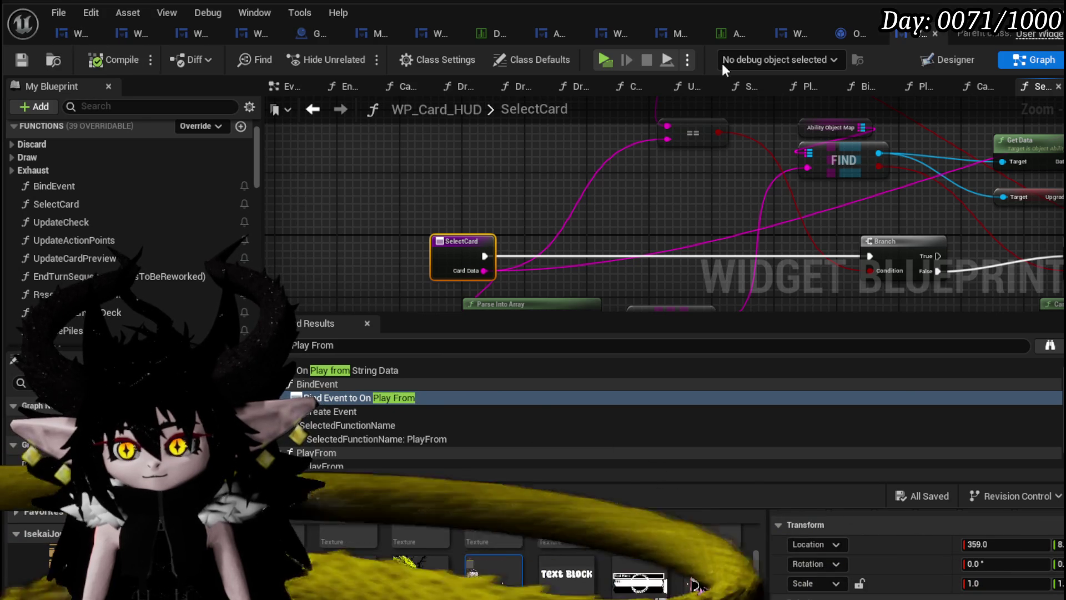
click(787, 31)
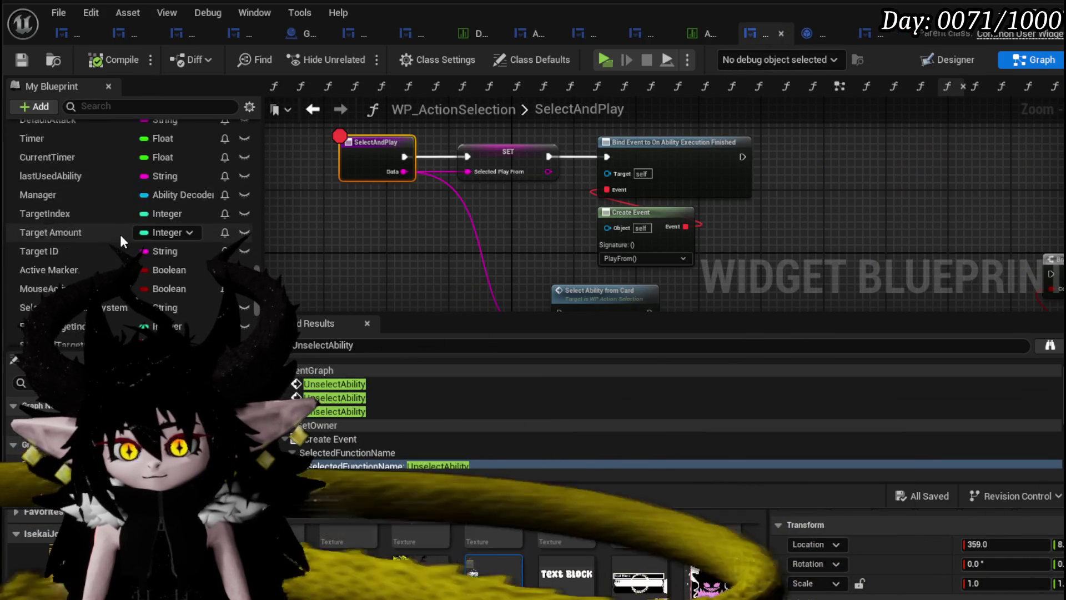
scroll(119, 231, up, 10)
In PlayFrom, call WP Card HUD's Select Card, passing Selected Play From as Card Data
click(69, 185)
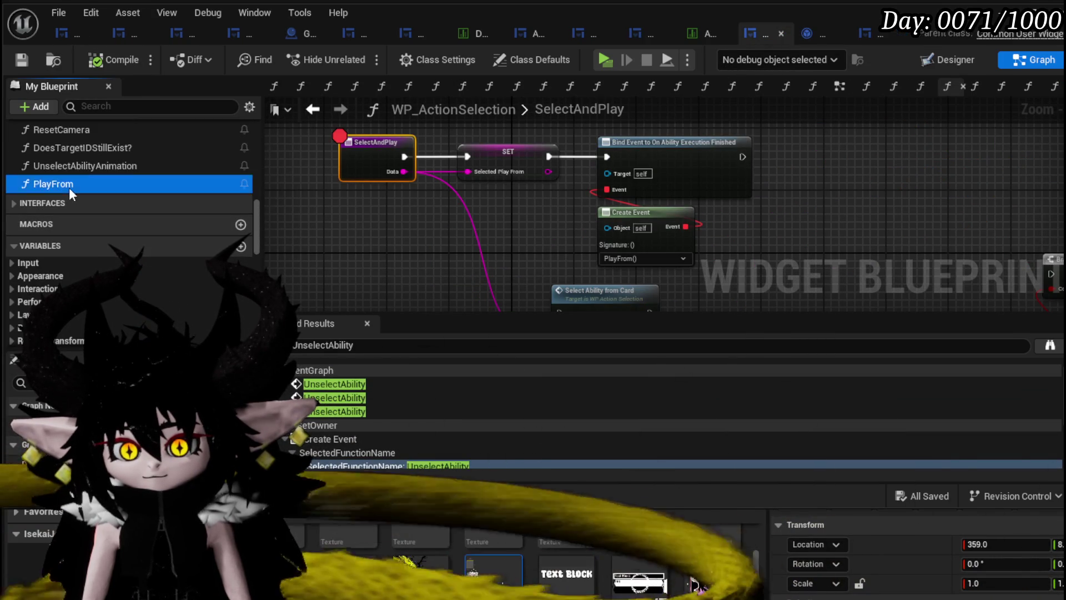
double_click(69, 186)
scroll(98, 253, down, 5)
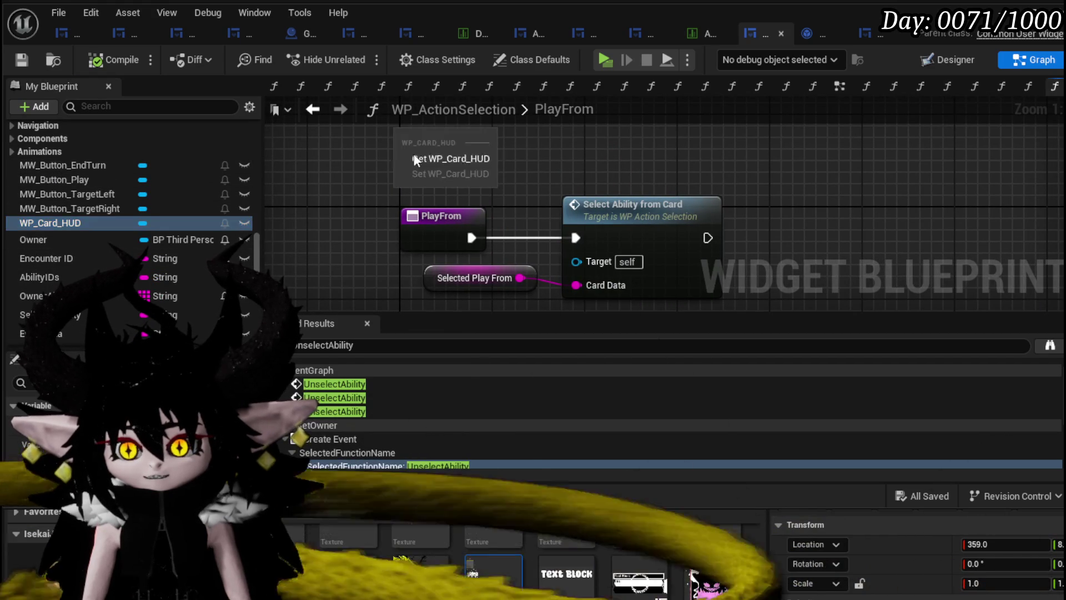
click(414, 157)
drag(483, 178, 494, 180)
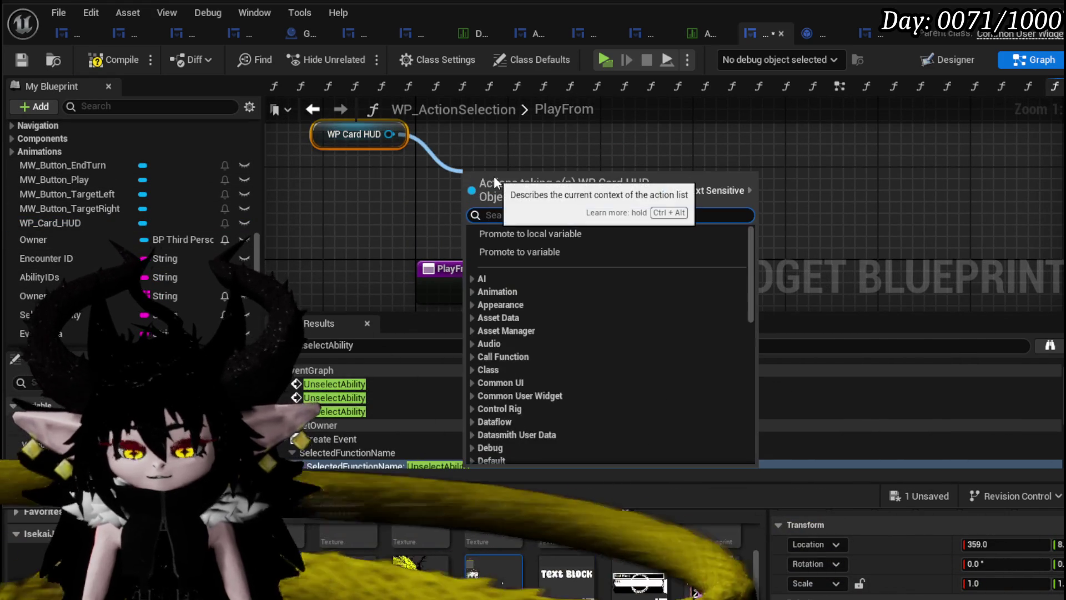
text(Selec)
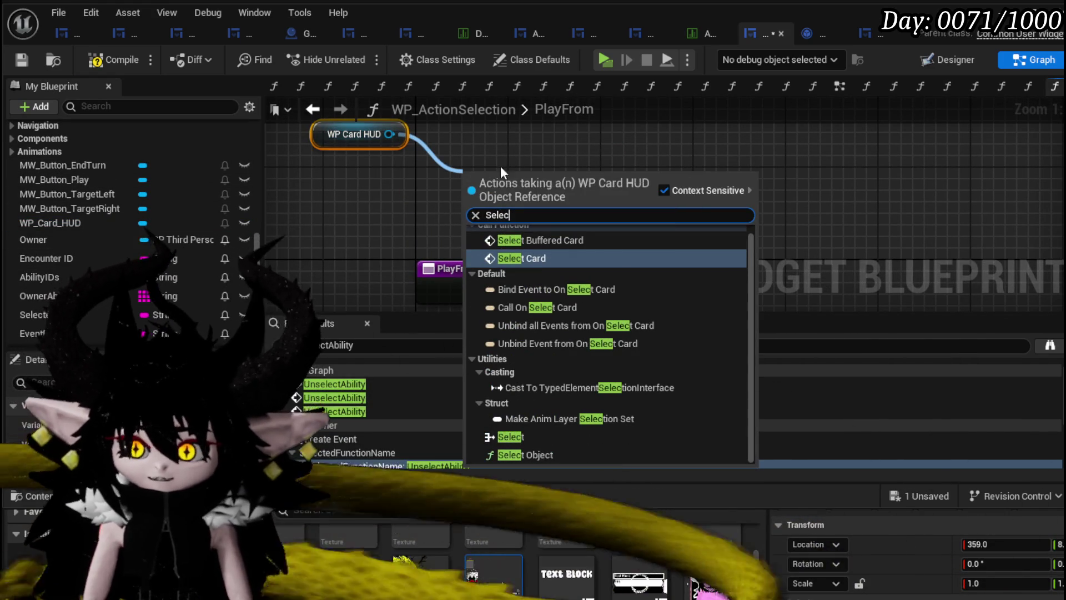
click(544, 255)
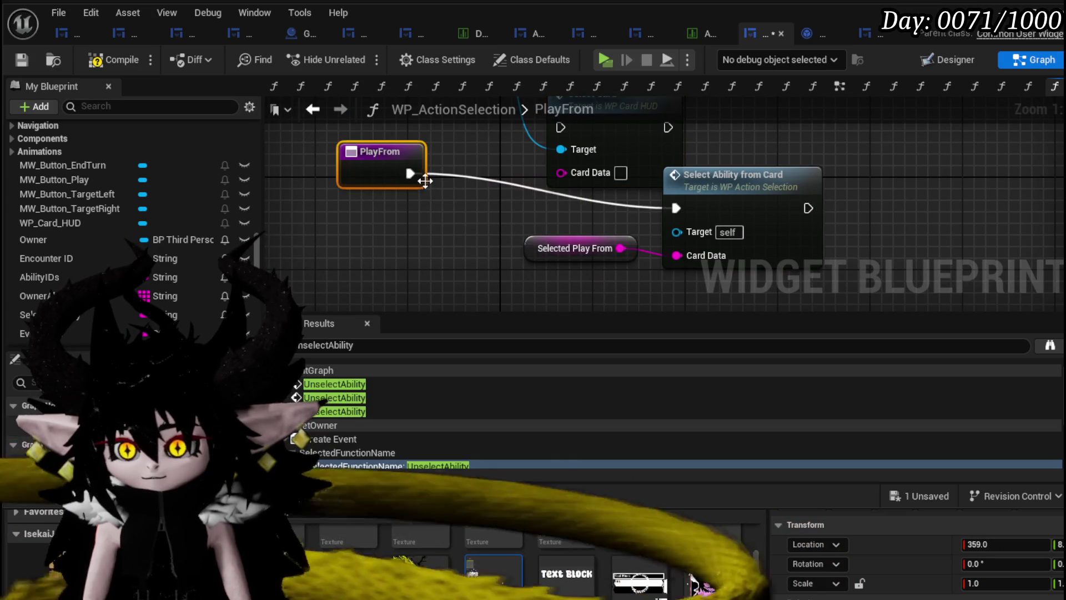
mouse_move(425, 181)
mouse_down()
mouse_move(552, 158)
mouse_move(575, 132)
mouse_up()
drag(545, 189, 545, 177)
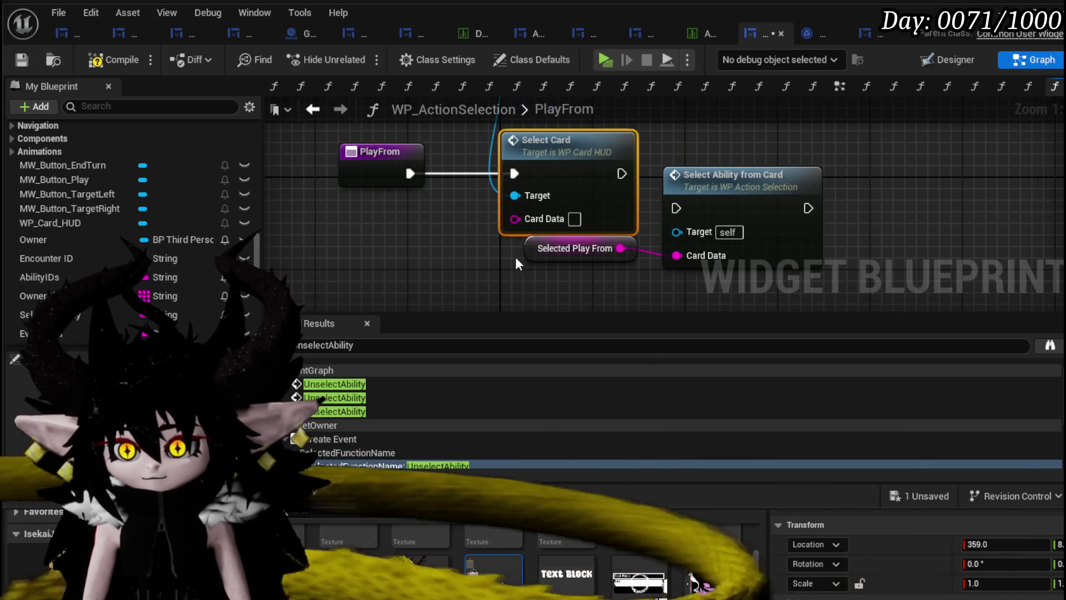
mouse_move(610, 248)
mouse_down()
mouse_move(453, 238)
mouse_move(455, 224)
mouse_up()
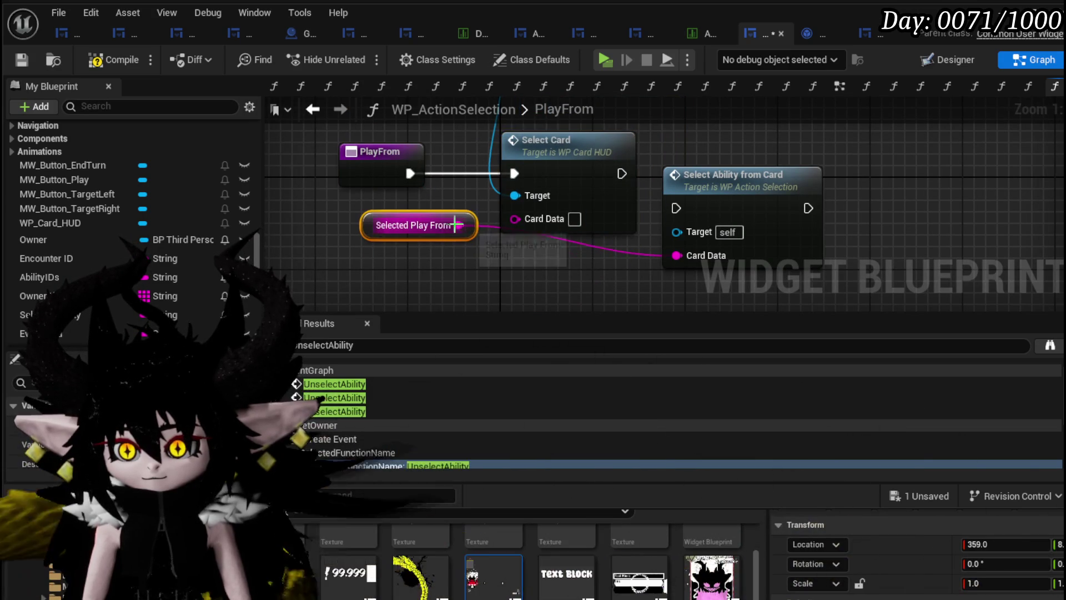
Inspect WP_Card_HUD's SelectCard logic, compile, and move Select Ability from Card below Select Card
double_click(583, 188)
mouse_move(373, 186)
mouse_down()
mouse_move(309, 218)
mouse_move(479, 226)
mouse_up()
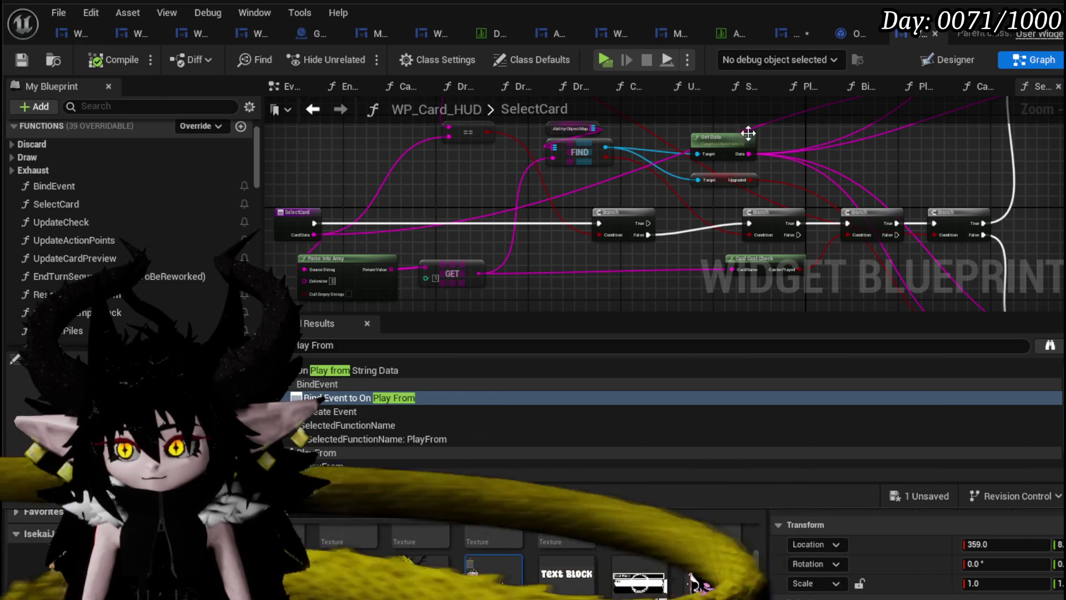
click(794, 34)
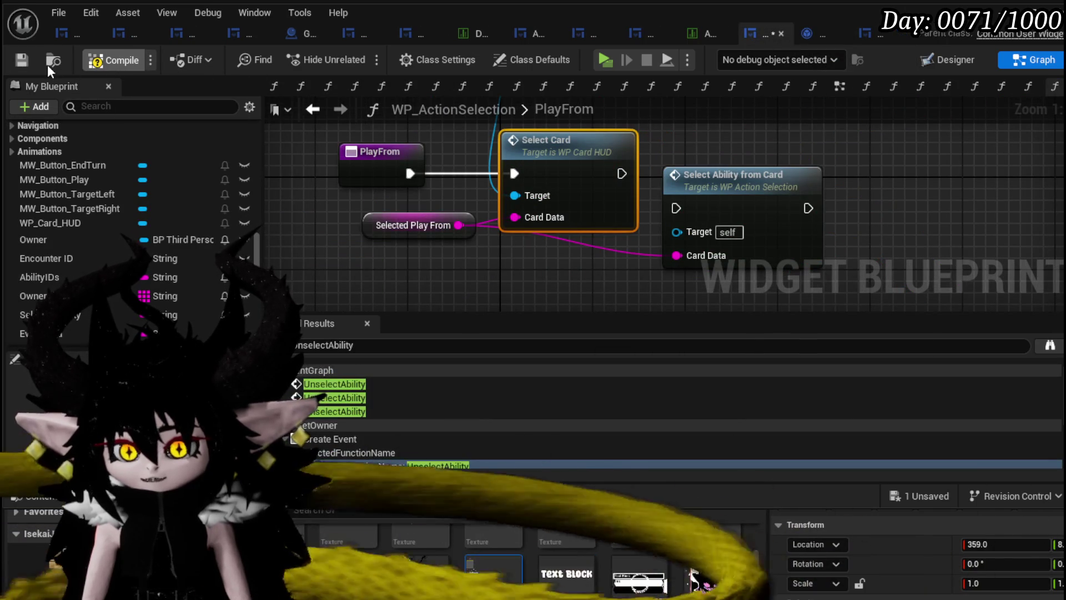
click(25, 55)
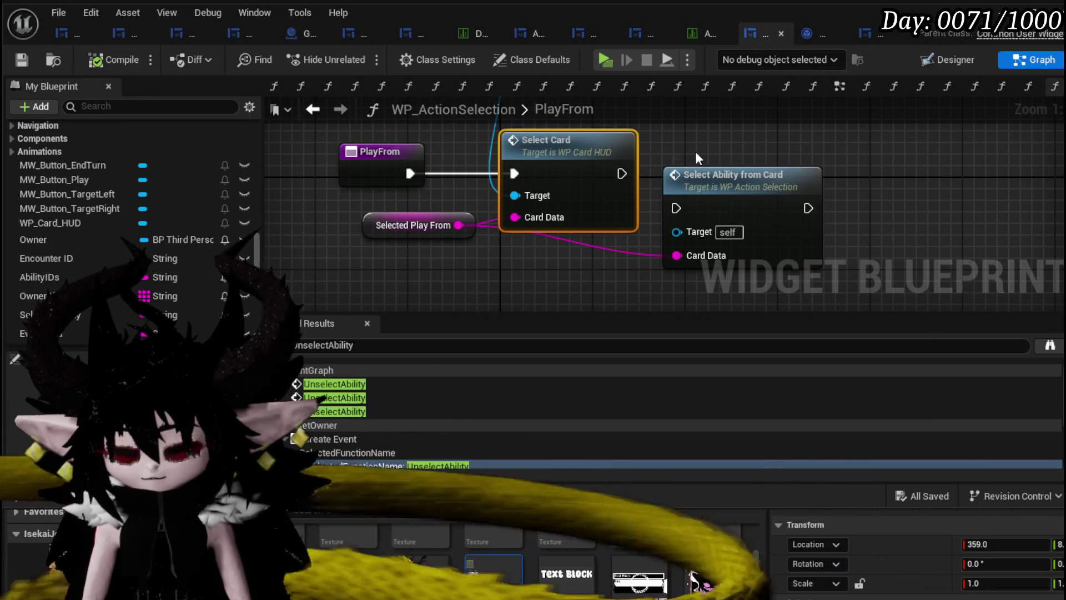
drag(719, 211, 549, 304)
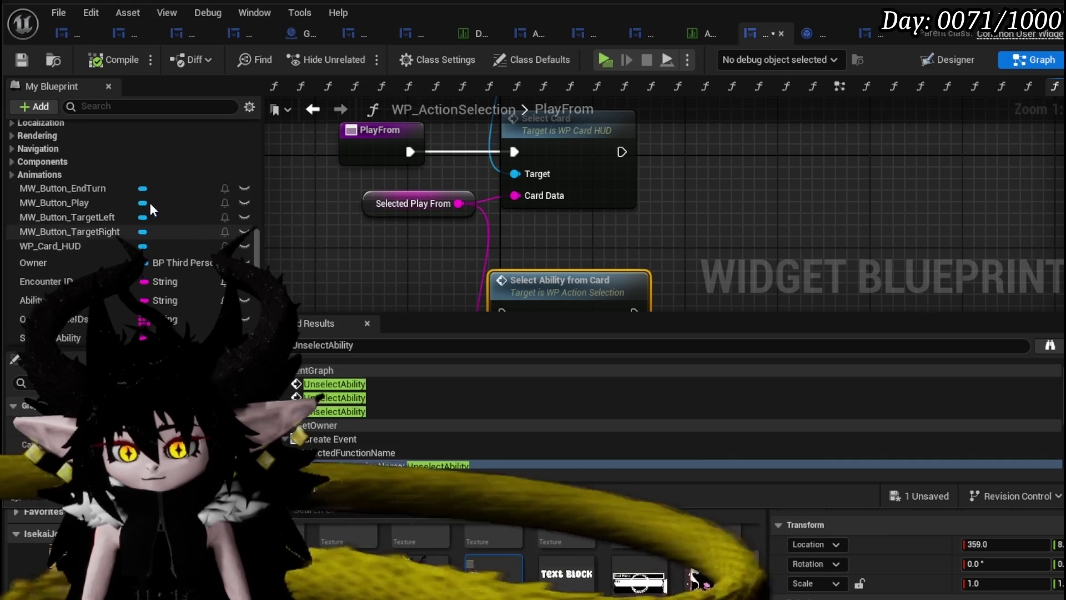
Locate and select the SET Buffer Execution node in the EventGraph, then go back to PlayFrom
click(841, 87)
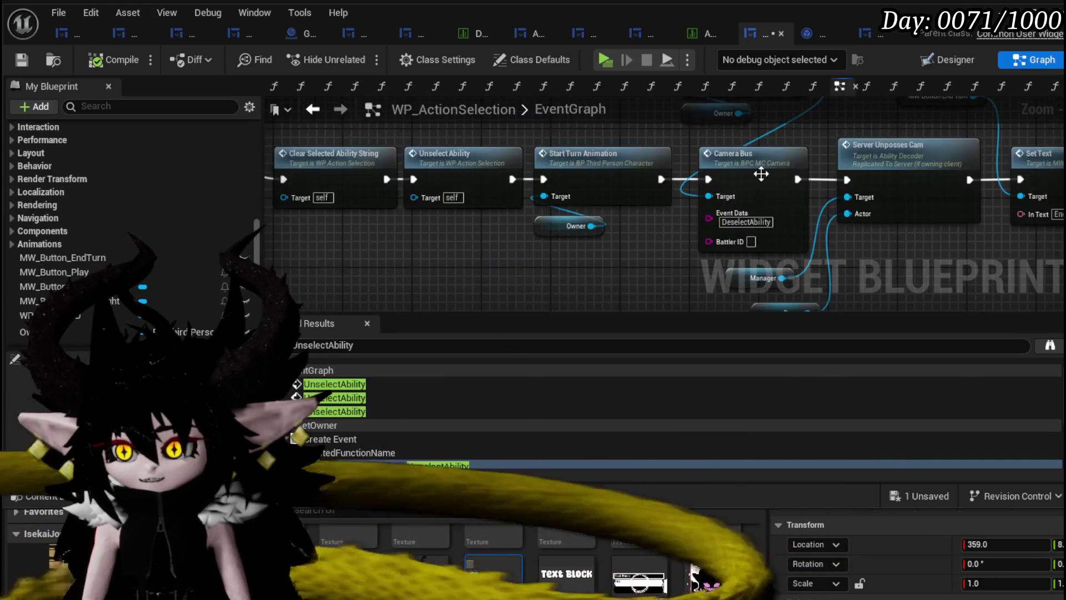
scroll(761, 174, down, 6)
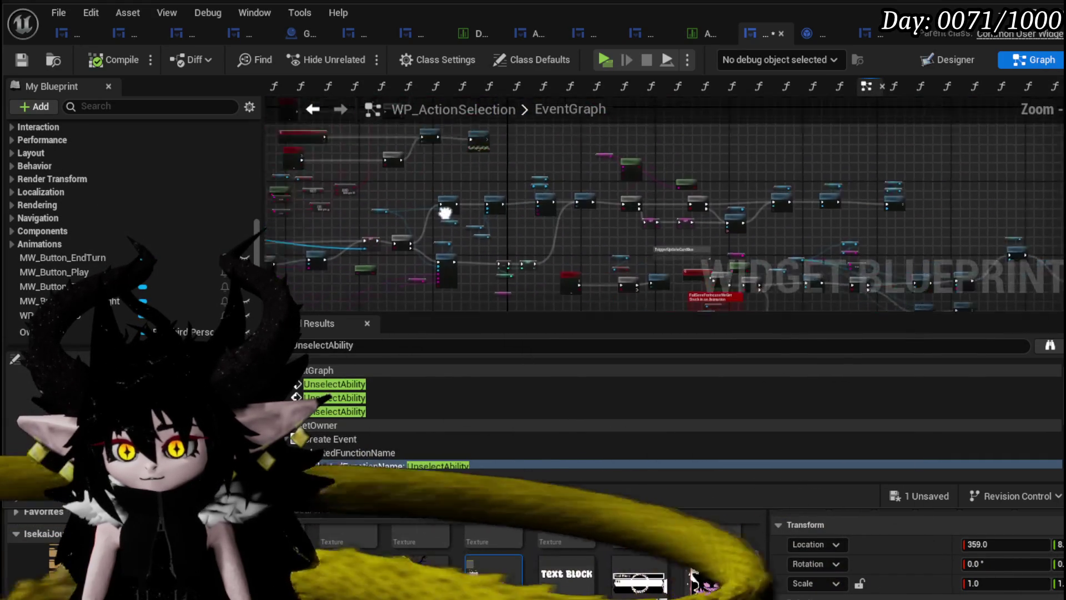
scroll(561, 209, up, 3)
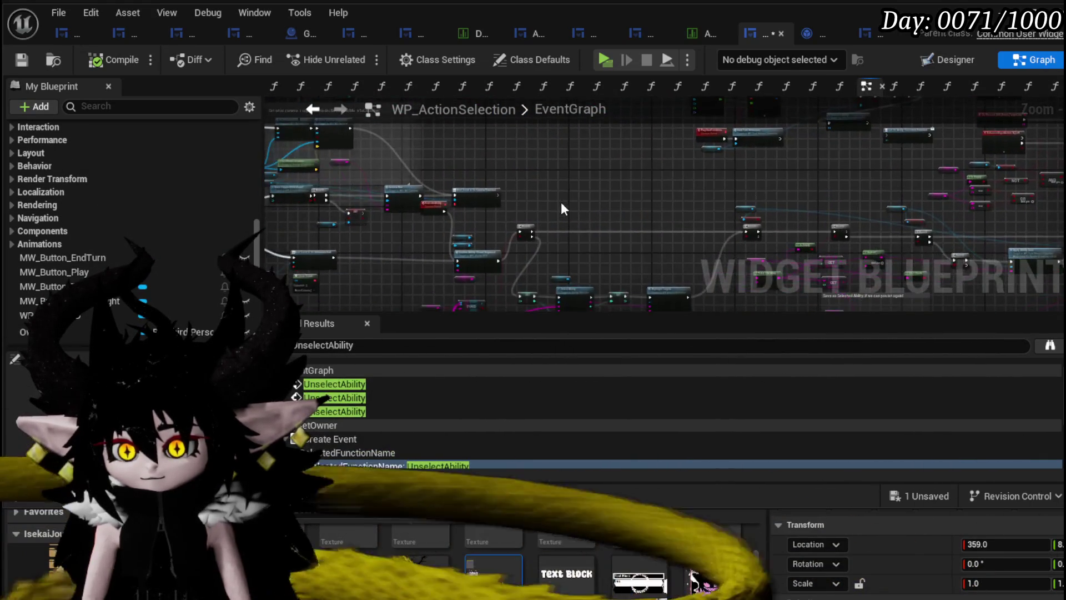
scroll(567, 228, up, 5)
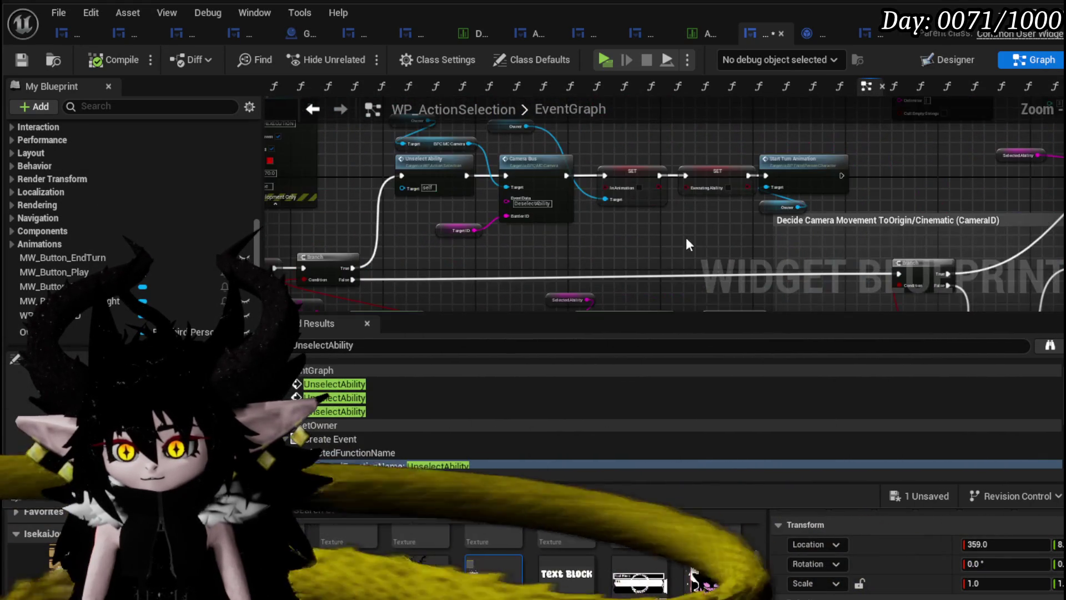
mouse_move(688, 244)
mouse_down()
mouse_move(354, 182)
mouse_move(515, 195)
mouse_up()
scroll(514, 195, up, 2)
click(633, 135)
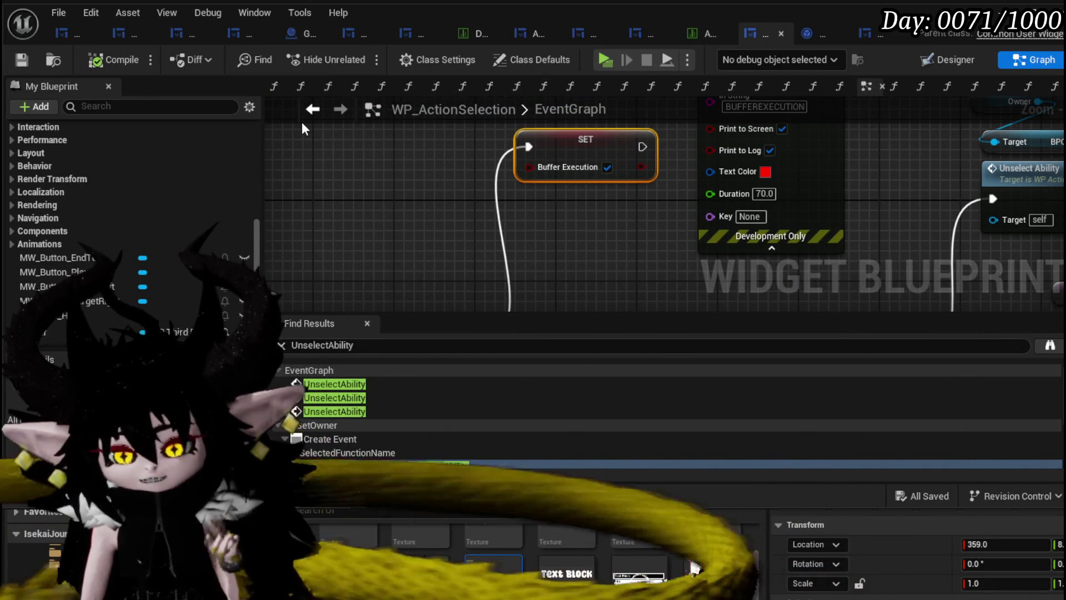
click(312, 111)
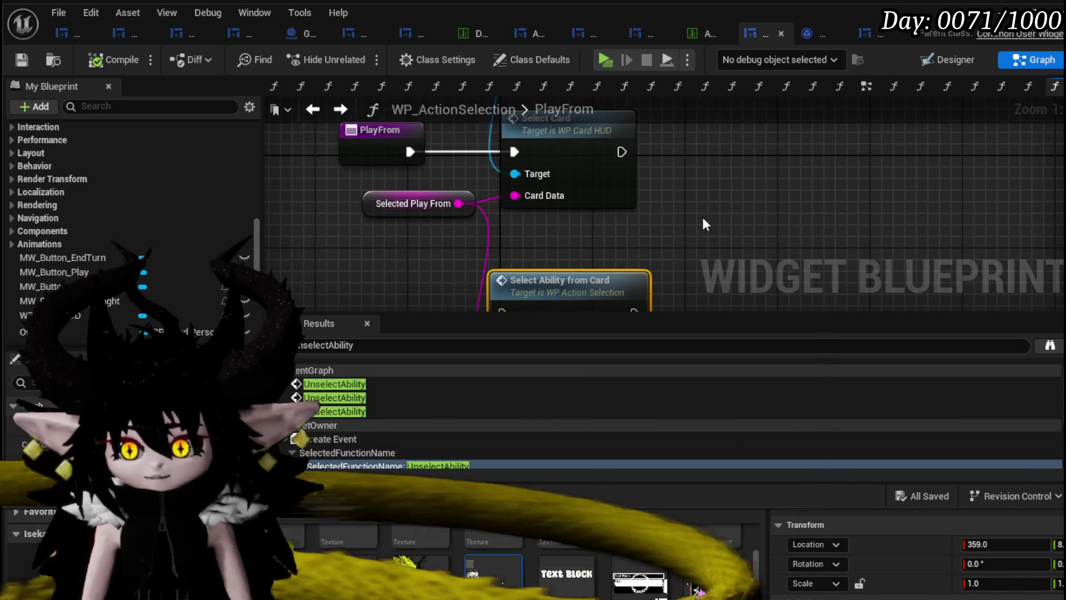
Add a SET Buffer Execution node, set to true, after Select Card
drag(705, 224, 661, 260)
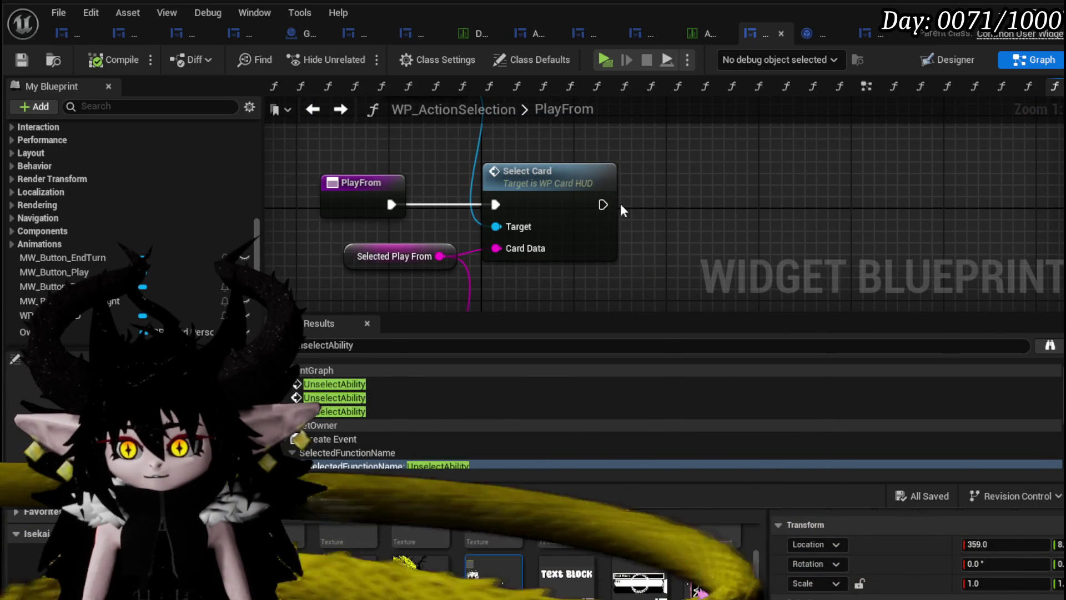
drag(692, 191, 597, 186)
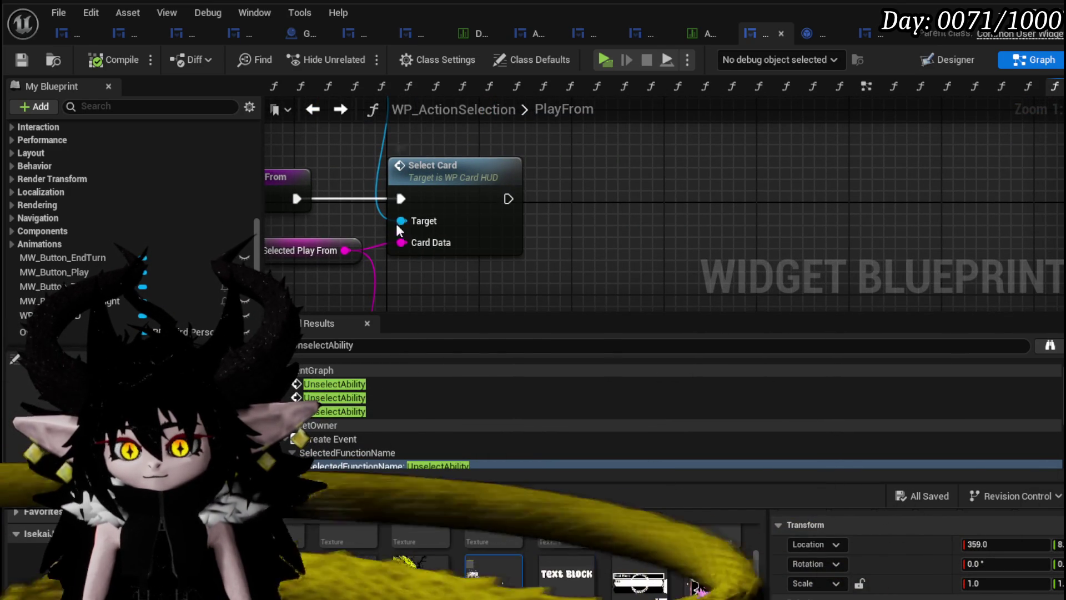
drag(508, 198, 603, 199)
text(s)
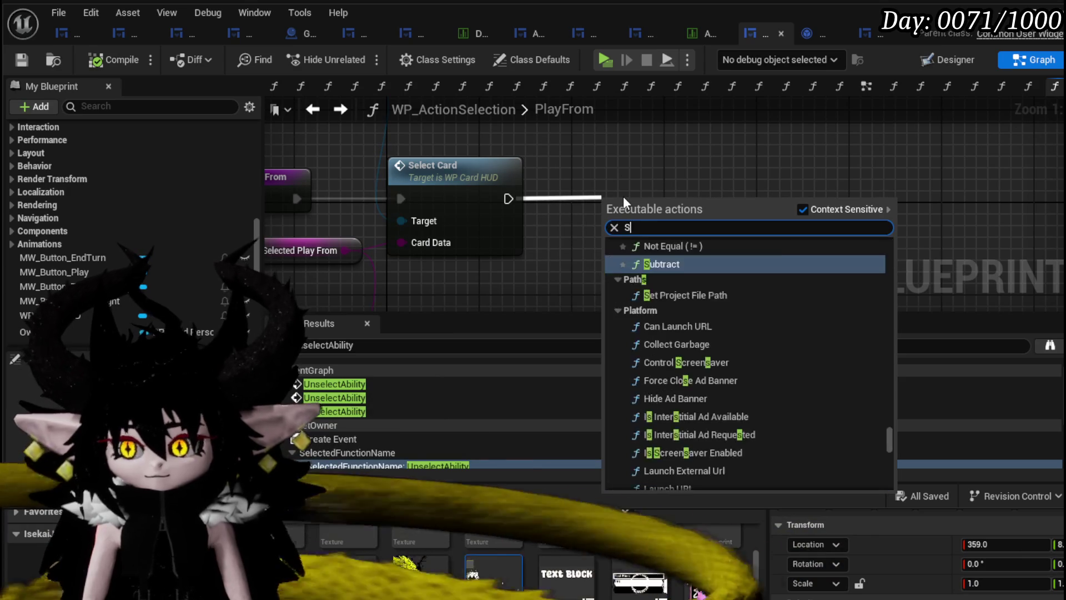
text(t)
key(BackSpace)
text(et)
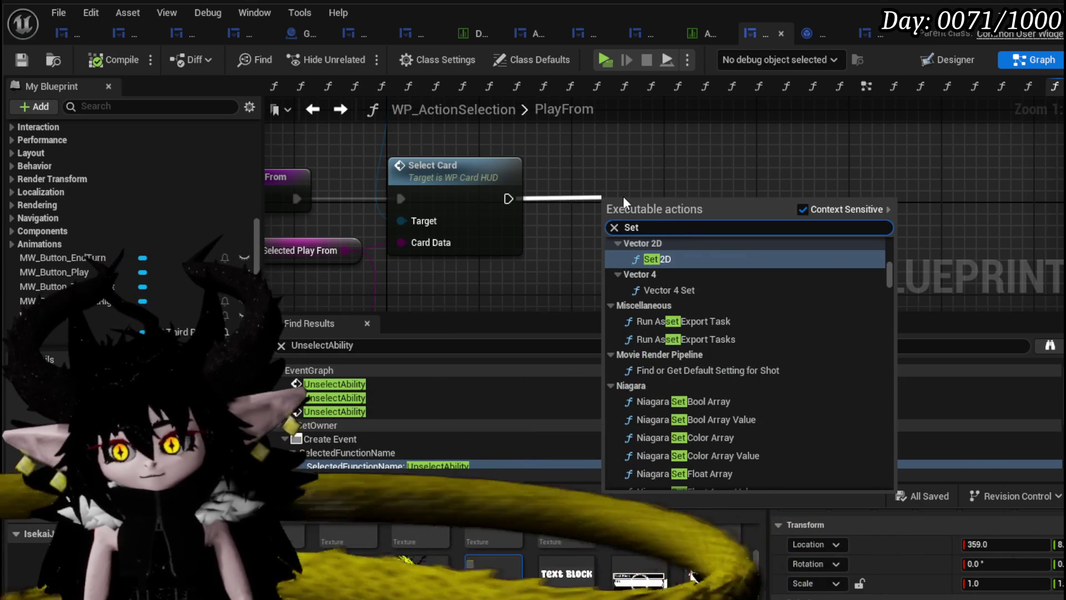
text( Buffer)
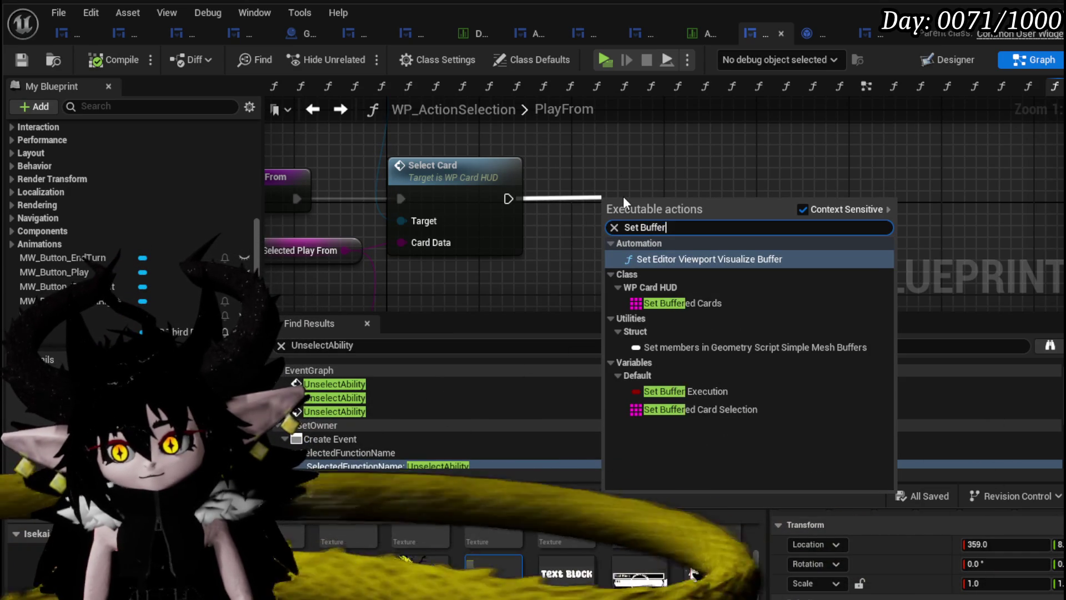
click(677, 392)
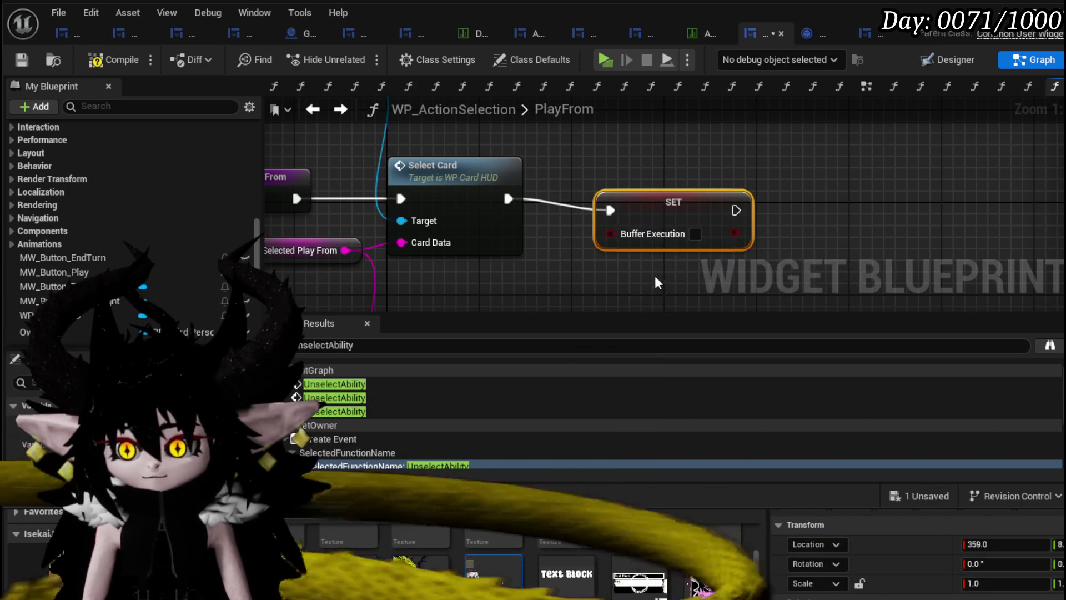
Tidy the PlayFrom nodes, save the blueprint, and return to the L_DungeonCreationTest level
drag(684, 194, 625, 192)
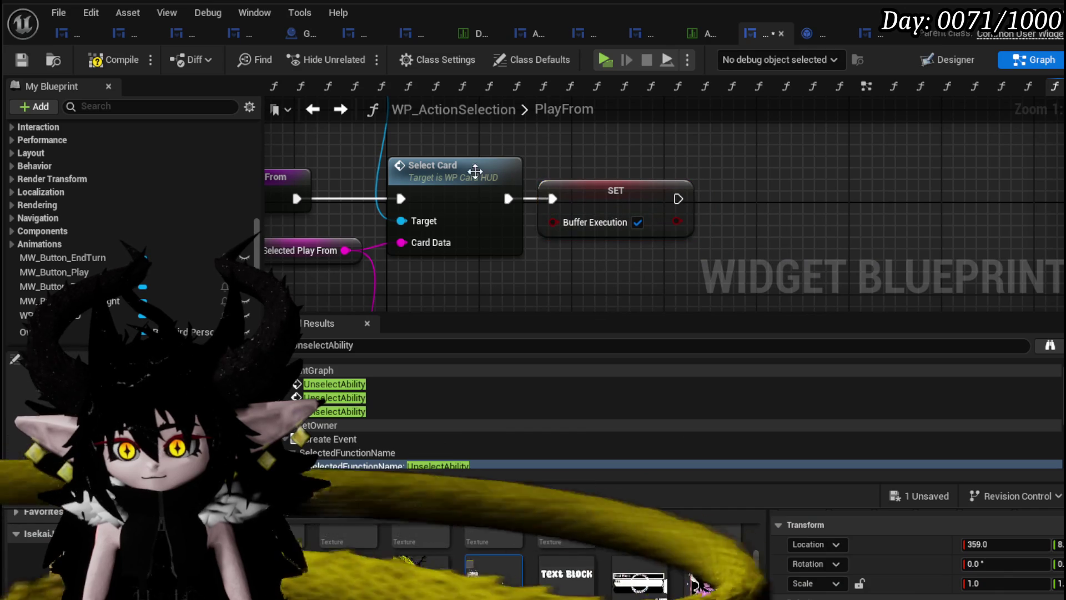
drag(534, 190, 711, 195)
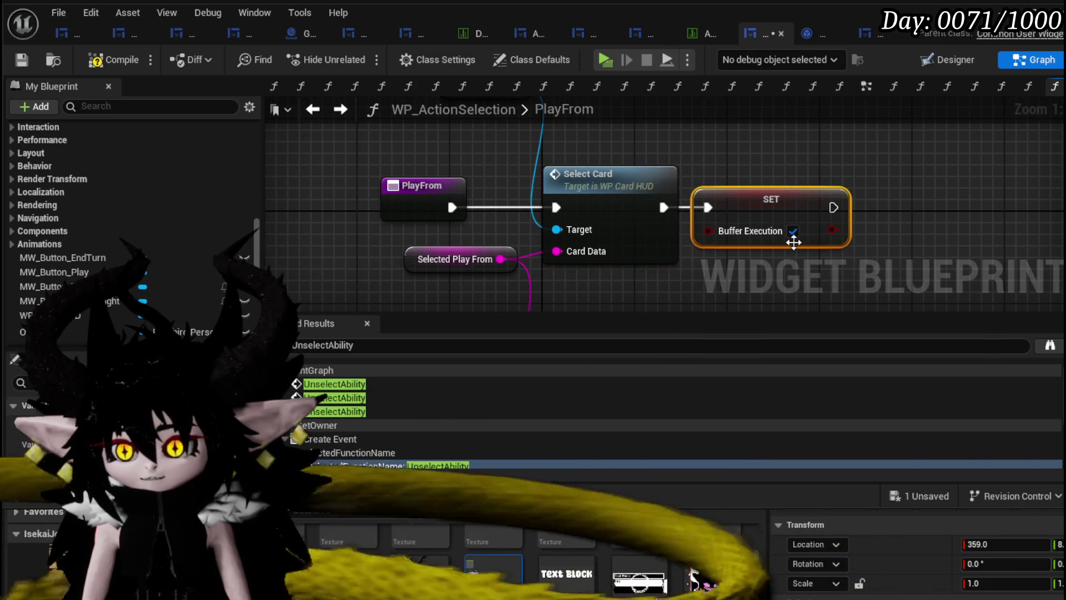
click(26, 62)
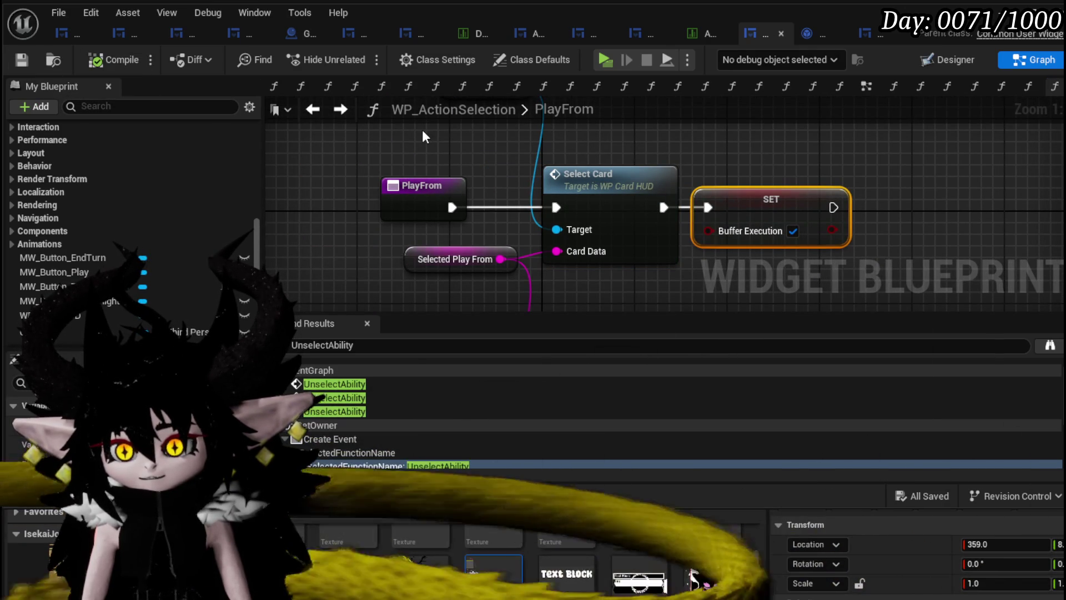
click(976, 26)
Playtest against the slime, playing Giga Draw, More Cards, Void Movement and Play From Deck
click(360, 54)
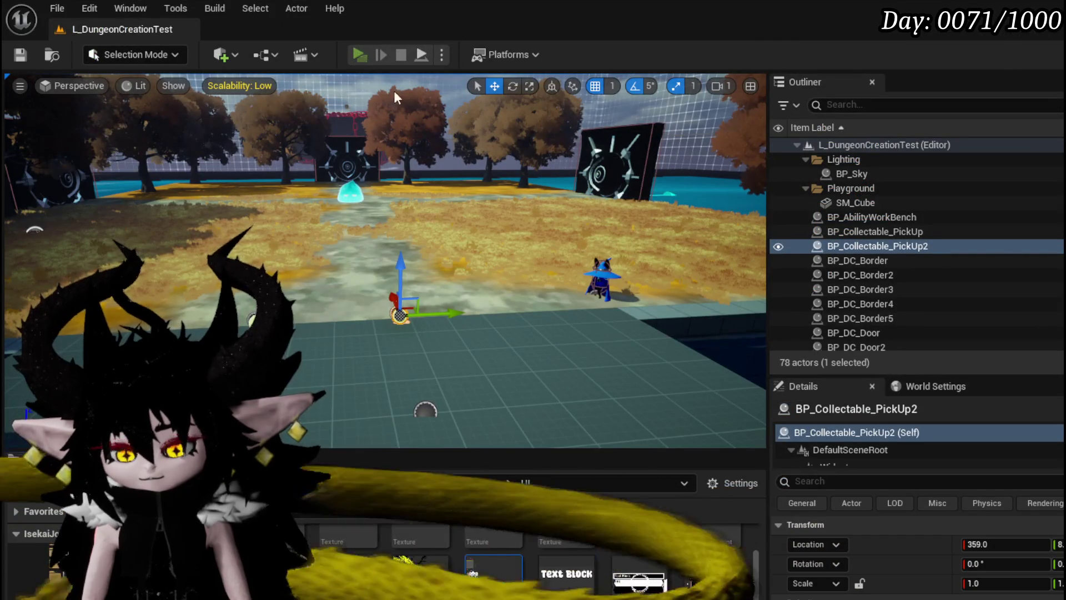
key(w)
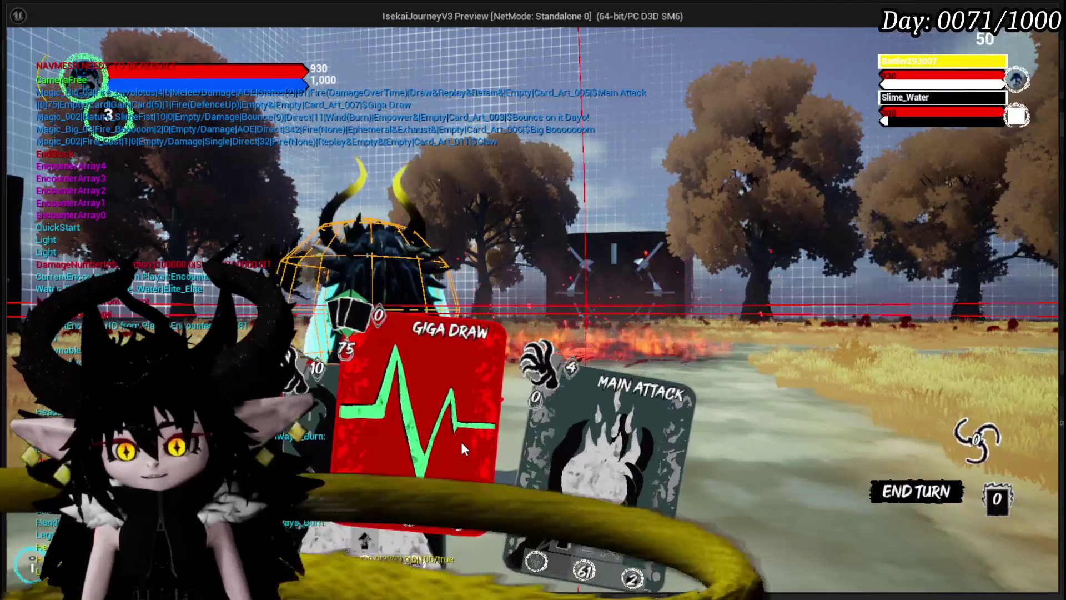
click(460, 441)
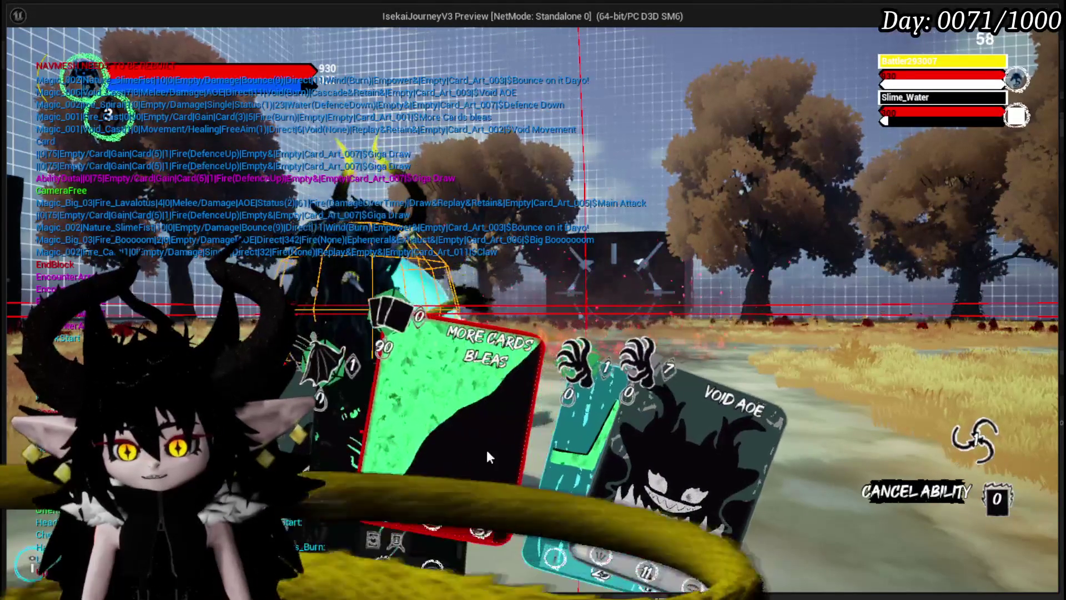
click(486, 450)
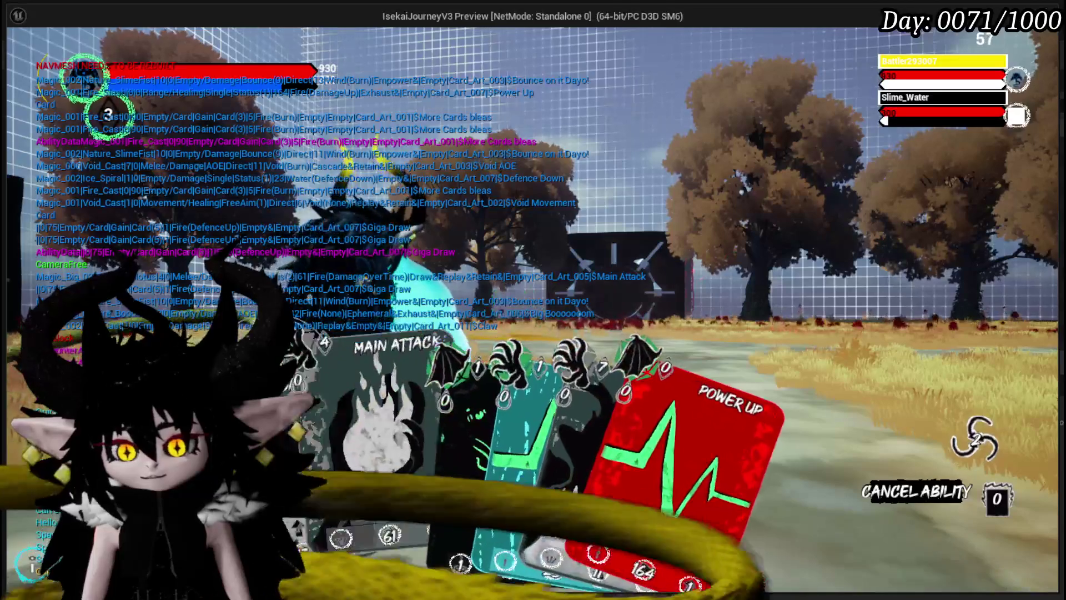
click(400, 422)
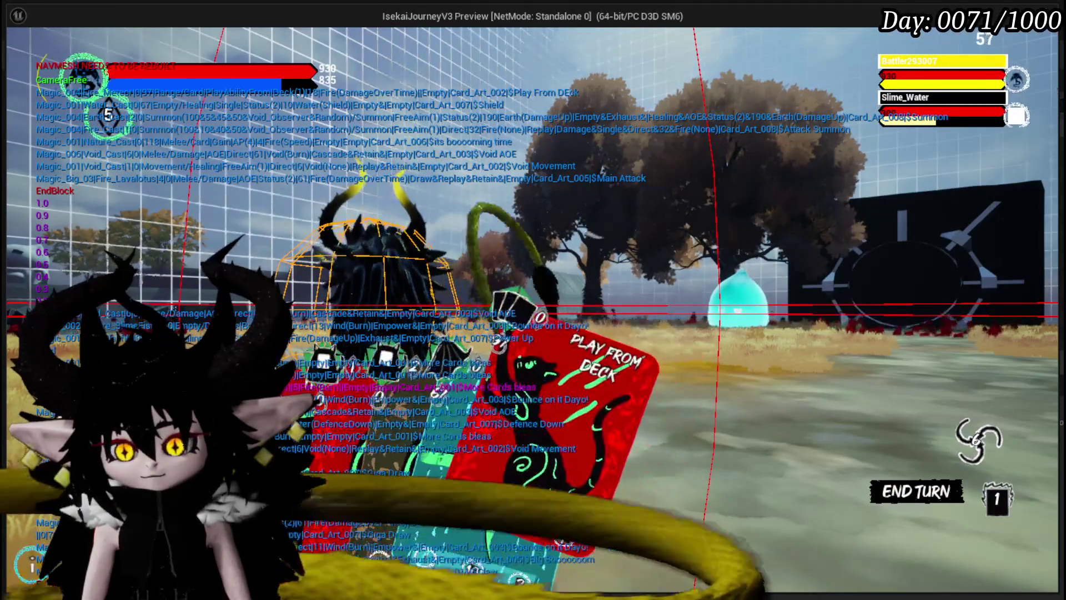
click(569, 409)
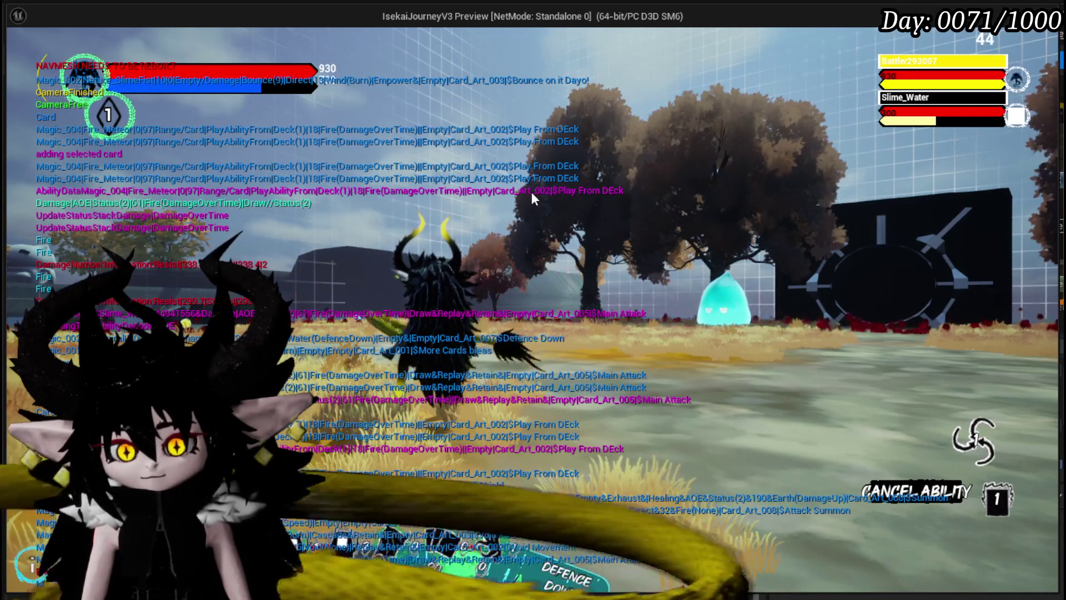
Stop the playtest and reopen WP_ActionSelection's PlayFrom function graph
key(Escape)
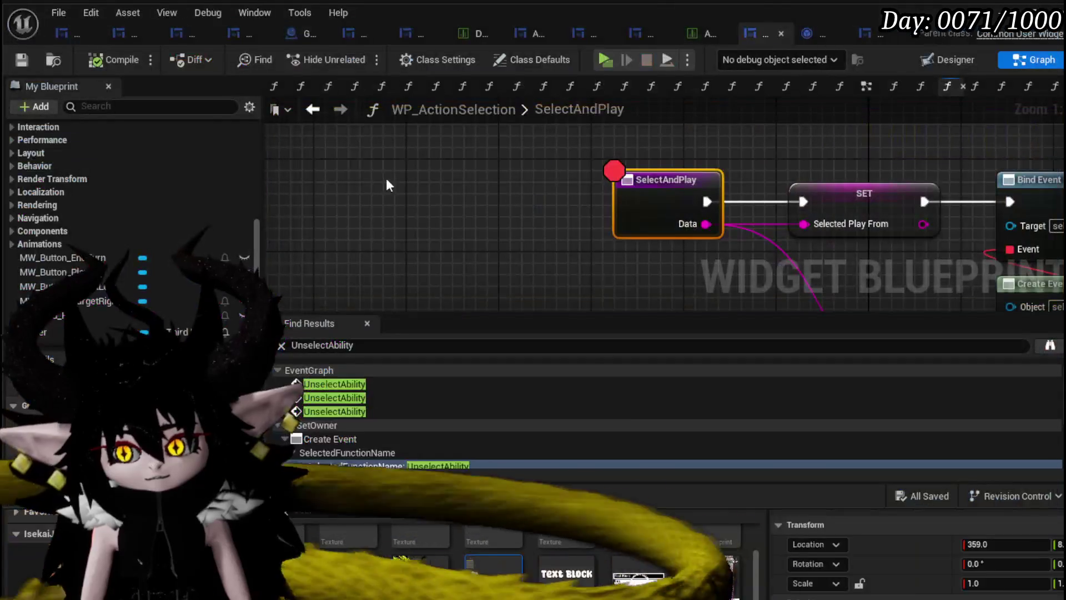
mouse_move(697, 201)
mouse_down()
mouse_move(292, 160)
mouse_move(356, 120)
mouse_move(394, 151)
mouse_up()
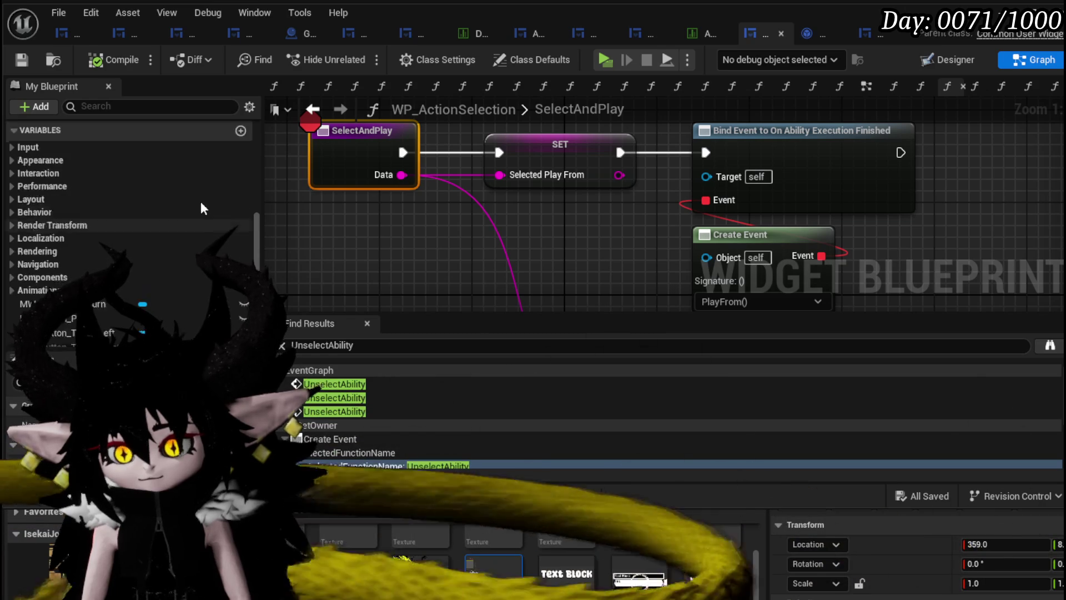
scroll(203, 208, up, 4)
click(93, 184)
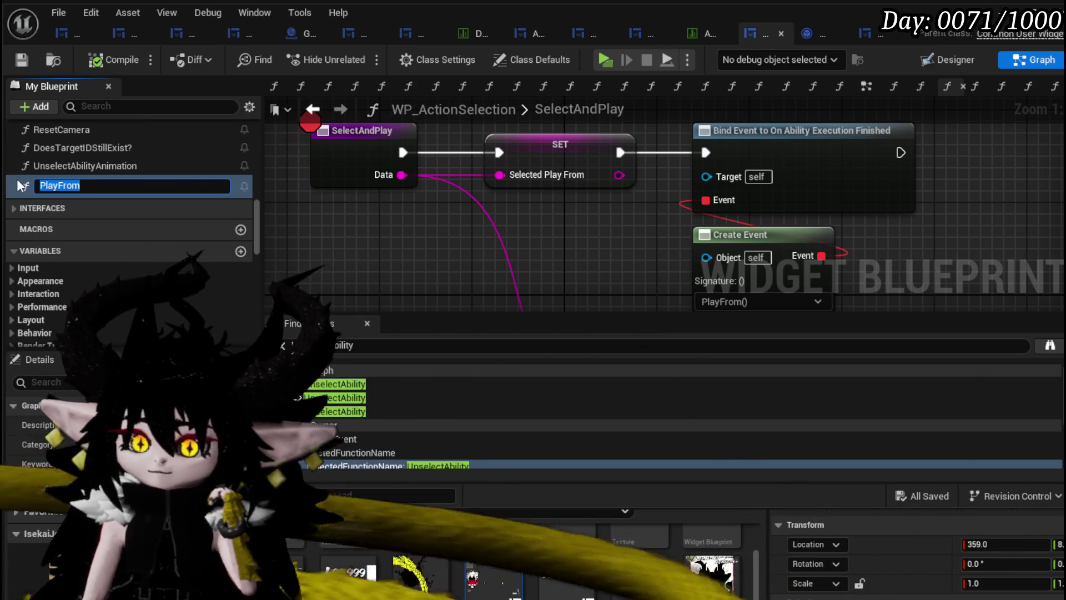
double_click(23, 183)
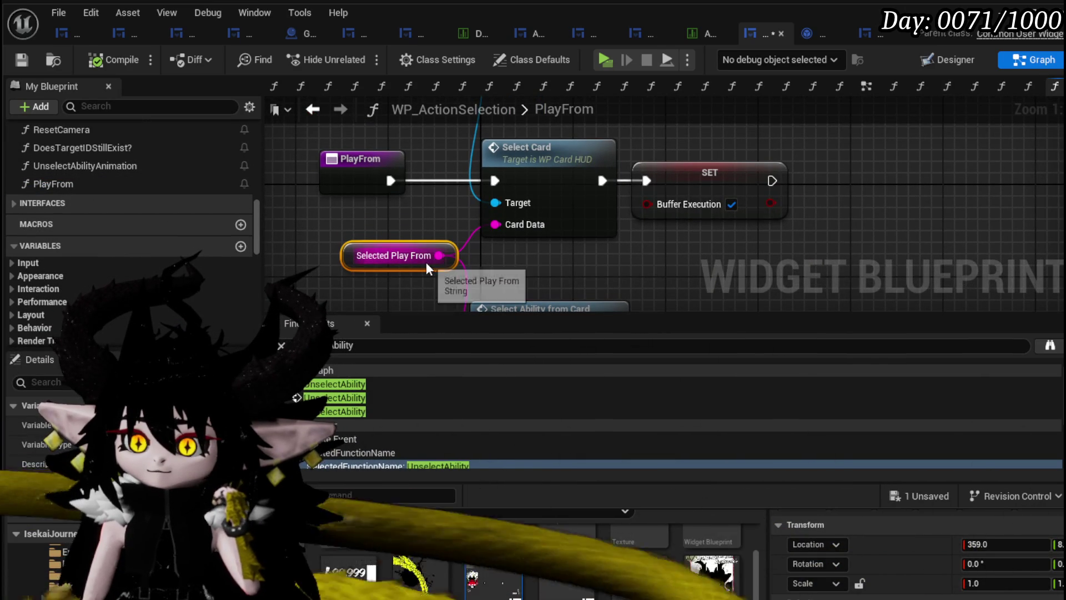
Add a breakpoint on Select Card, then bring the L_DungeonCreationTest level editor forward
click(612, 251)
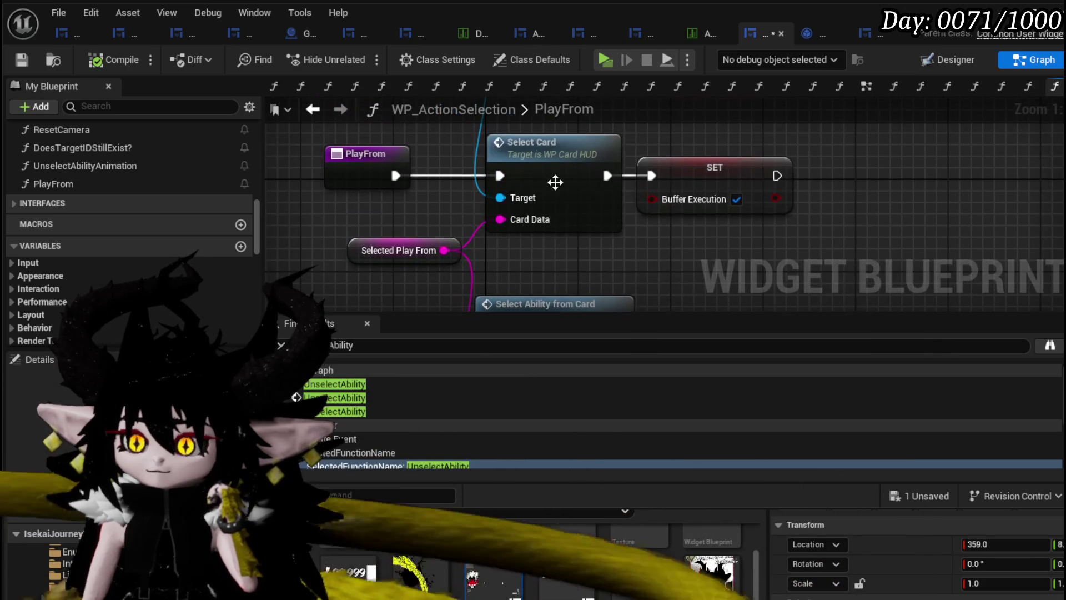
right_click(555, 185)
click(632, 492)
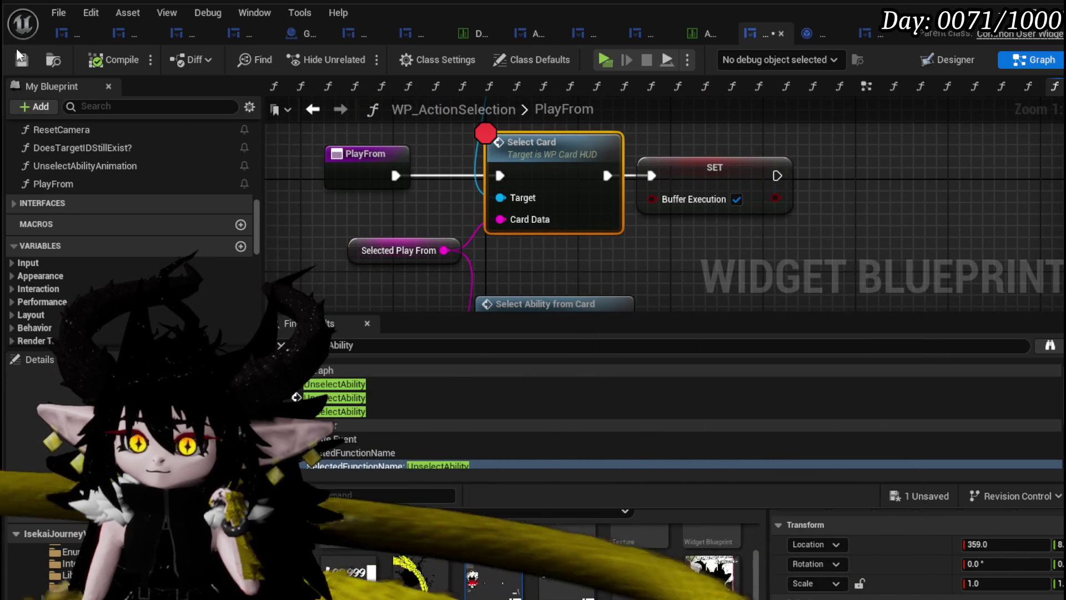
click(976, 25)
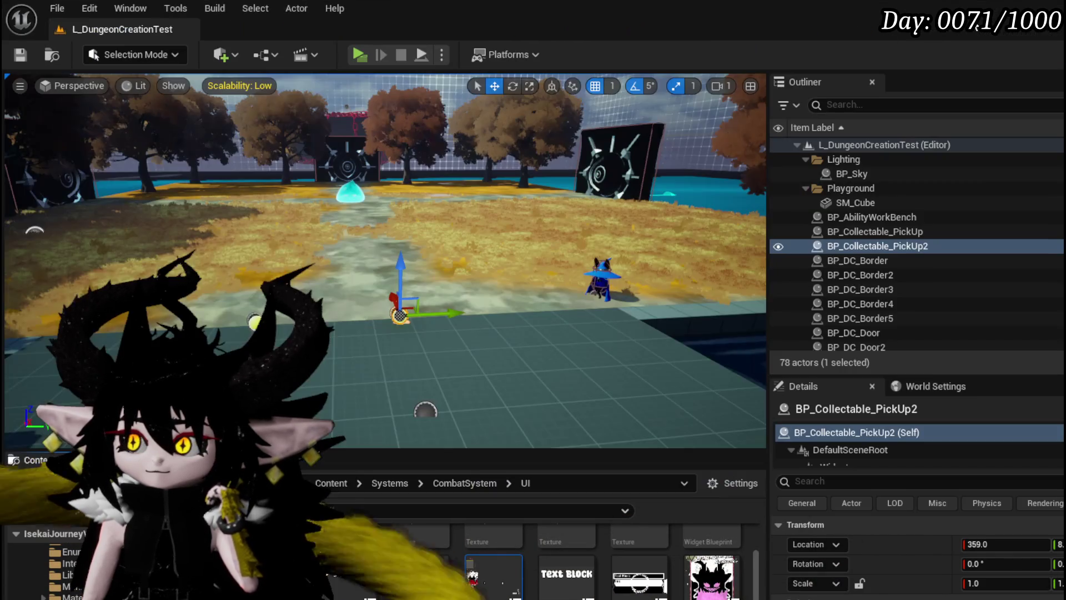
Start a playtest, walk to the slime, and play the Play From card to hit the breakpoint
click(367, 55)
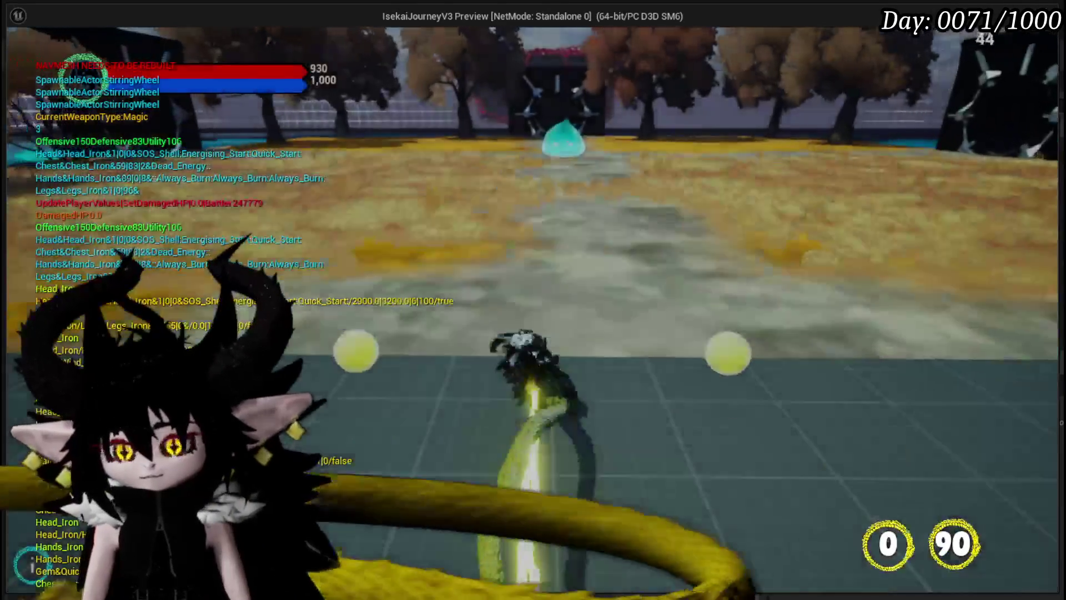
key(w)
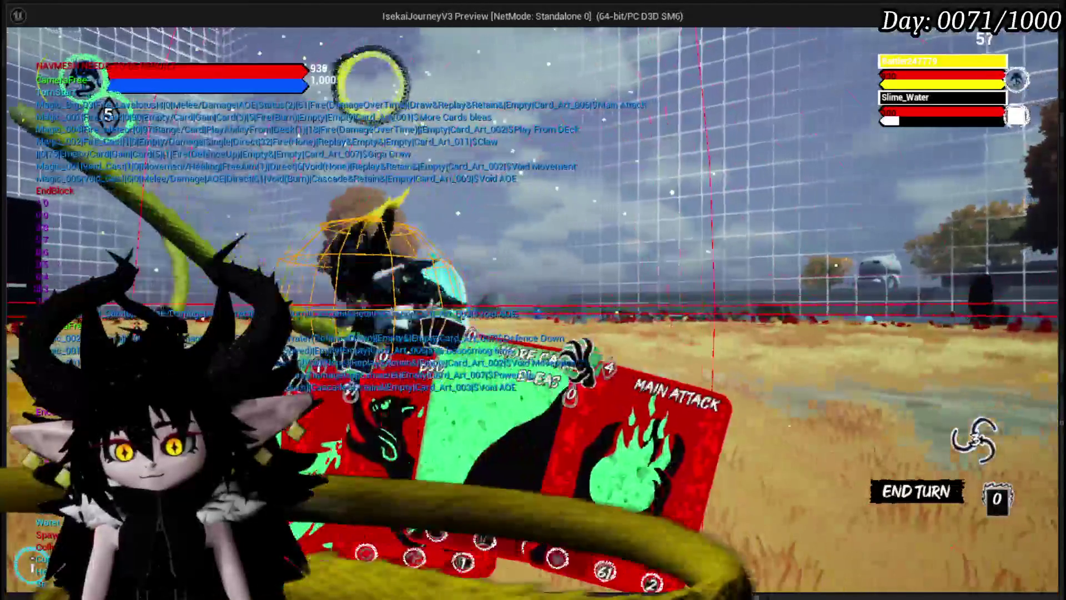
click(427, 423)
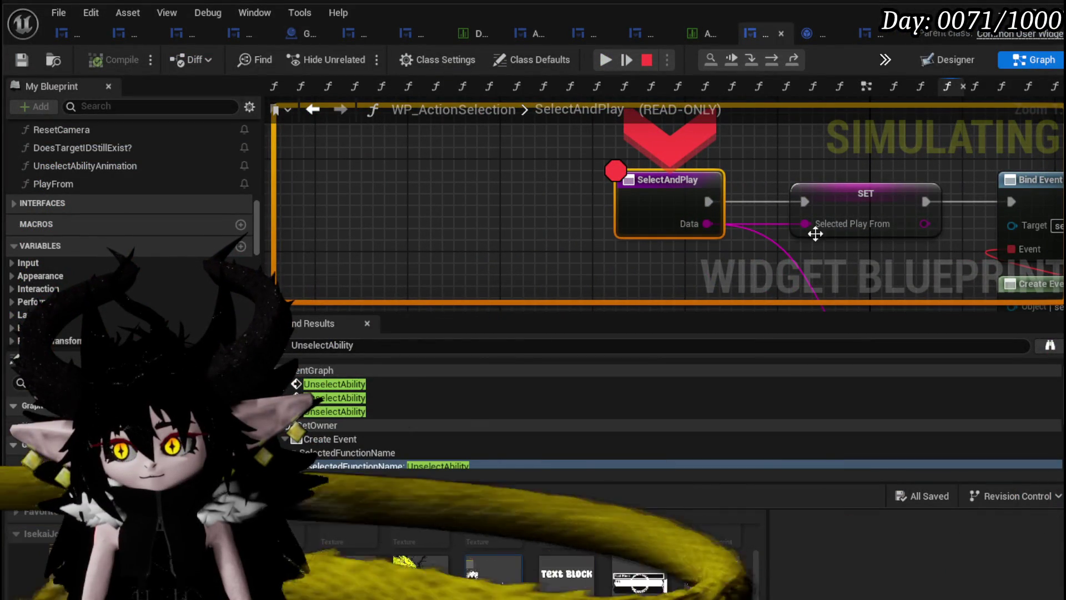
Step over twice, resume repeatedly past the Select Card breakpoint, then stop the play session
click(765, 65)
click(765, 65)
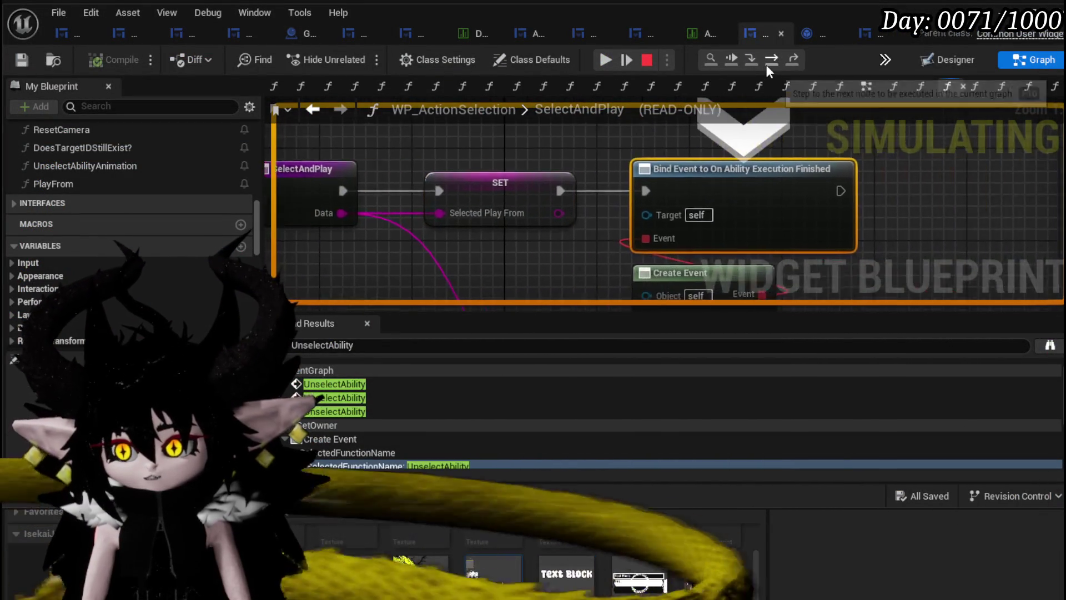
click(607, 59)
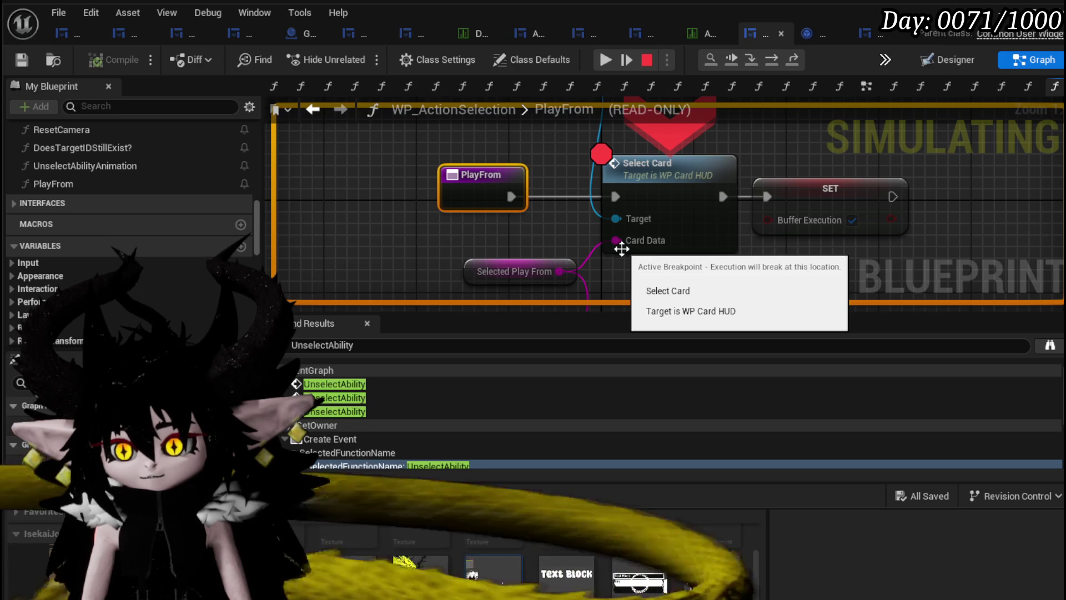
click(607, 59)
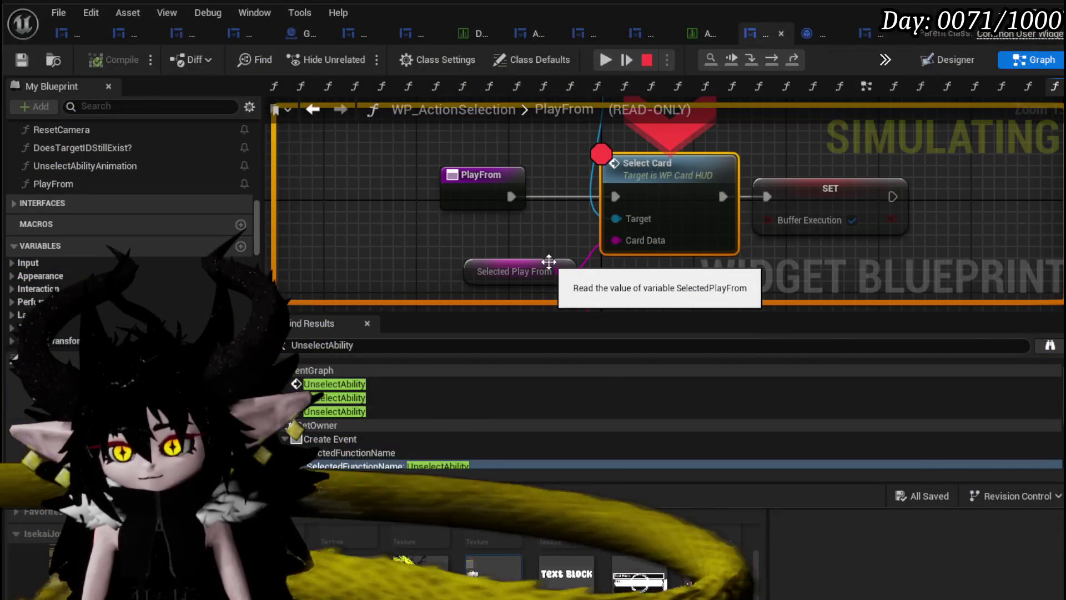
click(606, 59)
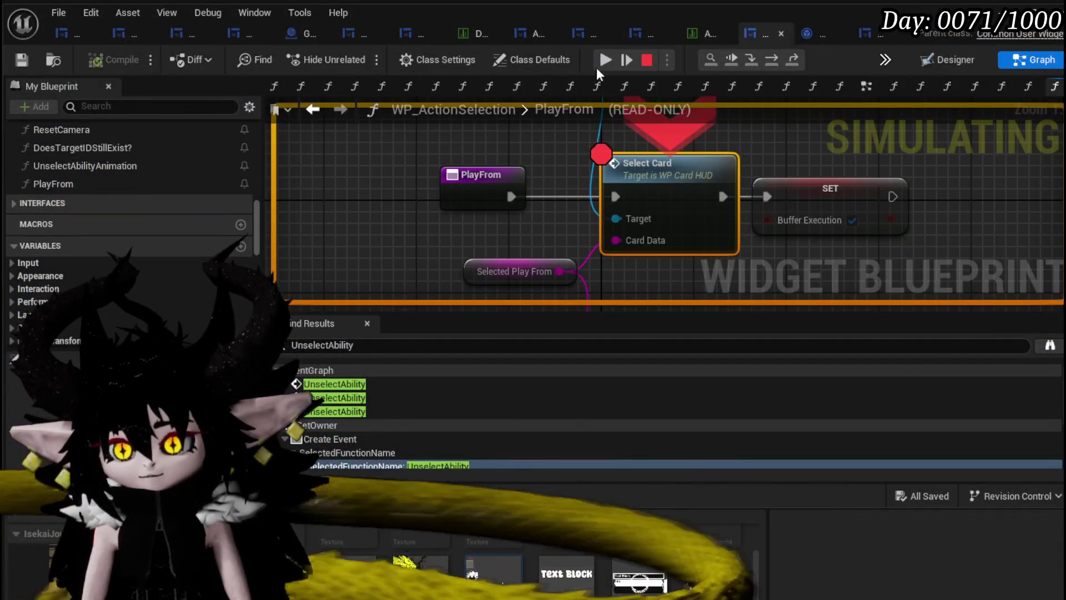
click(604, 59)
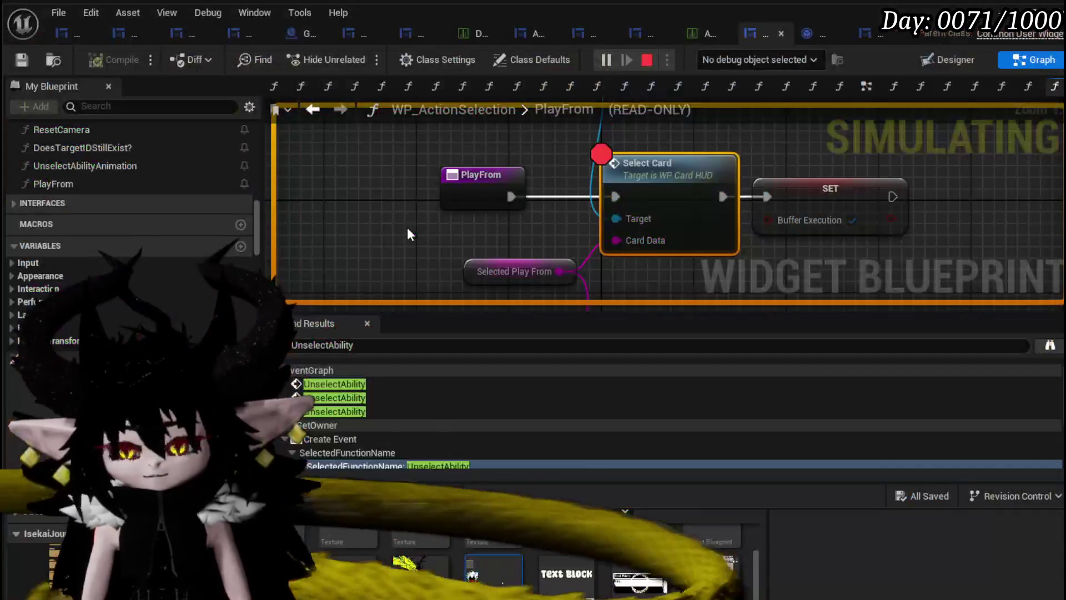
key(Escape)
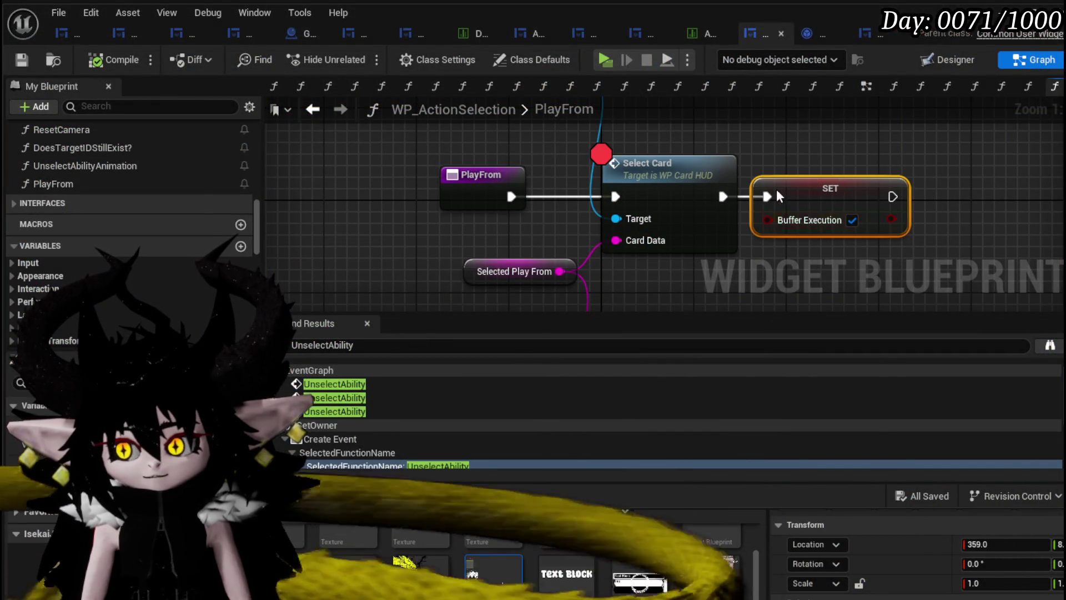
Move the SET Buffer Execution node between PlayFrom and Select Card and rewire execution
mouse_move(776, 195)
mouse_down()
mouse_move(768, 126)
mouse_move(564, 251)
mouse_up()
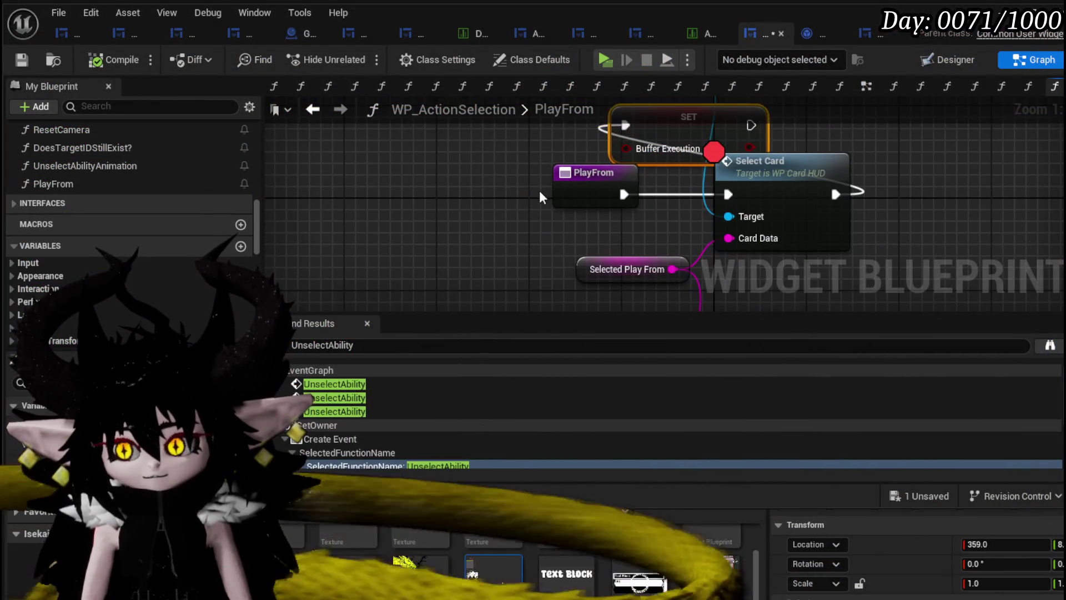
drag(601, 195, 460, 194)
mouse_move(693, 126)
mouse_down()
mouse_move(606, 188)
mouse_move(573, 196)
mouse_up()
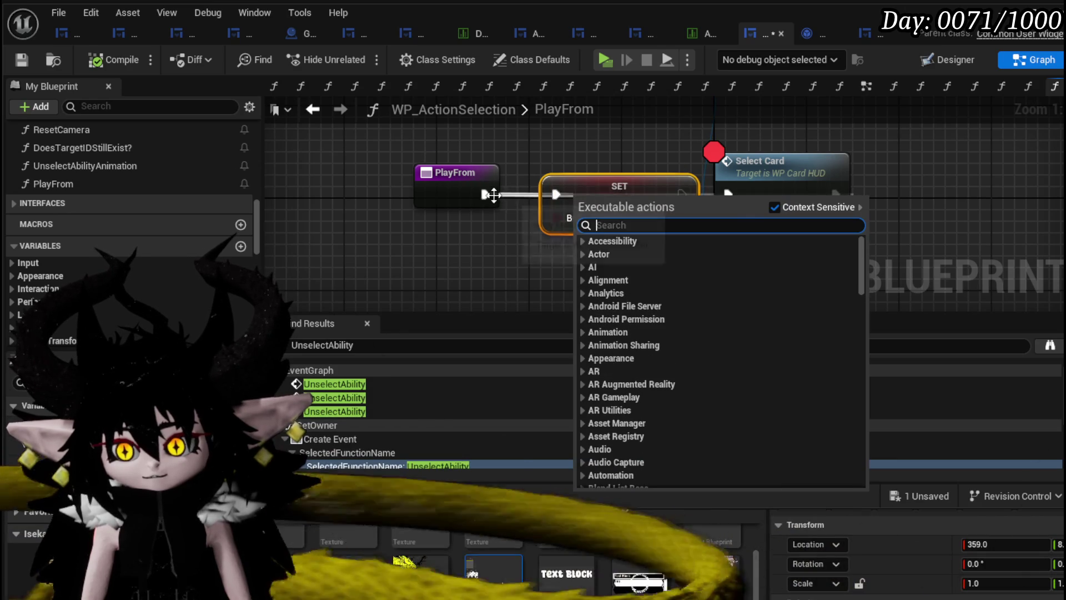
drag(493, 194, 560, 201)
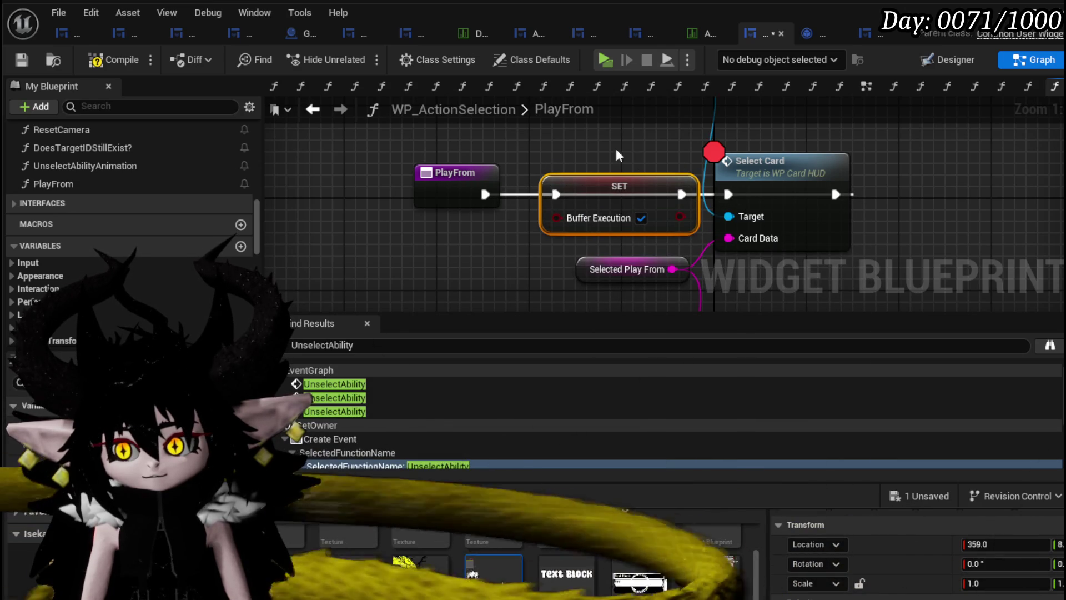
alt+click(830, 196)
drag(547, 155, 438, 153)
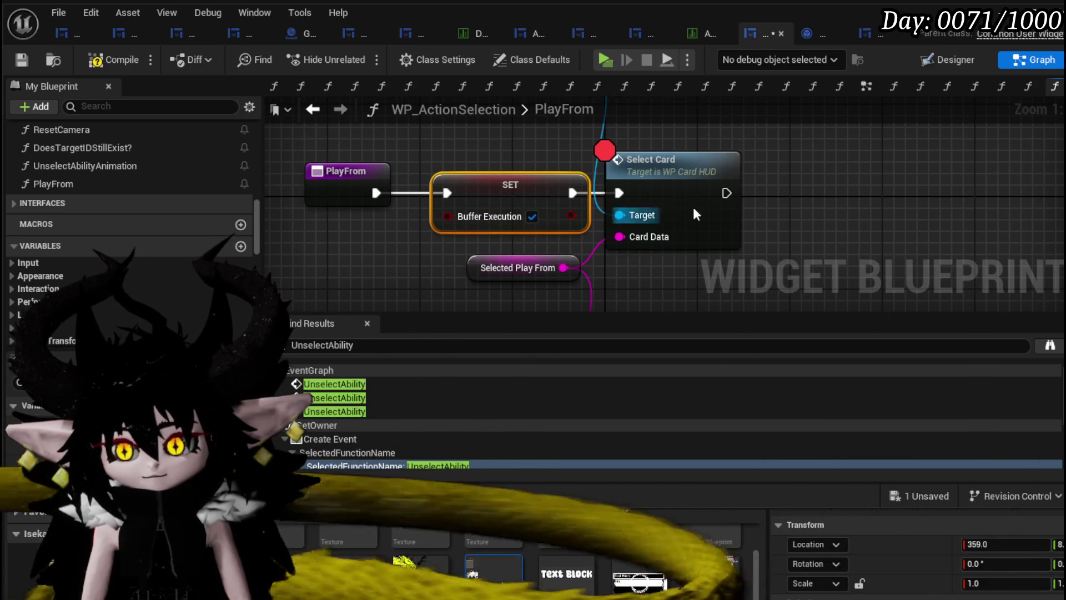
Paste a second SET Buffer Execution after Select Card set to false, then compile
key(ctrl+c)
key(ctrl+v)
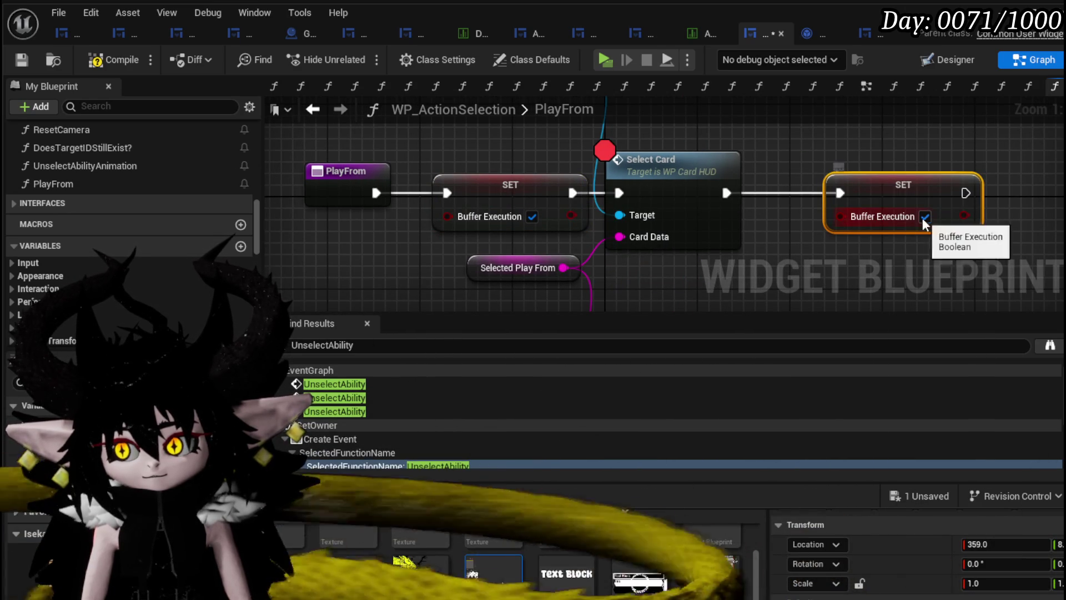
click(924, 217)
drag(803, 163, 775, 163)
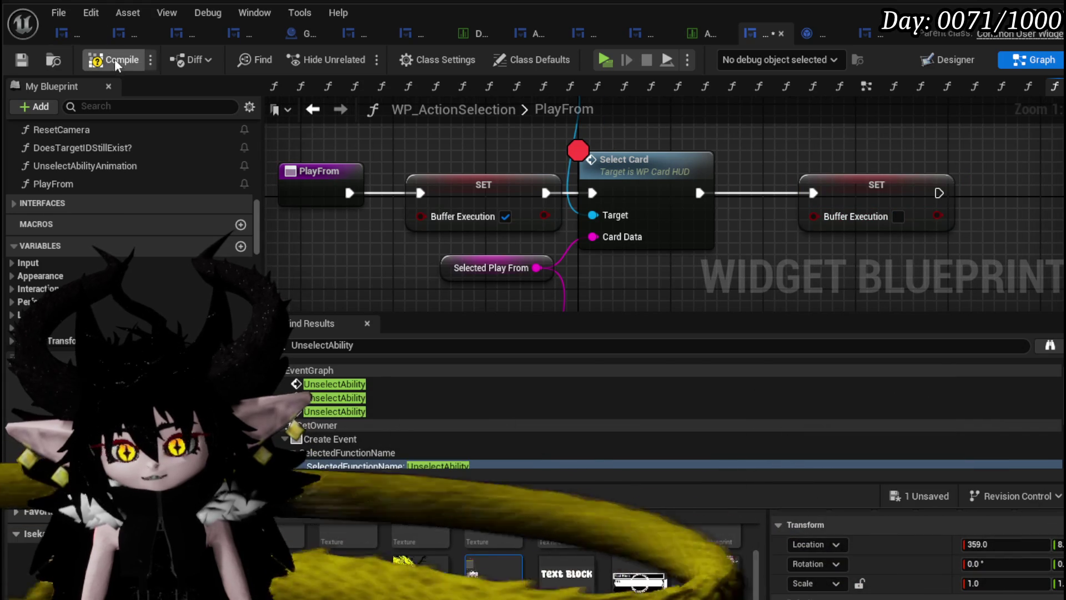
click(18, 57)
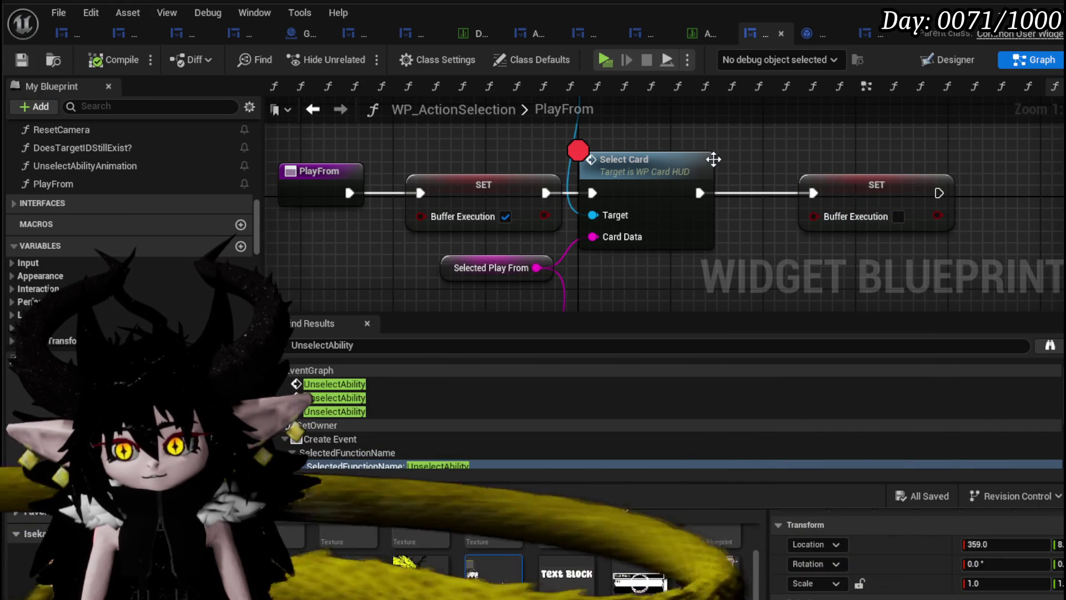
drag(618, 167, 665, 168)
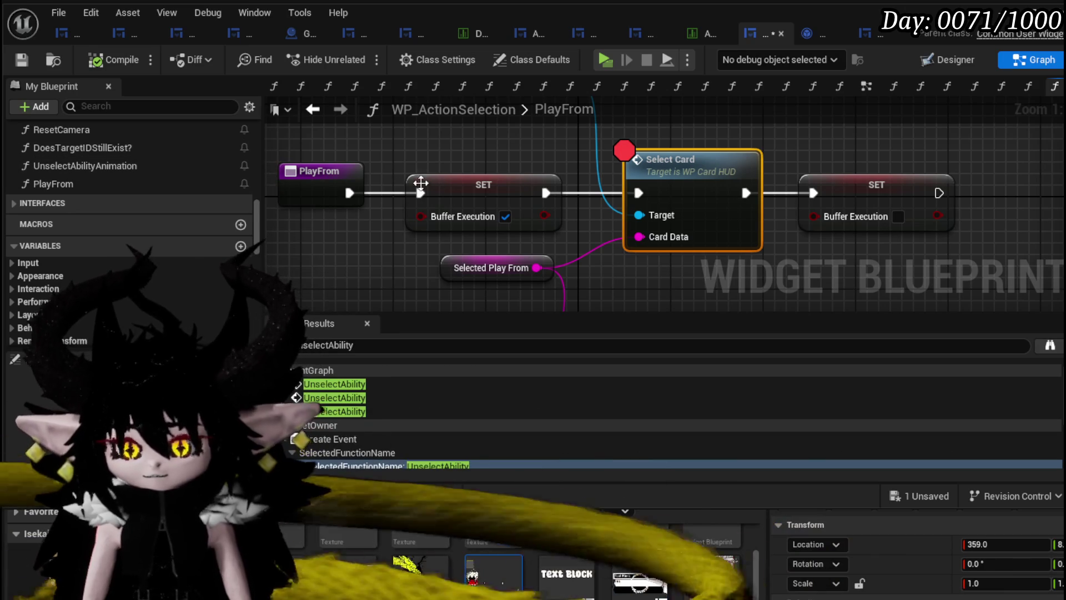
double_click(170, 189)
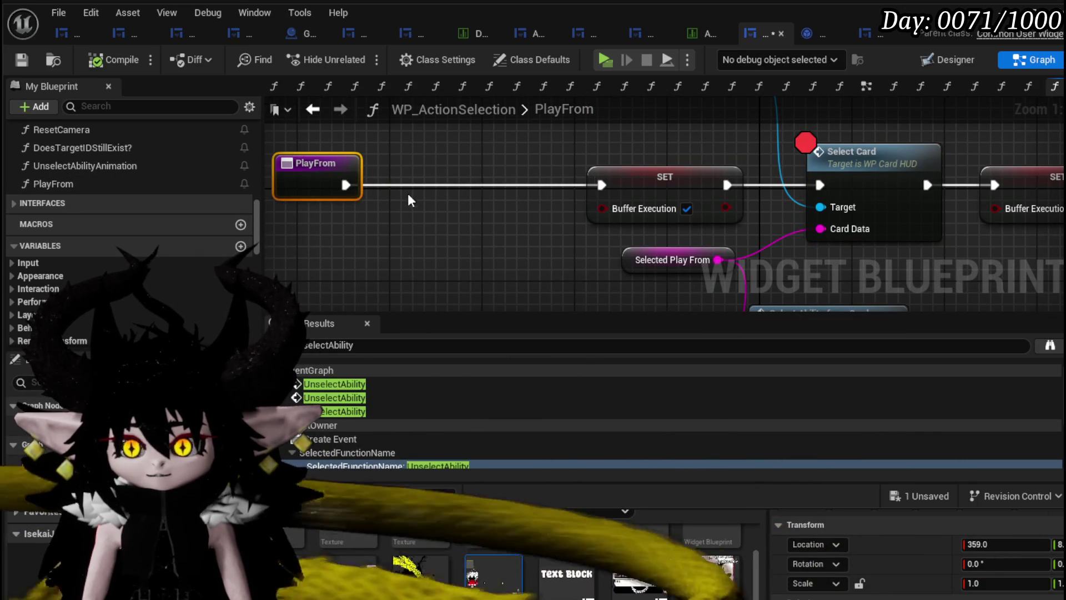
Add an Unbind from On Ability Execution Finished node between PlayFrom and the SET node
right_click(408, 210)
text(unbi)
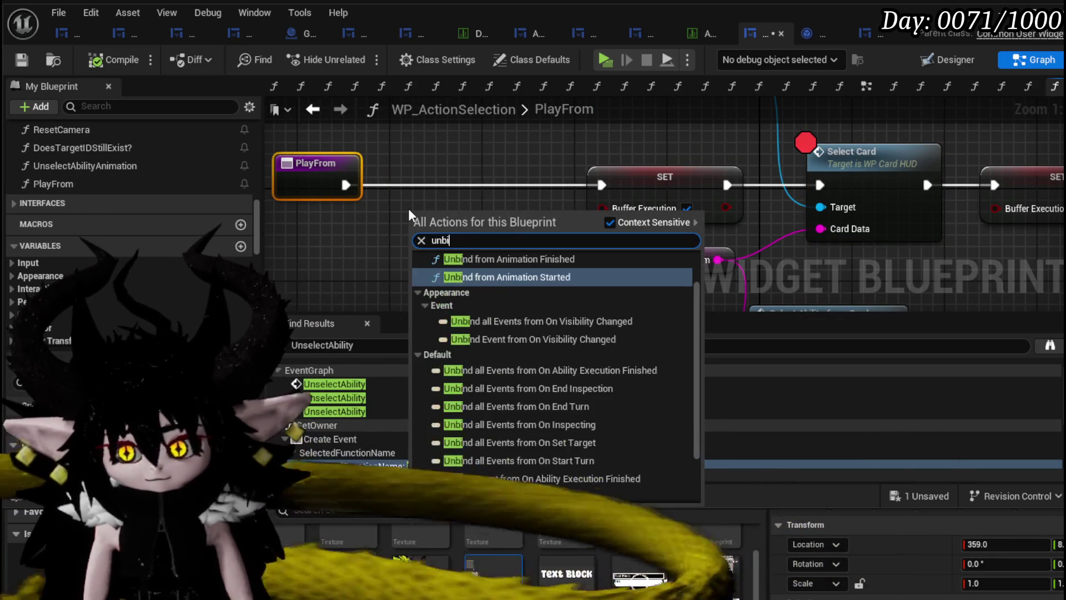
text(n)
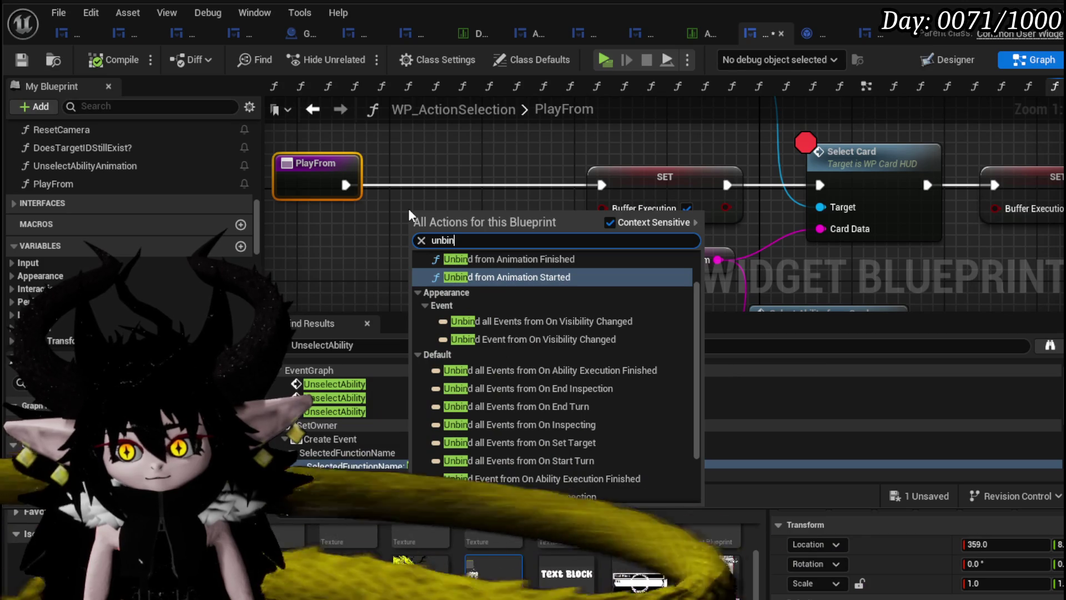
scroll(186, 286, down, 5)
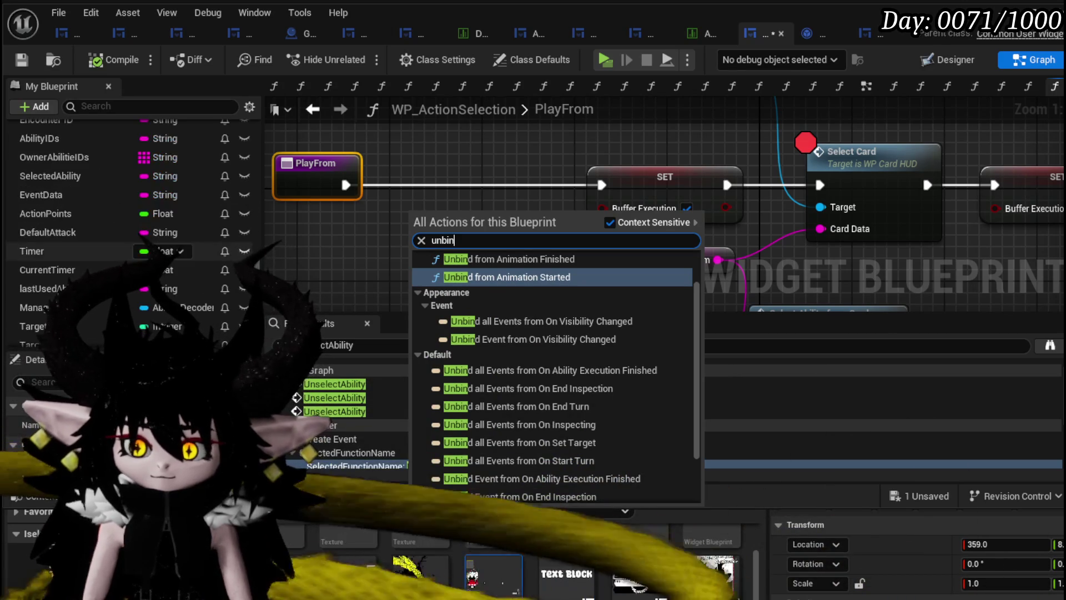
key(Escape)
scroll(186, 286, down, 5)
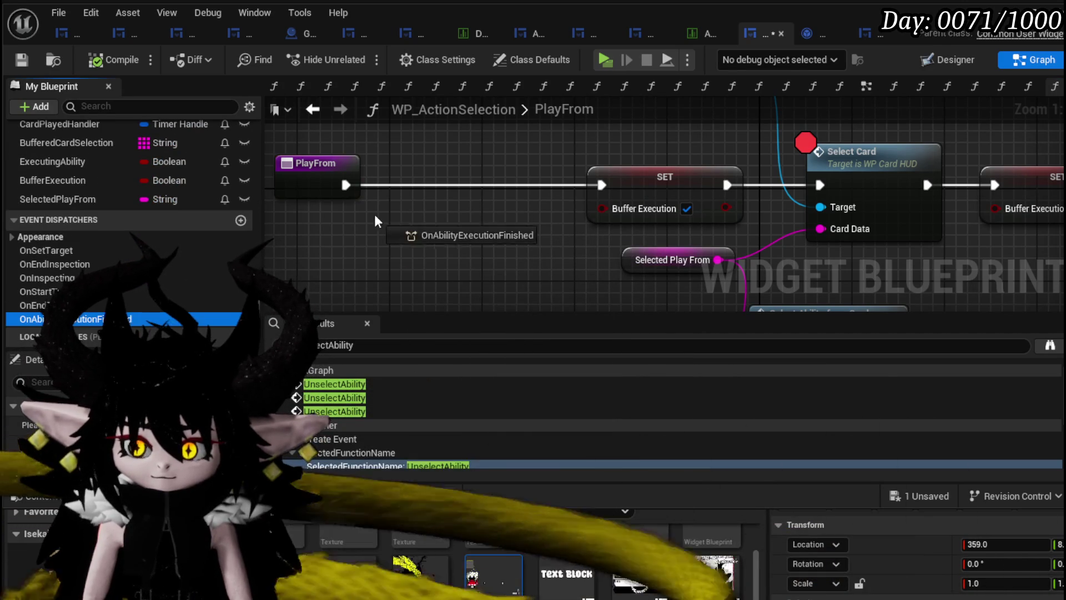
drag(375, 221, 373, 231)
click(405, 276)
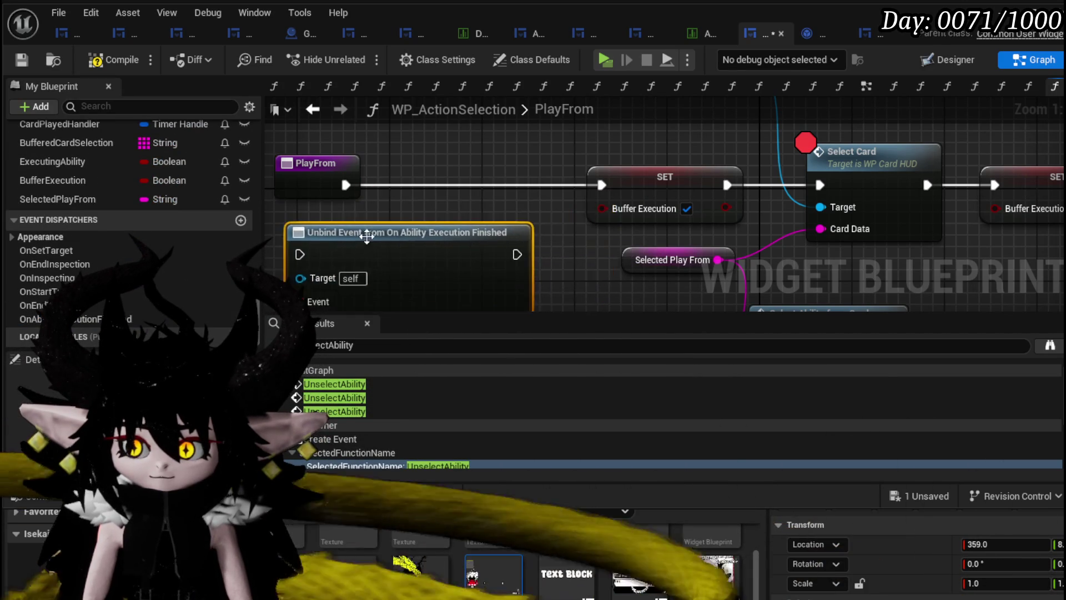
drag(482, 185, 366, 174)
drag(500, 229, 510, 162)
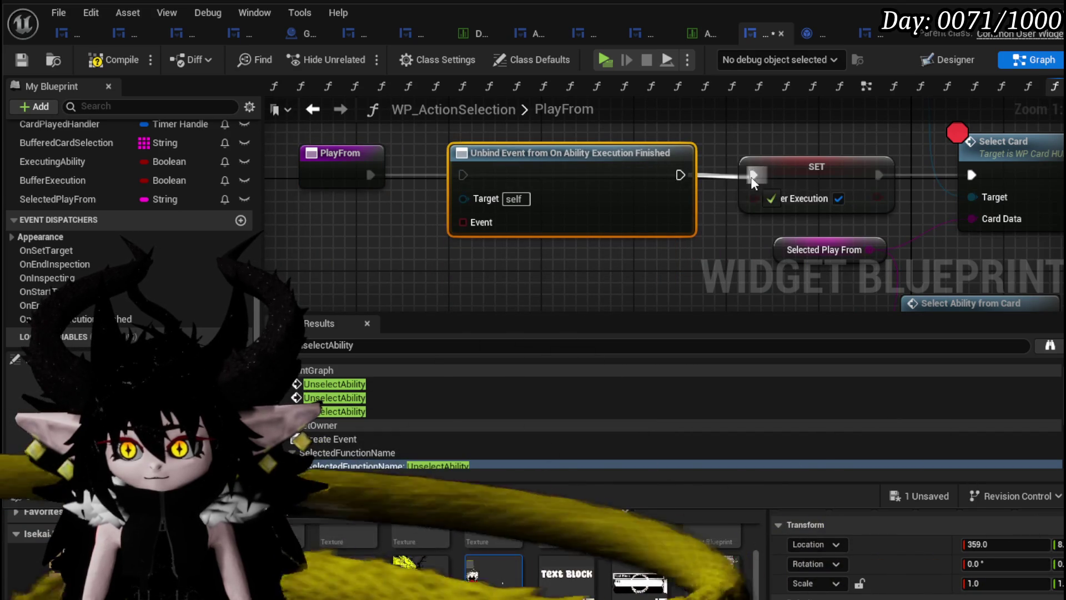
drag(751, 177, 753, 176)
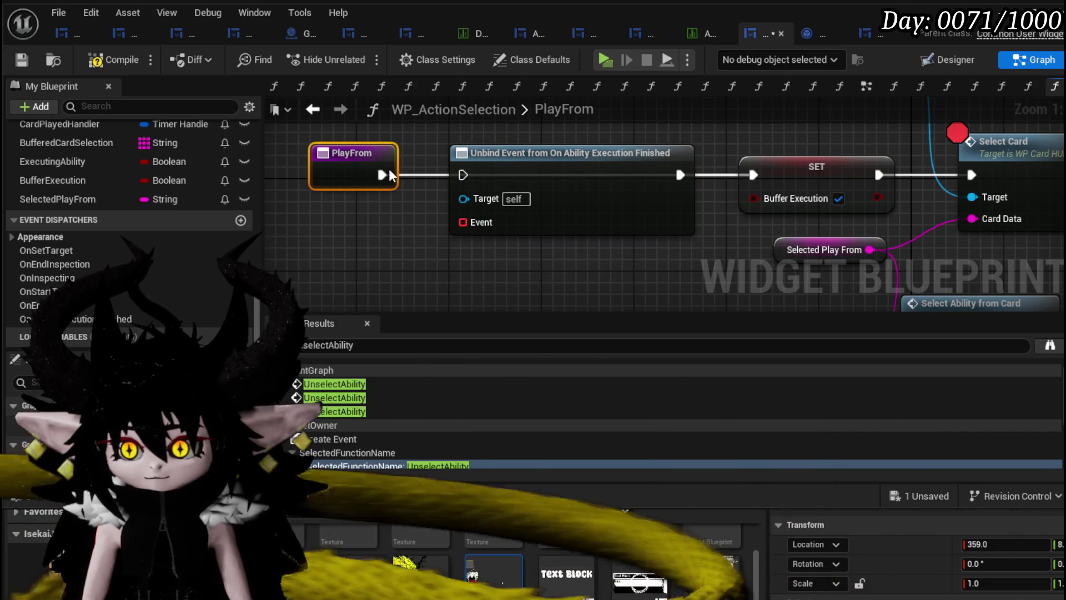
drag(391, 176, 464, 177)
Feed the Unbind node's Event from a Create Event node targeting the PlayFrom function
drag(465, 222, 477, 264)
text(Create)
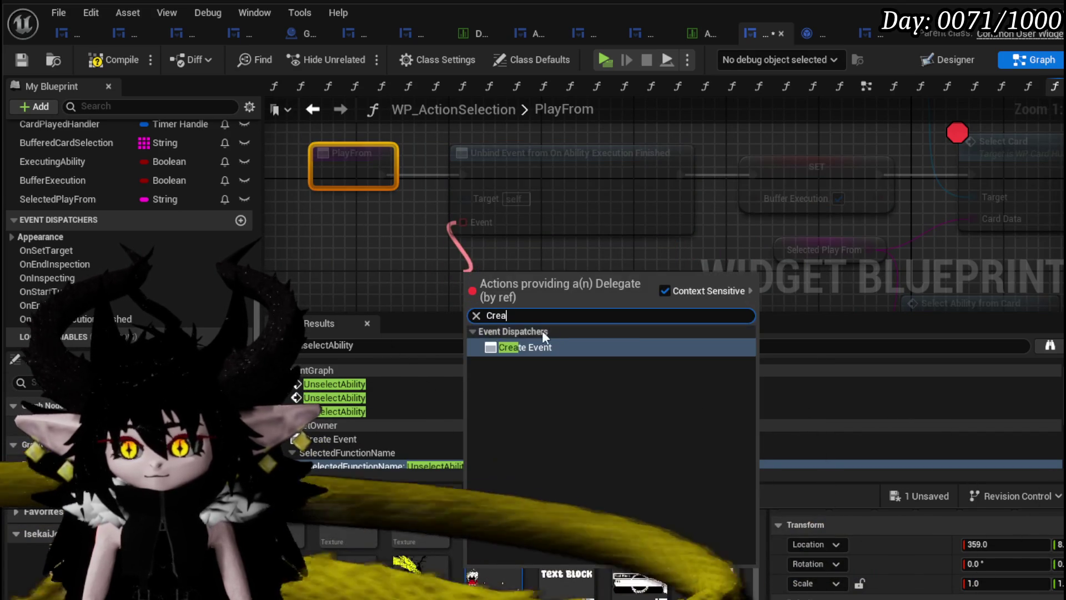
click(510, 345)
scroll(512, 245, down, 2)
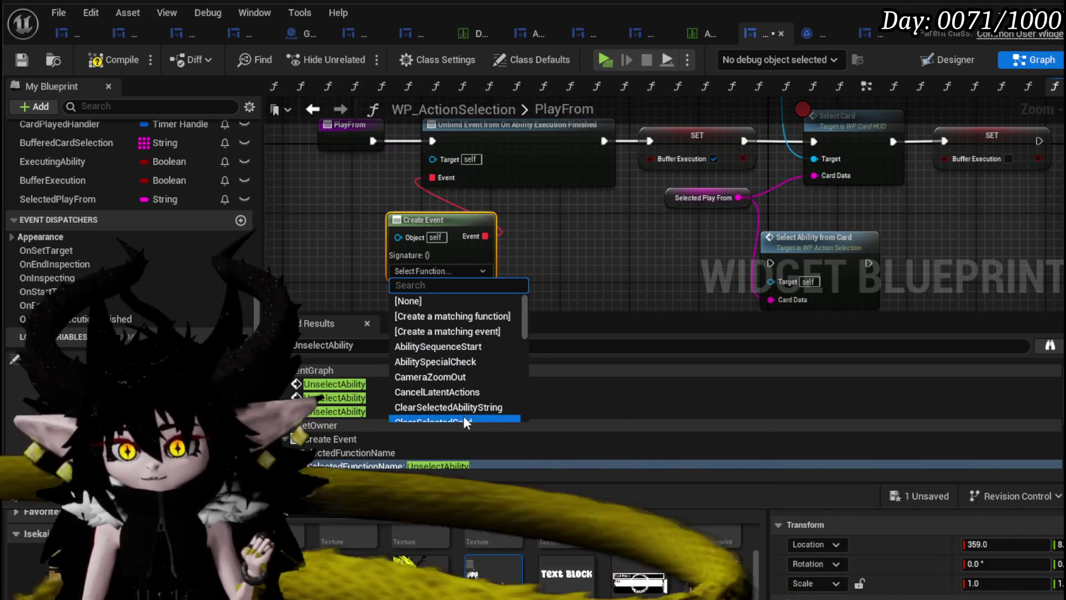
scroll(463, 415, down, 5)
click(438, 356)
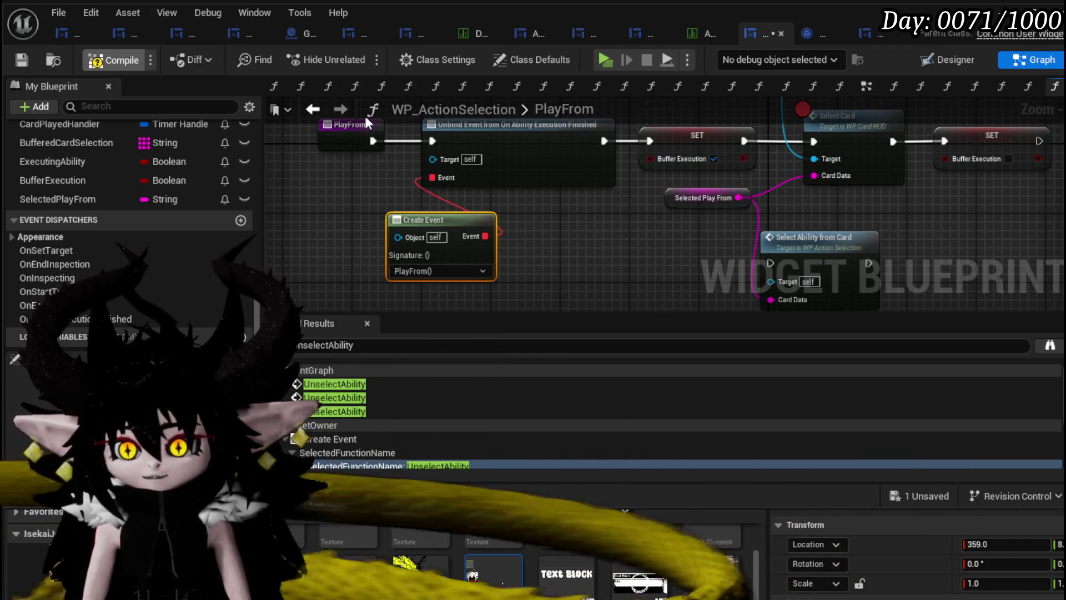
Save the blueprint and launch a game preview with Alt+P
click(15, 57)
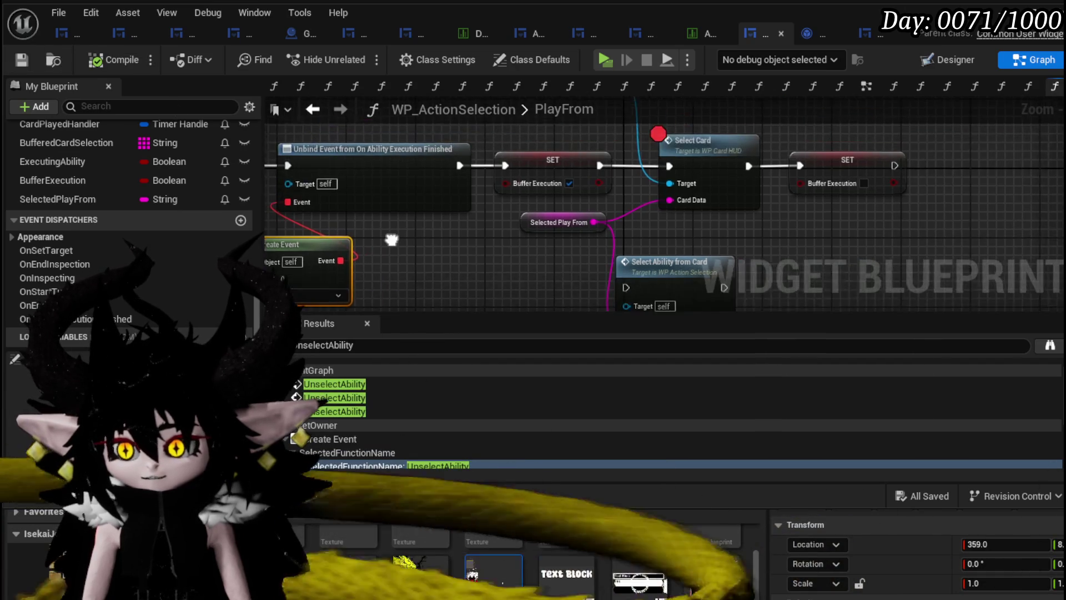
drag(571, 212, 481, 227)
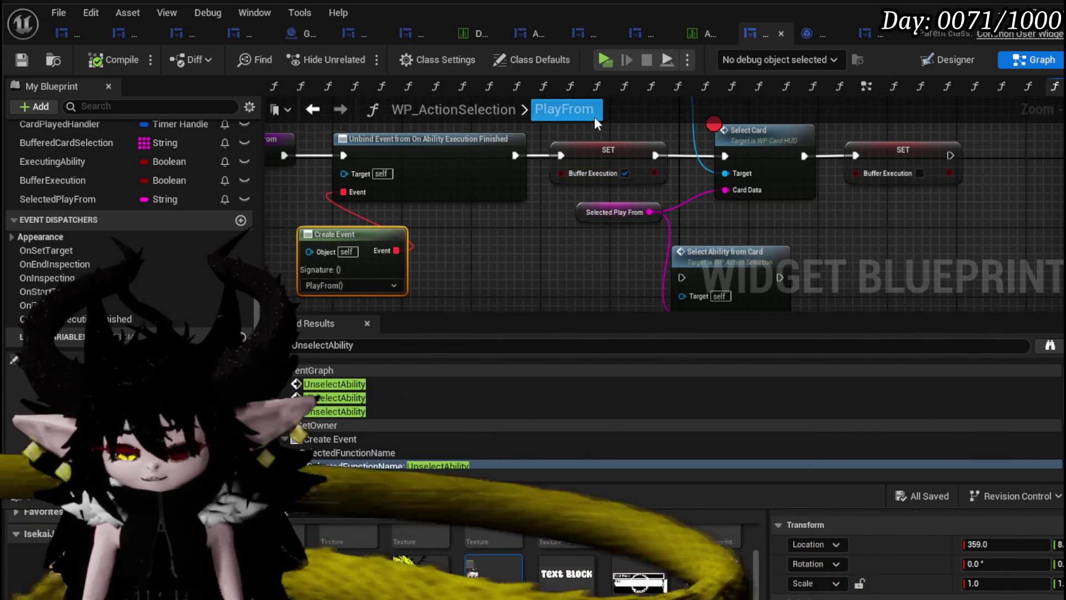
click(640, 172)
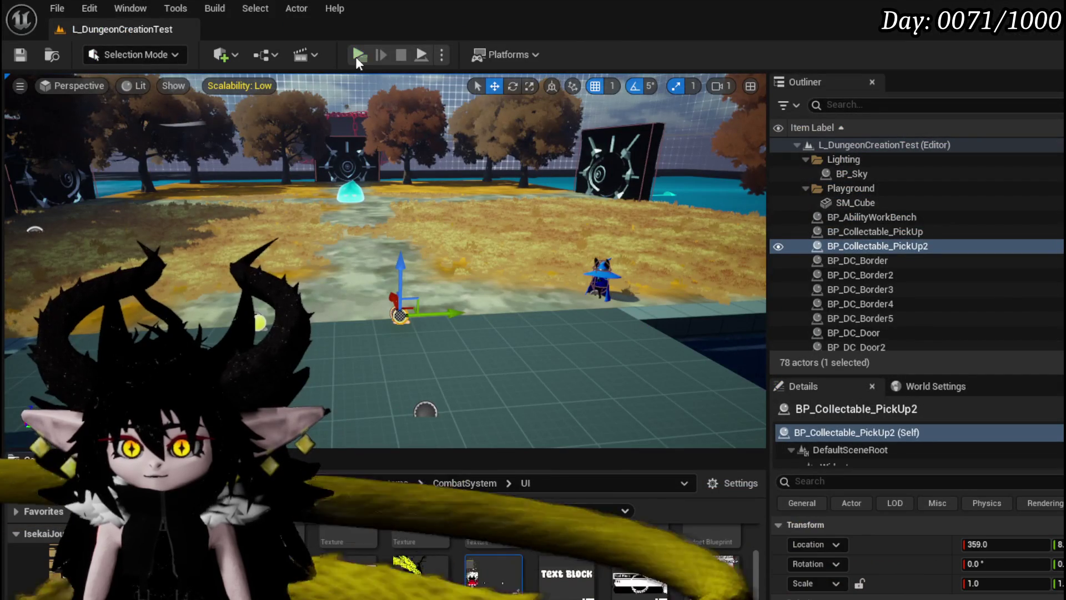
key(alt+p)
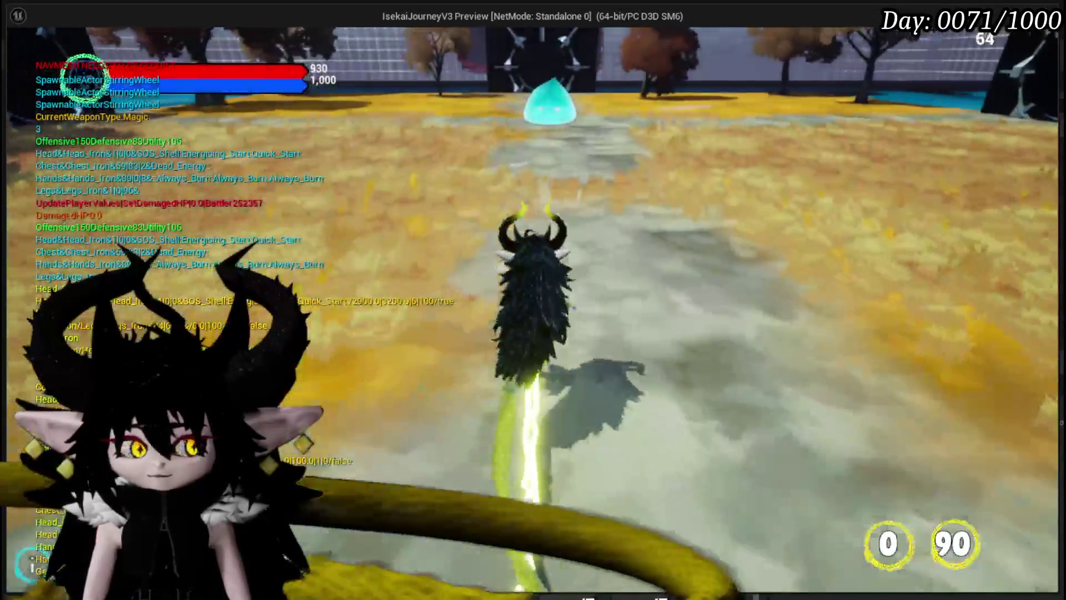
Start a slime battle and play Giga Draw, Its Booooming Time, Main Attack, then Play From Deck
key(1)
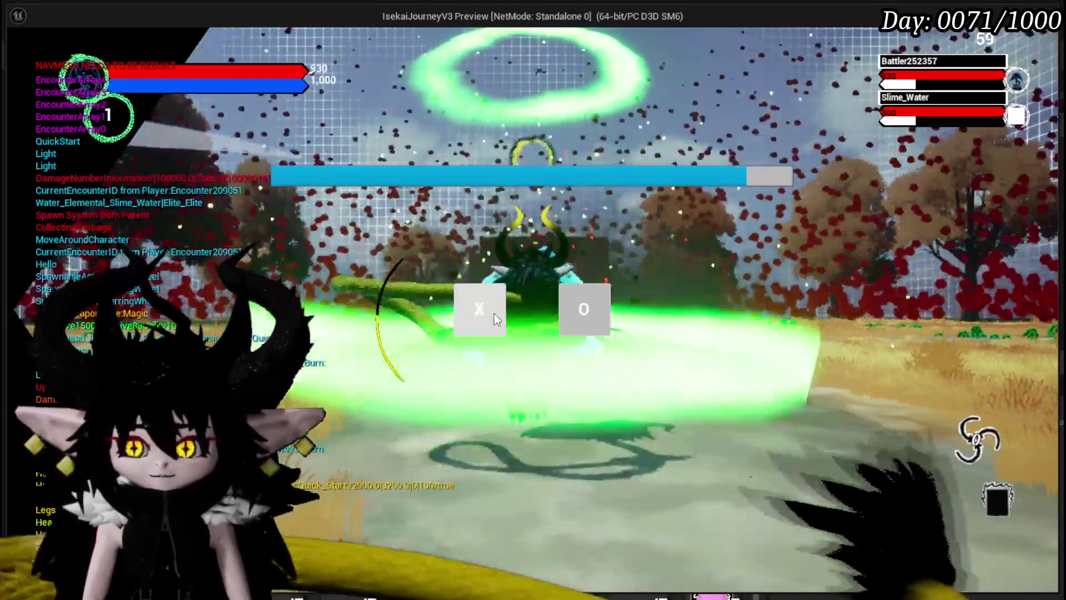
click(496, 318)
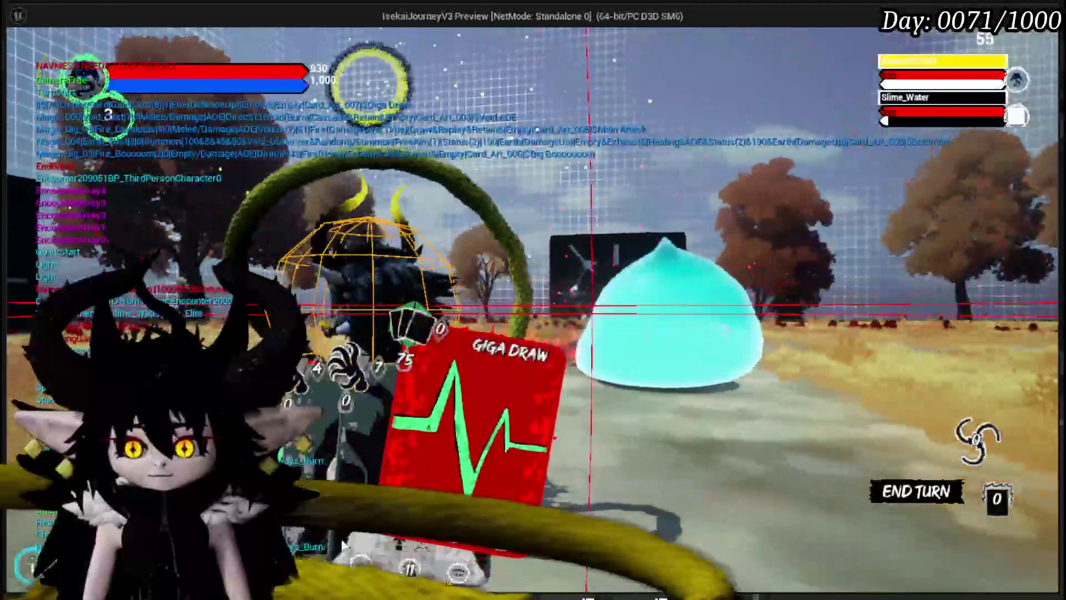
click(555, 421)
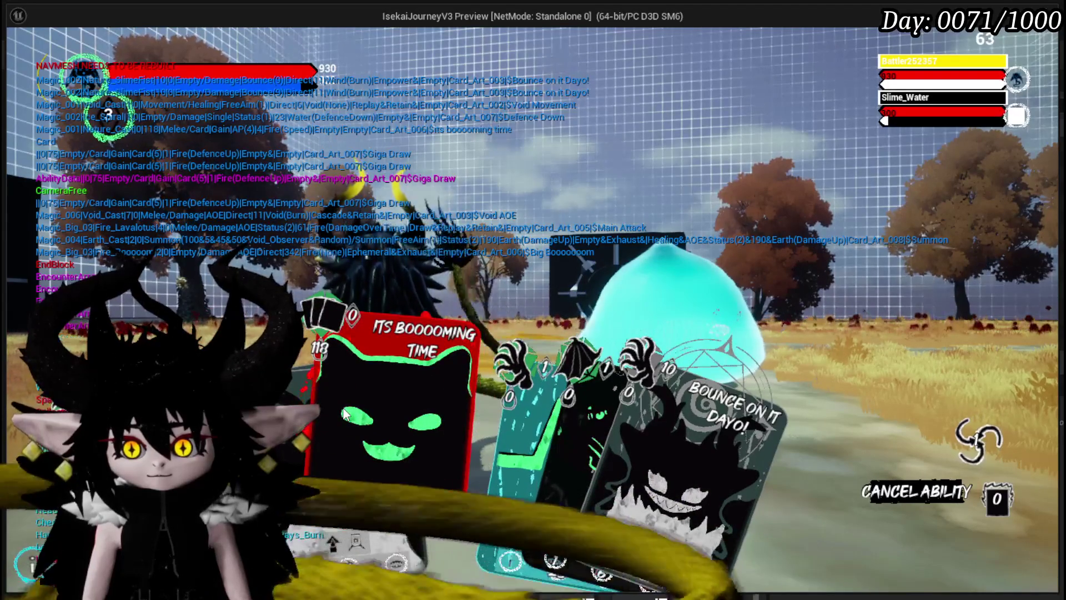
click(345, 413)
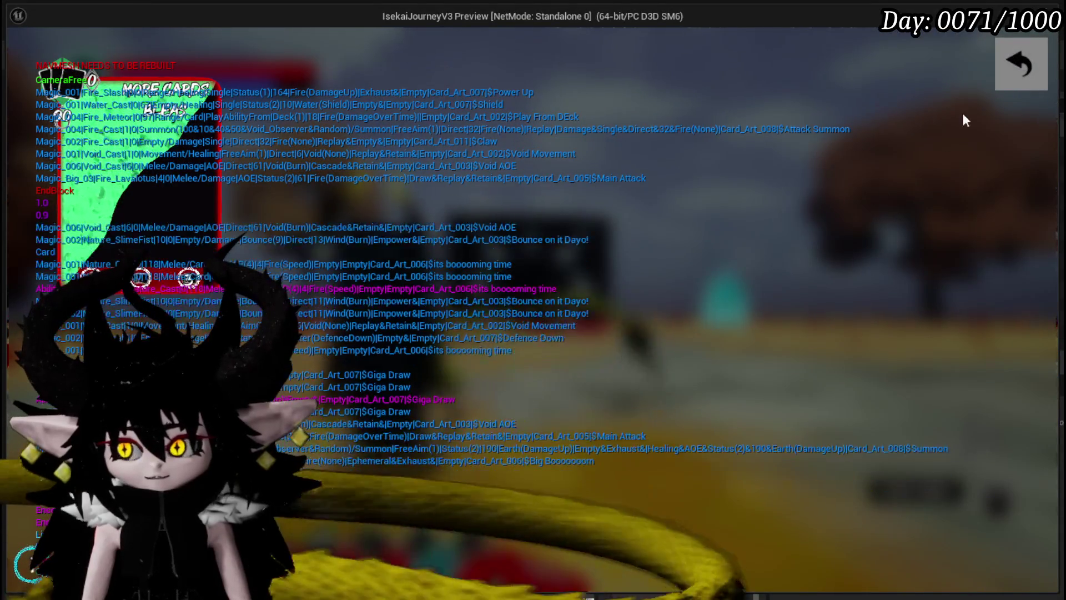
click(1021, 65)
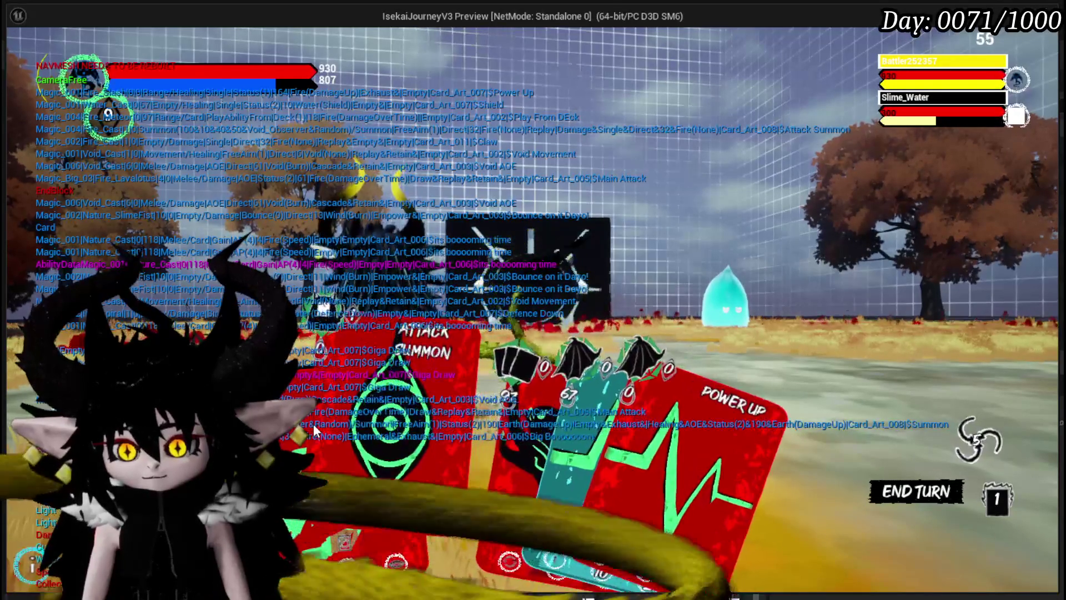
click(472, 355)
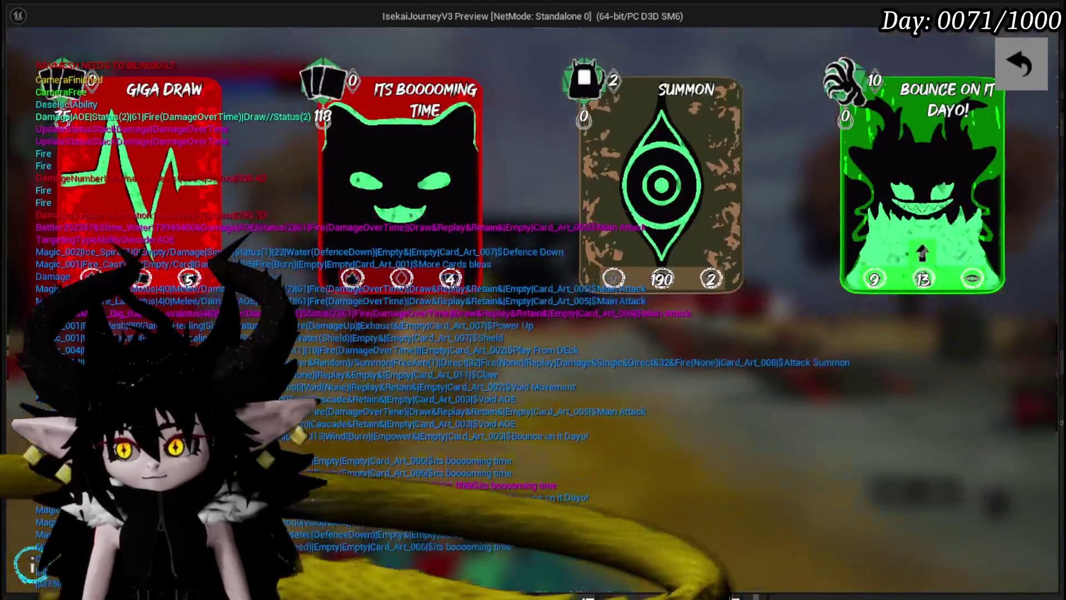
click(1041, 58)
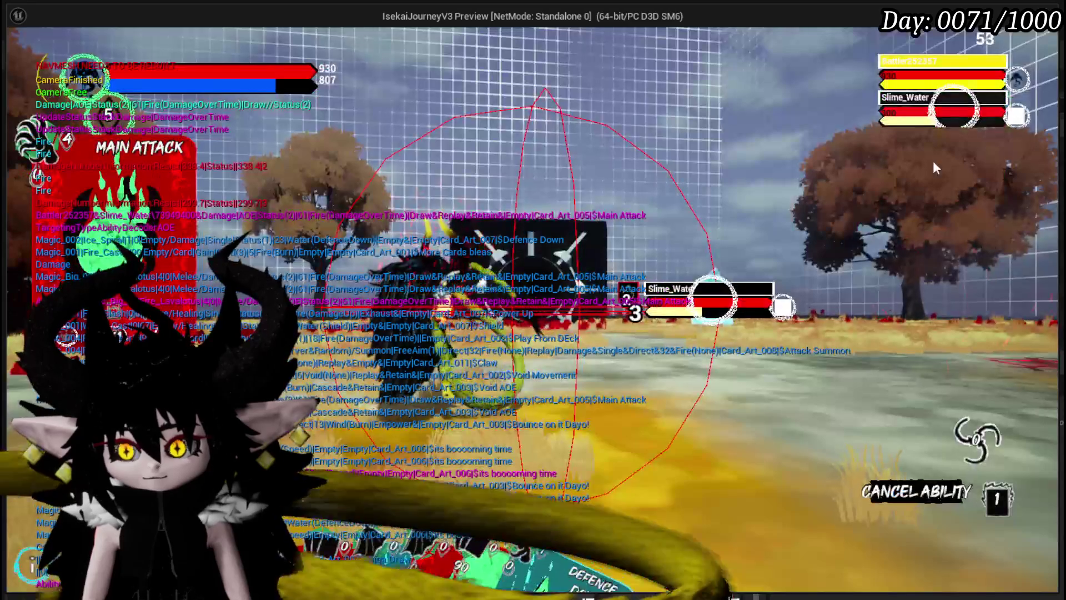
click(458, 461)
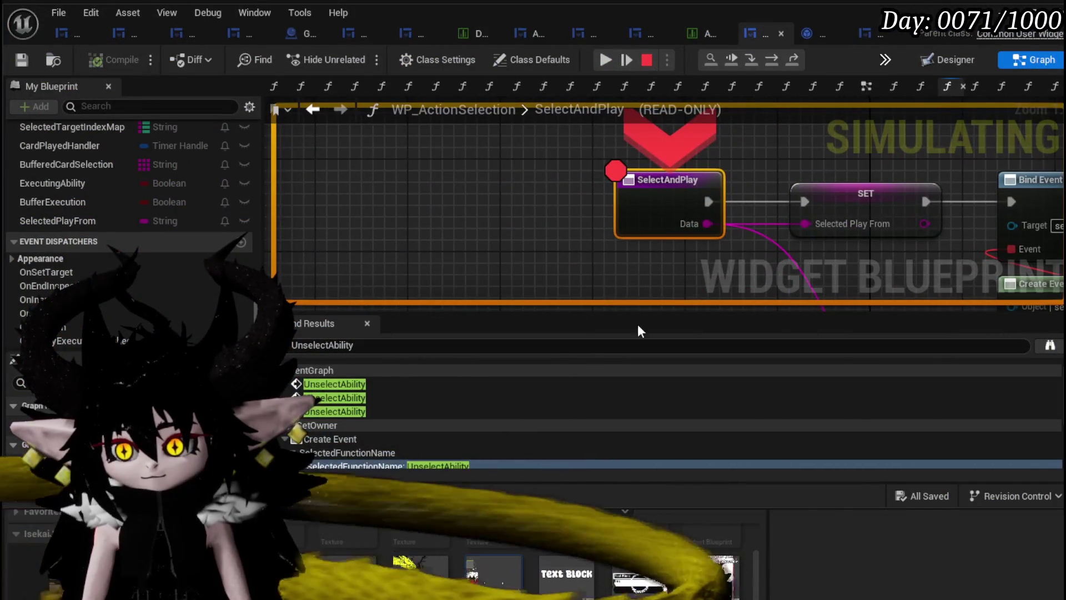
Inspect the Data pin, resume twice past PlayFrom's Select Card breakpoint, then stop the game preview
mouse_move(699, 222)
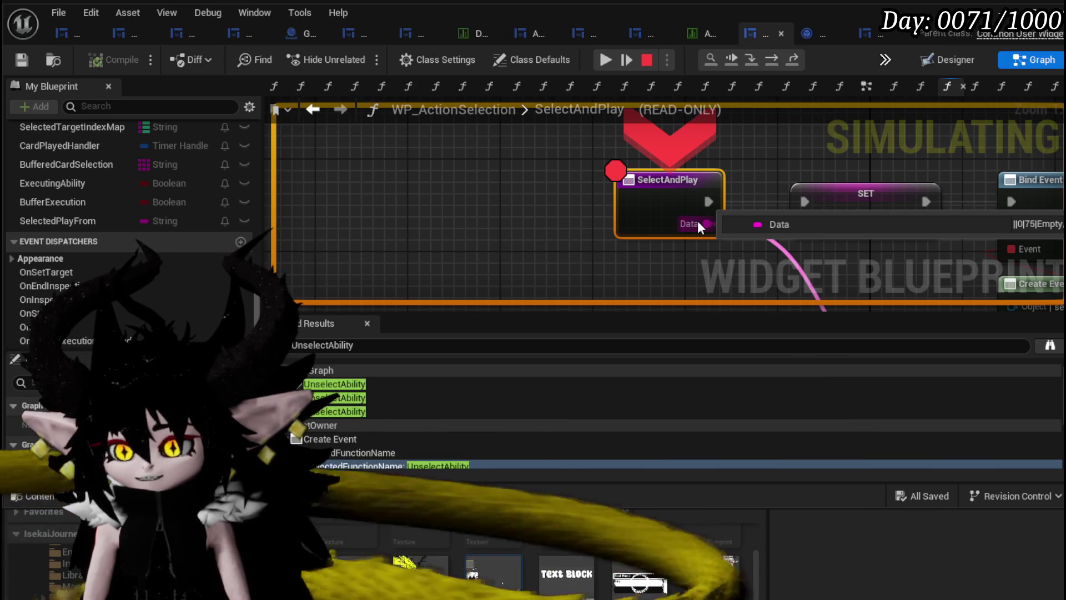
click(613, 62)
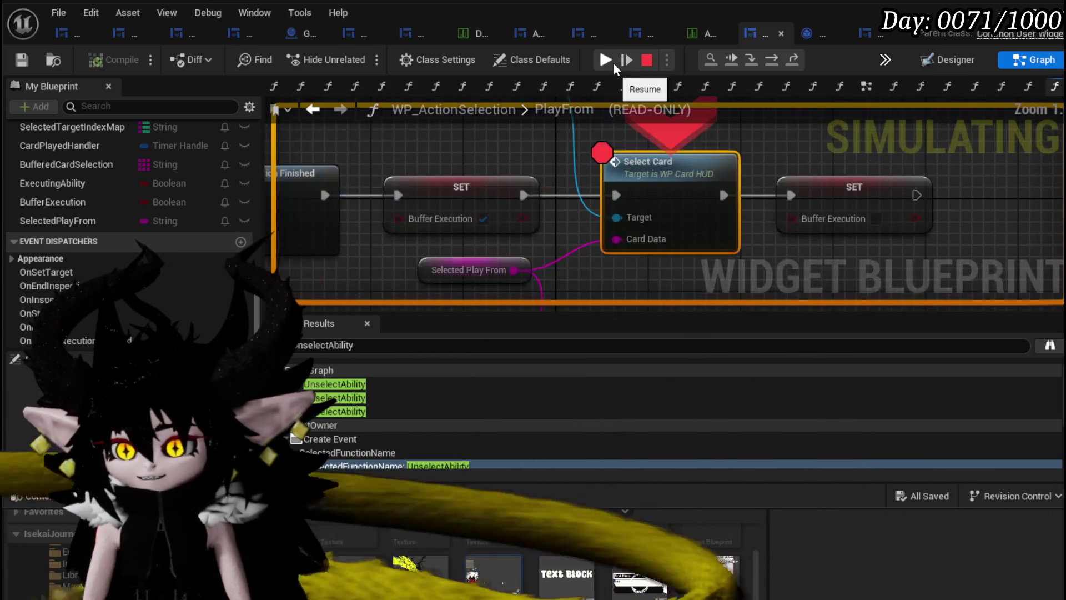
mouse_move(634, 244)
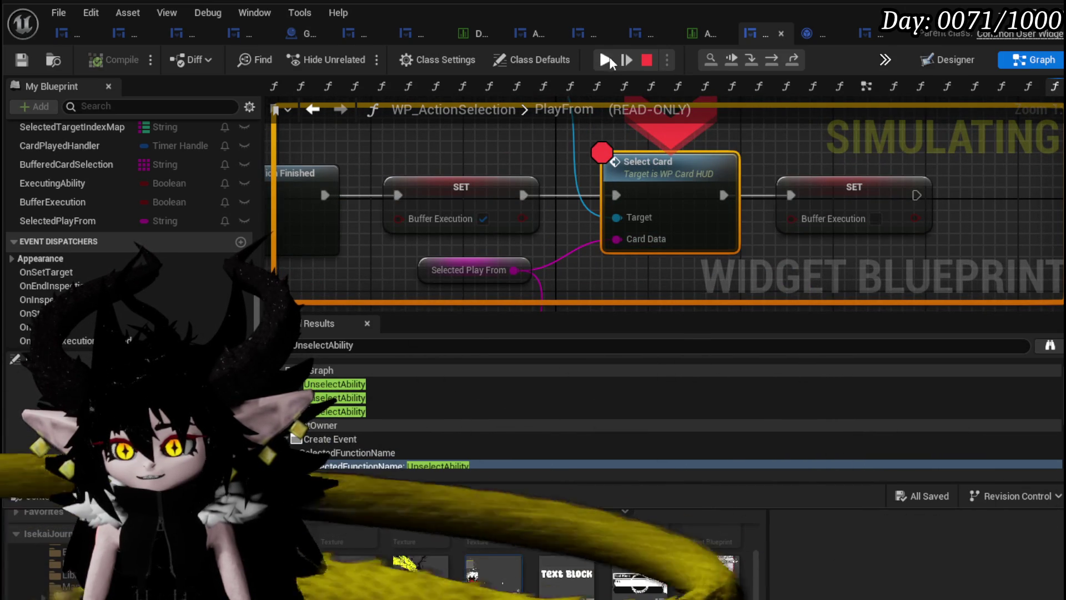
click(608, 57)
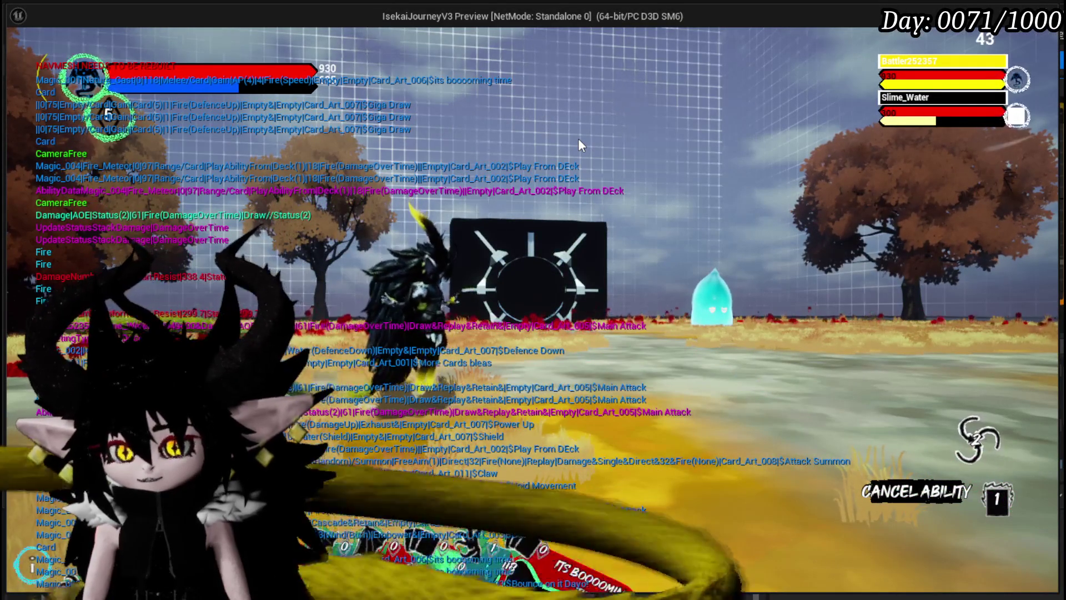
key(Escape)
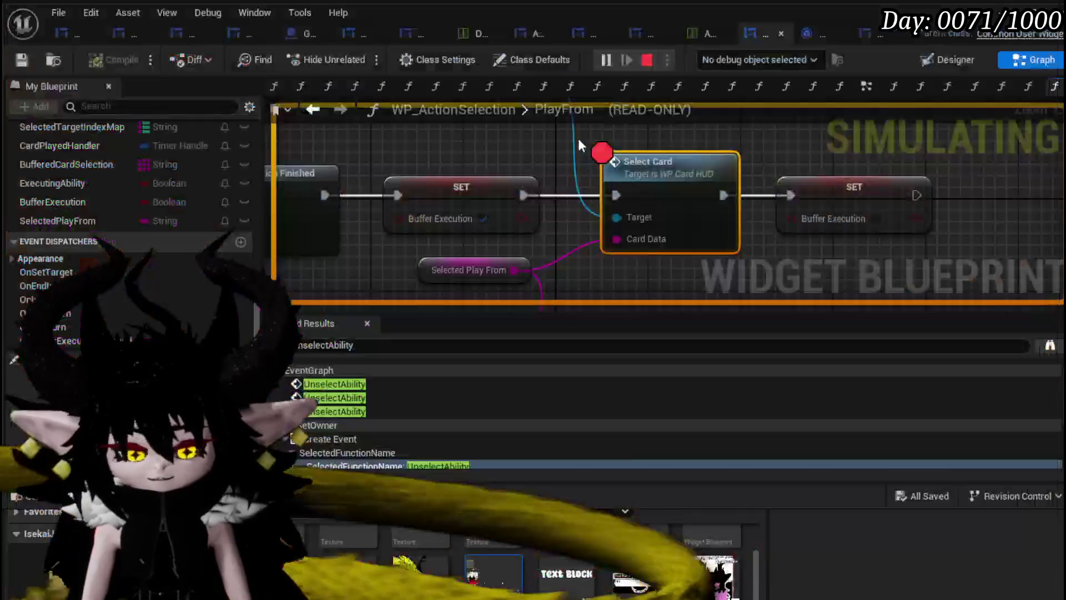
Delete the checked SET Buffer Execution node and wire the unbind's Finished straight into Select Card
click(22, 59)
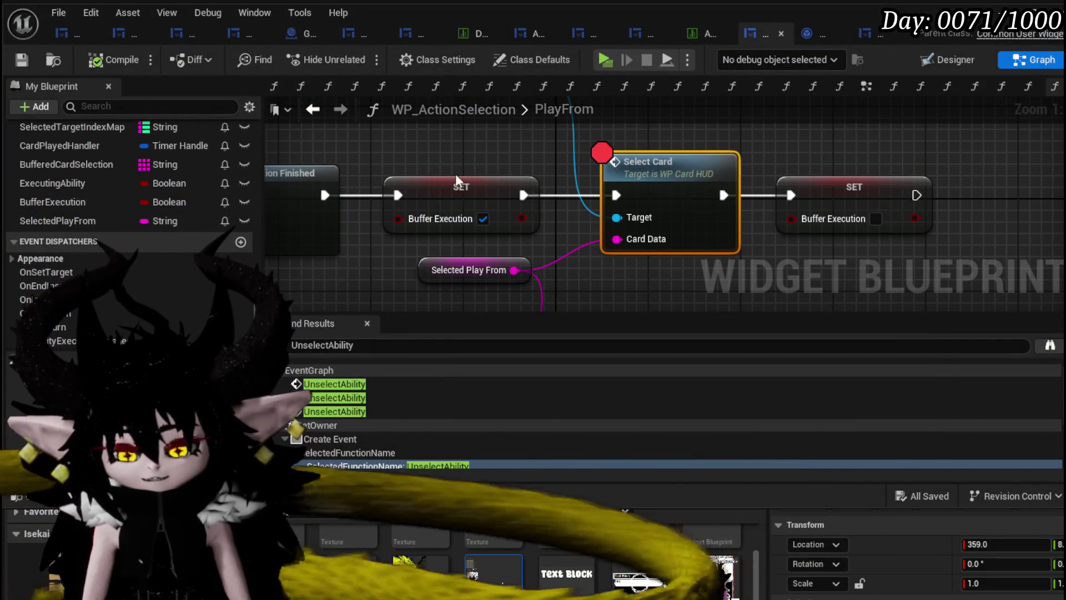
mouse_move(323, 195)
mouse_down()
mouse_move(669, 198)
mouse_move(616, 195)
mouse_up()
drag(478, 195, 849, 137)
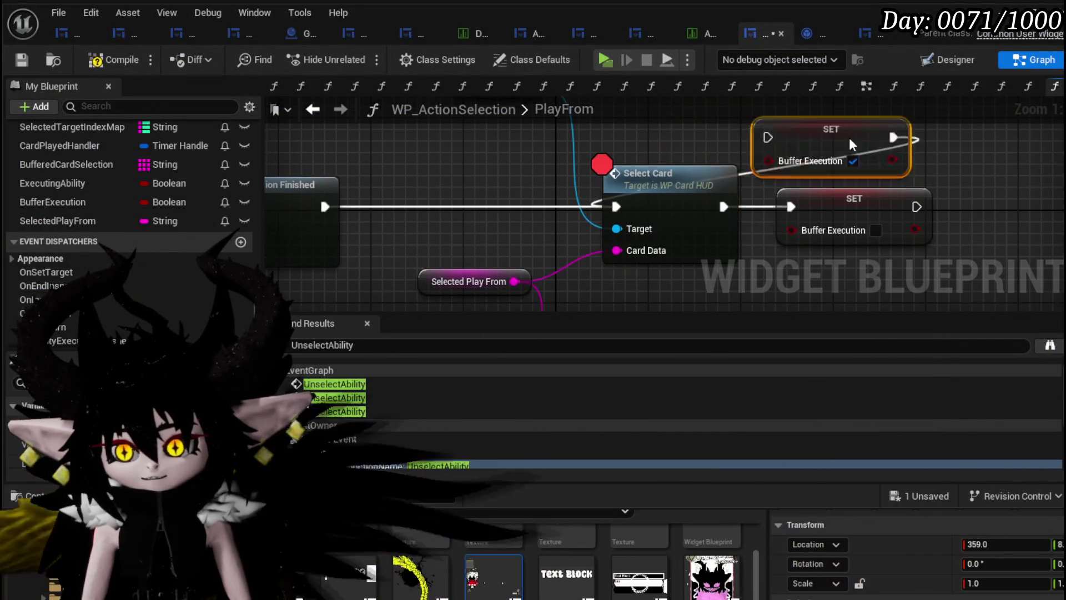
click(830, 177)
key(Delete)
Connect Select Card to the remaining SET Buffer Execution node and compile PlayFrom
mouse_move(724, 206)
mouse_down()
mouse_move(780, 207)
mouse_move(746, 191)
mouse_up()
scroll(897, 203, down, 3)
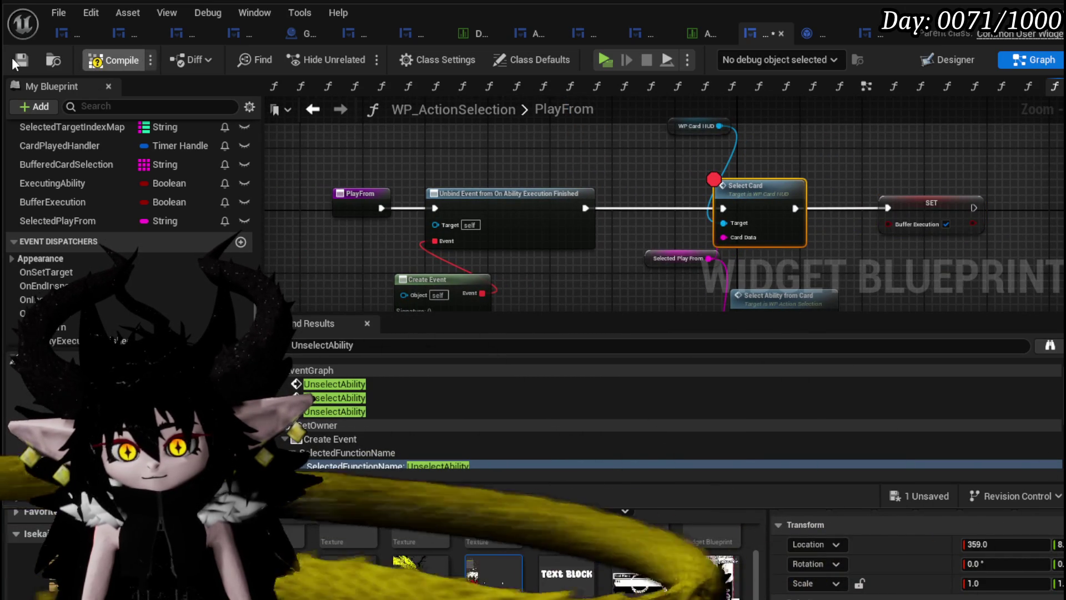
click(14, 58)
drag(667, 174, 434, 156)
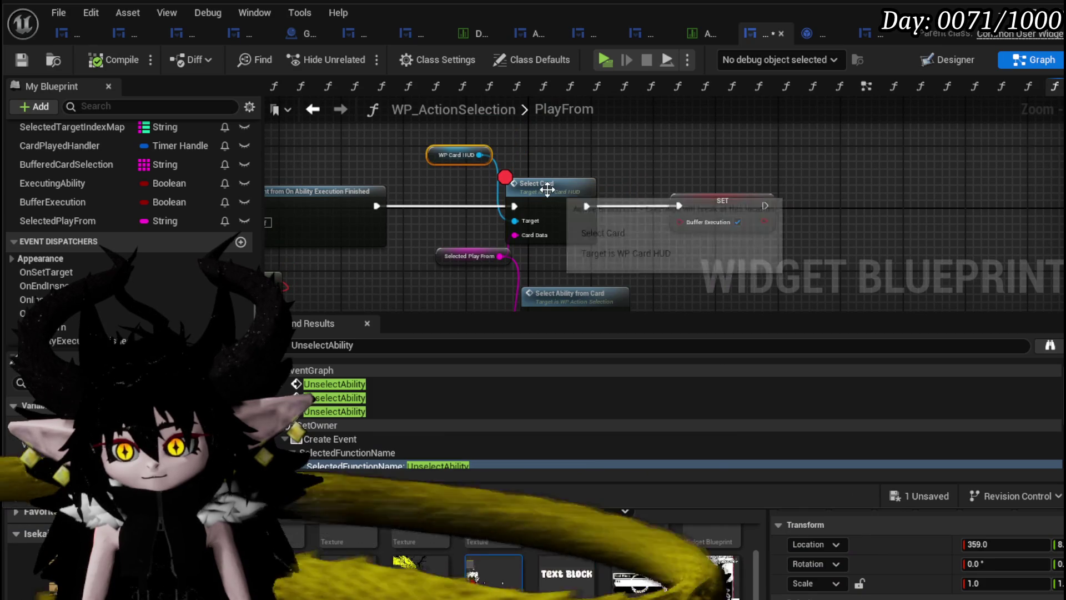
Open WP_Card_HUD's SelectCard function and survey its Card Cost Check, Branch and preview nodes
double_click(547, 189)
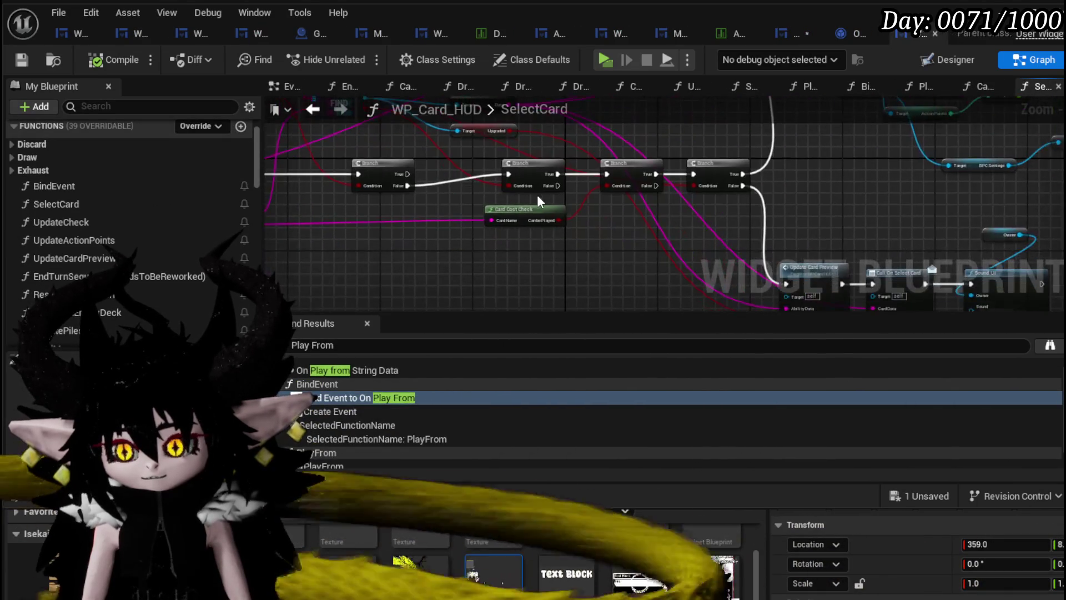
scroll(538, 201, up, 3)
drag(628, 215, 628, 215)
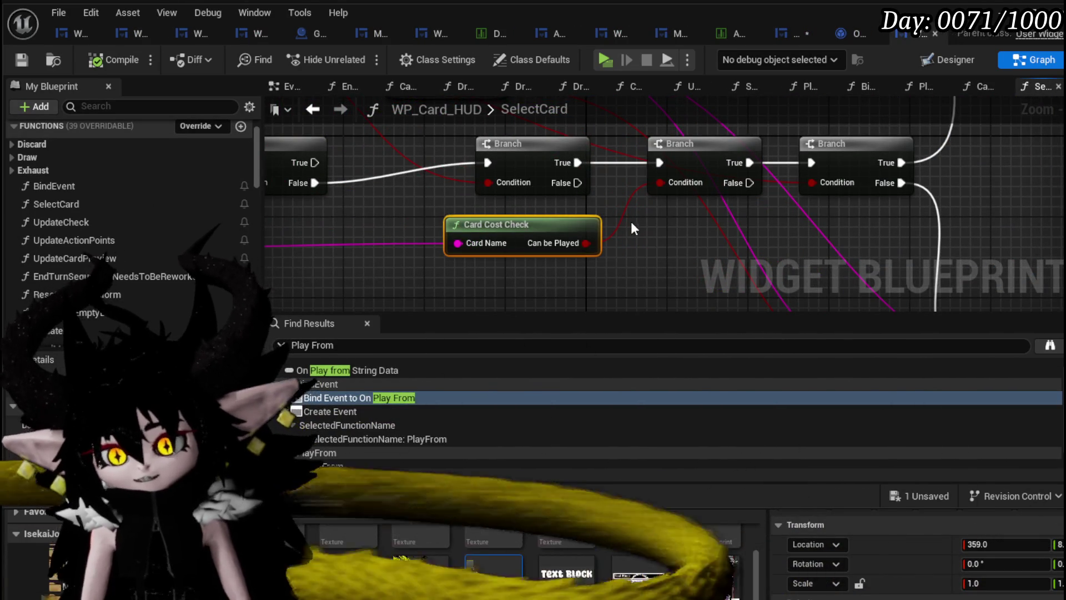
scroll(420, 204, down, 1)
mouse_move(418, 202)
mouse_down()
mouse_move(722, 234)
mouse_move(610, 161)
mouse_move(581, 162)
mouse_up()
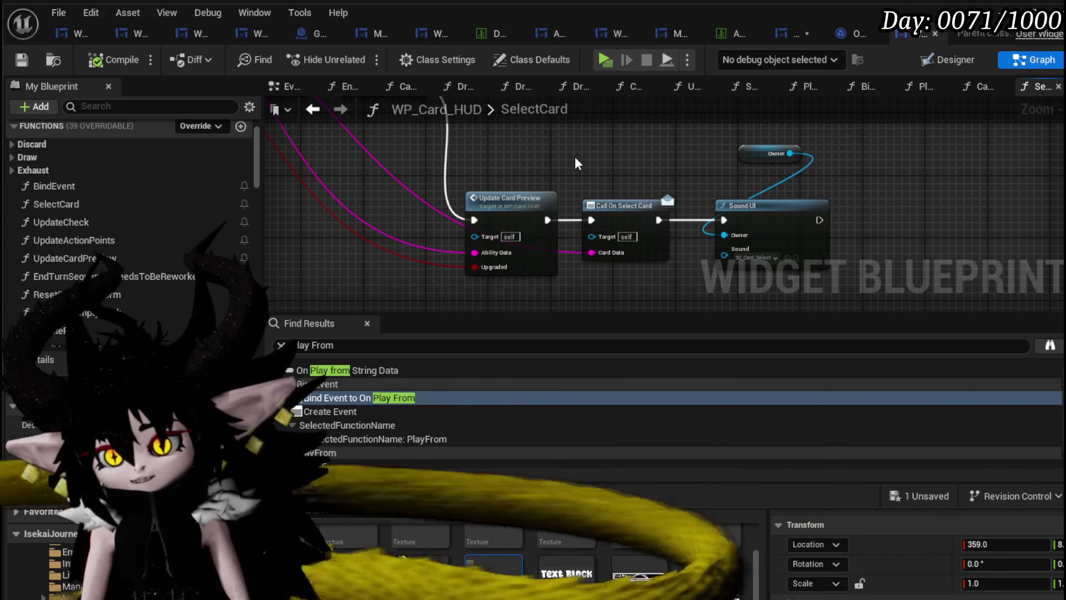
scroll(574, 157, down, 1)
mouse_move(575, 157)
mouse_down()
mouse_move(633, 227)
mouse_move(651, 232)
mouse_up()
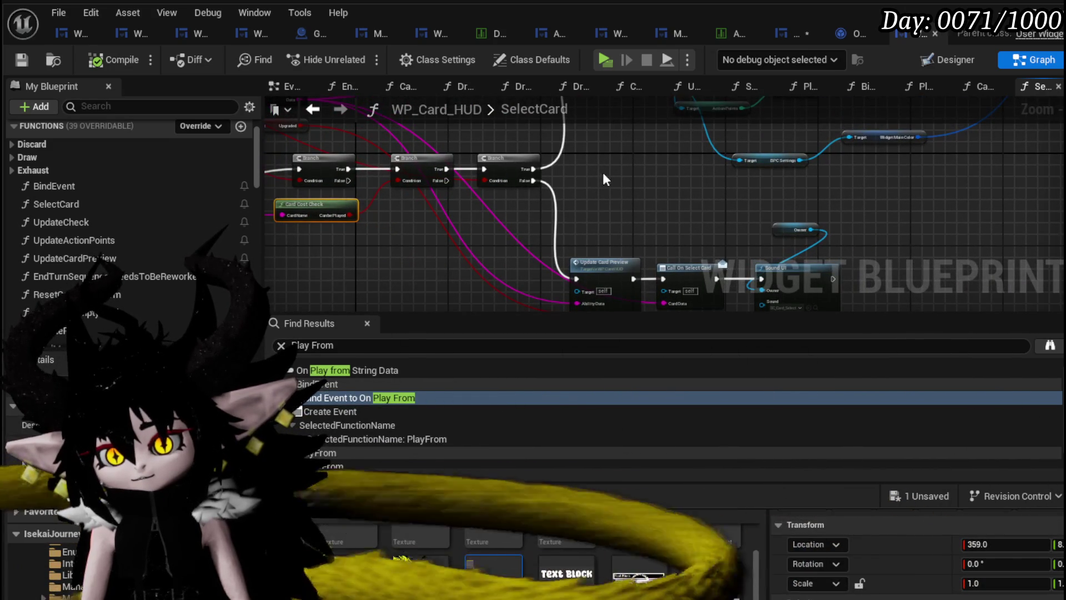
mouse_move(605, 179)
mouse_down()
mouse_move(548, 235)
mouse_move(516, 207)
mouse_move(464, 274)
mouse_move(500, 184)
mouse_move(655, 202)
mouse_up()
scroll(490, 205, up, 3)
scroll(478, 198, down, 2)
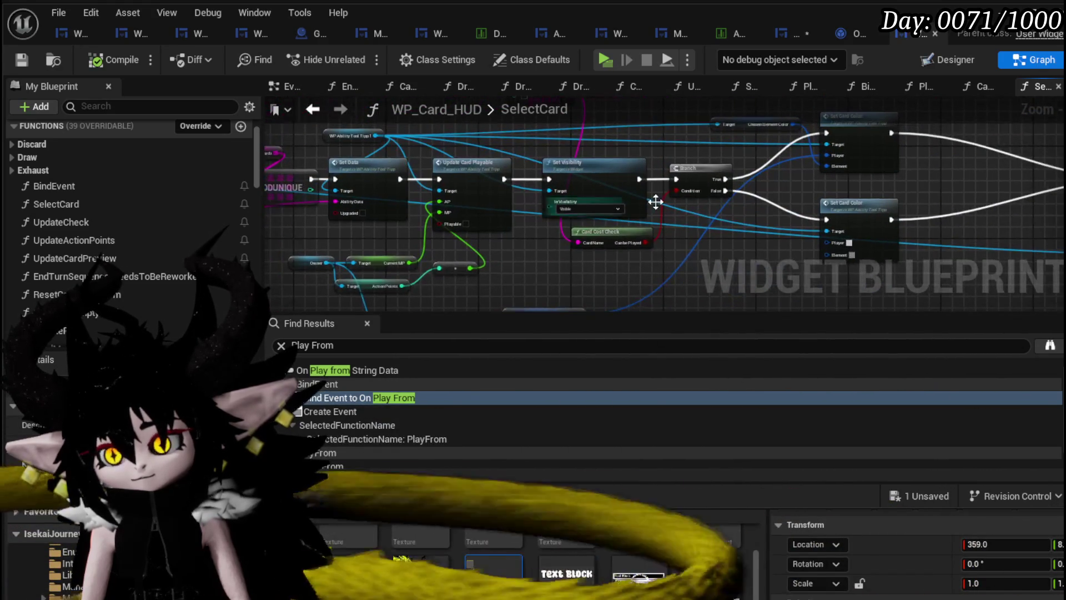
scroll(623, 189, down, 2)
scroll(623, 188, down, 2)
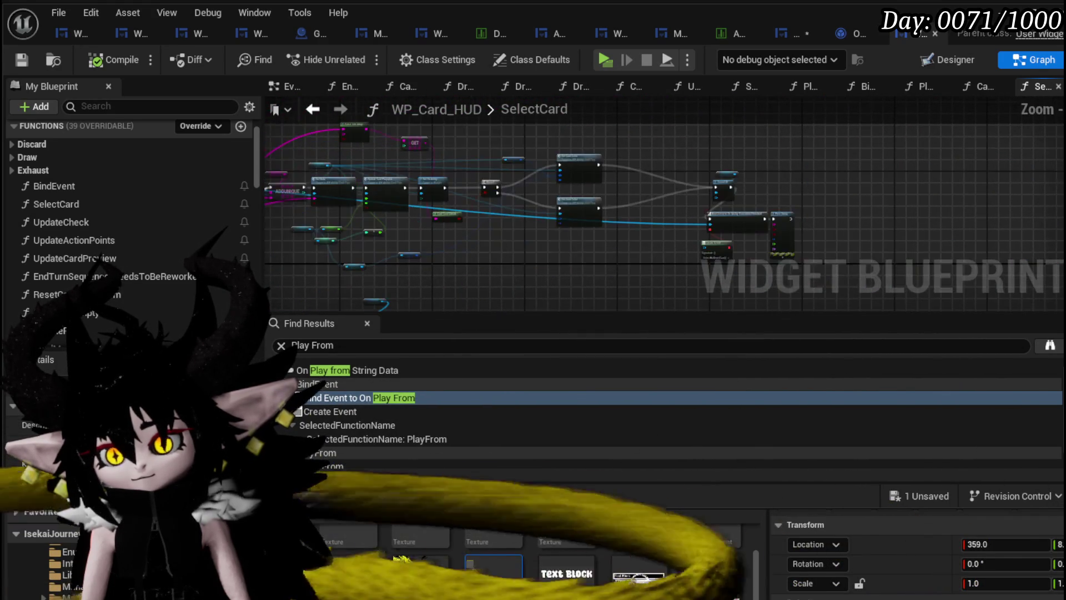
scroll(484, 235, up, 4)
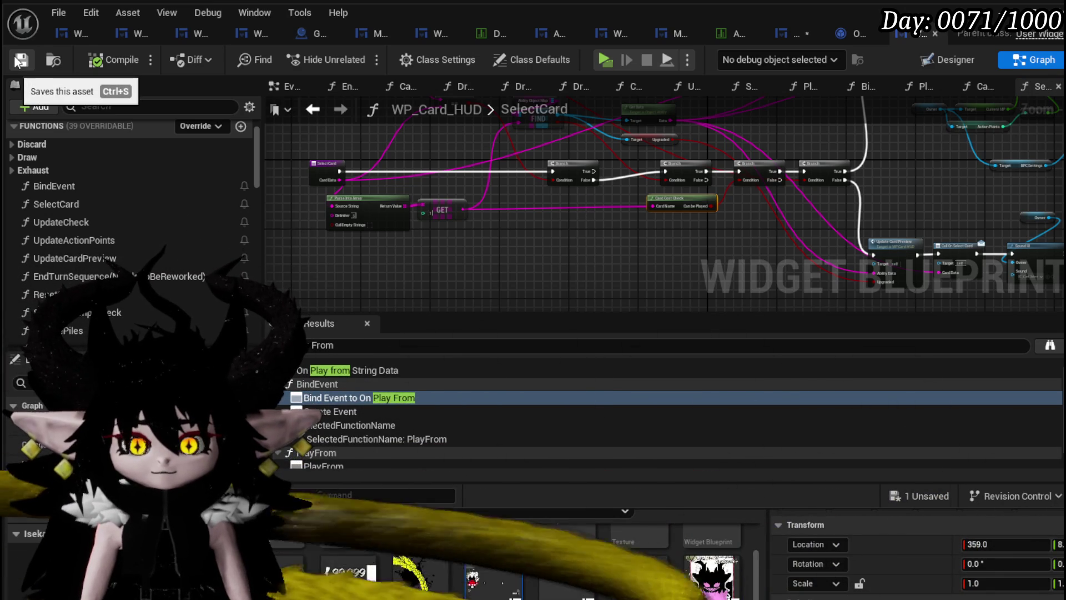
scroll(561, 177, up, 3)
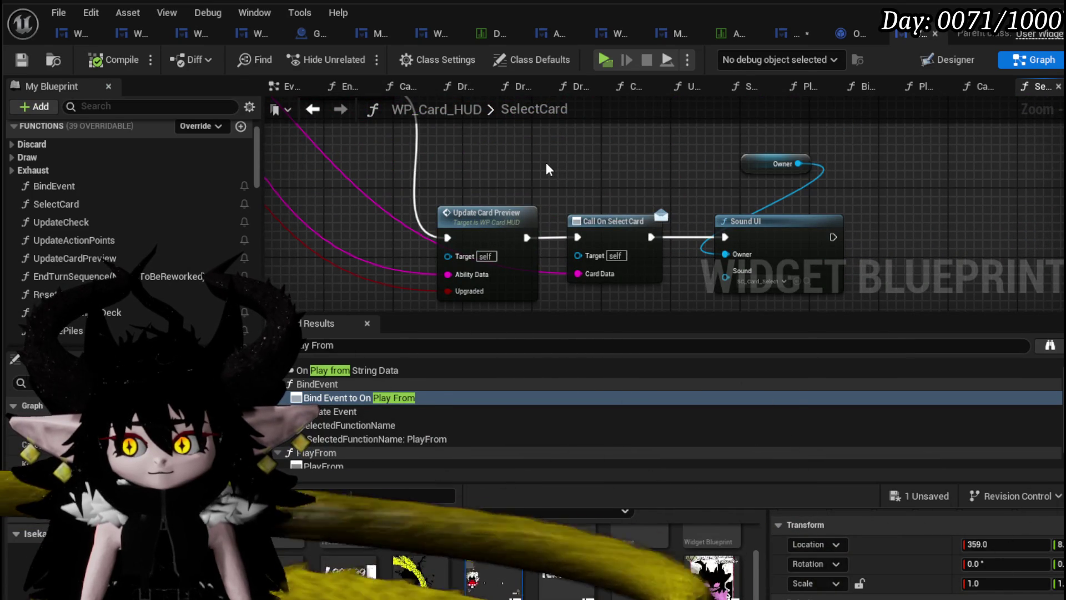
scroll(542, 162, down, 2)
Select Update Card Preview, Call On Select Card, Sound, Parse Into Array and GET nodes together
drag(542, 162, 929, 262)
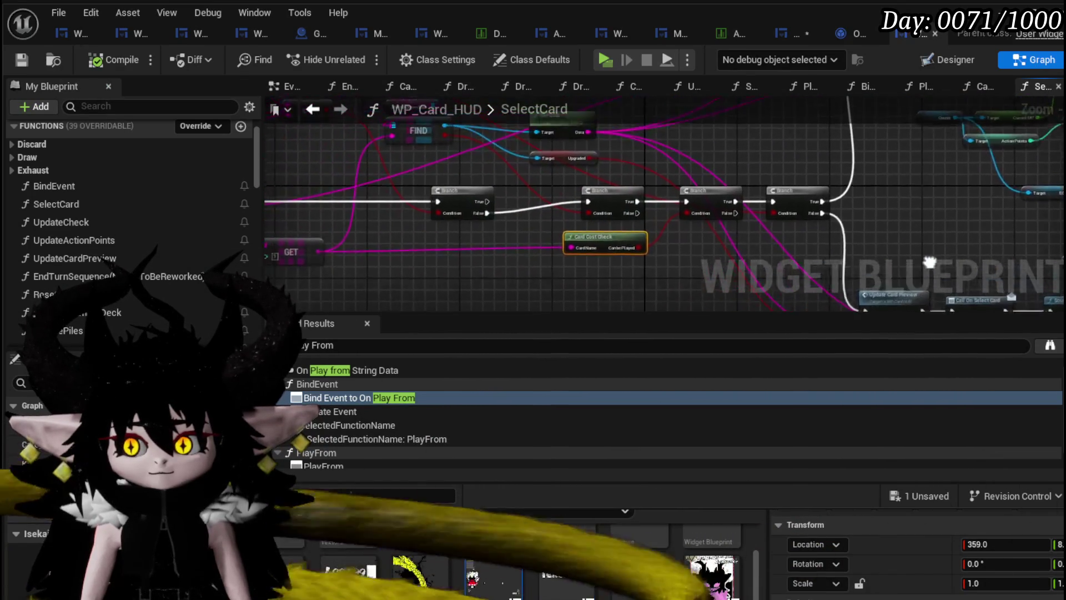
mouse_move(422, 138)
mouse_down()
mouse_move(583, 143)
mouse_move(599, 166)
mouse_move(635, 146)
mouse_up()
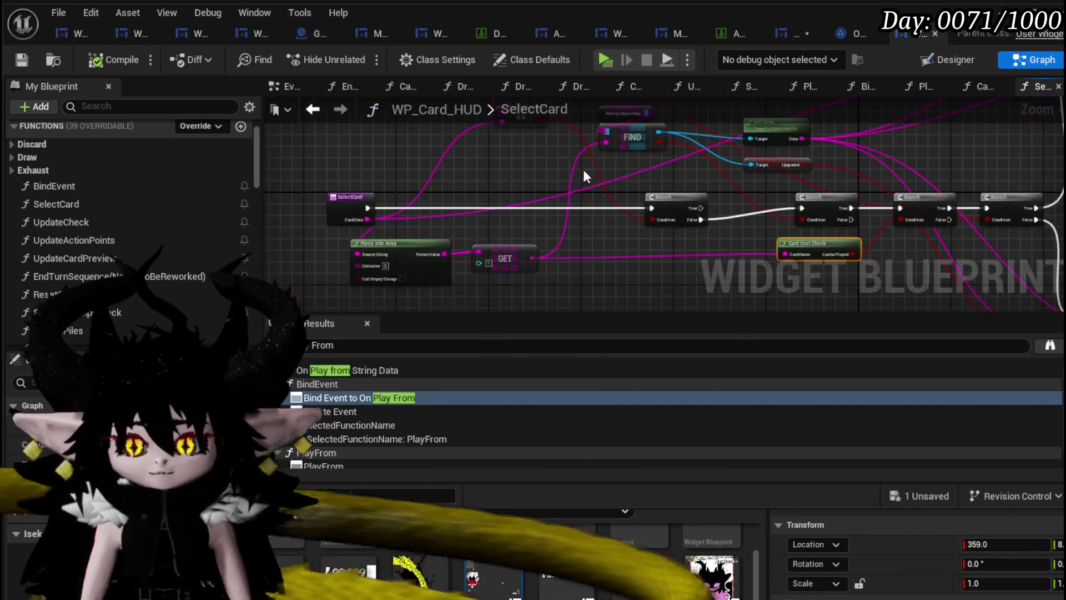
drag(534, 188, 652, 191)
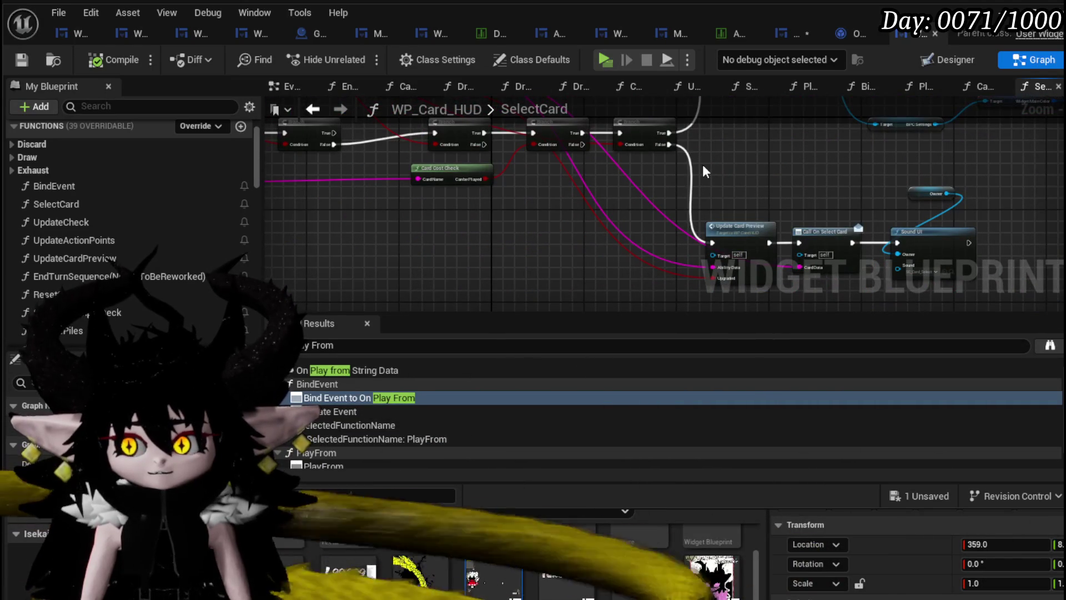
drag(718, 162, 948, 275)
mouse_move(557, 169)
mouse_down()
mouse_move(649, 238)
mouse_move(596, 215)
mouse_move(611, 192)
mouse_move(655, 234)
mouse_move(619, 219)
mouse_move(639, 228)
mouse_move(711, 148)
mouse_up()
mouse_move(370, 279)
mouse_down()
mouse_move(500, 227)
mouse_move(459, 278)
mouse_move(498, 338)
mouse_move(444, 187)
mouse_up()
Save WP_Card_HUD and step through graph history between SelectCard and WP_ActionSelection's PlayFrom
key(ctrl+s)
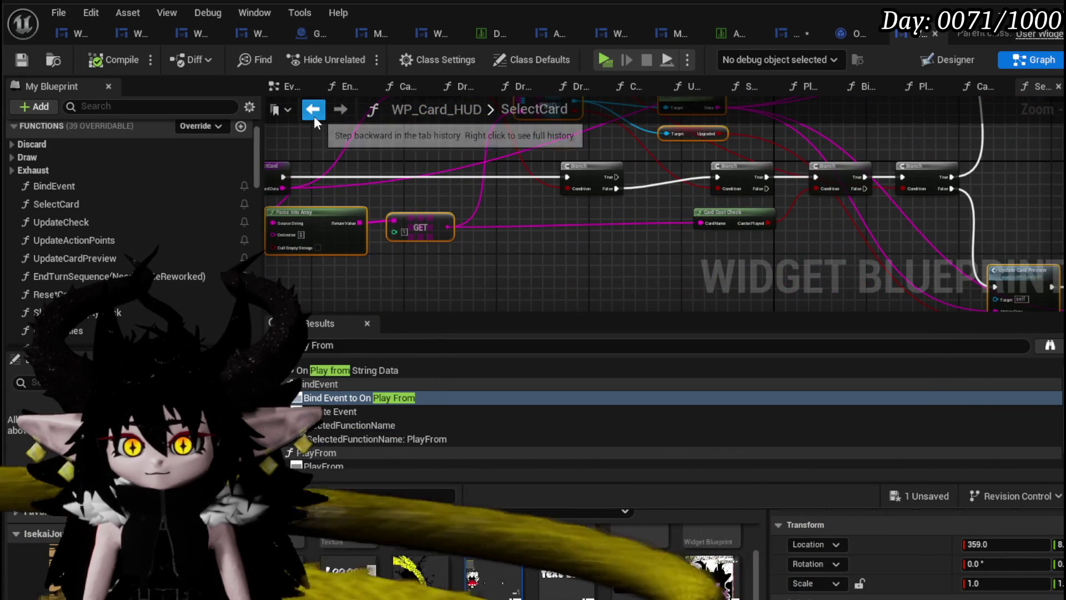
click(315, 114)
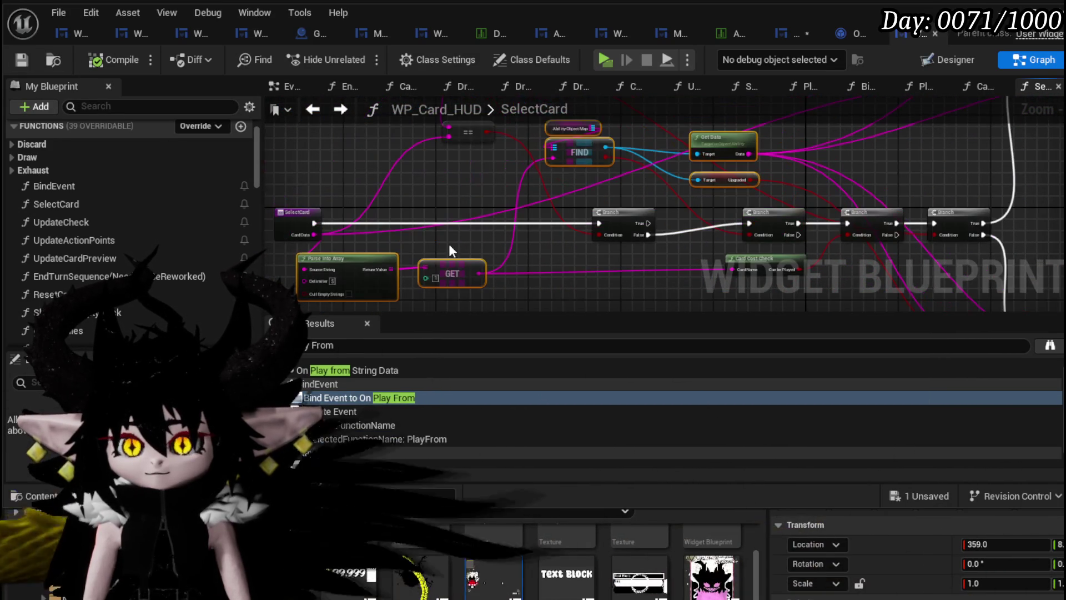
click(324, 118)
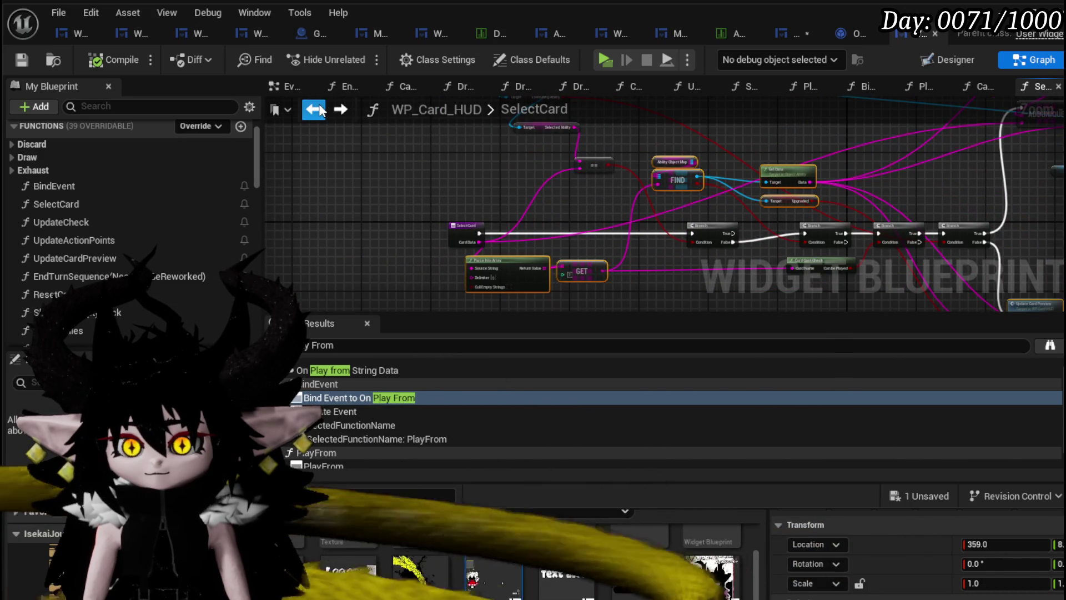
click(314, 109)
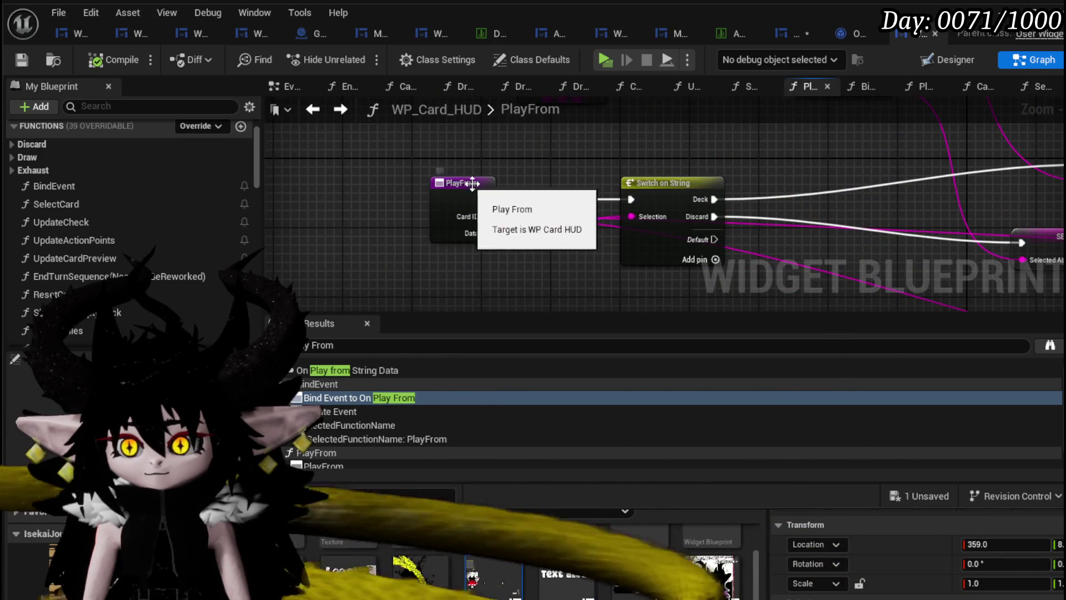
scroll(553, 198, down, 3)
scroll(532, 196, up, 3)
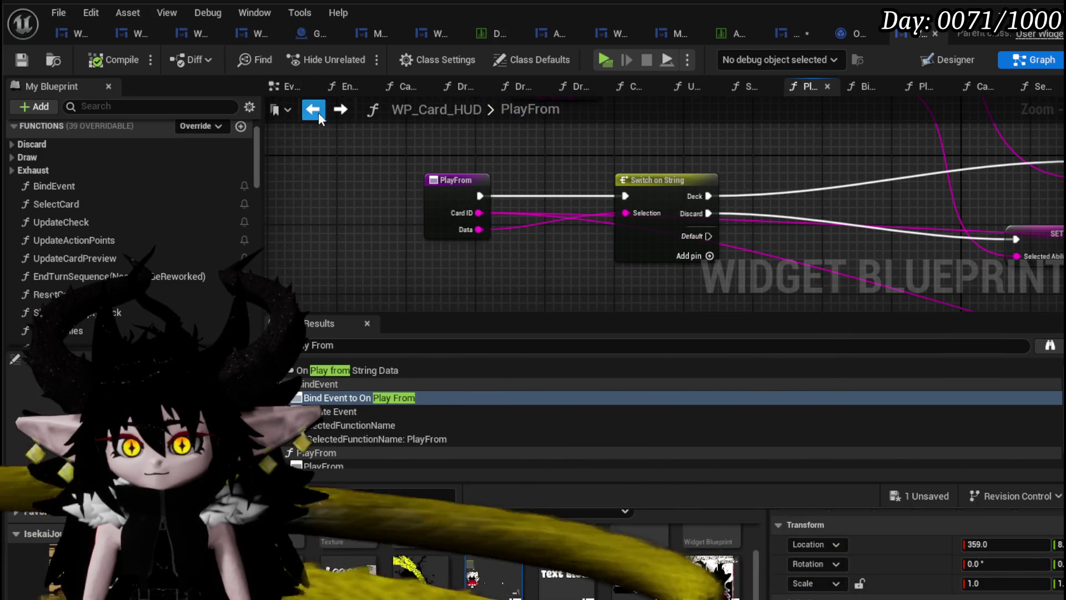
click(339, 110)
click(789, 30)
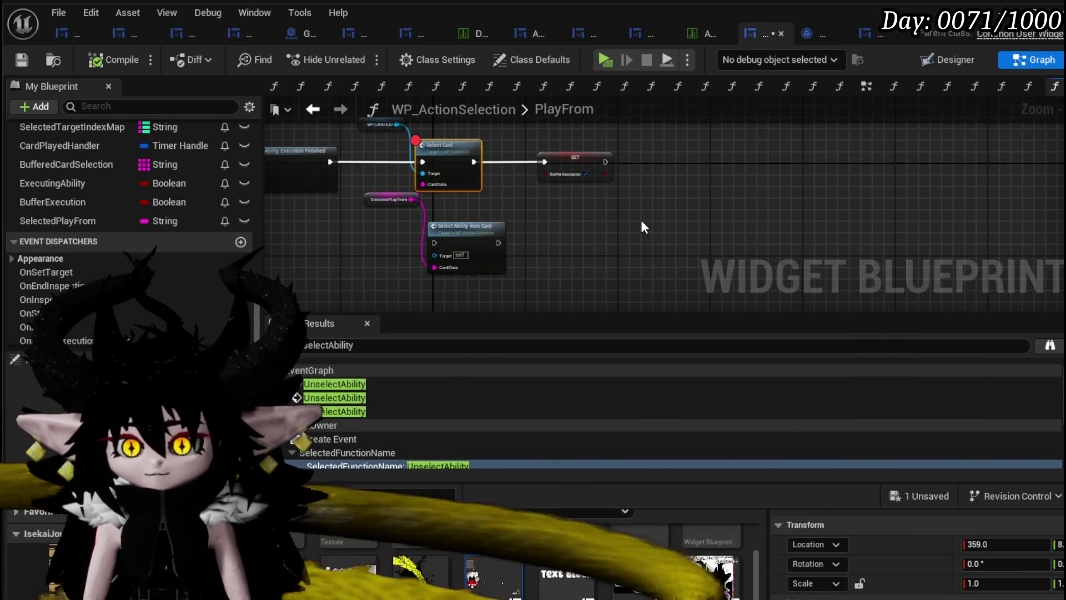
click(860, 33)
Open WP_Card_HUD's PlayFrom function and zoom in on the Call On Play from String Data step
mouse_move(642, 170)
mouse_down()
mouse_move(561, 156)
mouse_move(527, 105)
mouse_move(452, 136)
mouse_up()
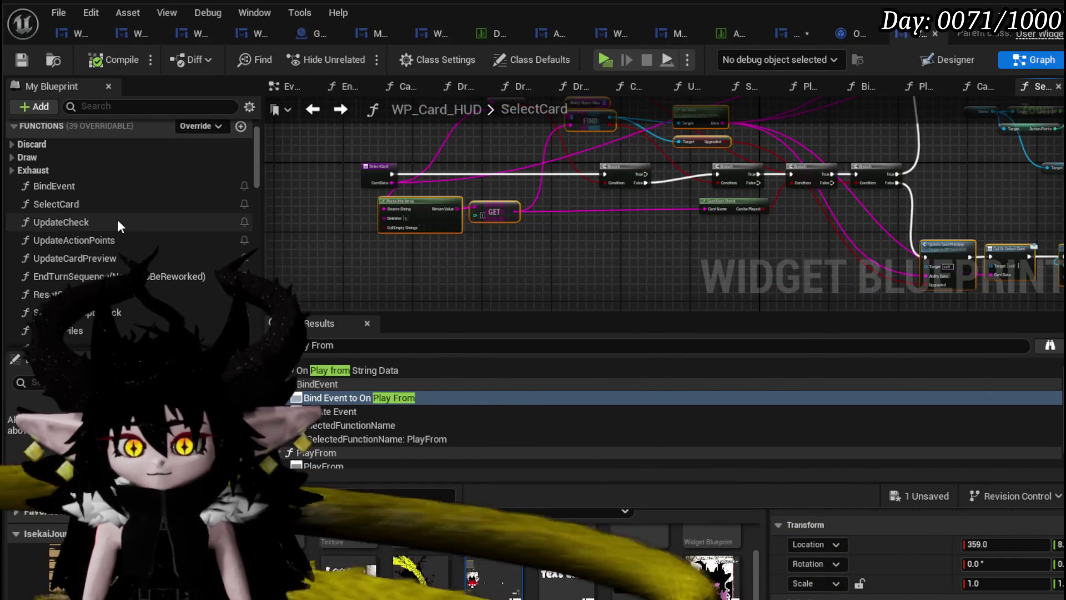
drag(259, 170, 261, 201)
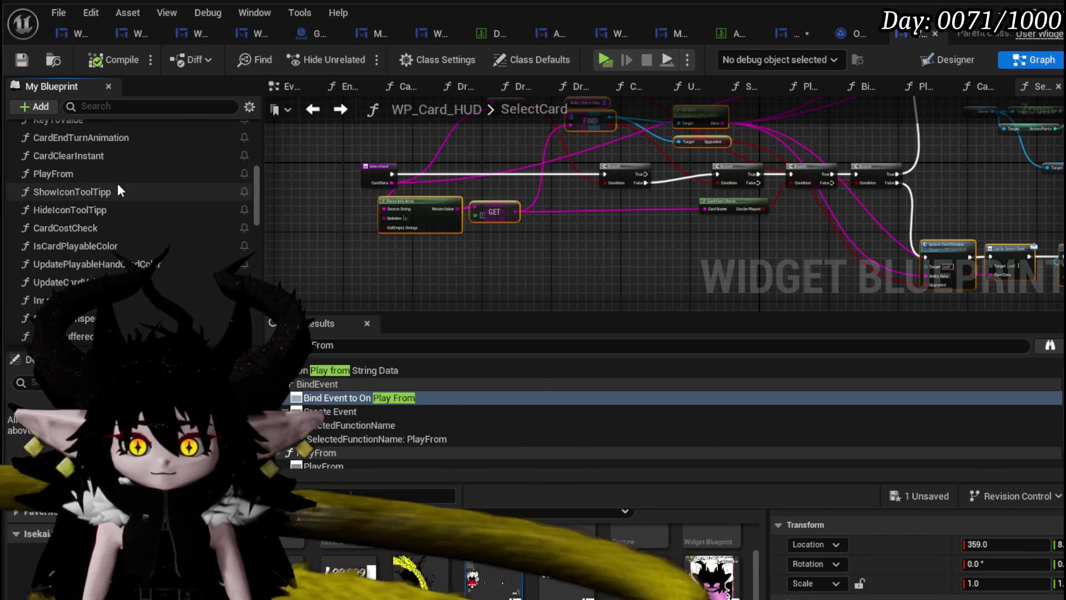
double_click(116, 181)
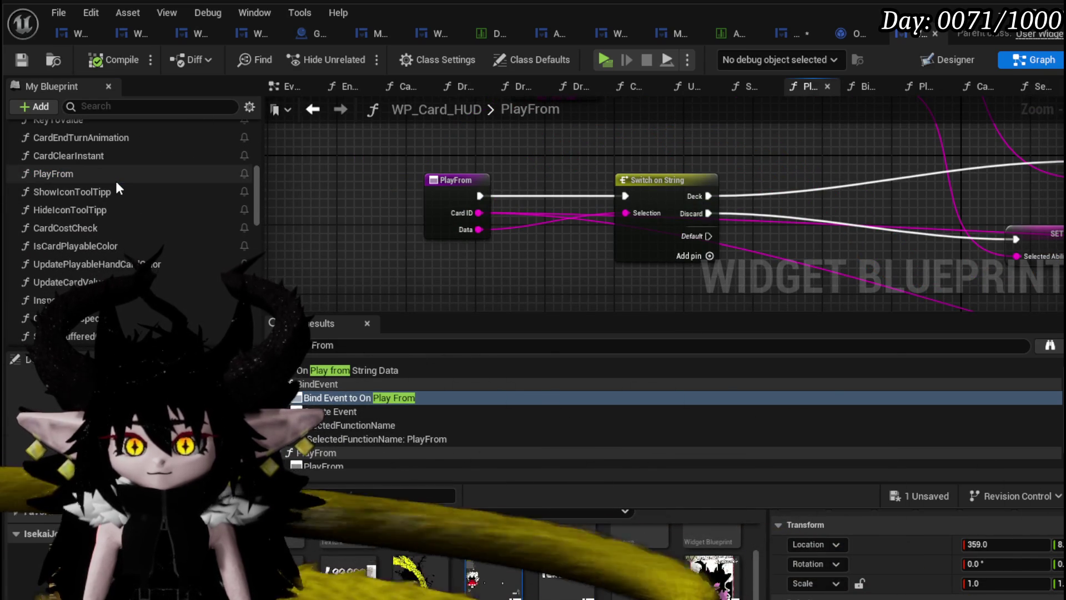
scroll(731, 202, down, 4)
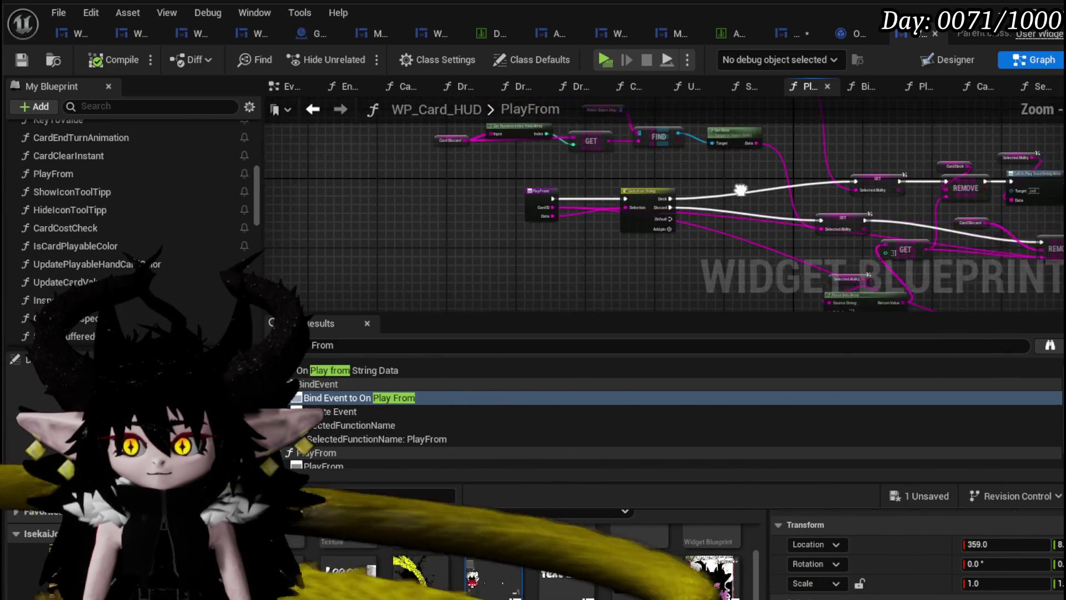
scroll(740, 190, up, 2)
scroll(861, 214, up, 3)
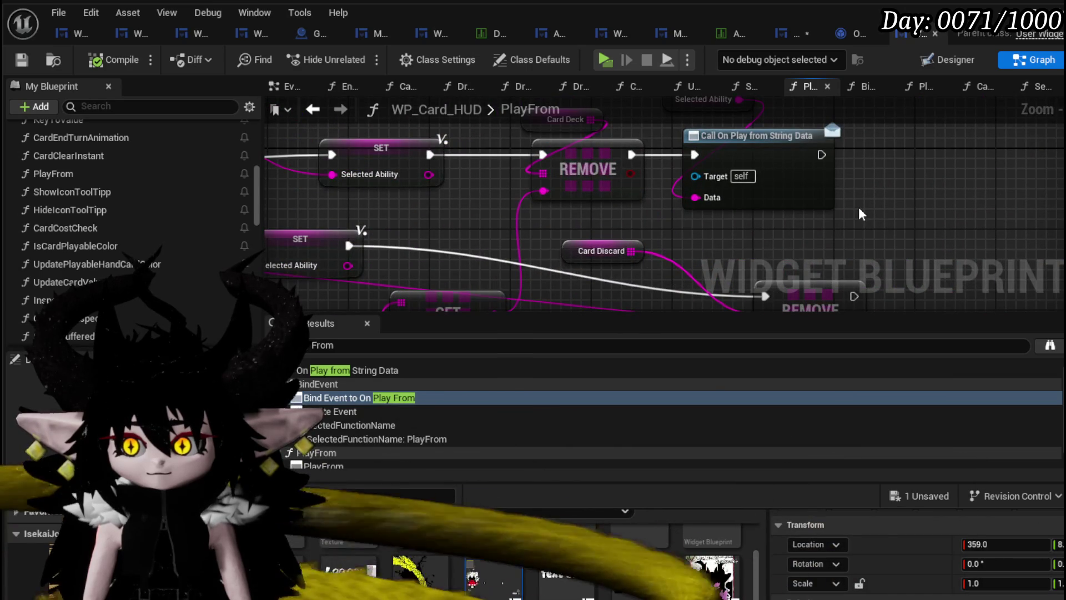
scroll(183, 247, down, 5)
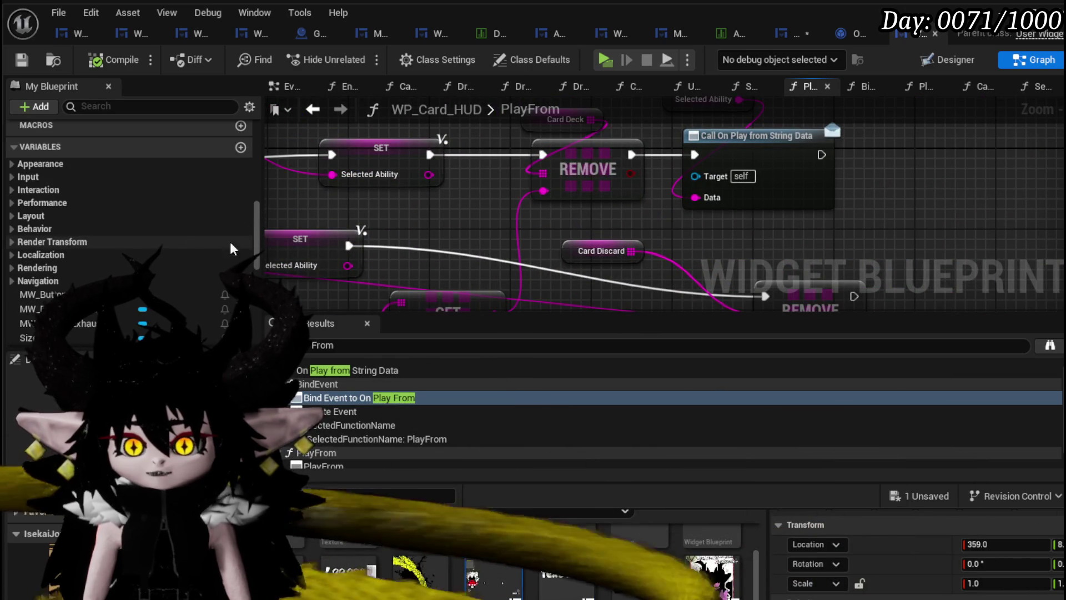
drag(256, 233, 262, 155)
Create a PlayWithoutCheck function and arrange the pasted lookup and preview nodes in it
click(242, 170)
text(Play)
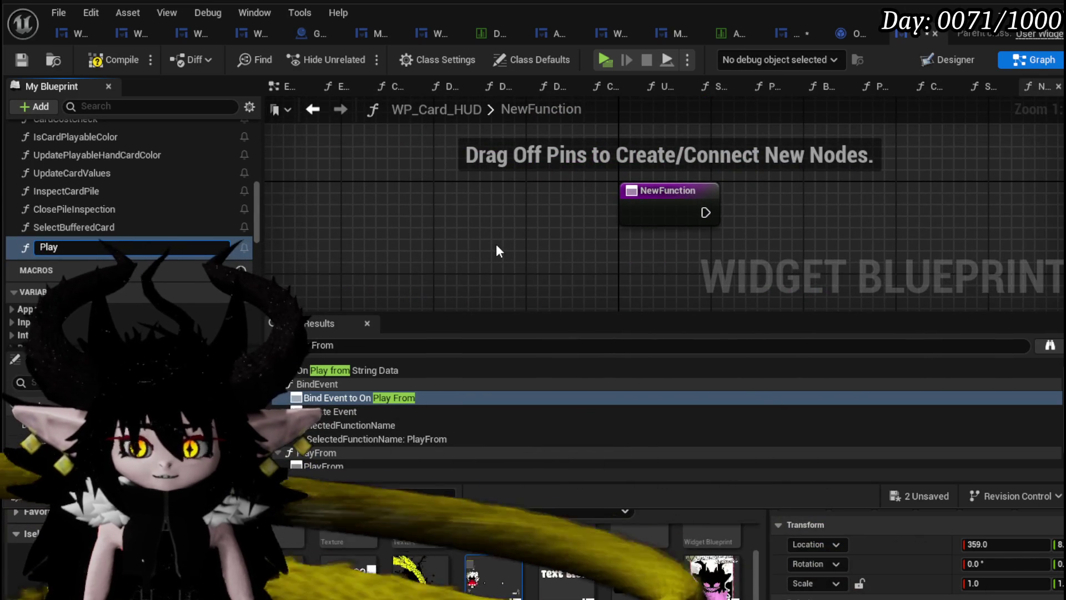
text(WithoutC)
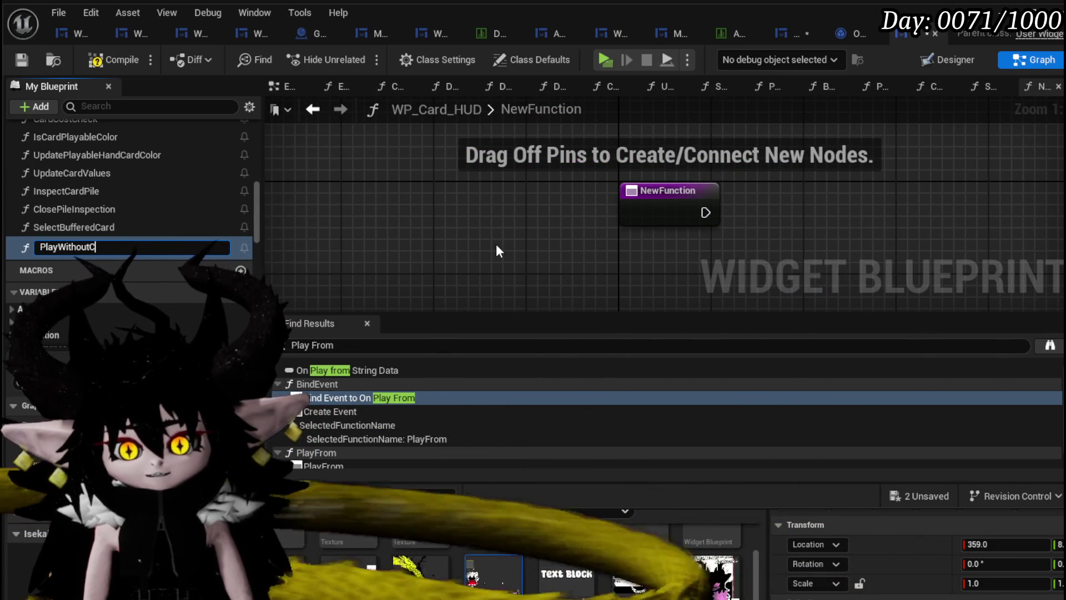
text(heck)
key(Return)
scroll(380, 200, down, 1)
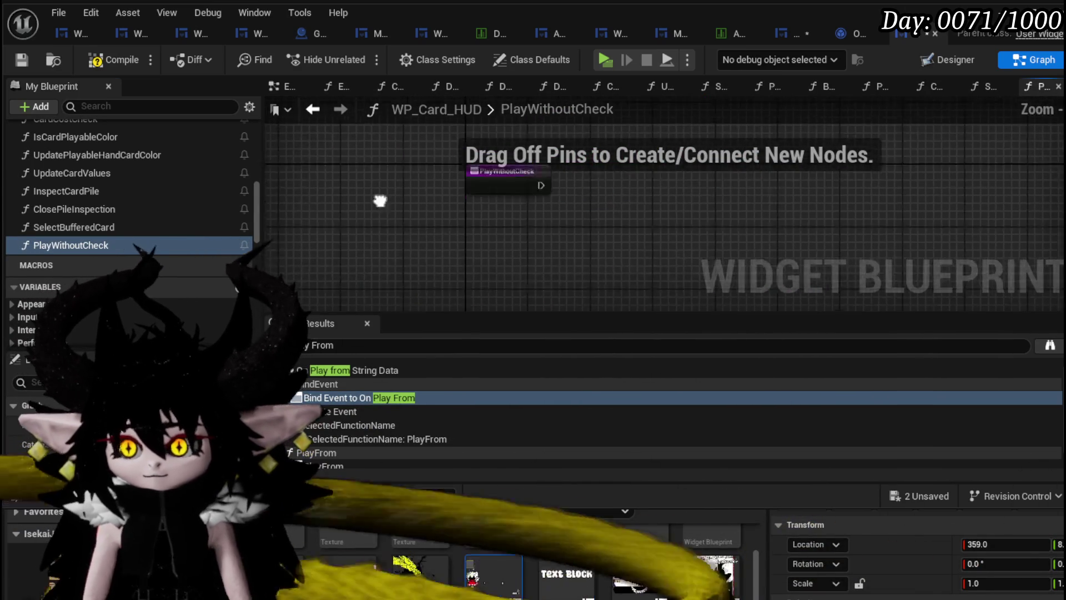
scroll(553, 193, down, 3)
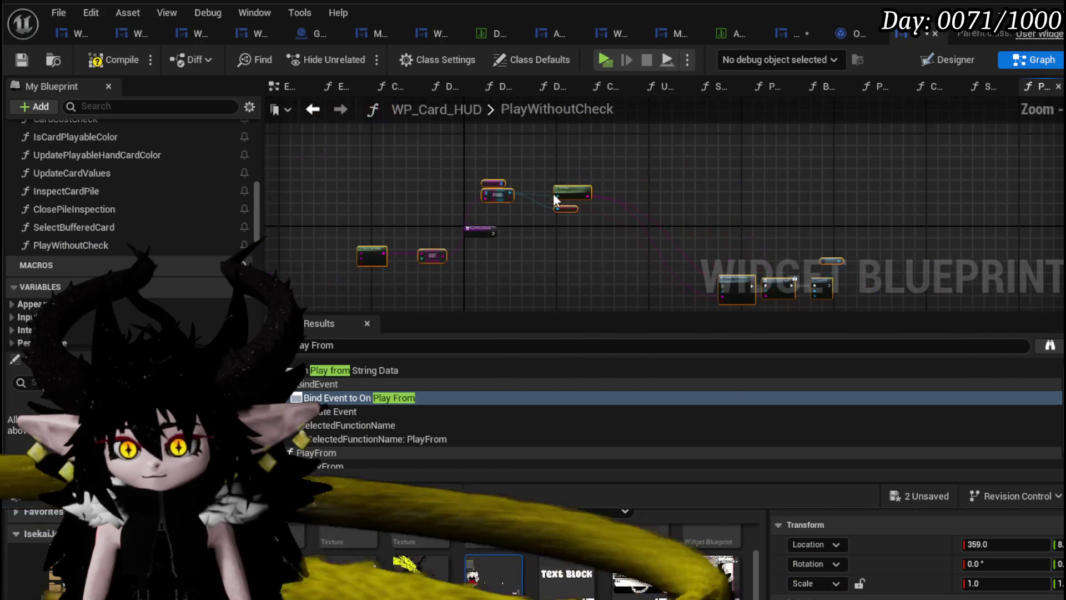
drag(730, 238, 701, 177)
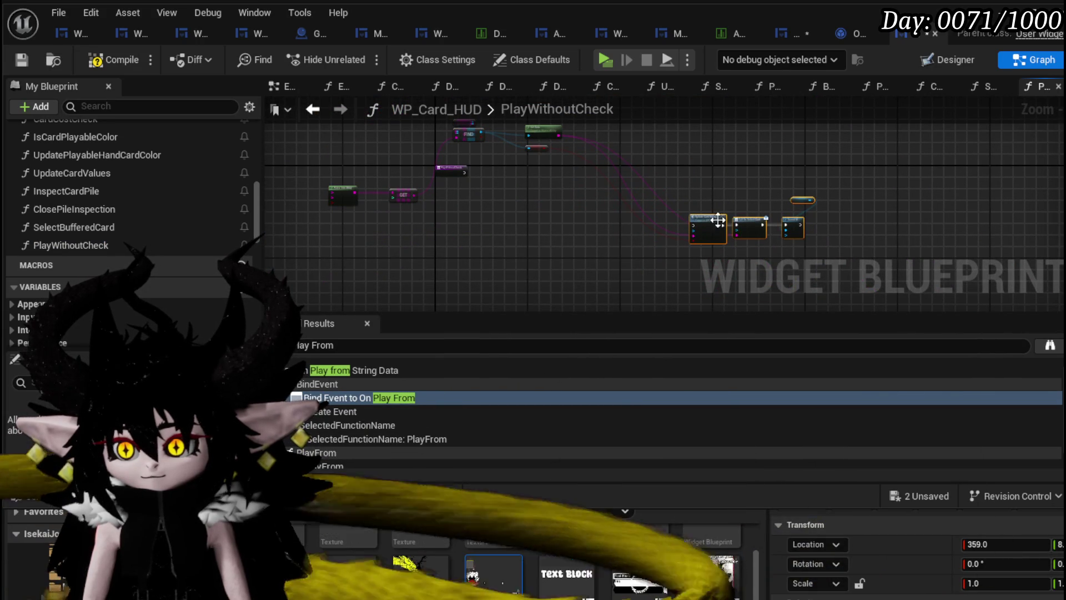
drag(718, 221, 575, 175)
scroll(358, 181, up, 4)
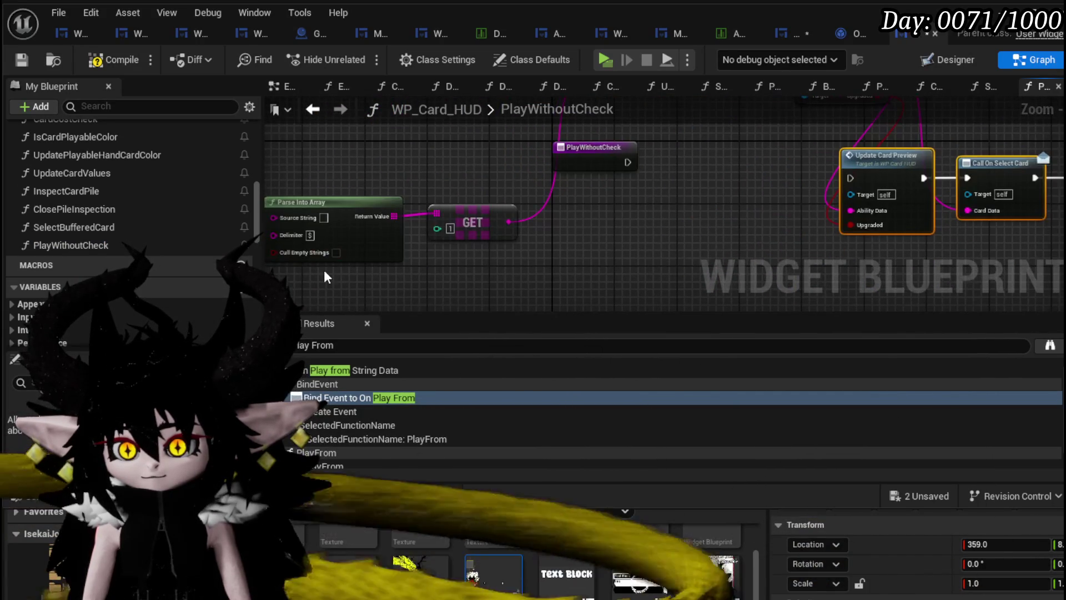
mouse_move(325, 277)
mouse_down()
mouse_move(445, 217)
mouse_move(707, 216)
mouse_up()
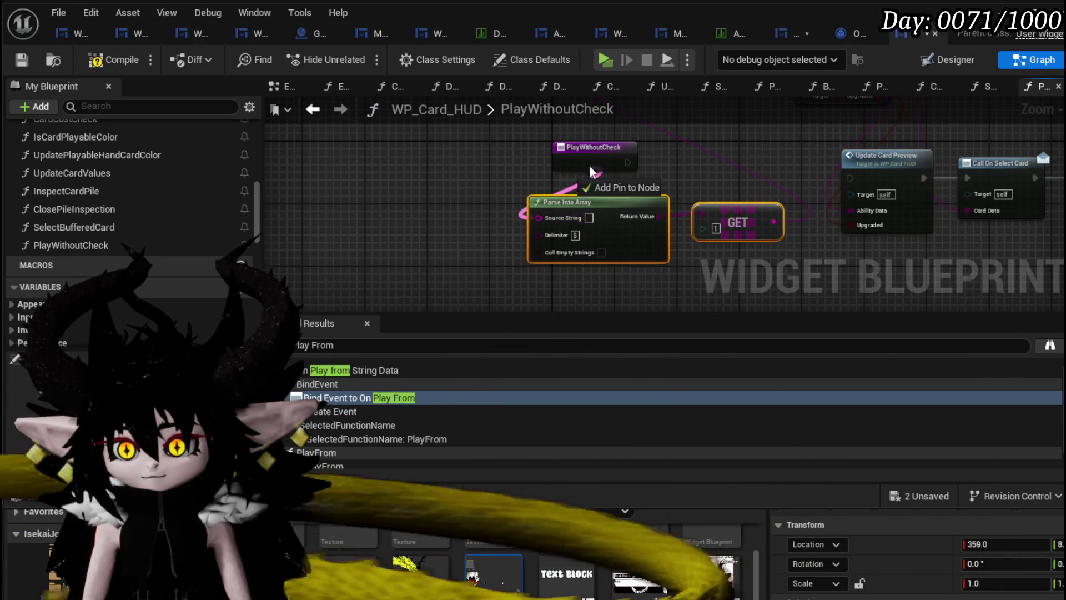
Add an Ability Data input feeding Source String, wire execution into Update Card Preview, and compile
drag(591, 171, 592, 171)
click(570, 168)
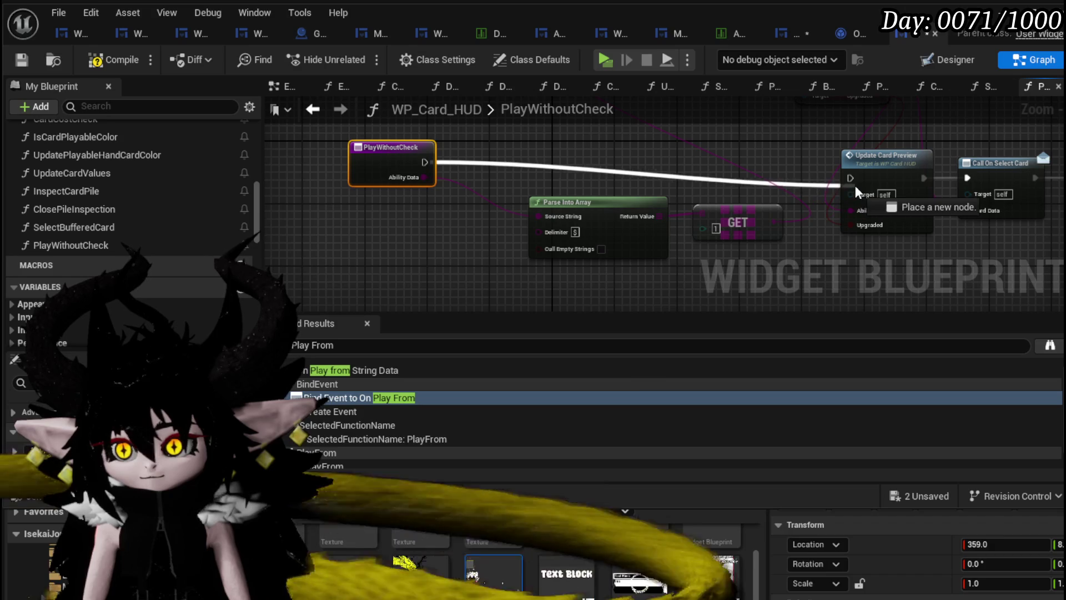
drag(856, 189, 856, 189)
drag(404, 160, 403, 168)
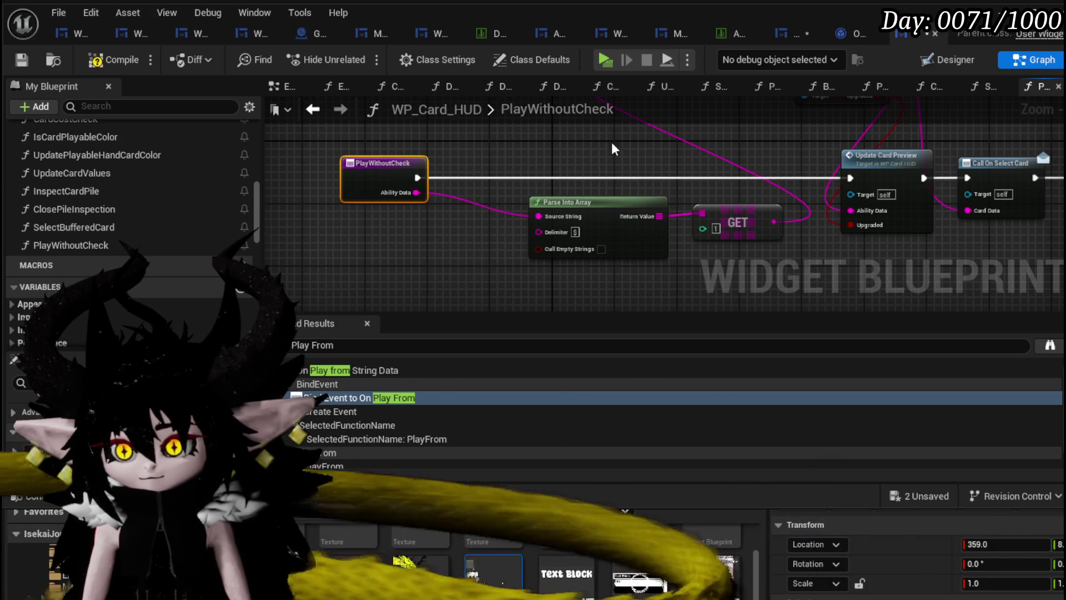
scroll(614, 149, down, 3)
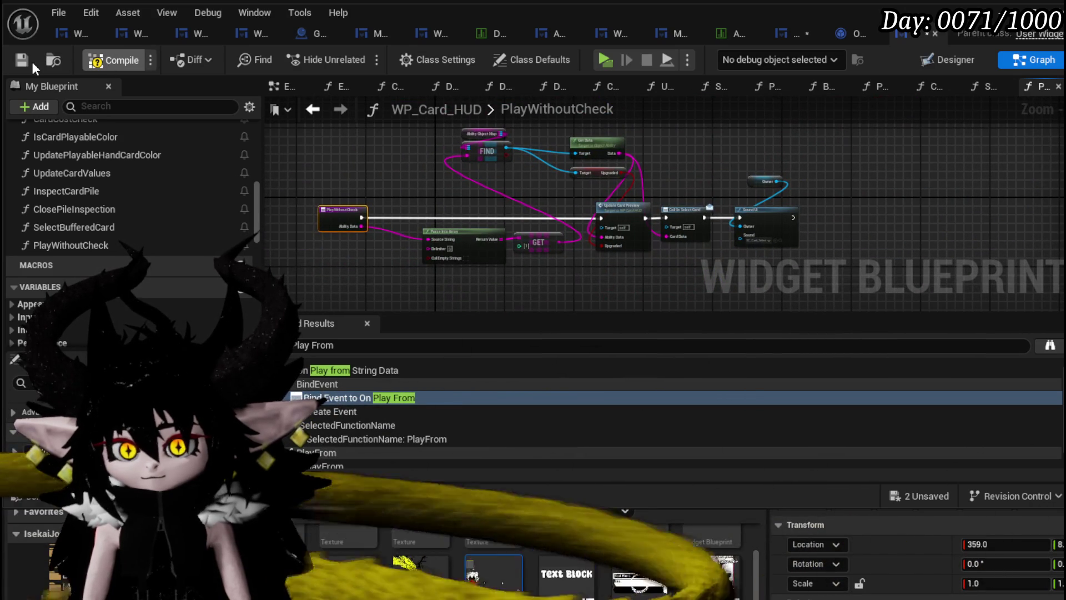
click(28, 62)
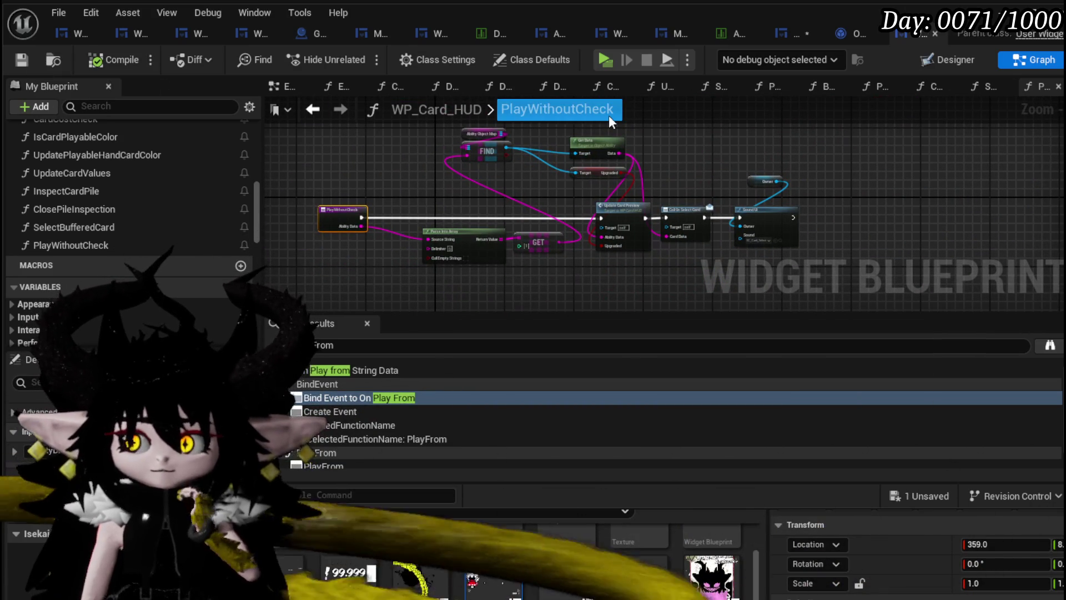
In WP_ActionSelection's PlayFrom, add a Play Without Check call from the WP Card HUD reference
click(782, 35)
scroll(455, 187, up, 3)
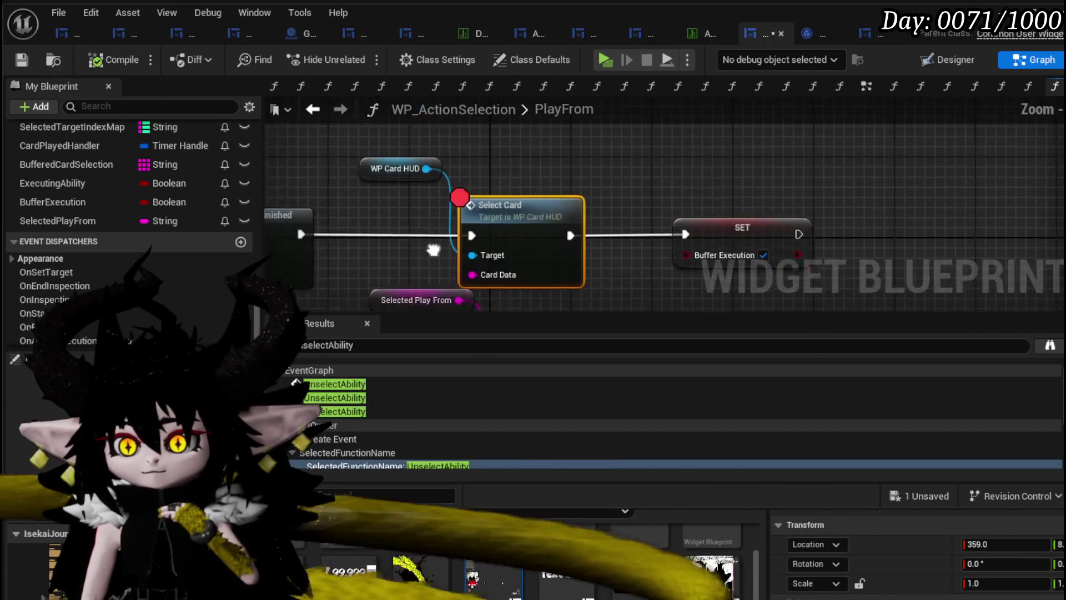
drag(439, 184, 604, 148)
text(Play Wih)
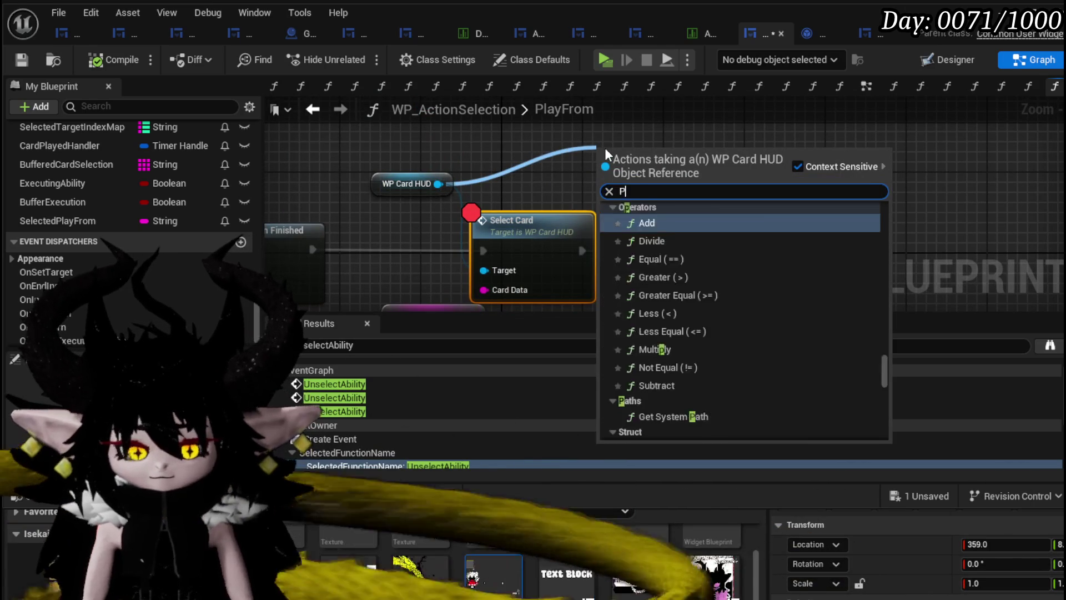
key(BackSpace)
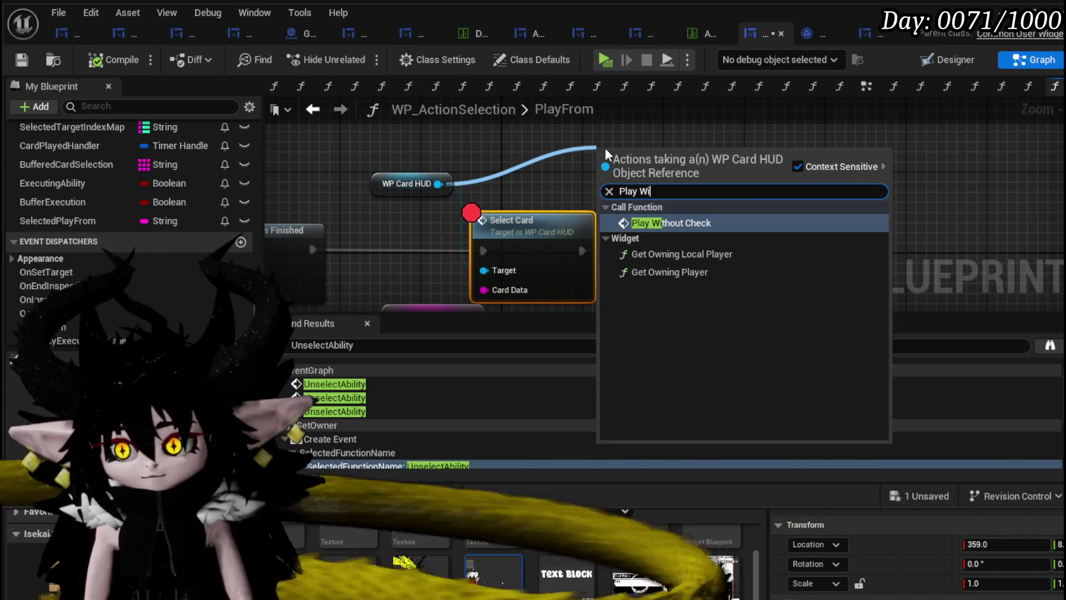
key(Return)
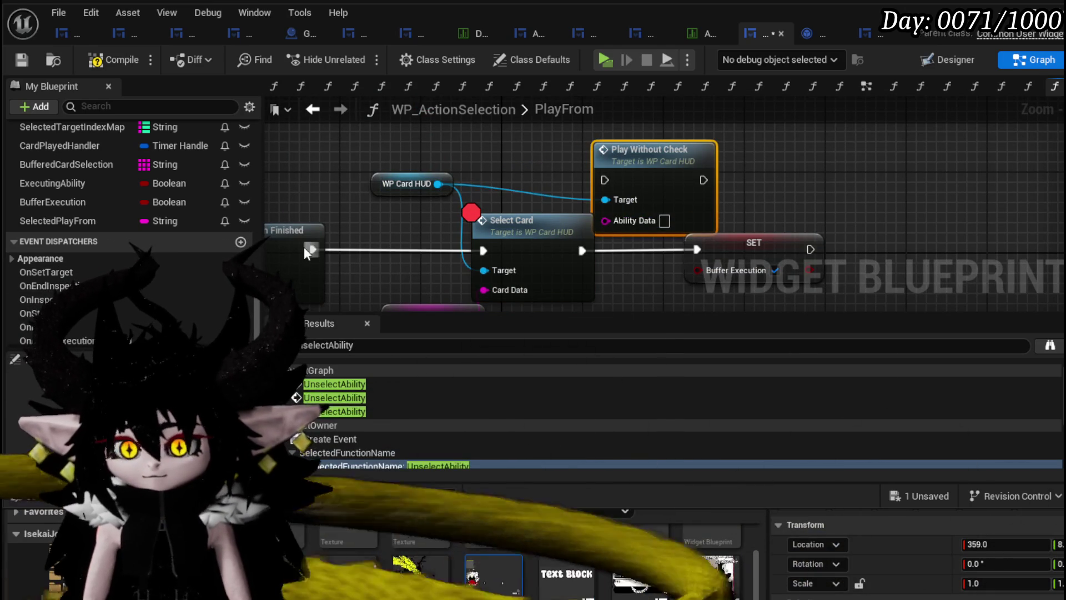
Route execution through Play Without Check to SET, pass Selected Play From as ability data, compile and save
mouse_move(311, 248)
mouse_down()
mouse_move(568, 182)
mouse_move(592, 192)
mouse_move(489, 256)
mouse_up()
drag(692, 249, 692, 249)
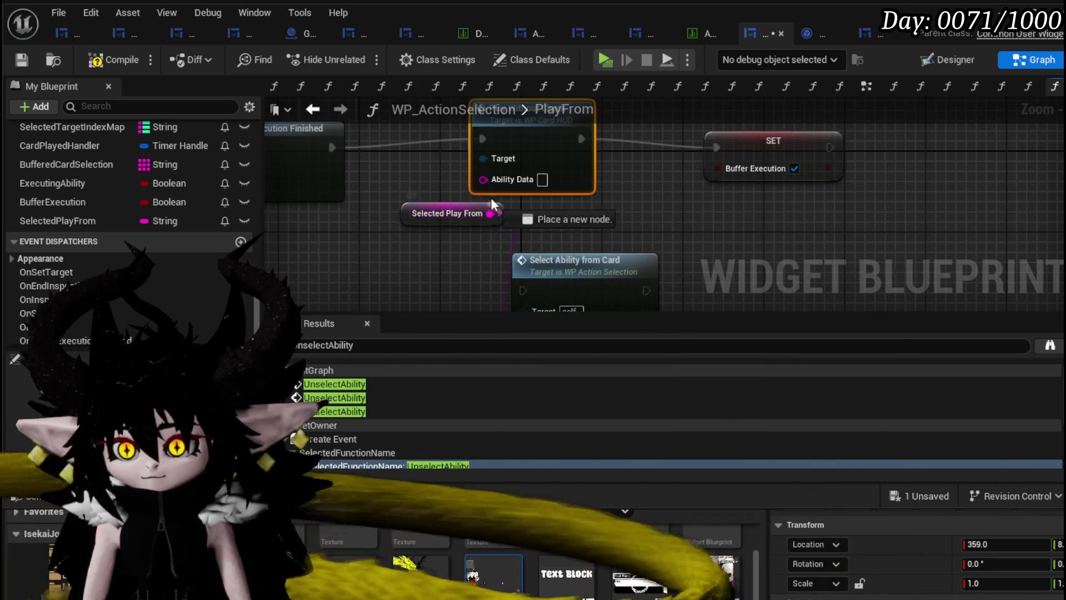
drag(491, 198, 483, 180)
scroll(551, 222, down, 2)
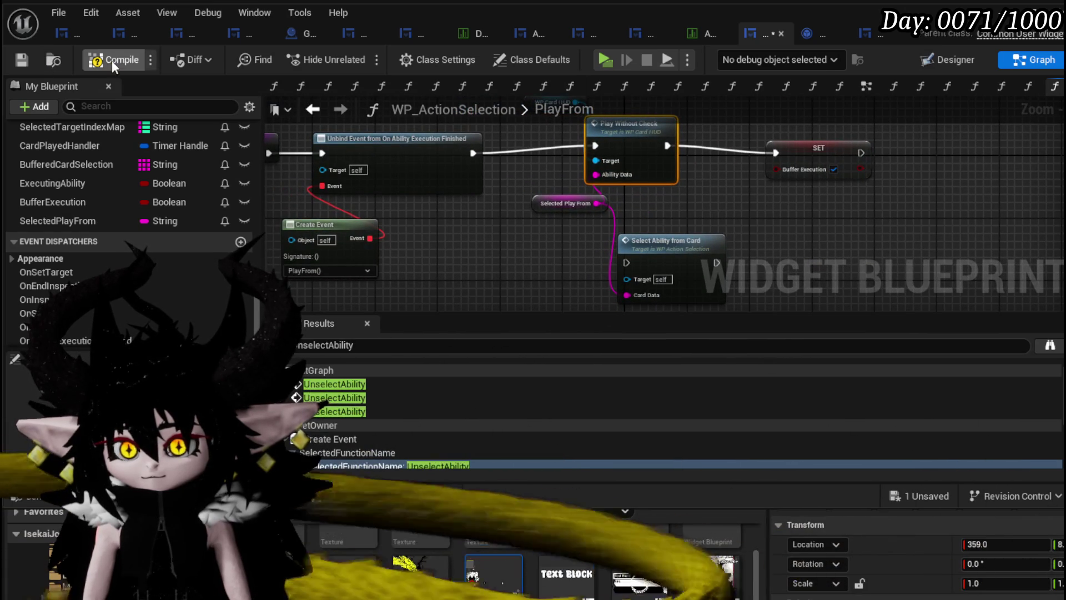
click(111, 60)
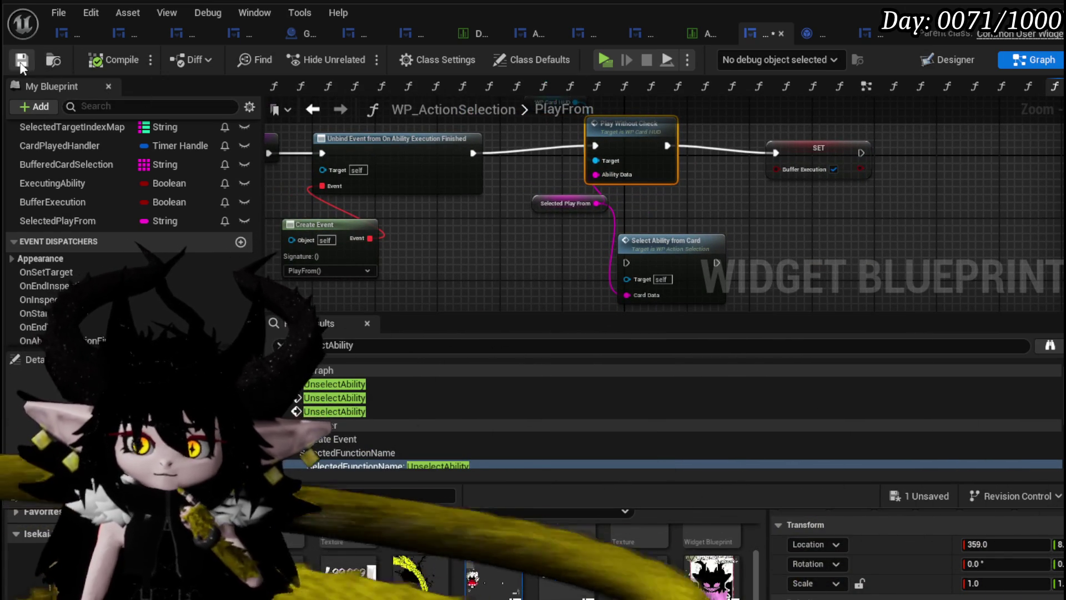
click(21, 62)
Move the WP Card HUD node above Play Without Check and save all assets
drag(538, 171, 502, 219)
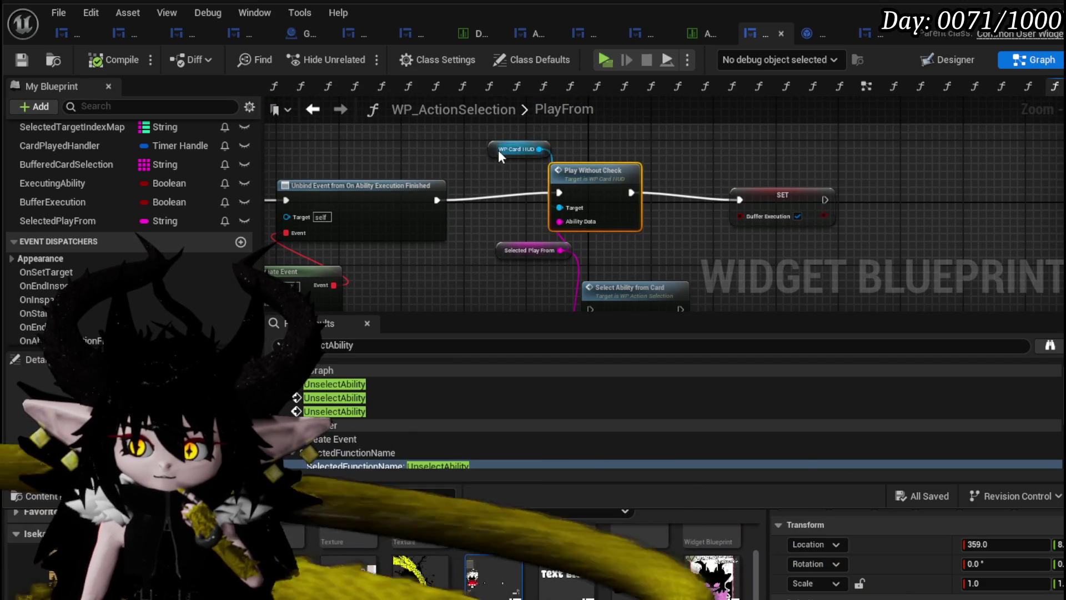
mouse_move(498, 150)
mouse_down()
mouse_move(575, 139)
mouse_move(559, 150)
mouse_up()
click(22, 58)
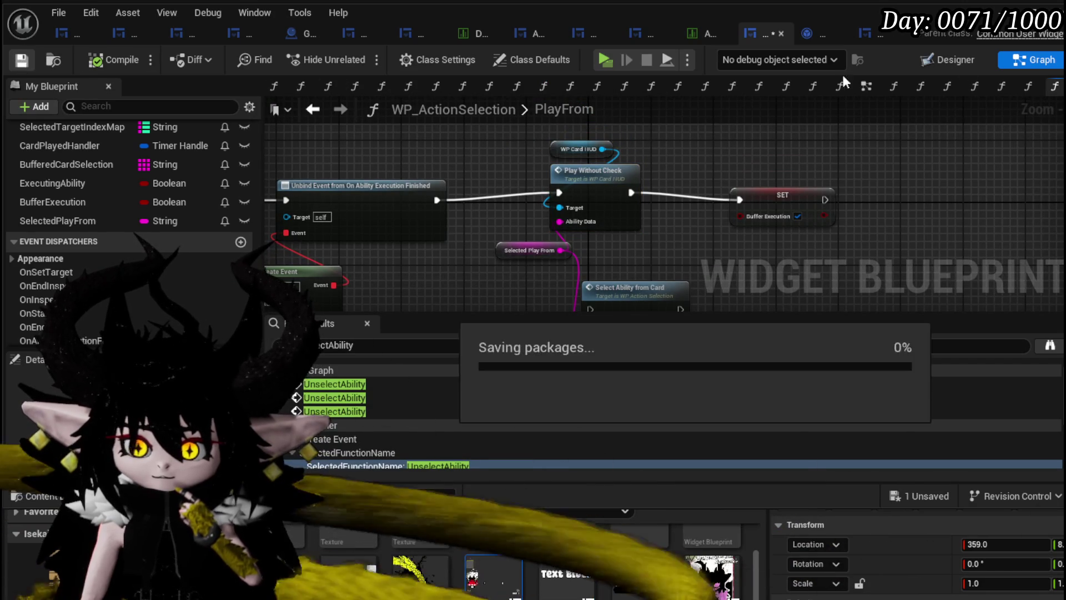
key(alt+Tab)
Play the level, walk to the slime, play Claw, an attack card and Play From Deck, resume, then stop
click(364, 53)
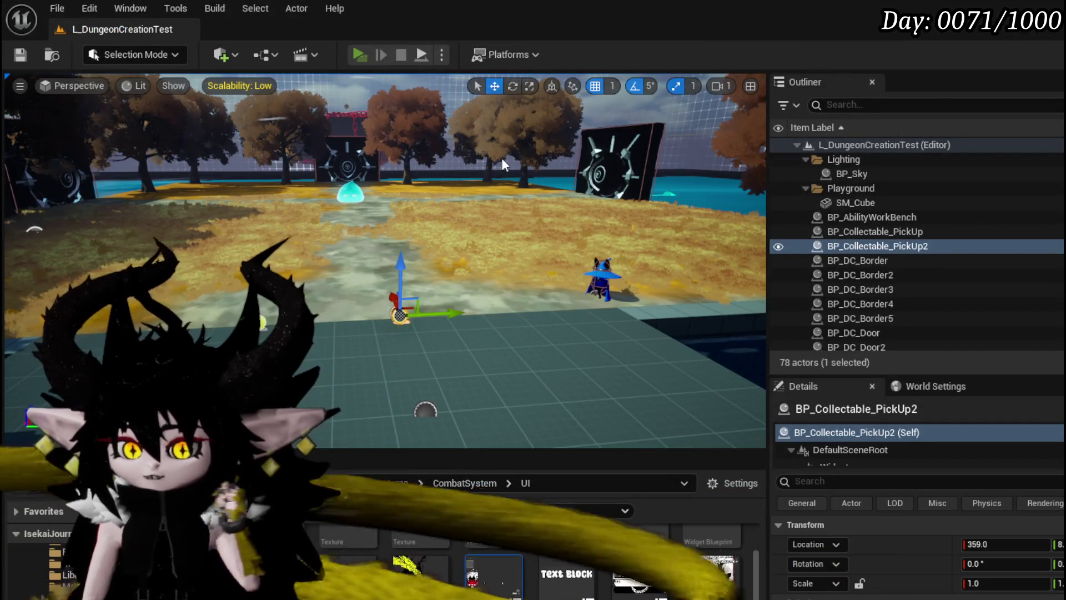
key(w)
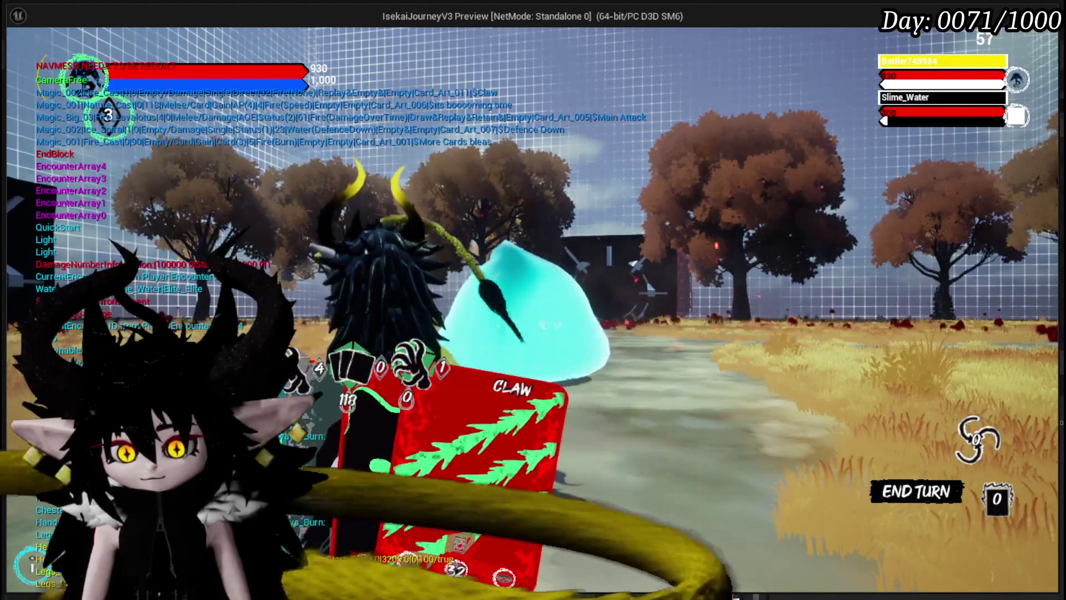
click(412, 372)
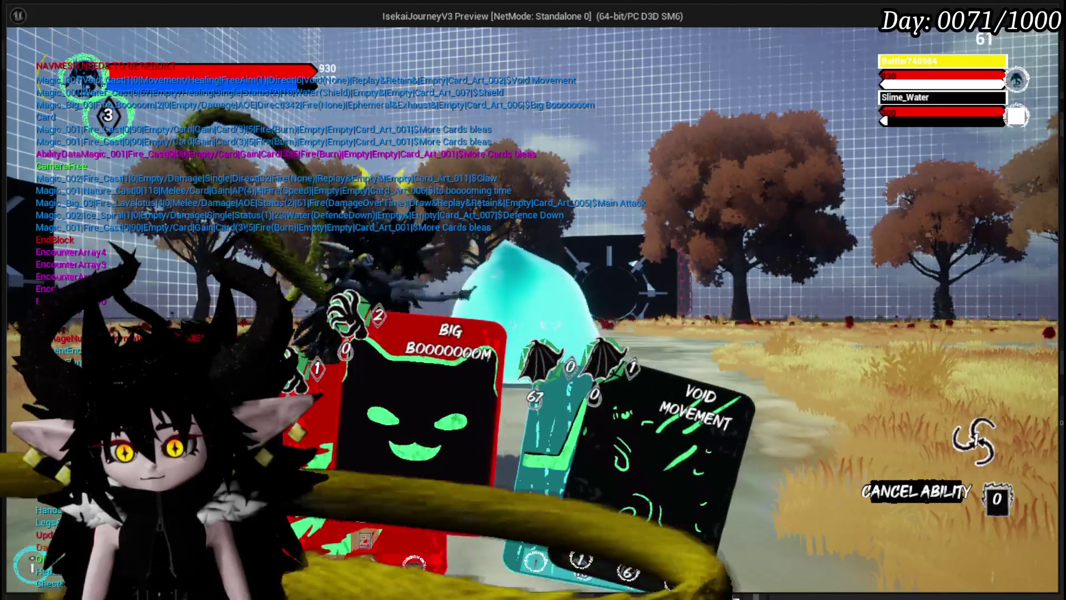
click(422, 426)
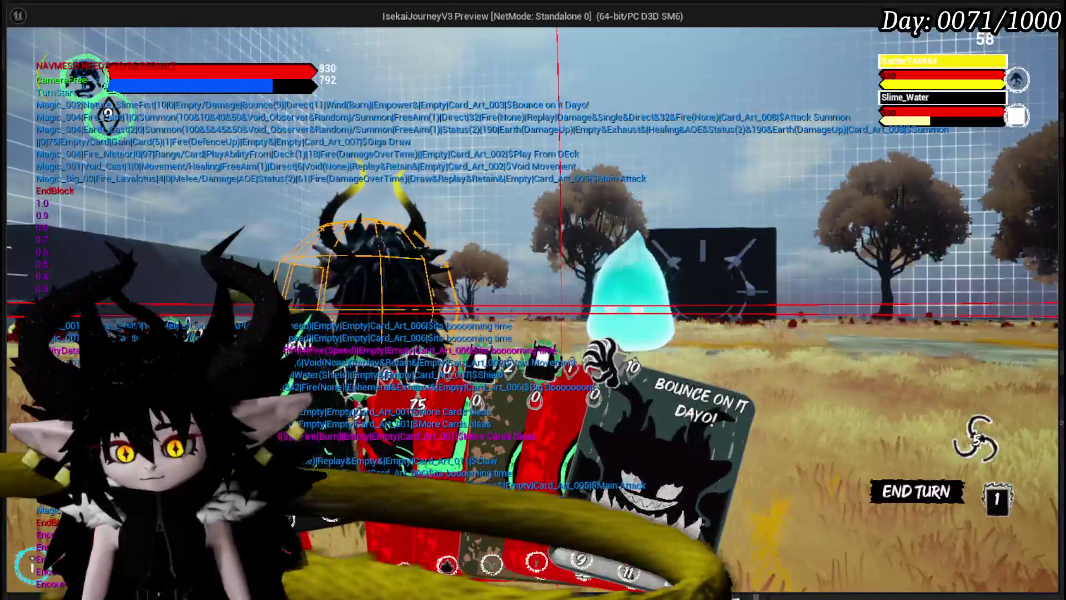
click(372, 466)
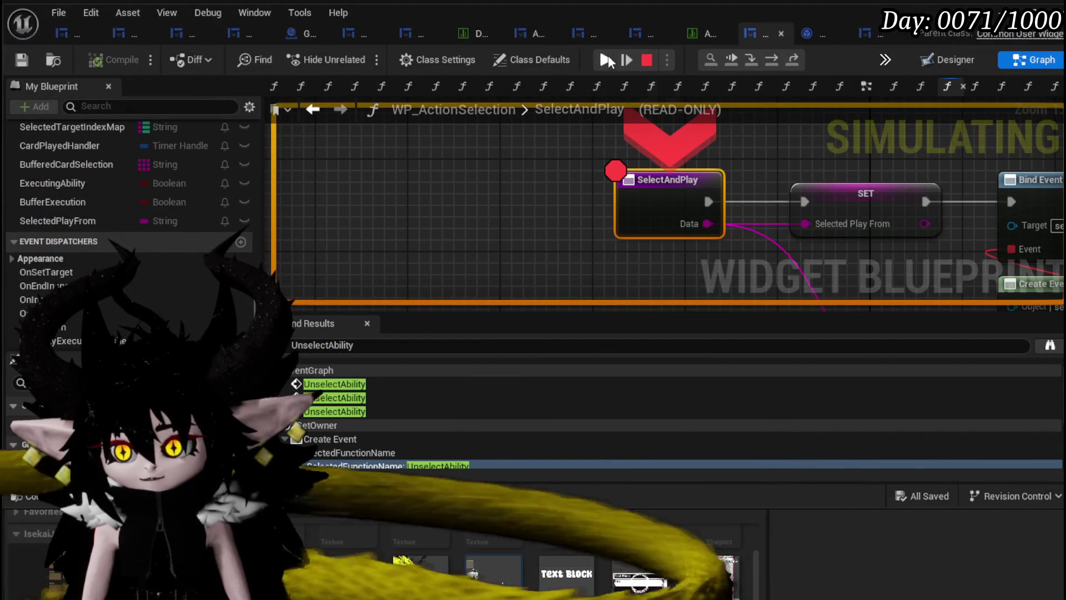
click(607, 58)
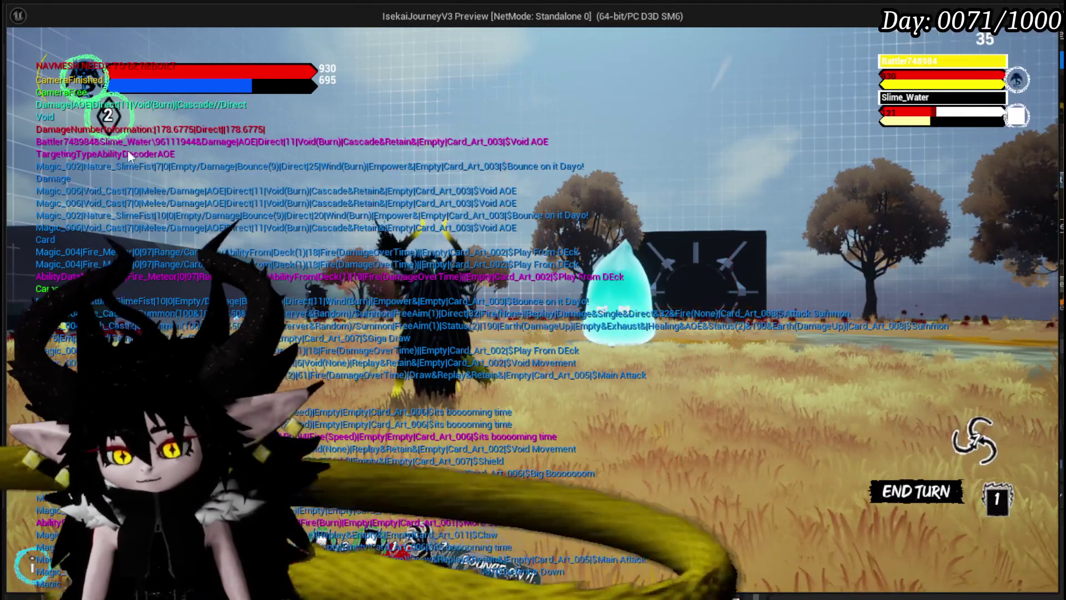
key(Escape)
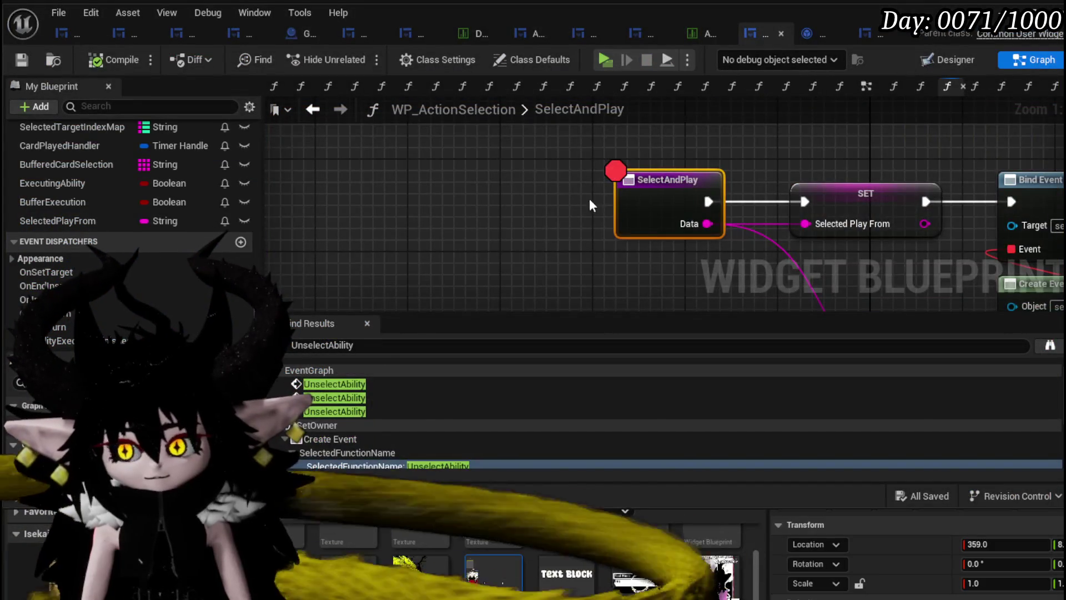
Remove the breakpoint from the SelectAndPlay node in WP_ActionSelection
right_click(403, 175)
click(456, 485)
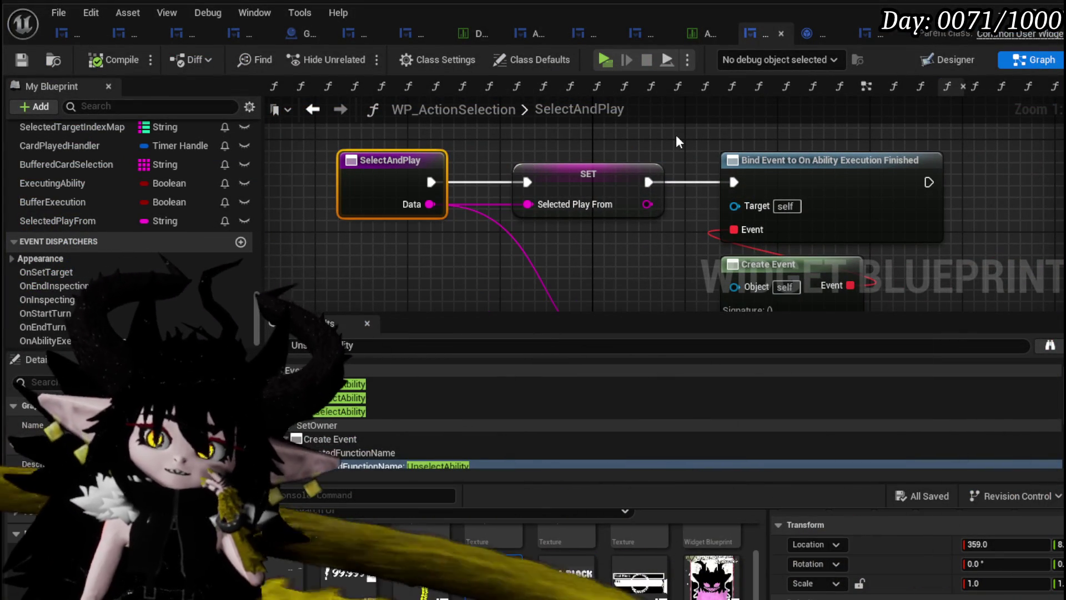
drag(674, 132, 436, 124)
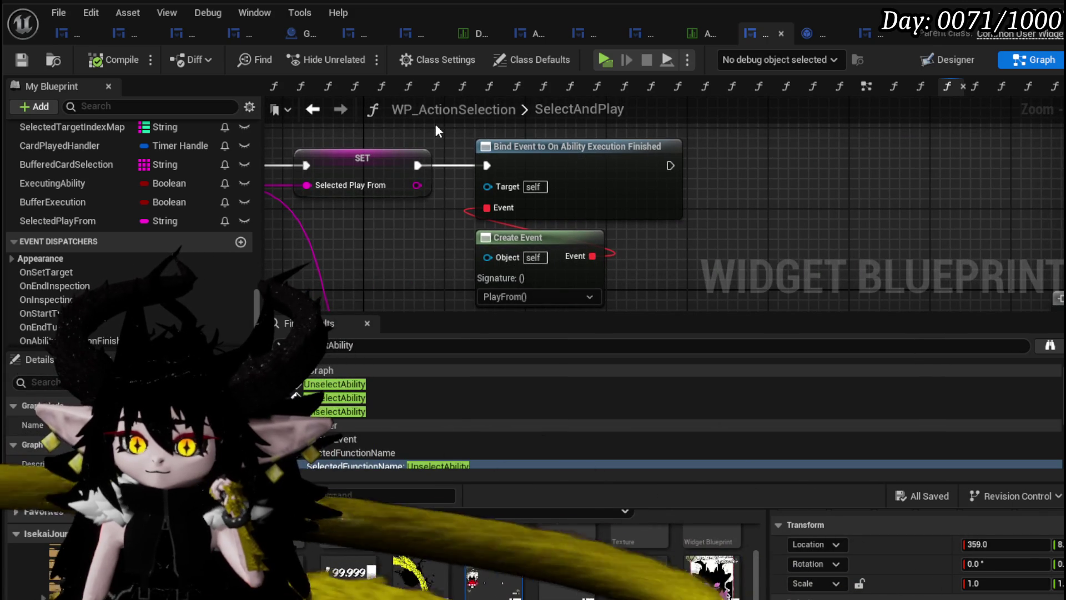
drag(436, 133, 573, 141)
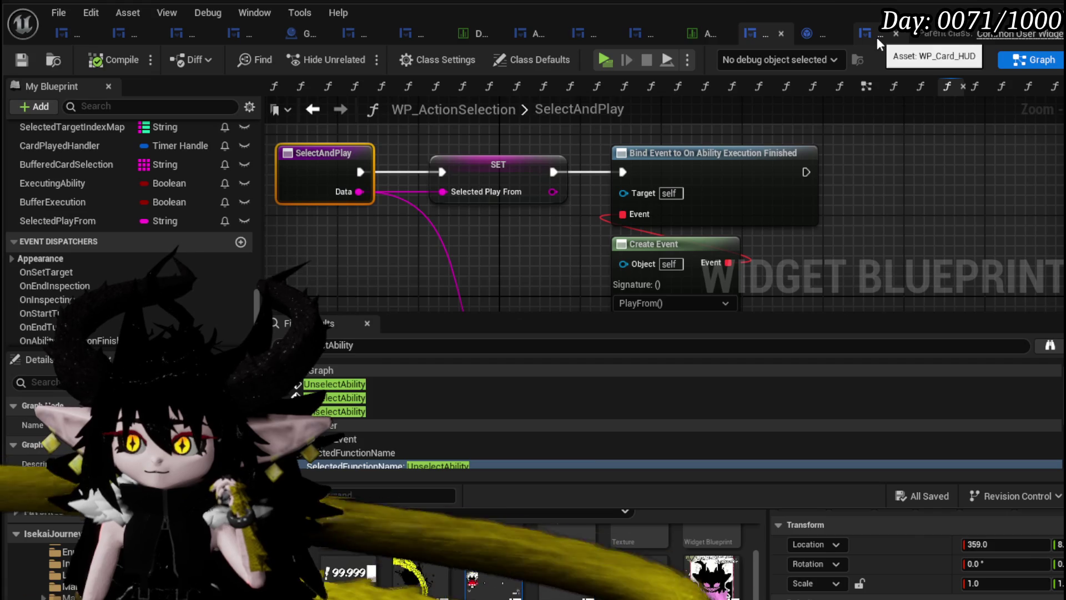
Open WP_Card_HUD's PlayFrom graph showing Card Deck feeding Get Random Index from Array, GET and FIND
click(877, 38)
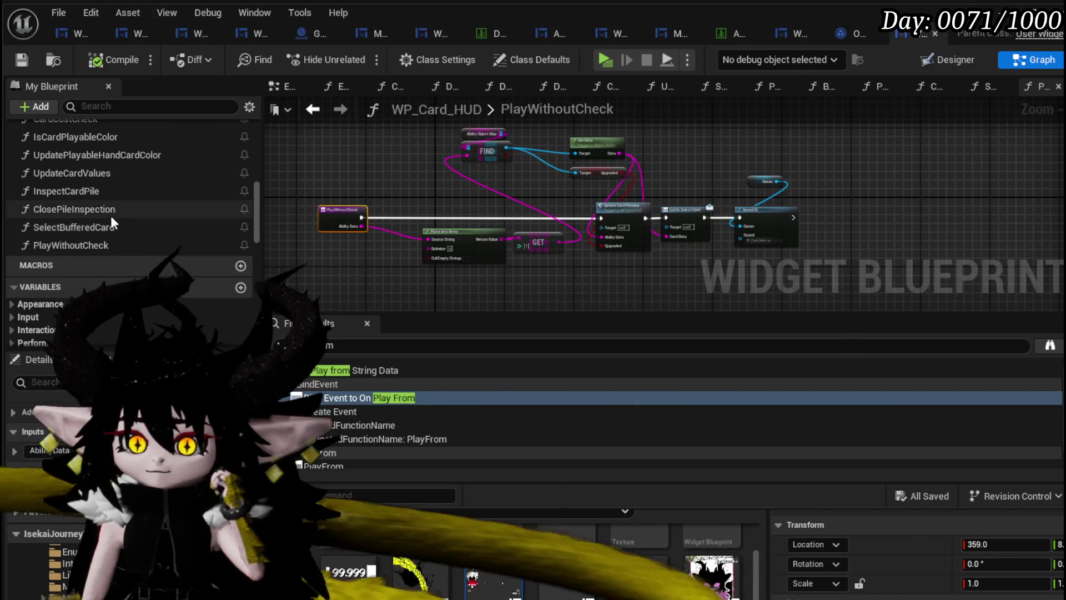
scroll(110, 214, up, 5)
double_click(77, 250)
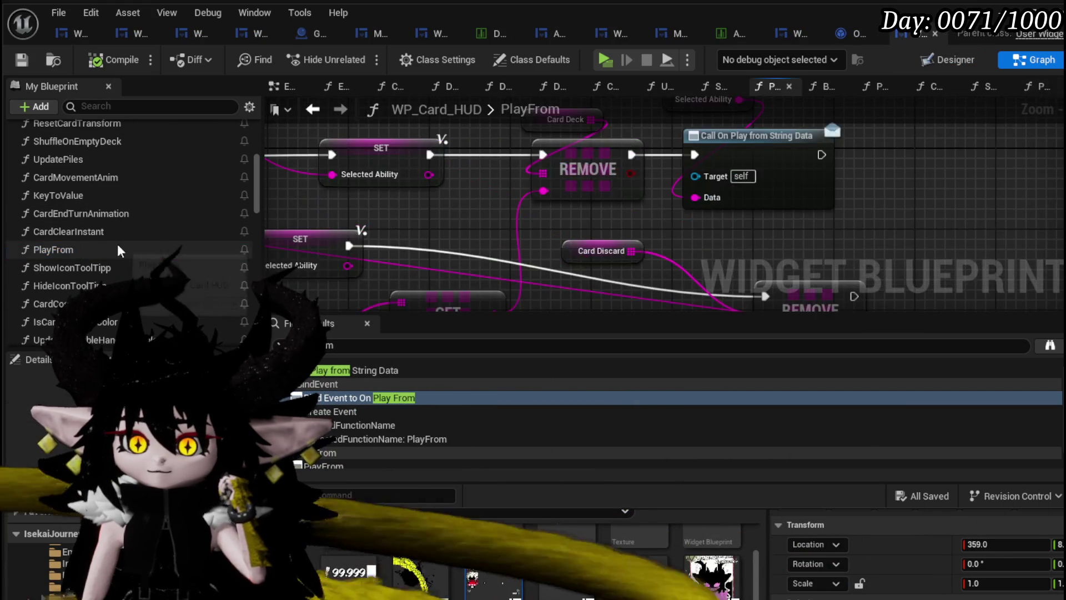
scroll(551, 205, down, 2)
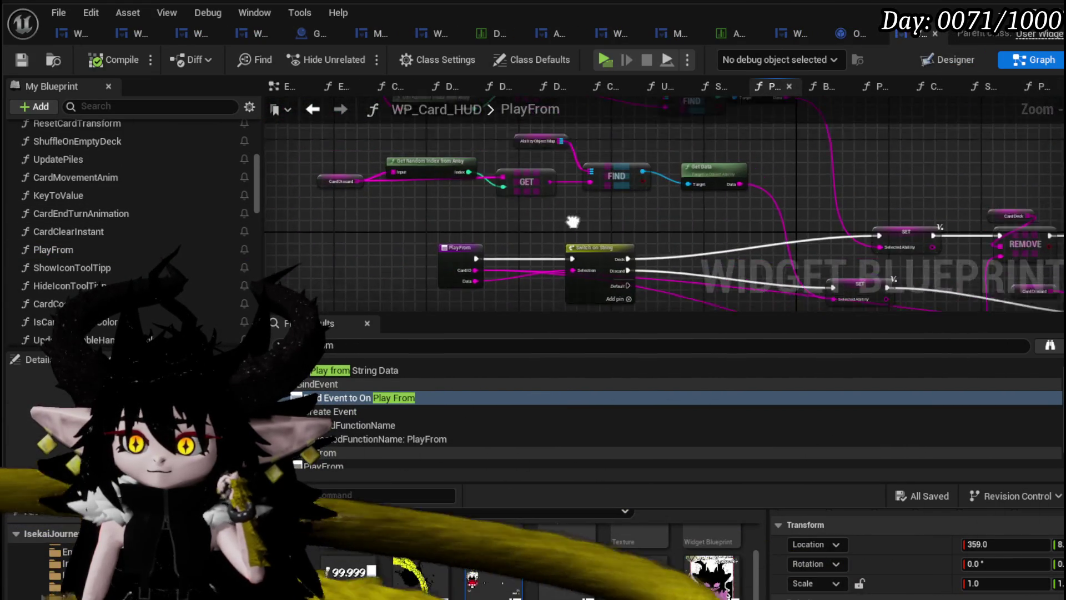
scroll(521, 196, up, 3)
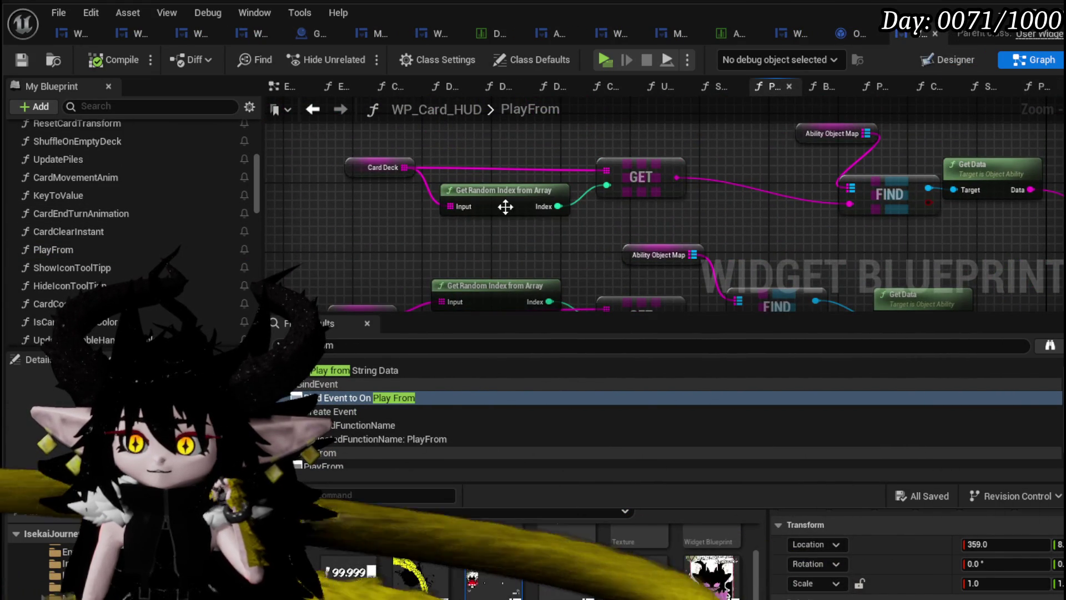
drag(507, 205, 499, 213)
click(384, 221)
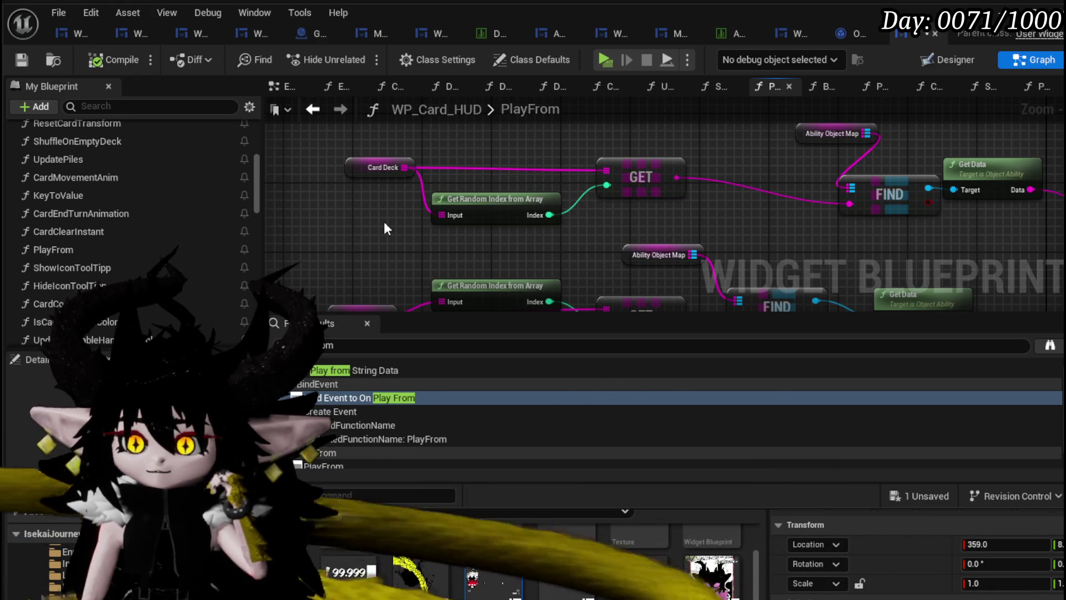
scroll(231, 211, up, 5)
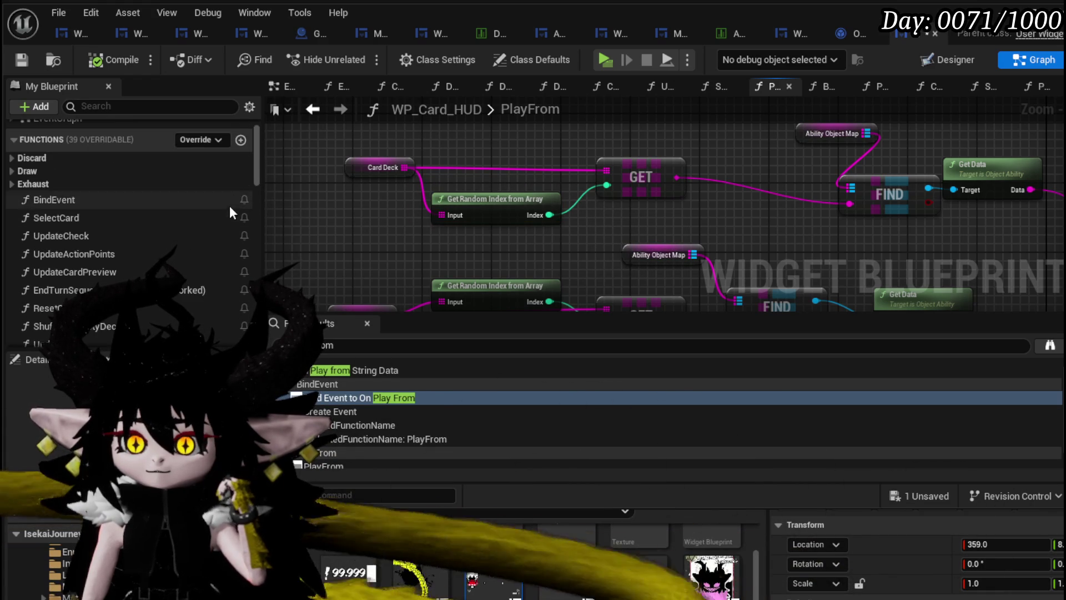
Create a new WP_Card_HUD function named FilterForNoneCard
click(240, 141)
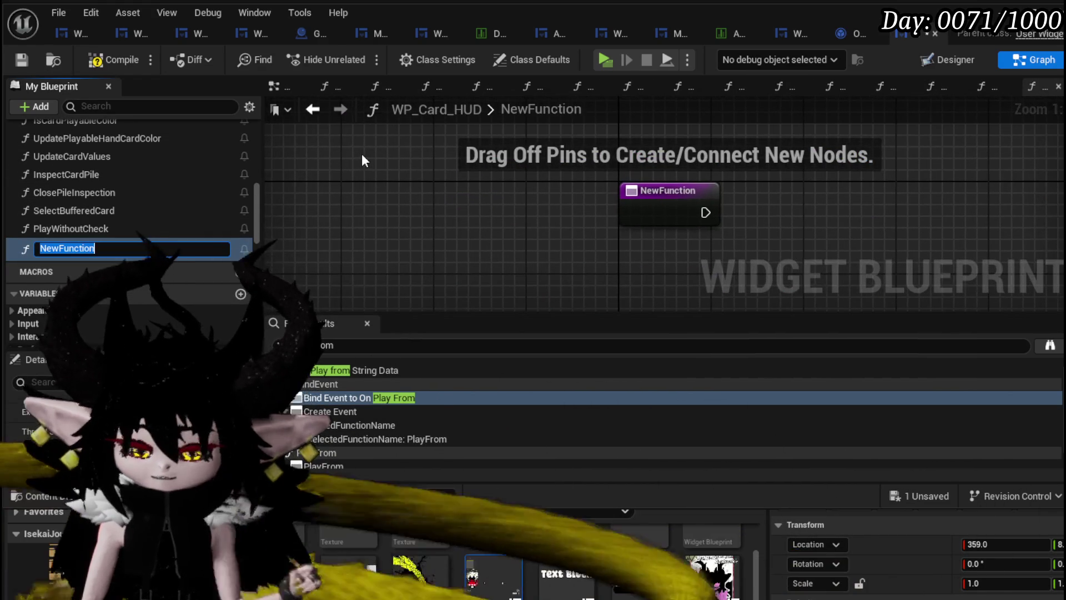
text(Filter)
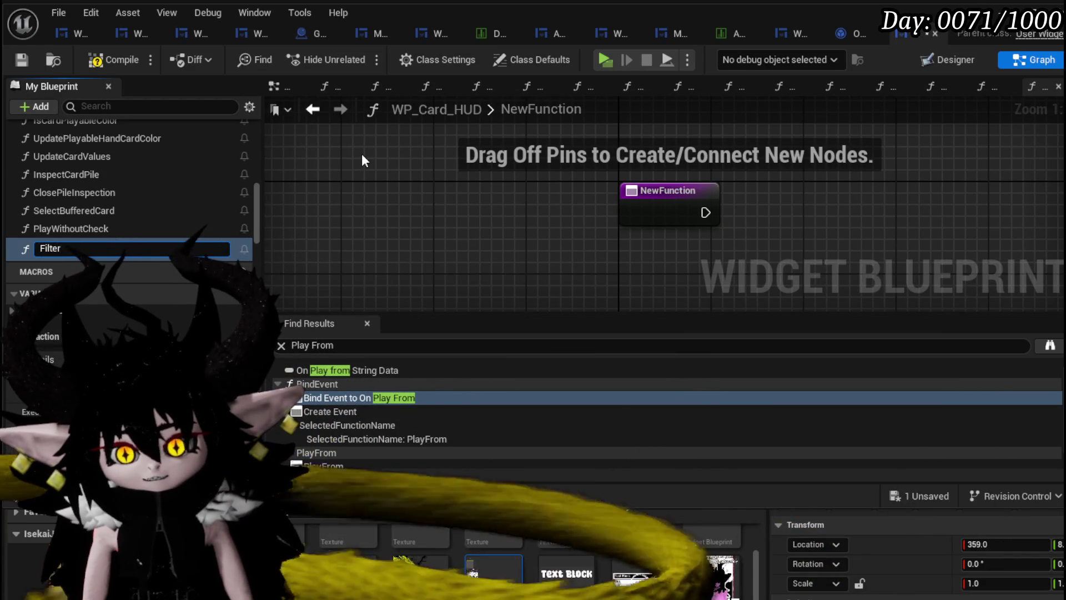
text(ForN)
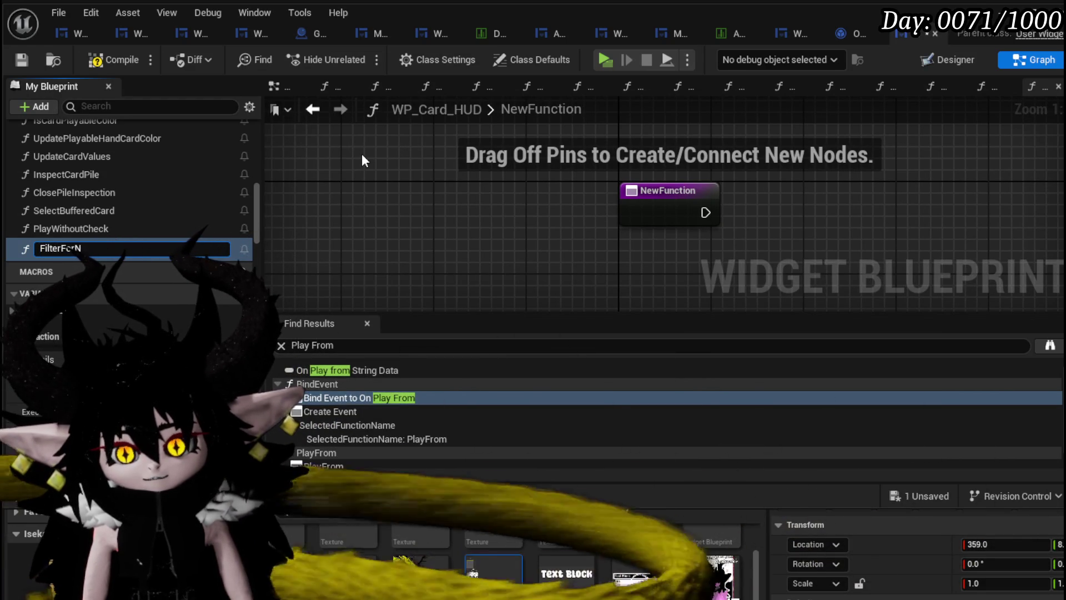
text(oneCard)
key(Return)
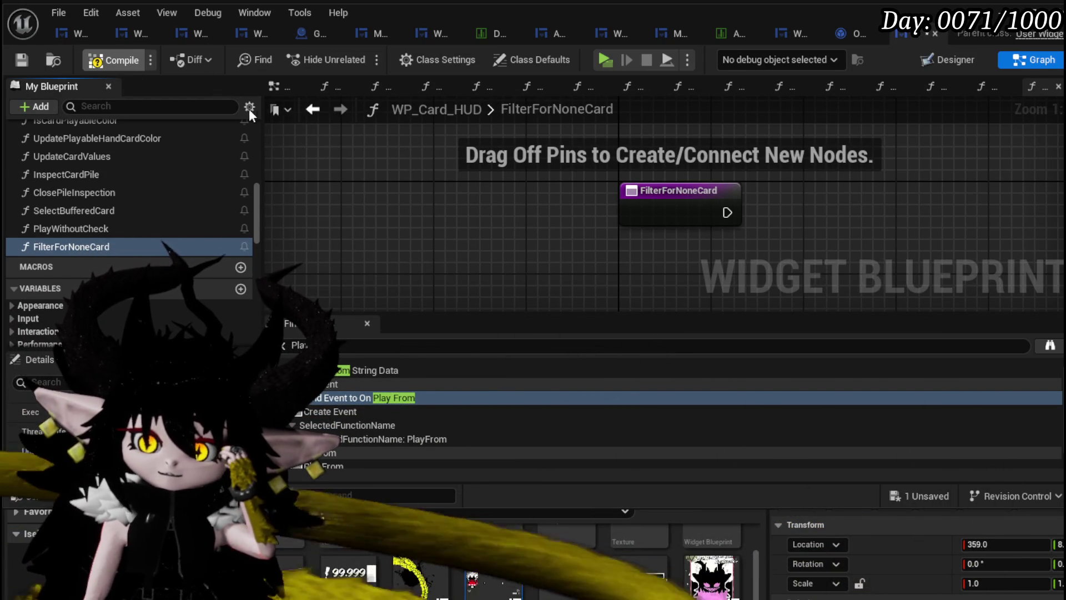
drag(633, 198, 405, 187)
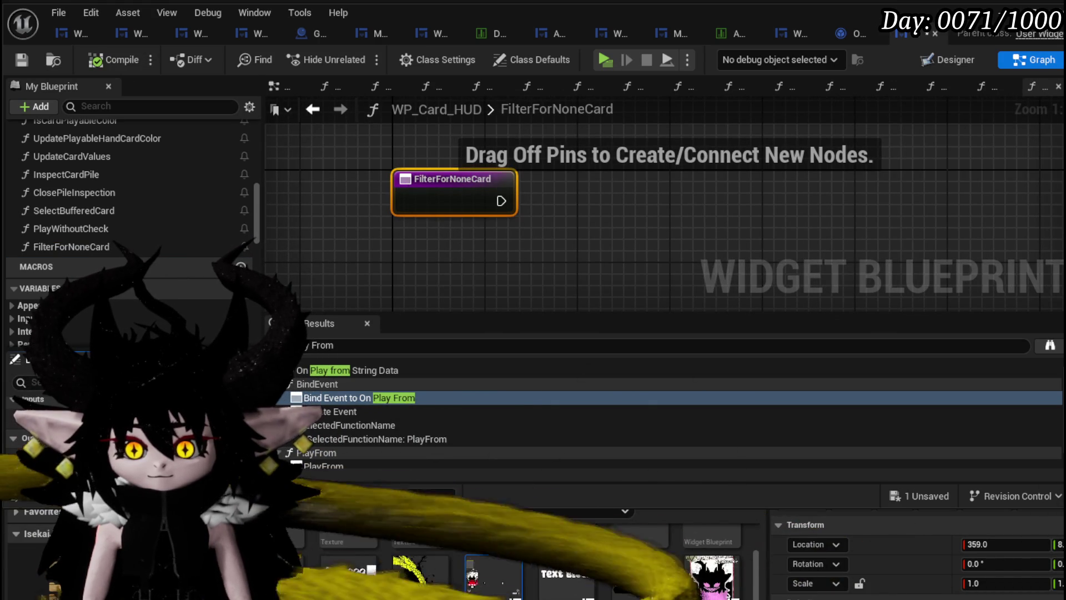
Add a Boolean output named New Param to FilterForNoneCard's return node
click(244, 438)
click(167, 453)
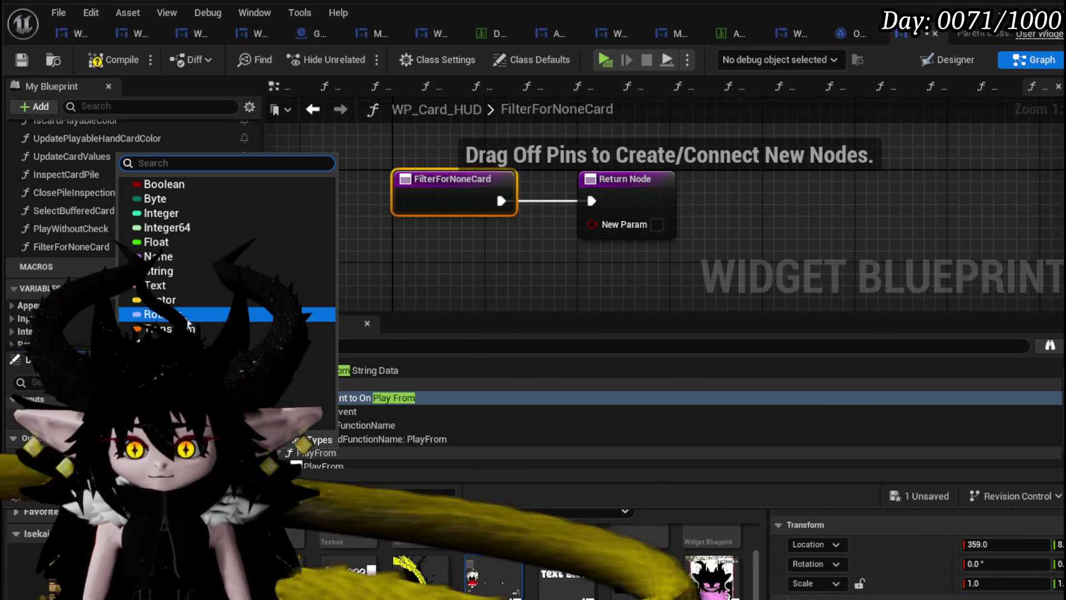
key(Escape)
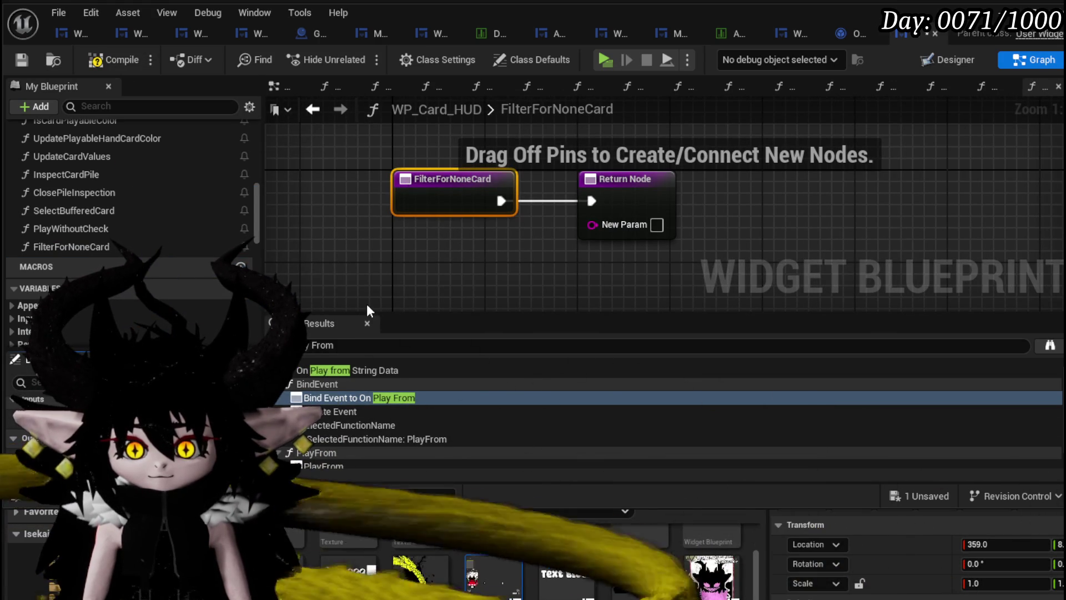
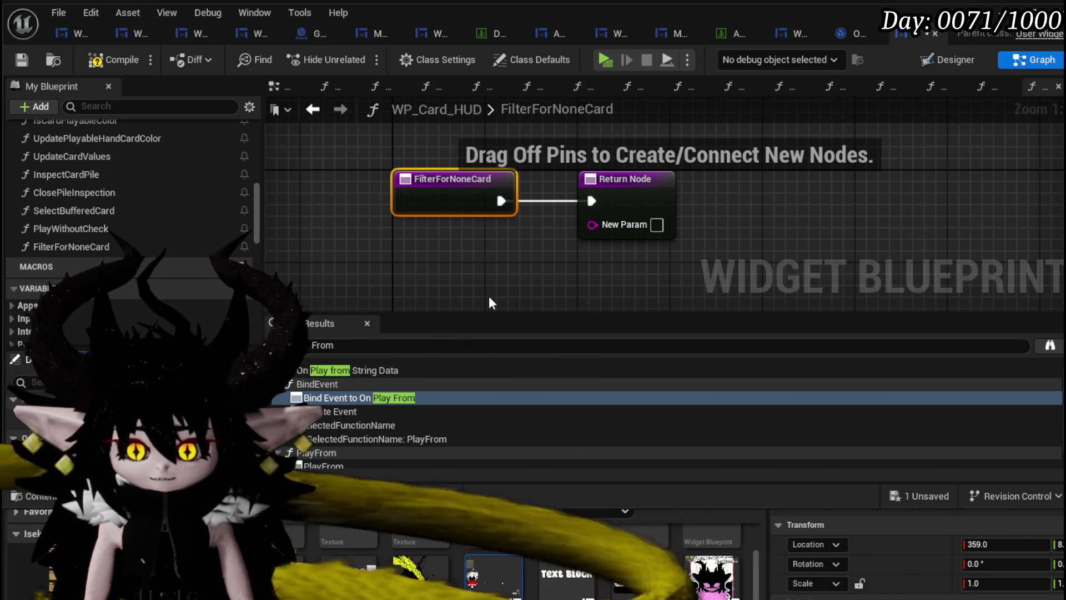
Rename the function's return value to Skill ID and spread the return and entry nodes apart
key(Return)
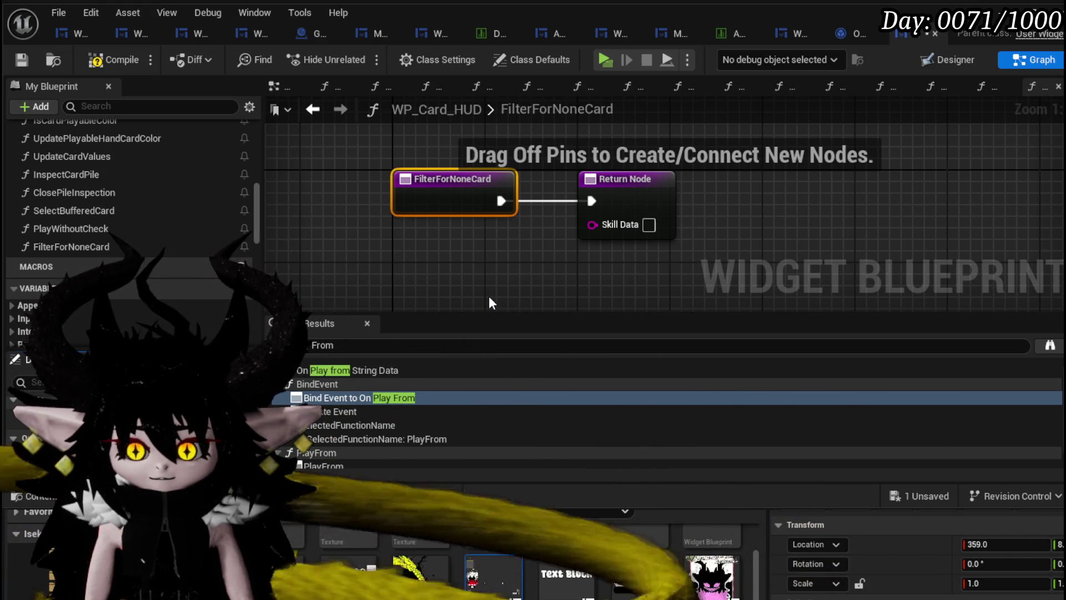
drag(644, 201, 817, 190)
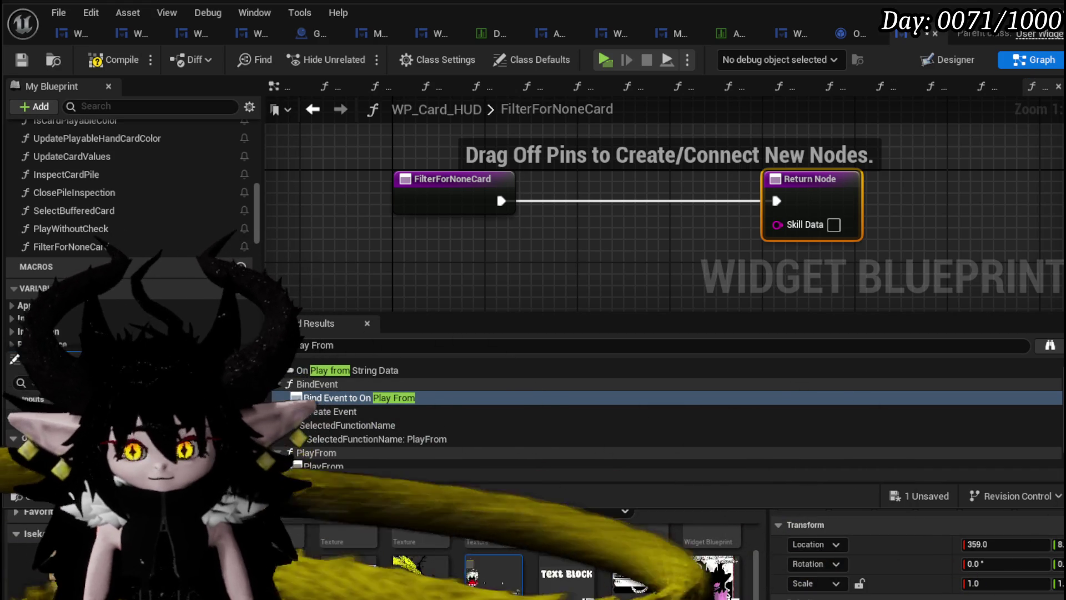
key(Return)
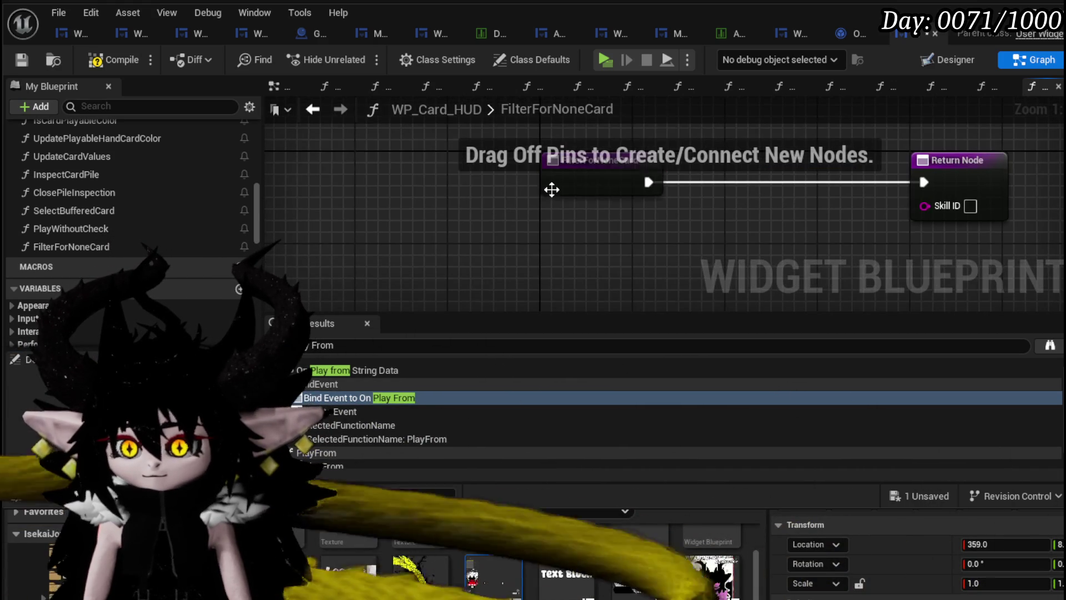
drag(552, 191, 308, 191)
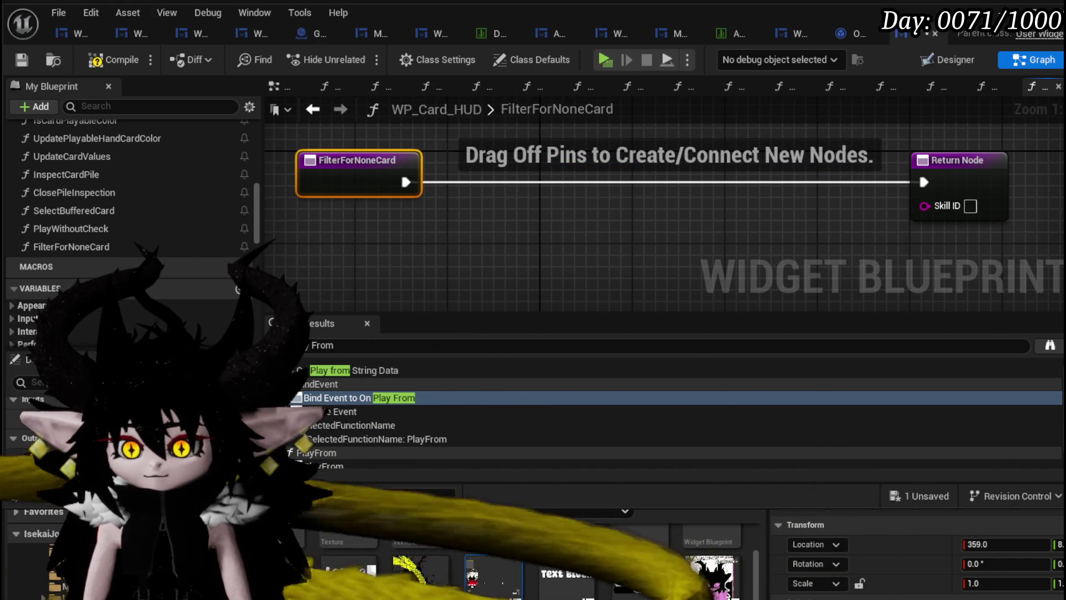
Add an Array IDs input parameter to FilterForNoneCard and make it an array
click(244, 399)
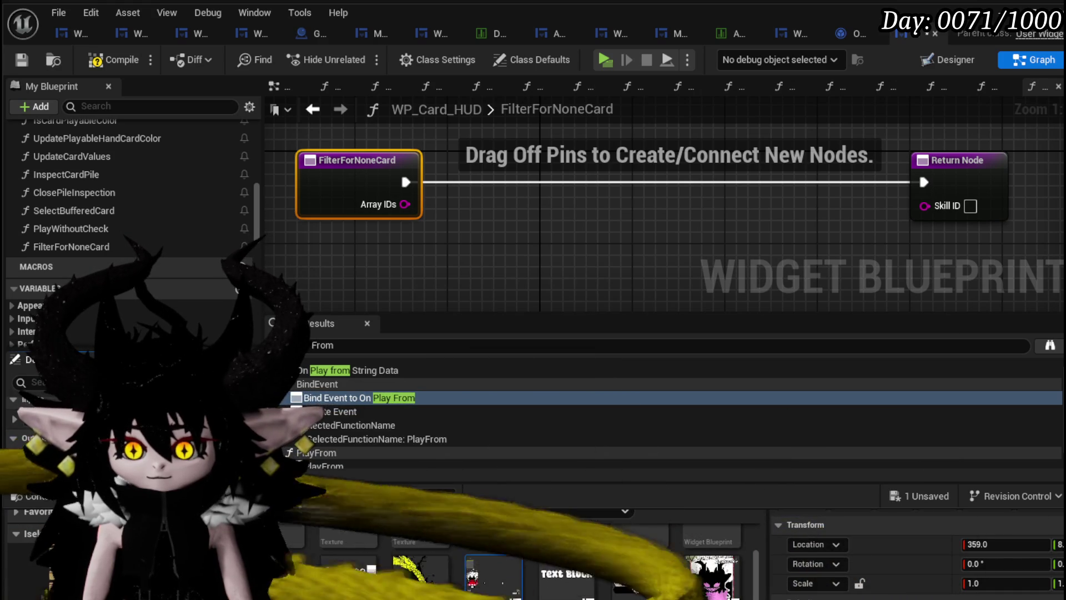
click(444, 219)
scroll(313, 197, down, 2)
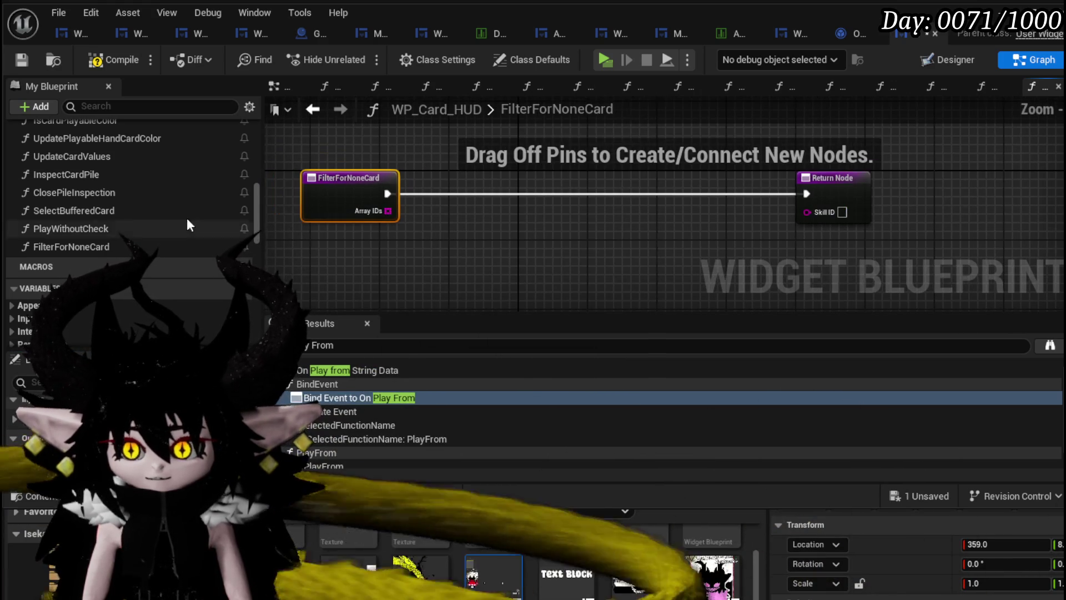
scroll(176, 215, down, 10)
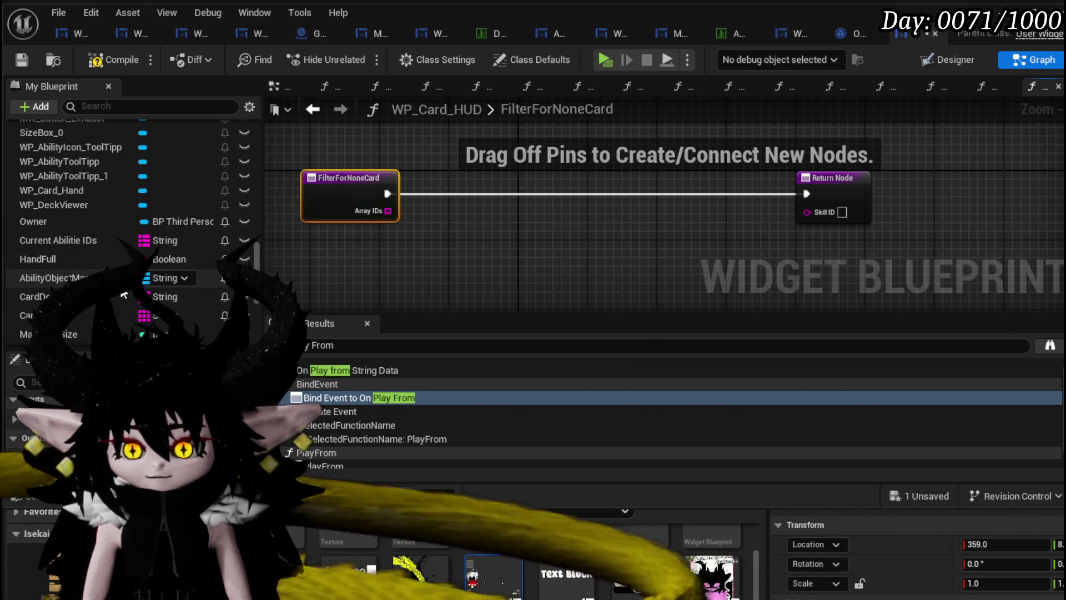
Add a Current Abilitie IDs getter to the graph, then delete it again
drag(57, 240, 508, 222)
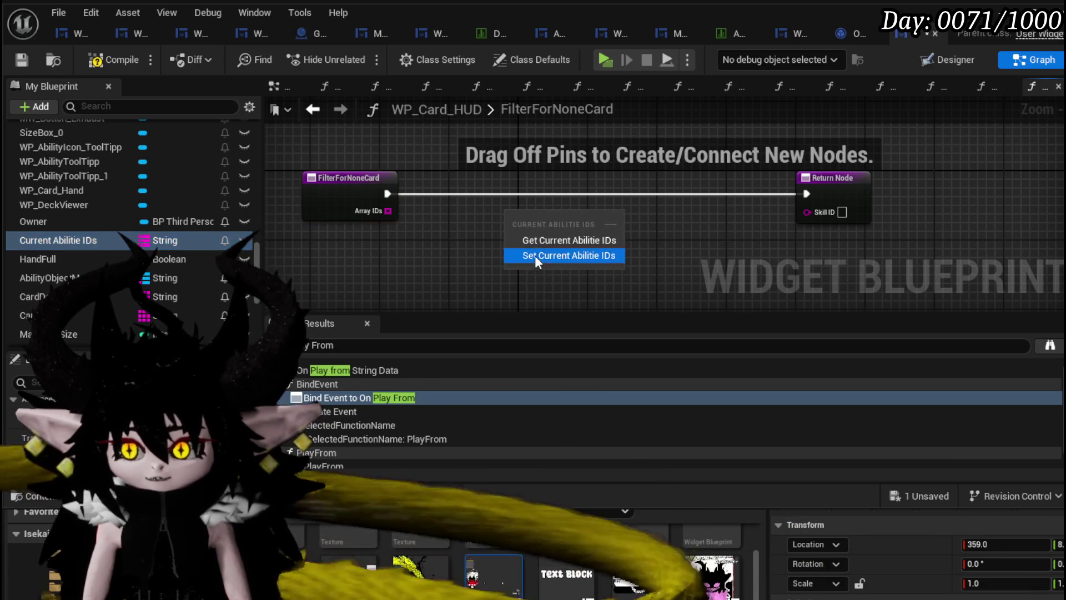
click(556, 240)
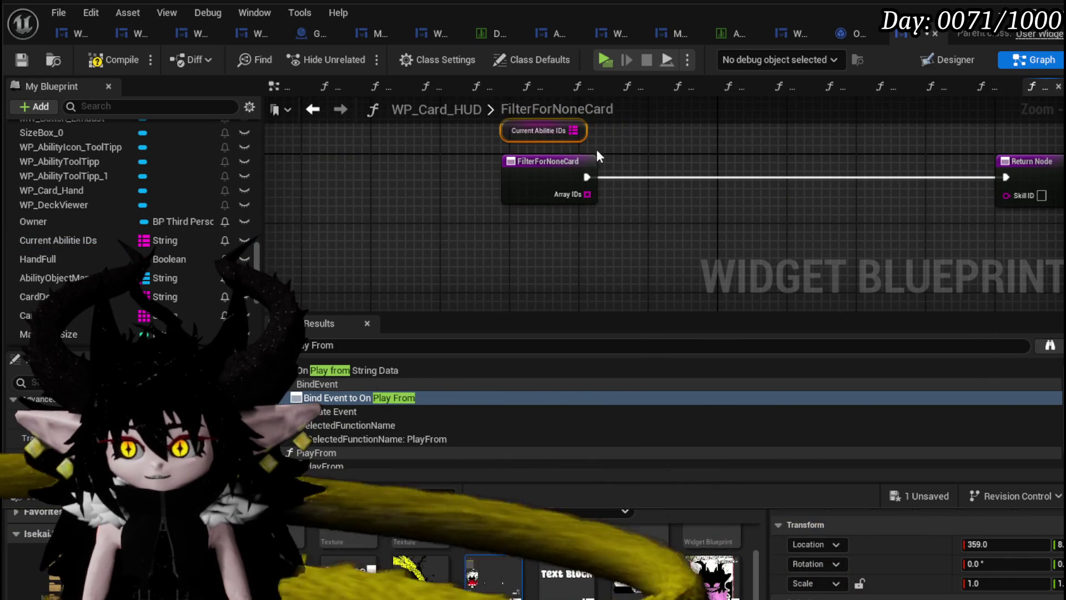
drag(597, 149, 505, 189)
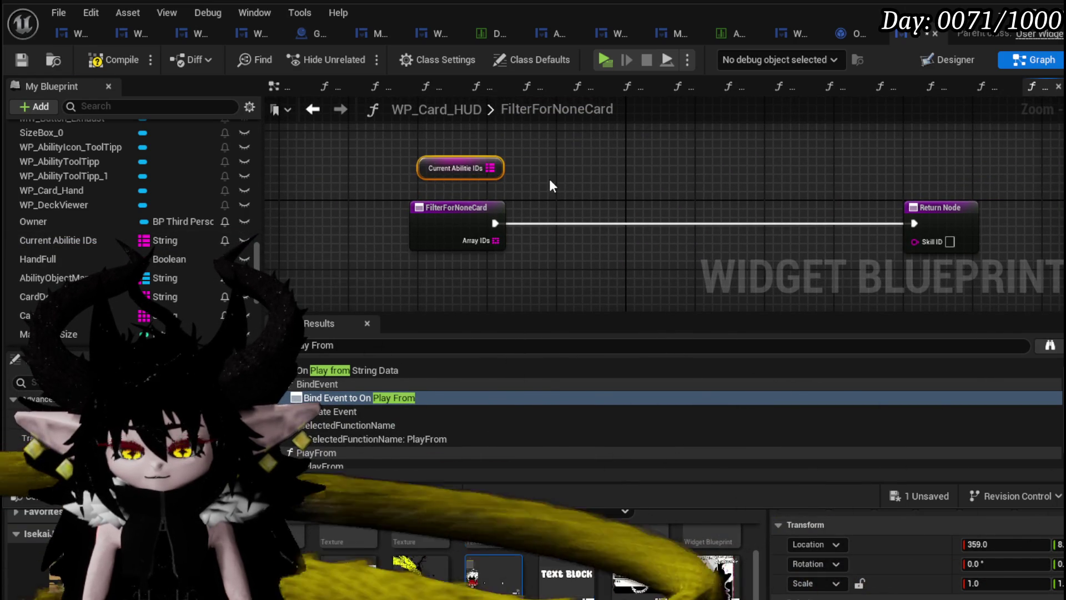
drag(549, 179, 564, 189)
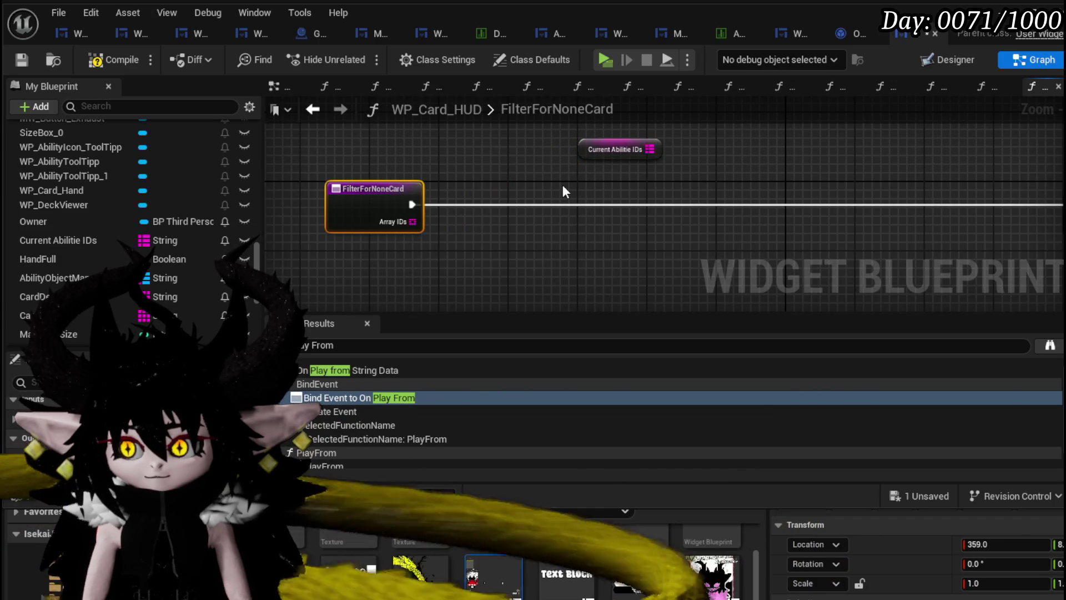
click(563, 186)
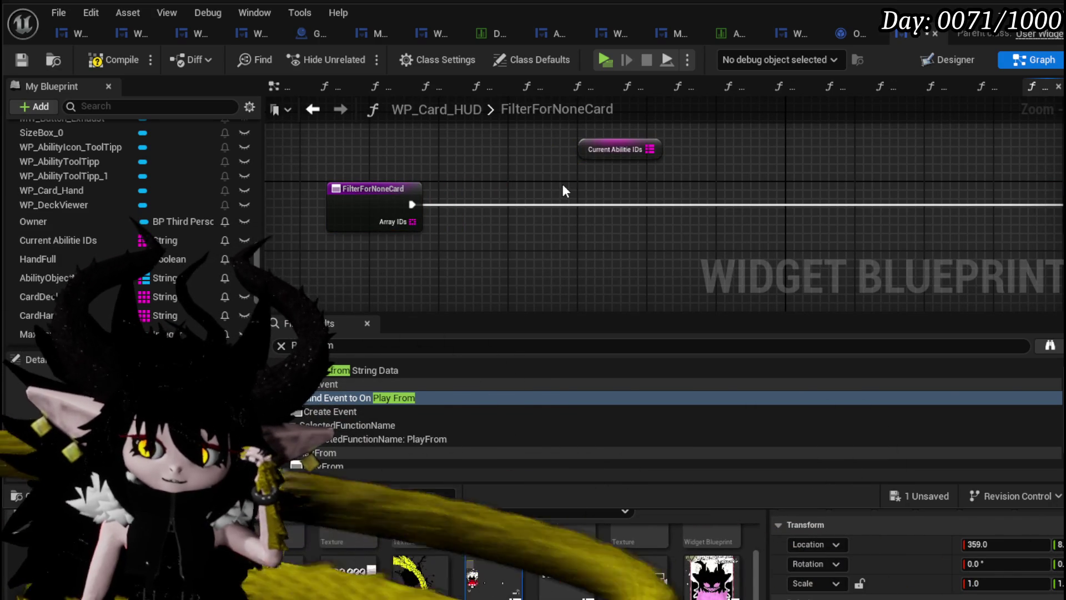
scroll(256, 208, down, 1)
drag(520, 181, 653, 148)
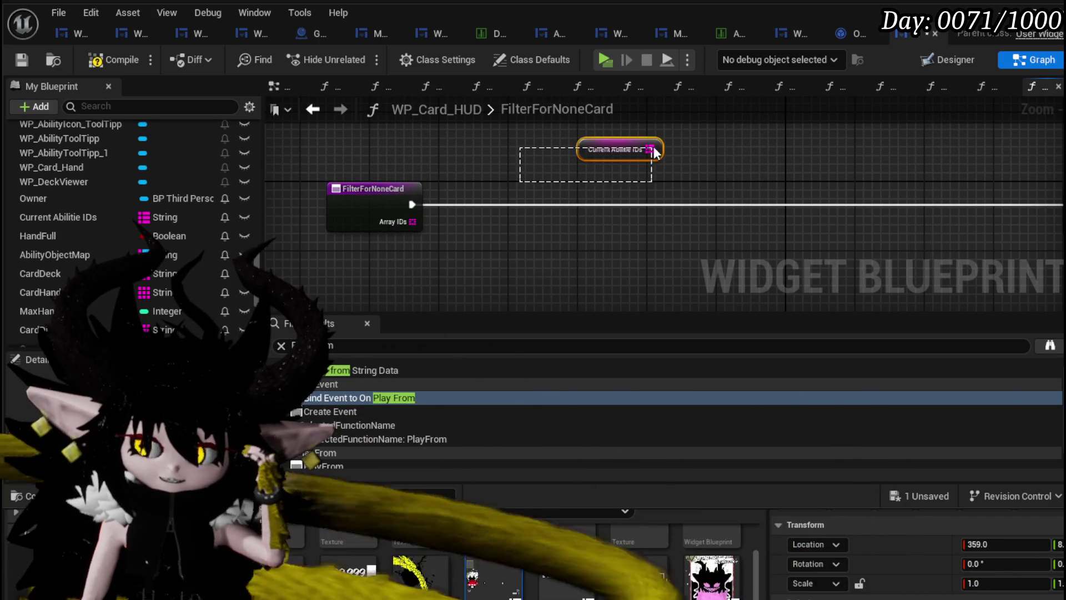
key(Delete)
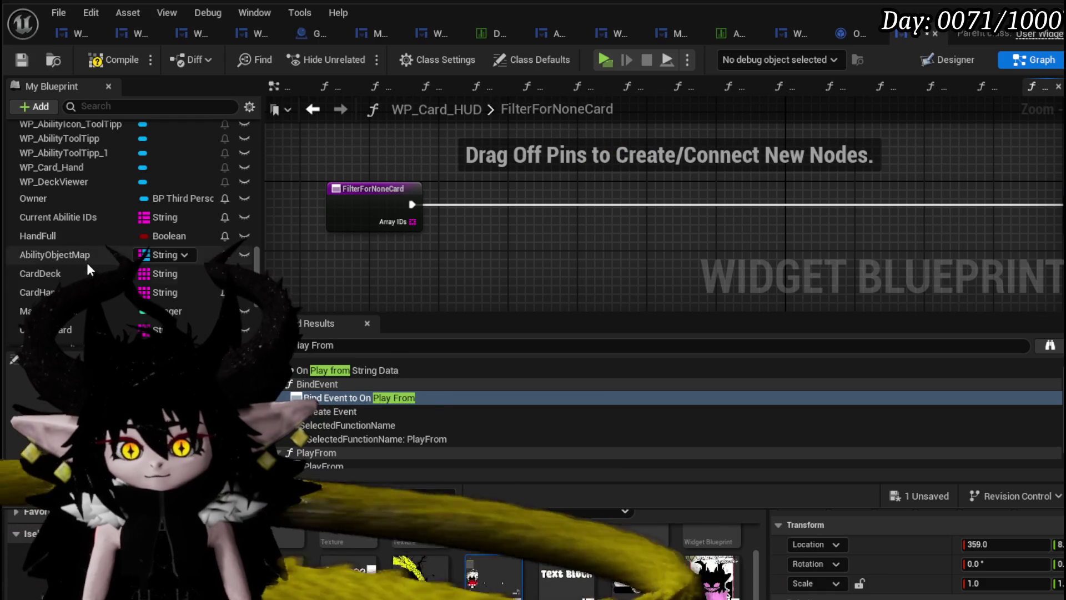
Add CardDeck and Ability Object Map getters and a Find node wired to the map
mouse_move(86, 267)
mouse_down()
mouse_move(316, 248)
mouse_move(291, 261)
mouse_up()
click(319, 275)
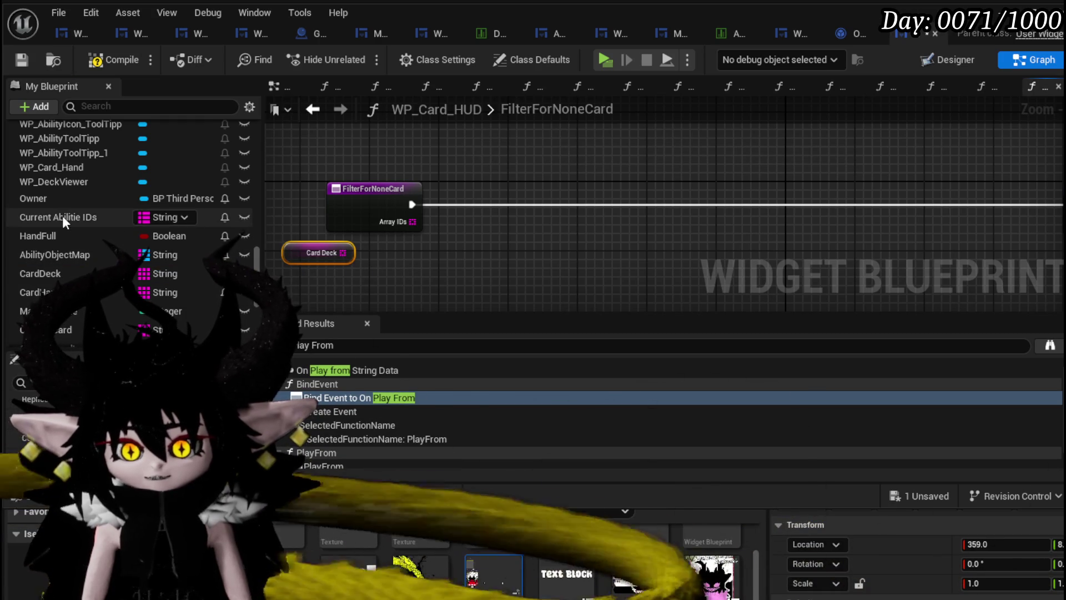
click(244, 255)
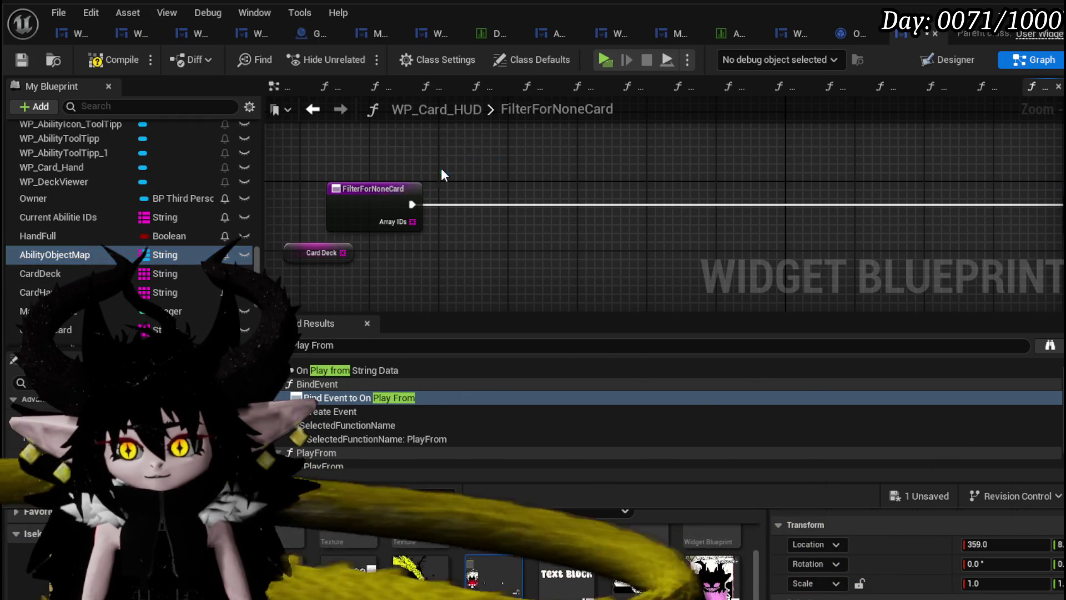
mouse_move(441, 173)
mouse_down()
mouse_move(432, 164)
mouse_move(492, 184)
mouse_up()
text(F)
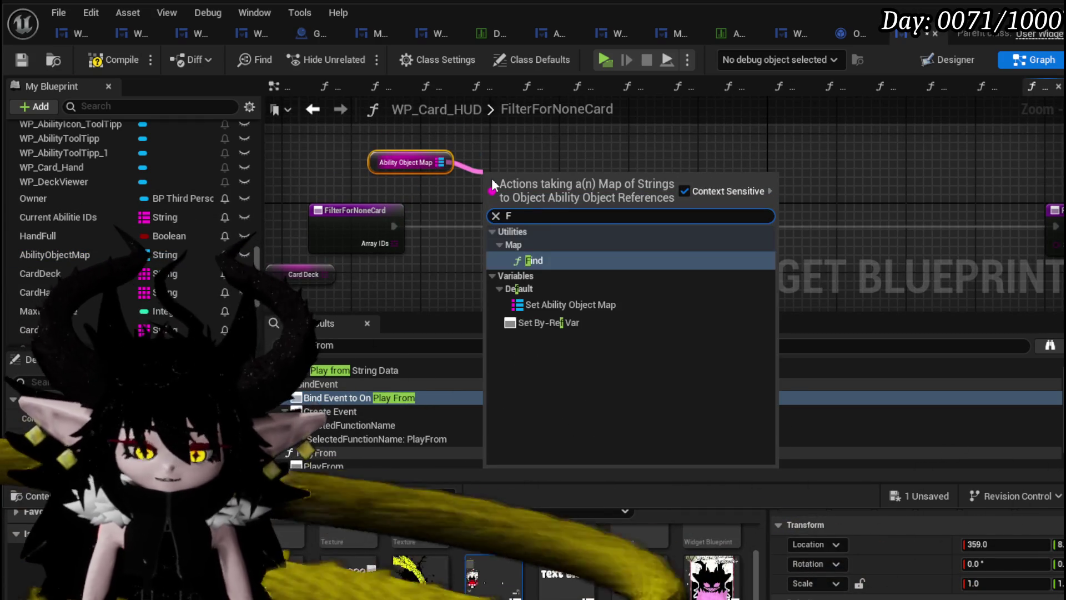
text(i)
key(Return)
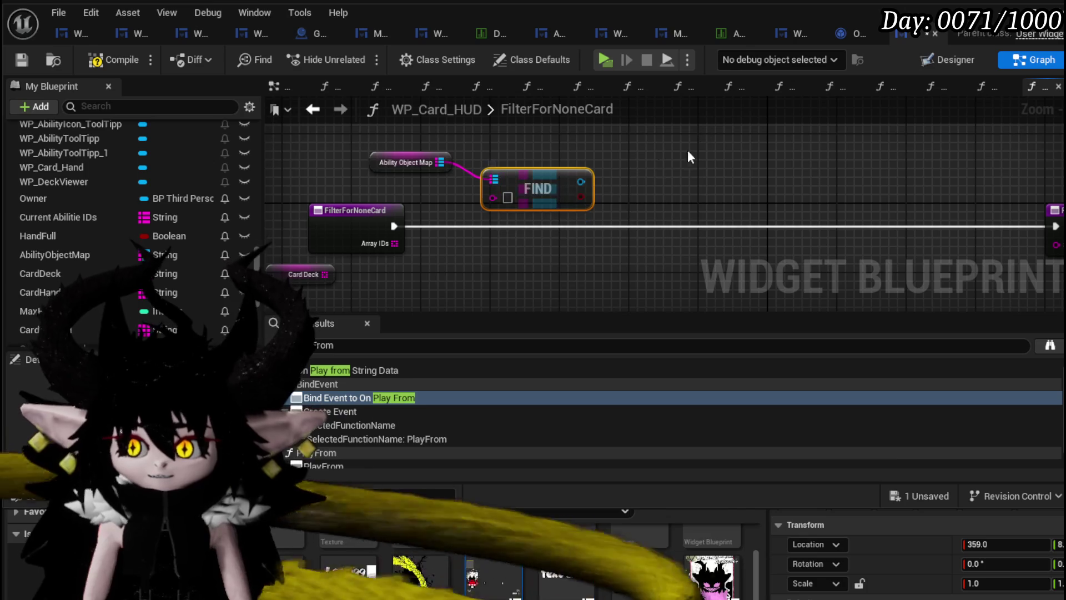
mouse_move(546, 187)
mouse_down()
mouse_move(493, 195)
mouse_move(617, 175)
mouse_up()
Try node searches 'mai', 'type' and 'data' off Find, cancel, then compile and save
text(mai)
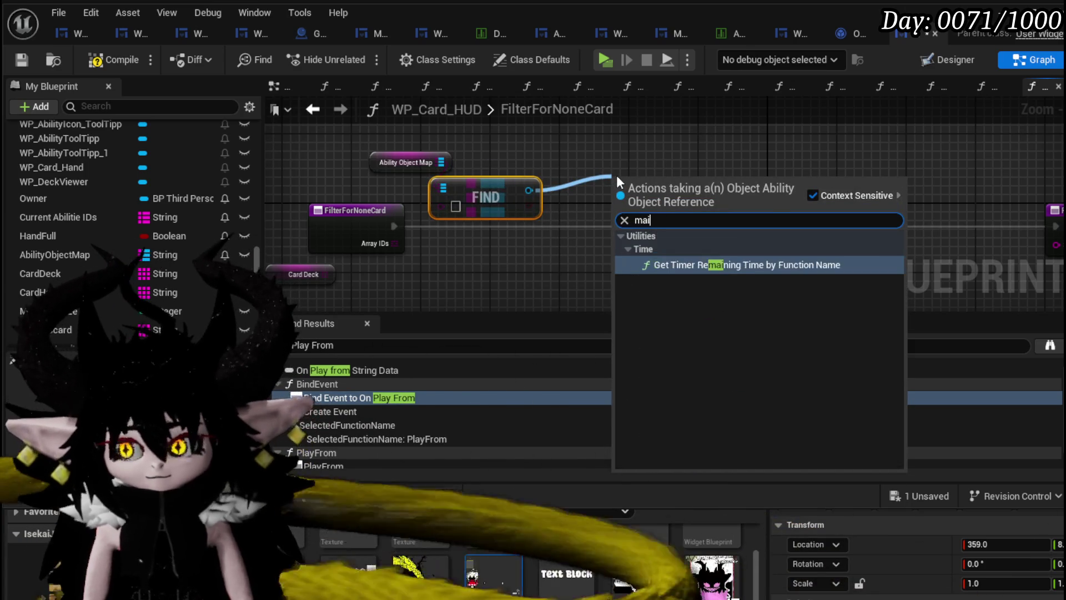
key(BackSpace)
key(BackSpace)
key(BackSpace)
text(typ)
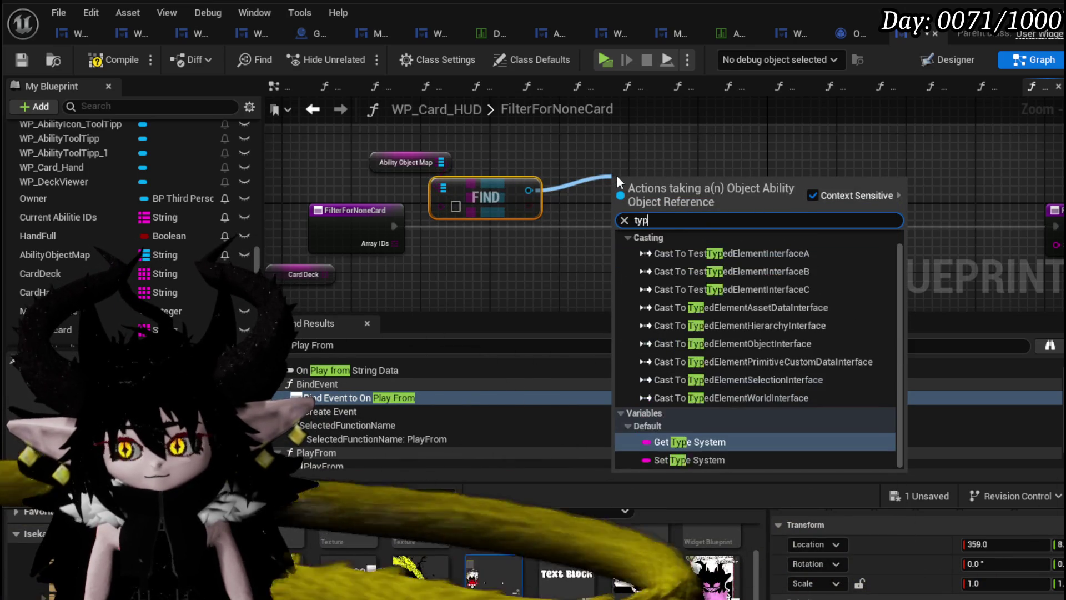
text(e)
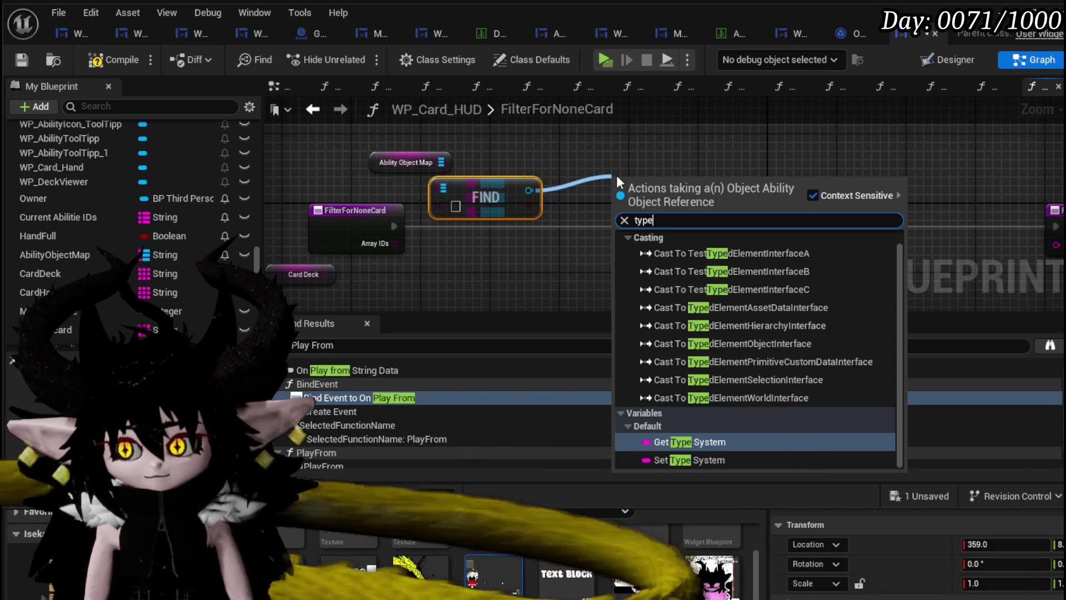
key(BackSpace)
key(BackSpace)
key(BackSpace)
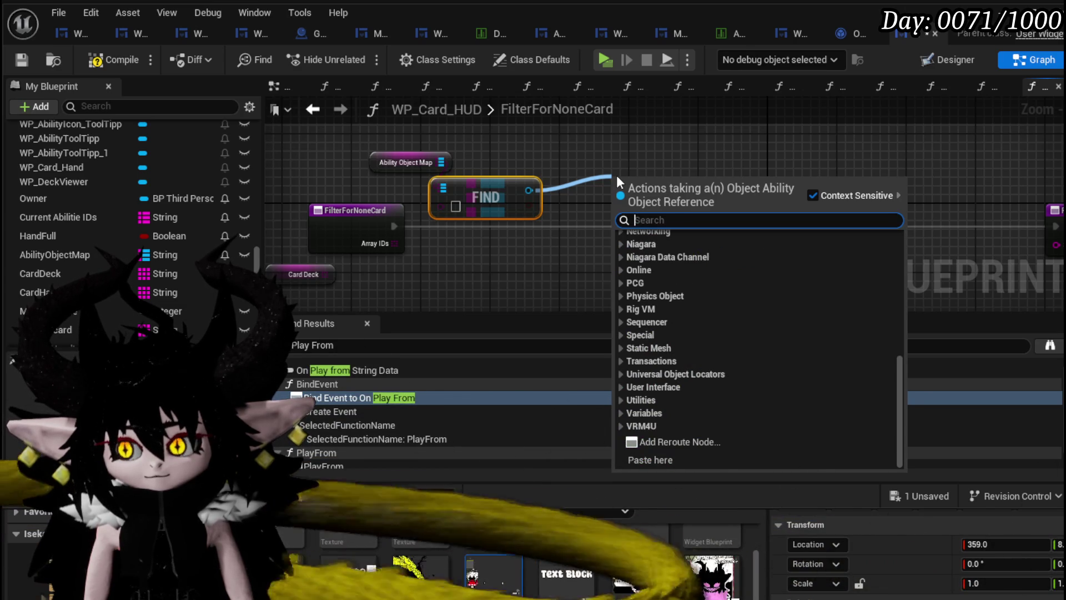
text(data)
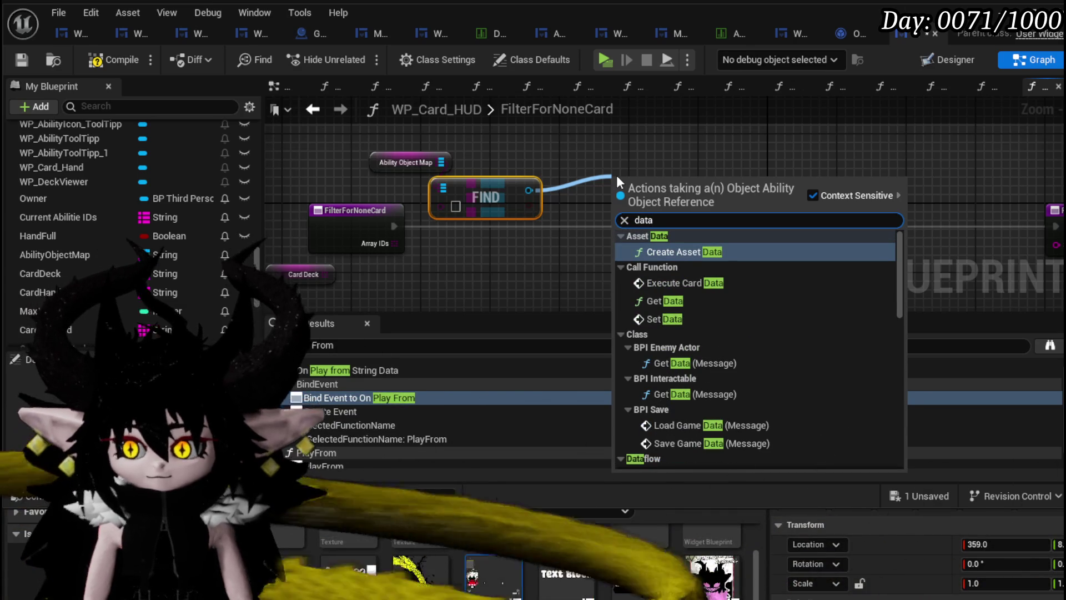
key(Escape)
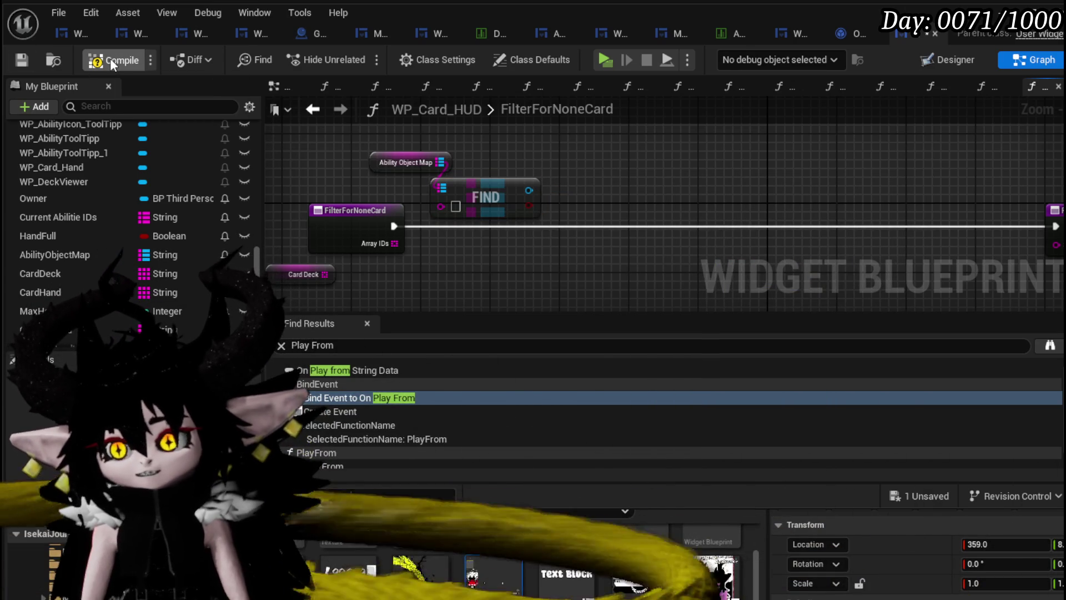
click(110, 61)
click(22, 60)
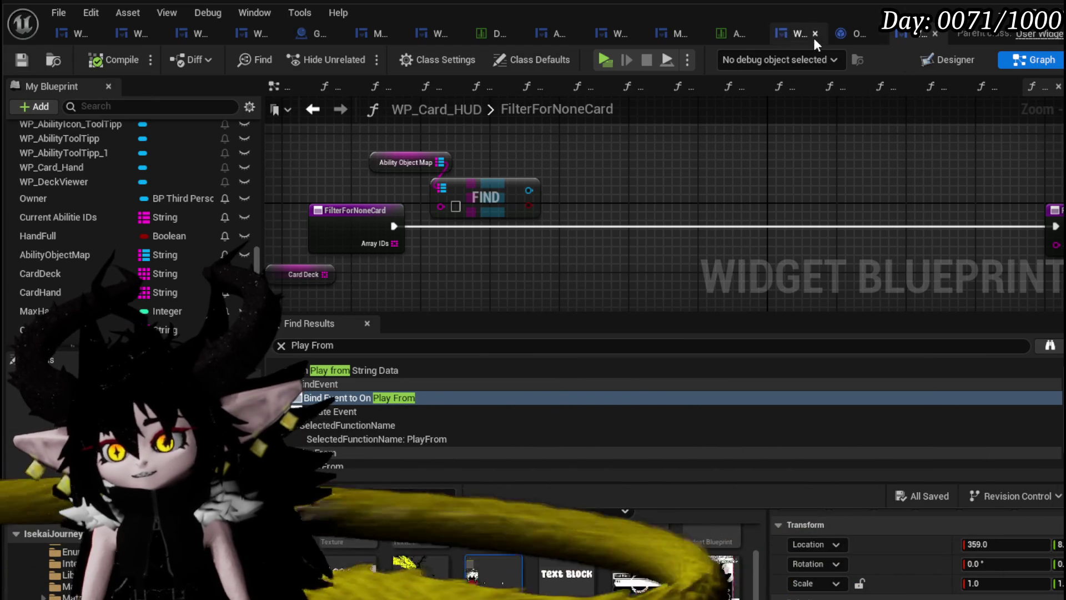
In Object_Ability, open the SetData function and bring the Parse Ability outputs into view
click(842, 40)
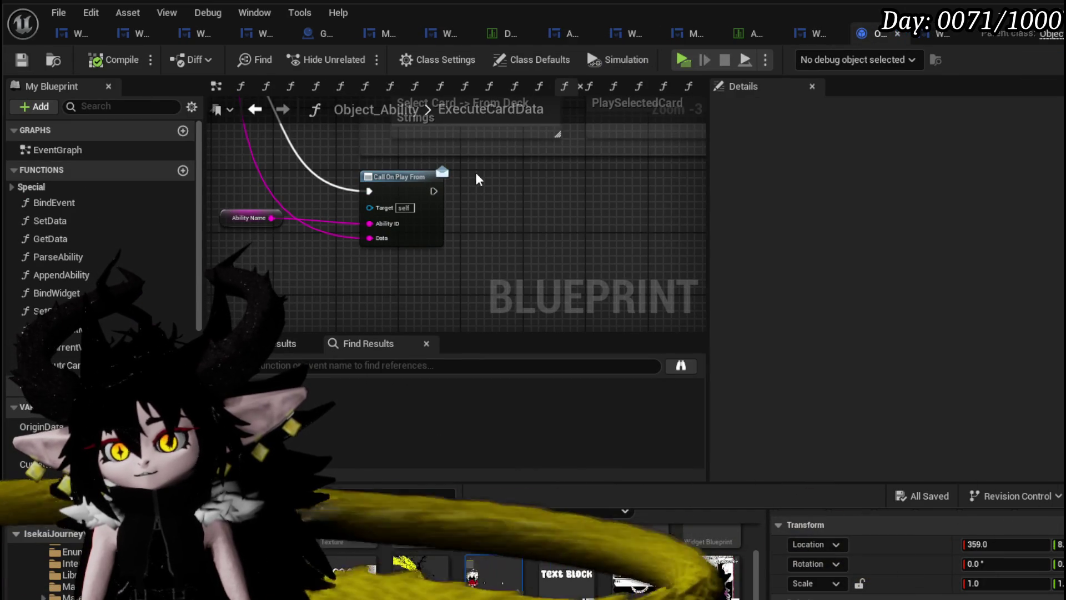
scroll(100, 222, down, 3)
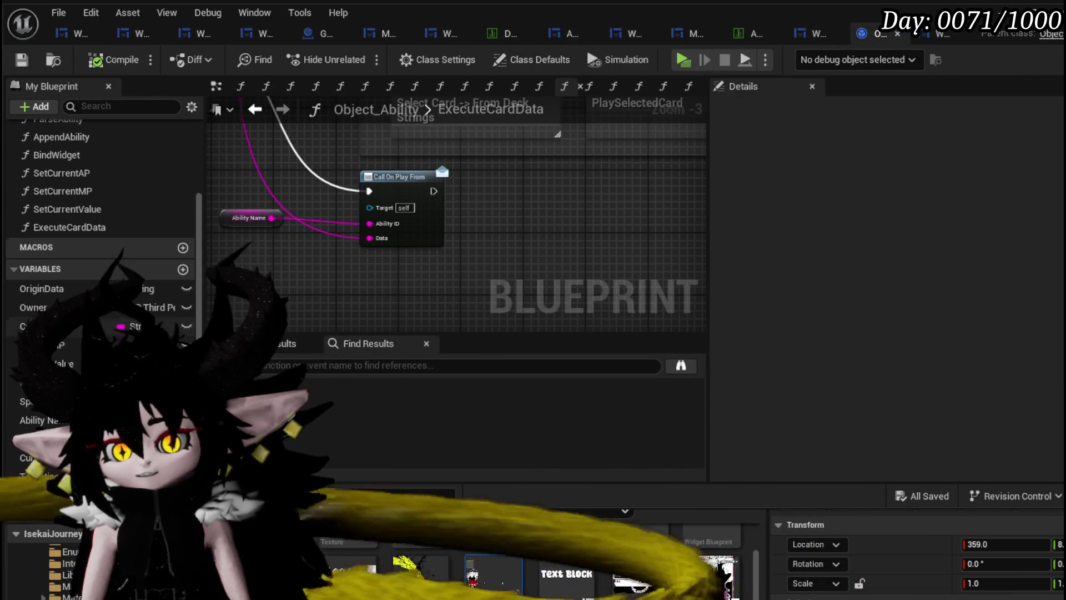
scroll(100, 222, down, 2)
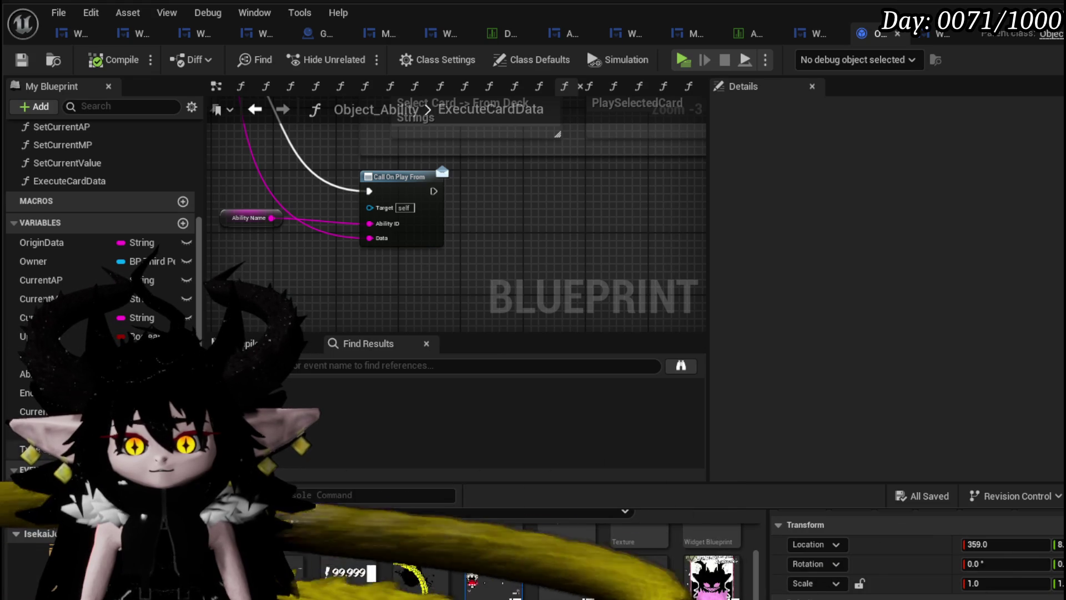
scroll(694, 325, down, 3)
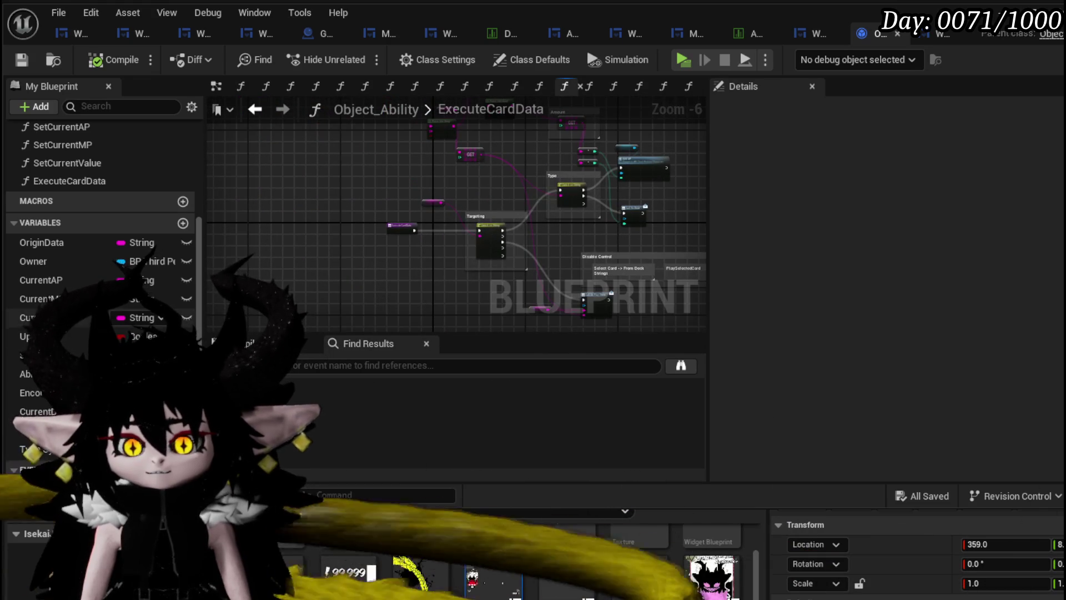
scroll(74, 222, up, 8)
double_click(50, 220)
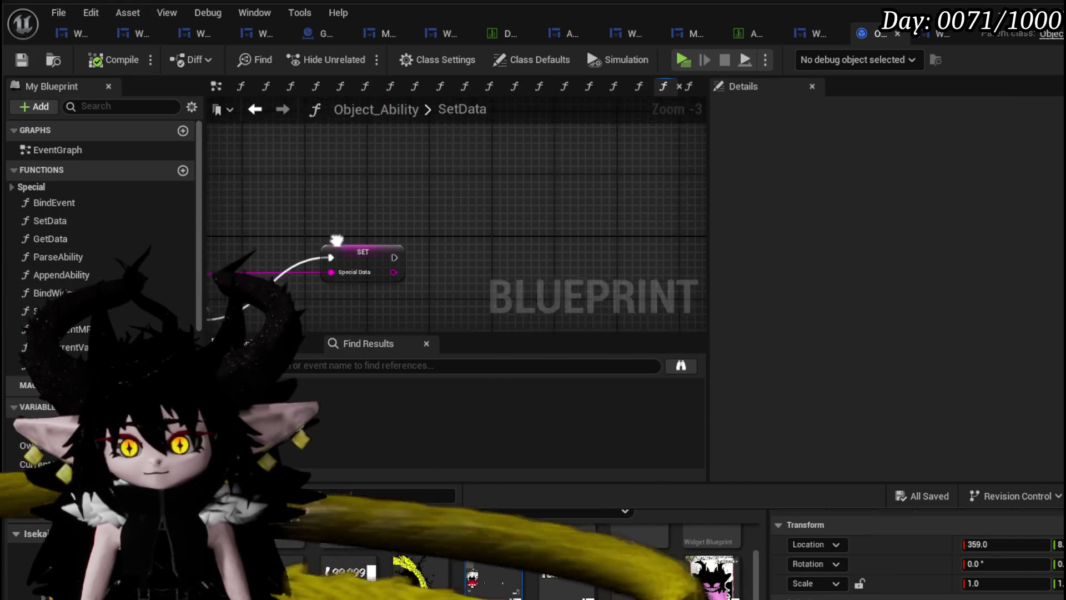
mouse_move(336, 240)
mouse_down()
mouse_move(257, 229)
mouse_move(614, 173)
mouse_up()
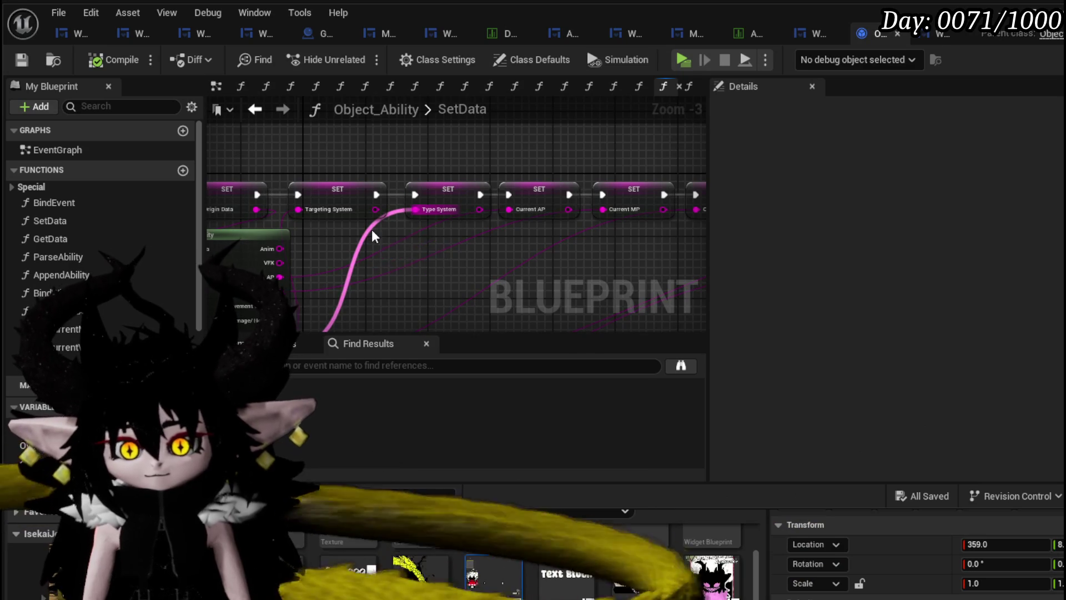
scroll(367, 256, up, 3)
scroll(411, 253, down, 1)
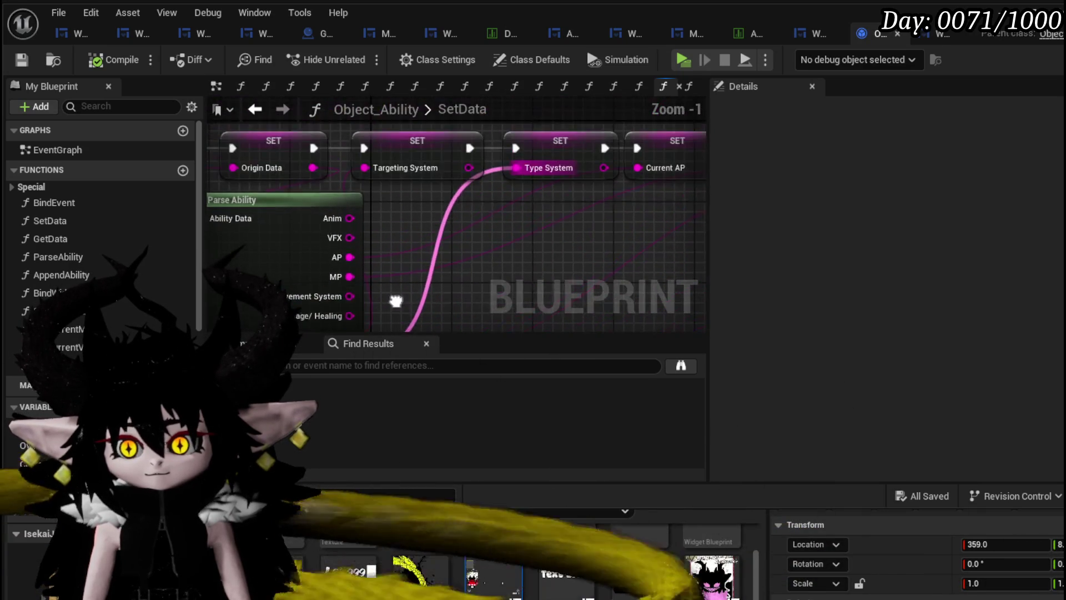
mouse_move(392, 304)
mouse_down()
mouse_move(415, 233)
mouse_move(503, 215)
mouse_up()
Promote the Damage/Healing output to a Main Type variable and place its SET node beside the others
click(368, 247)
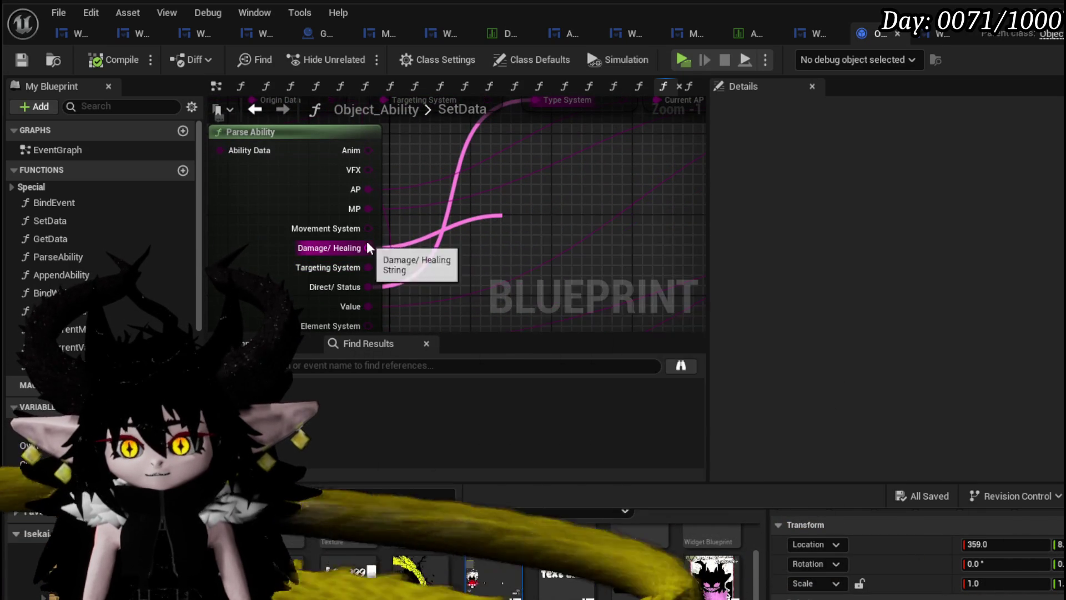
right_click(367, 247)
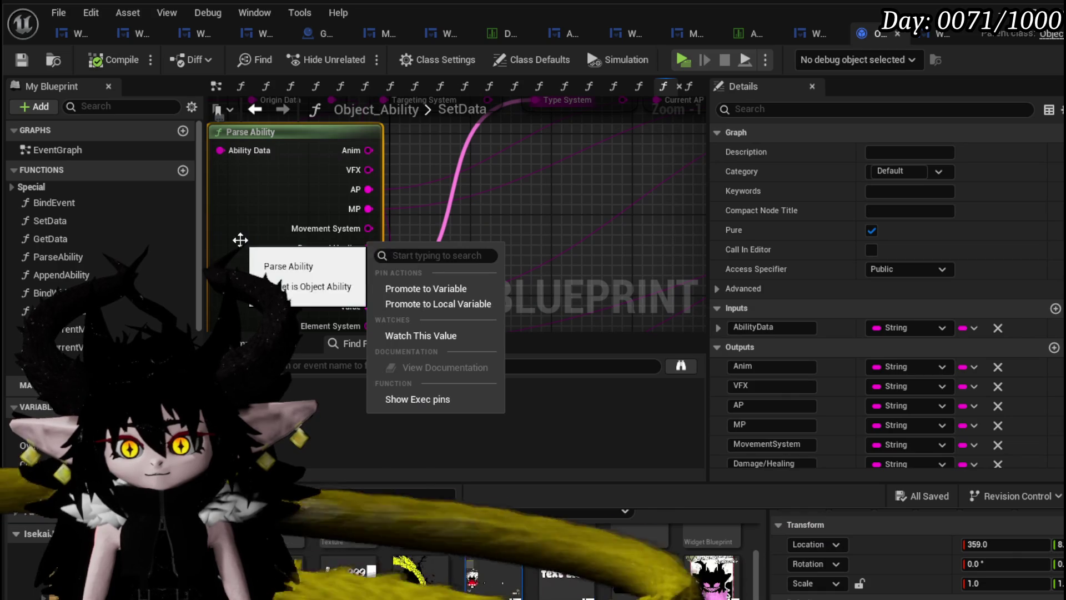
click(240, 239)
right_click(334, 251)
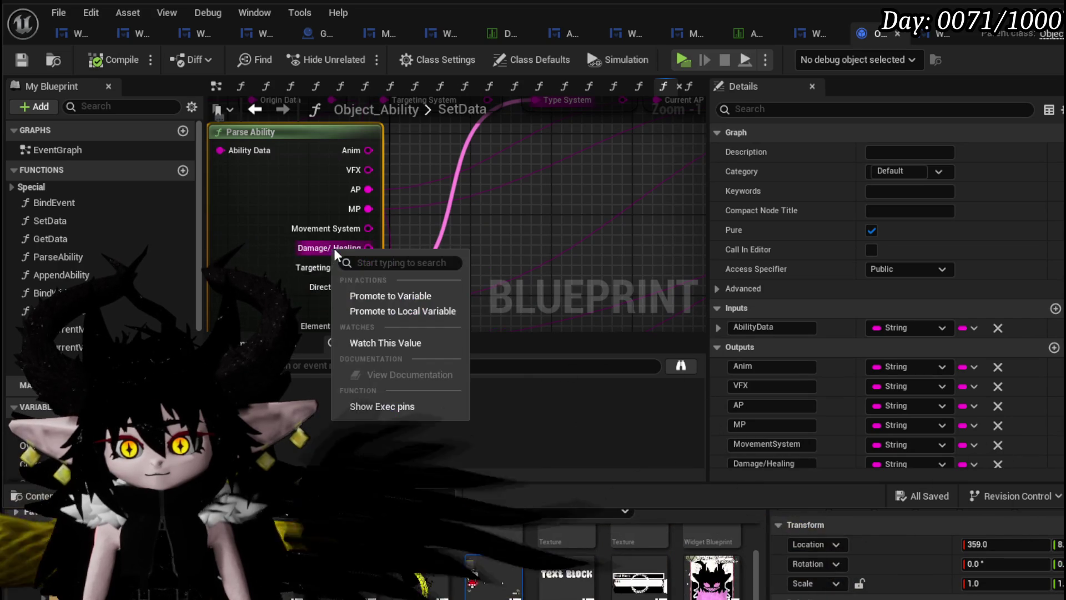
click(383, 296)
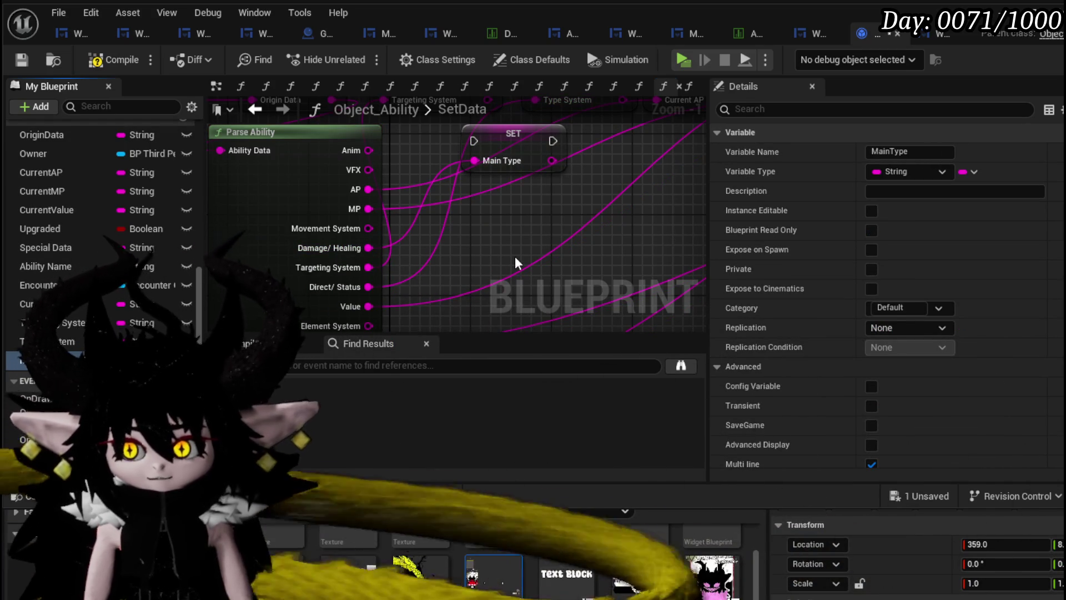
scroll(351, 267, down, 2)
mouse_move(422, 239)
mouse_down()
mouse_move(509, 248)
mouse_move(293, 181)
mouse_up()
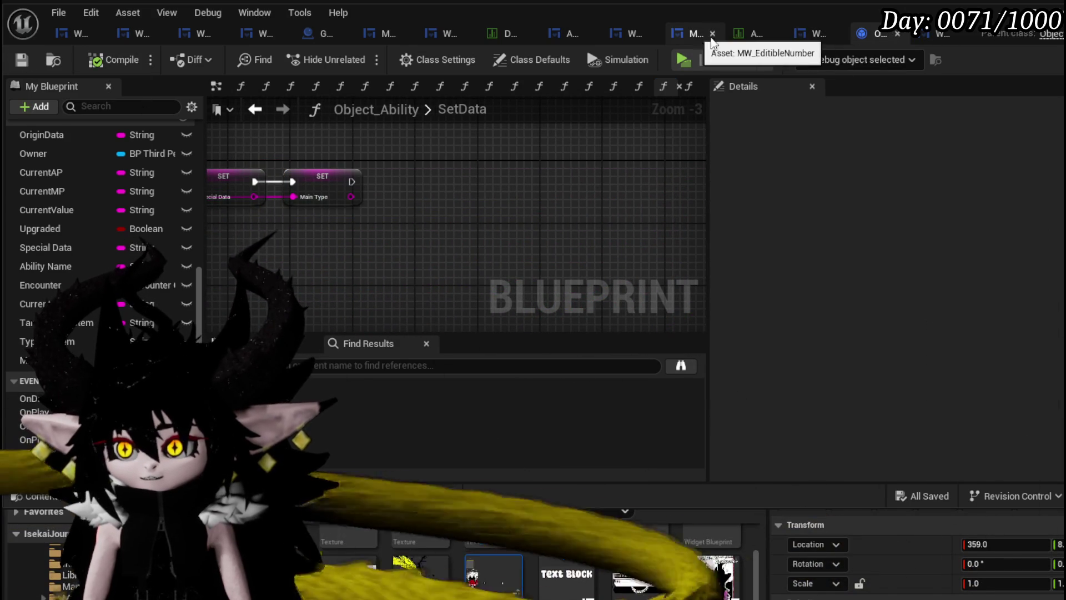
In FilterForNoneCard, add a Get Main Type node off FIND's value output
click(936, 41)
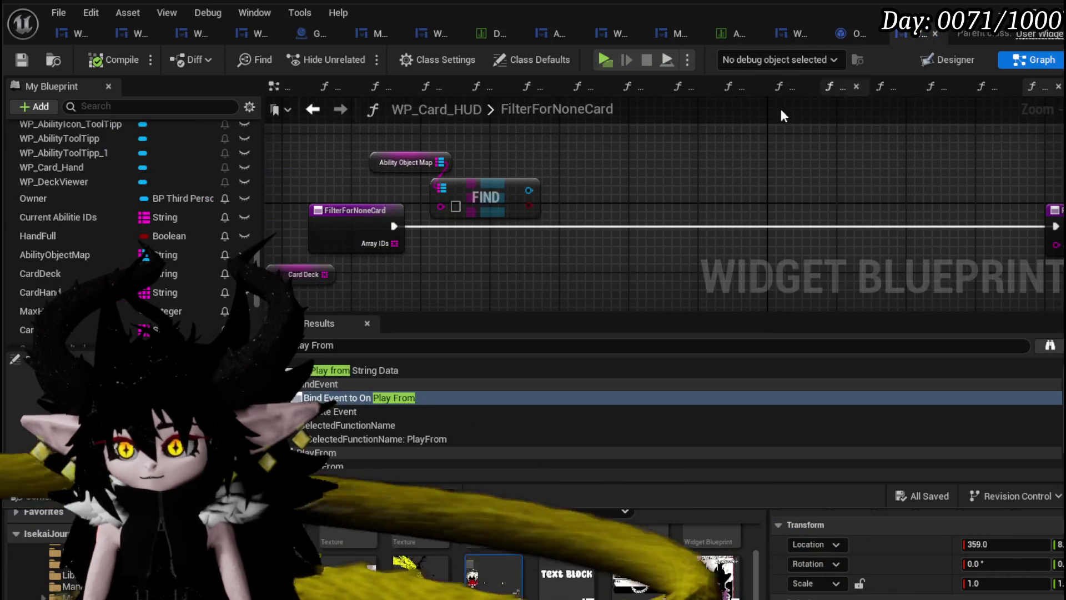
drag(528, 190, 622, 187)
text(main type)
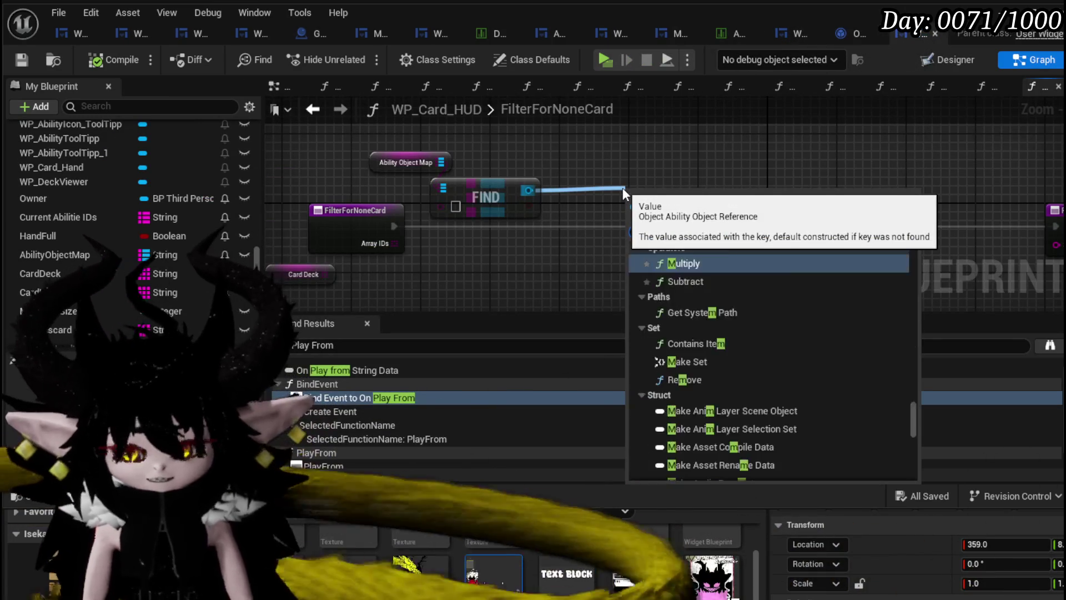
key(Return)
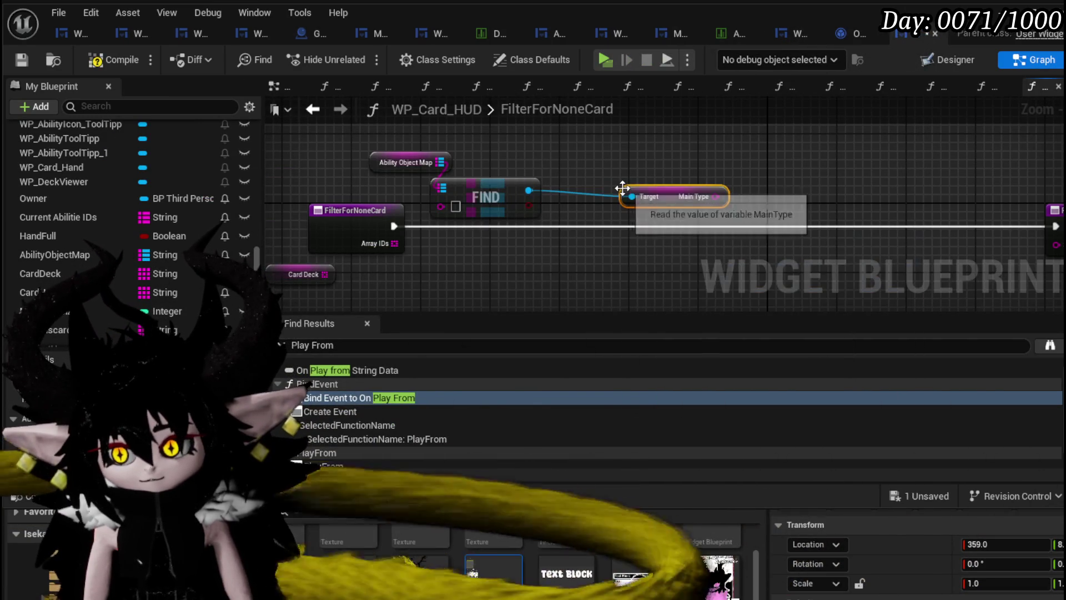
mouse_move(526, 158)
mouse_down()
mouse_move(691, 167)
mouse_move(521, 166)
mouse_move(626, 188)
mouse_up()
key(Escape)
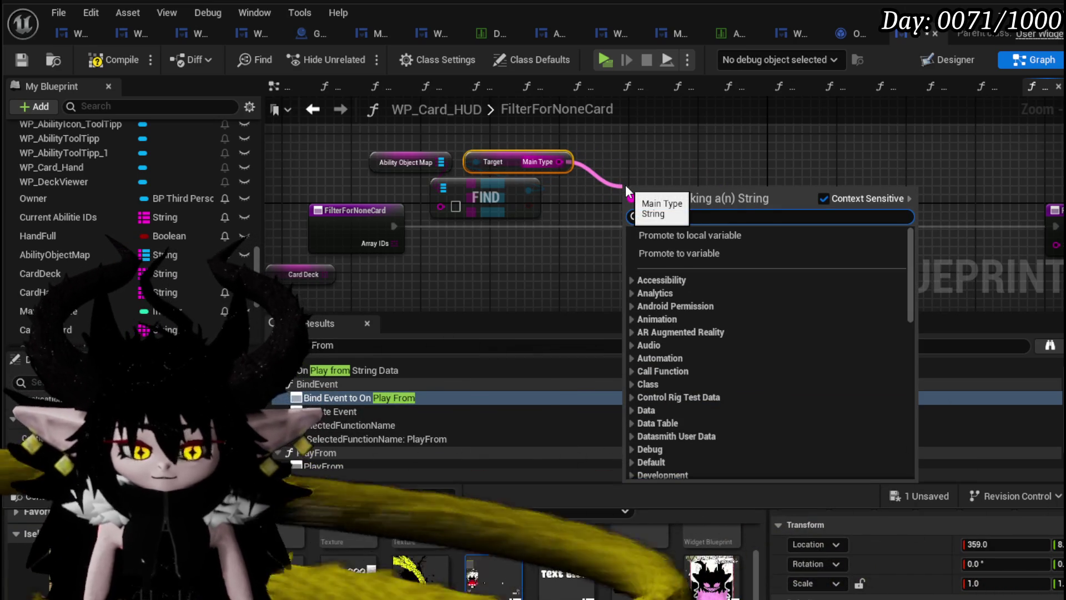
Feed Main Type into a new Switch on String node after trying an == check
text(==)
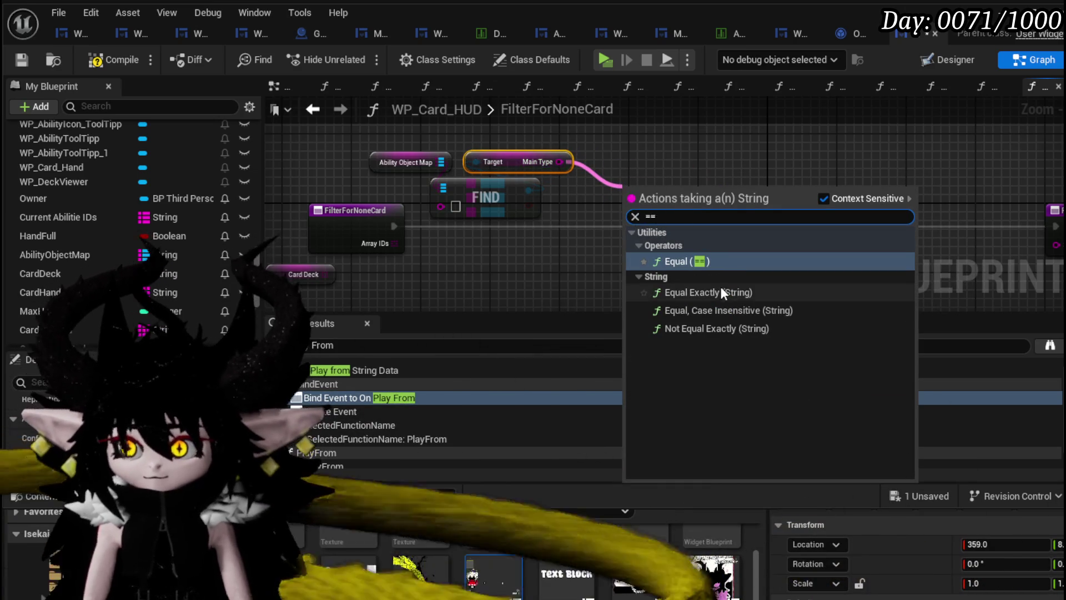
click(708, 305)
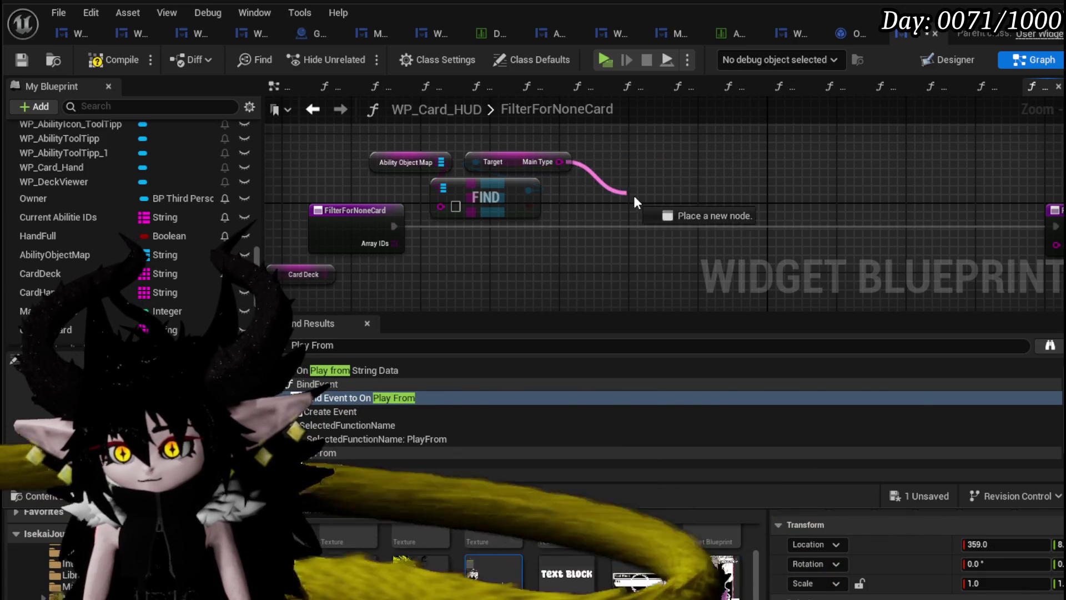
drag(635, 201, 636, 201)
text(wit)
key(Escape)
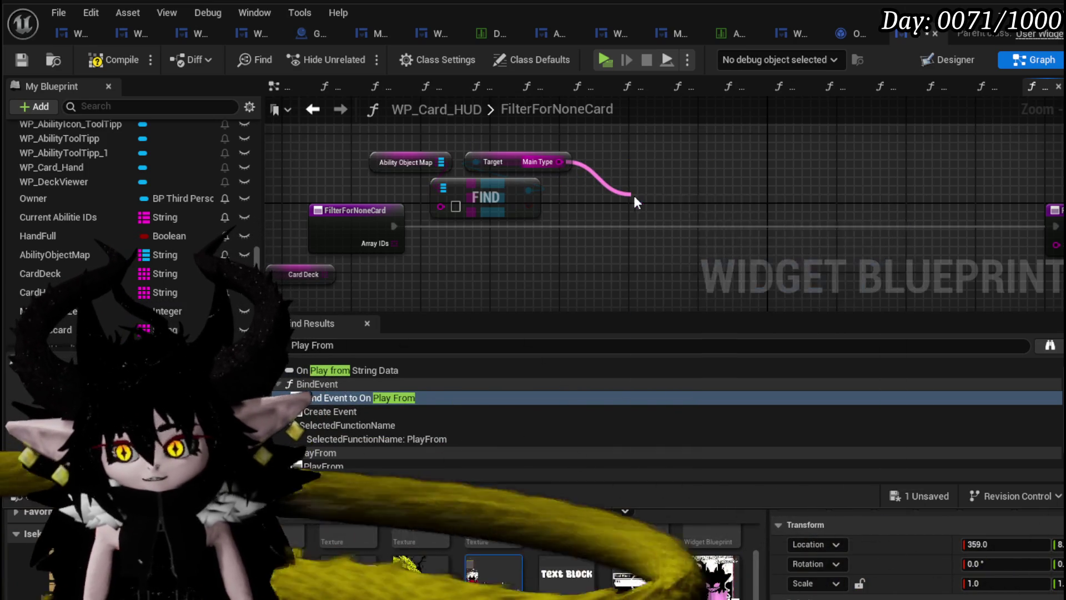
mouse_move(345, 221)
mouse_down()
mouse_move(579, 191)
mouse_move(385, 201)
mouse_up()
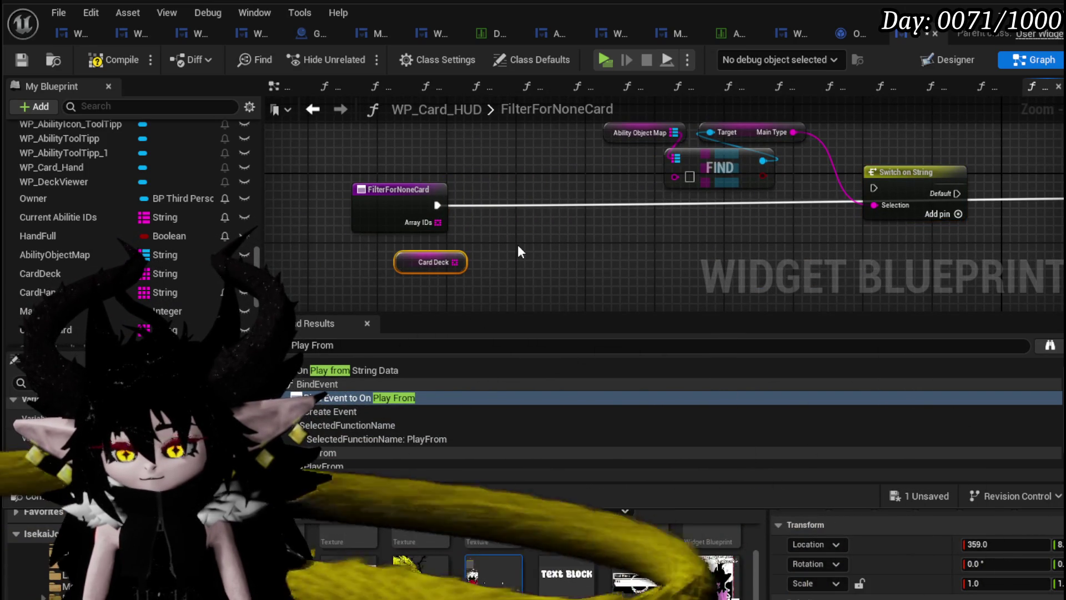
drag(489, 237, 702, 143)
click(606, 264)
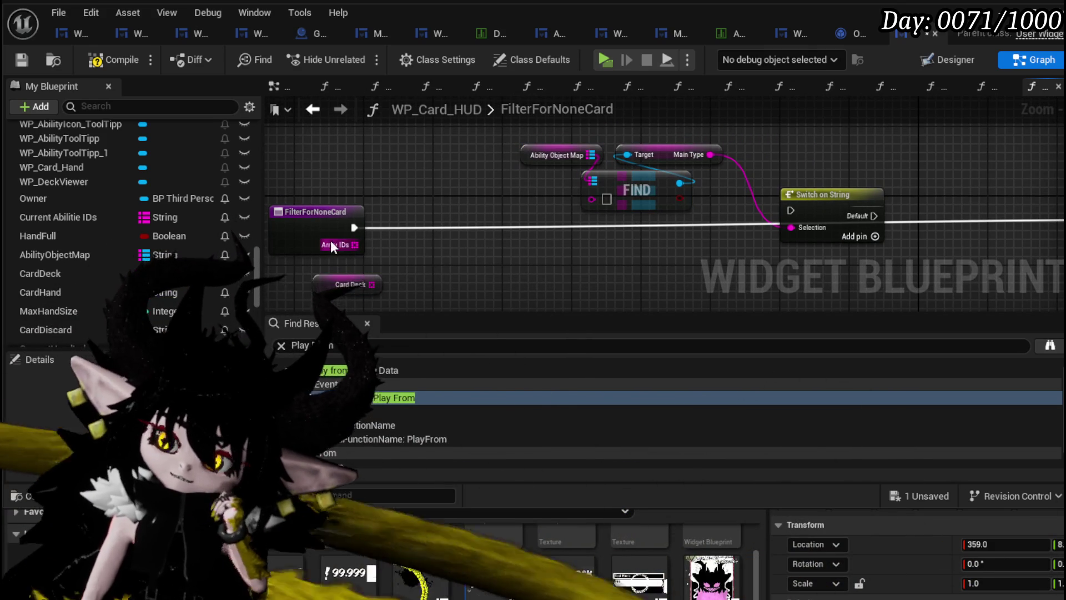
drag(332, 244, 452, 249)
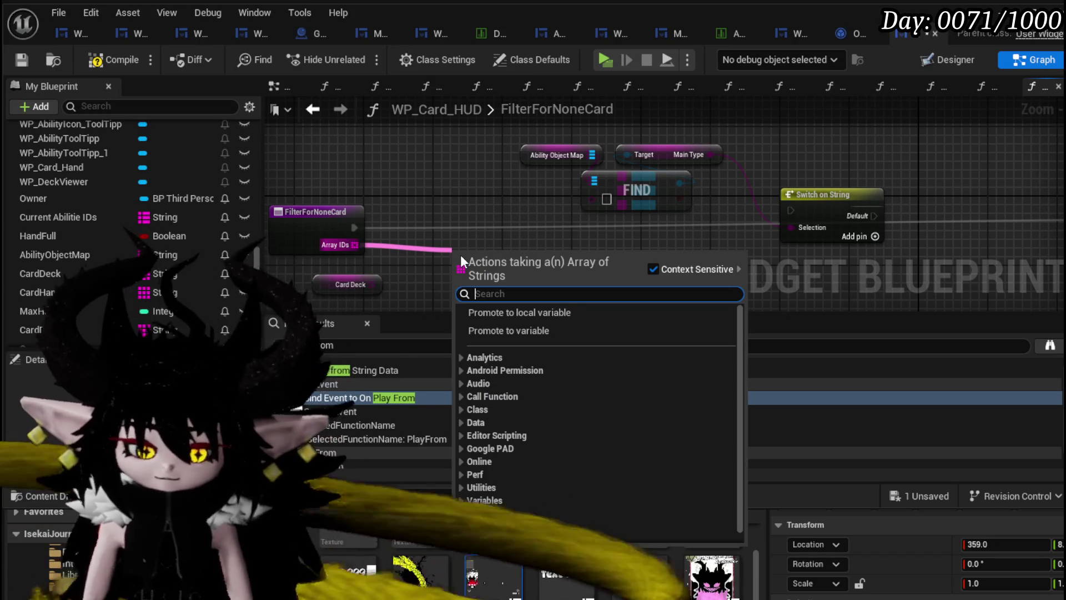
Add a For Each Loop with Break over Array IDs, driving the switch and feeding FIND's key
text(Loop wit)
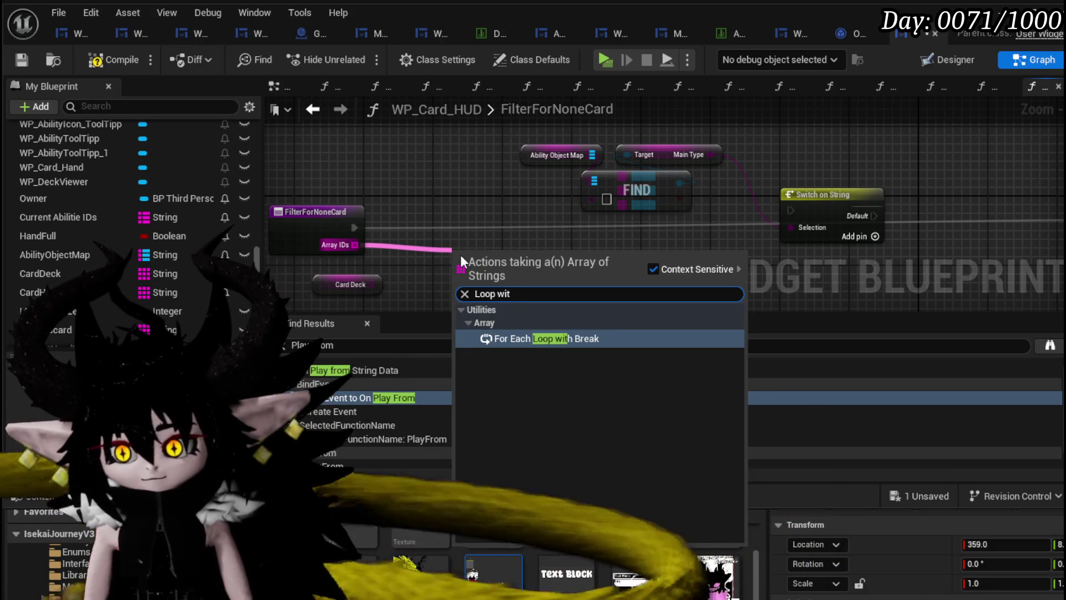
key(Return)
mouse_move(460, 254)
mouse_down()
mouse_move(470, 222)
mouse_move(462, 212)
mouse_up()
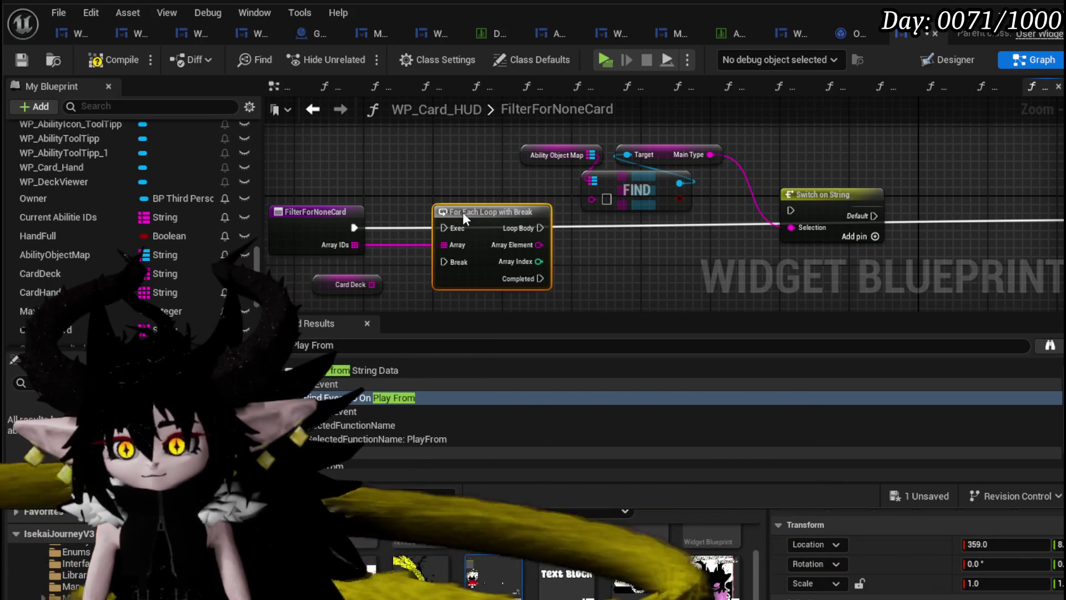
drag(354, 227, 449, 227)
drag(624, 251, 511, 244)
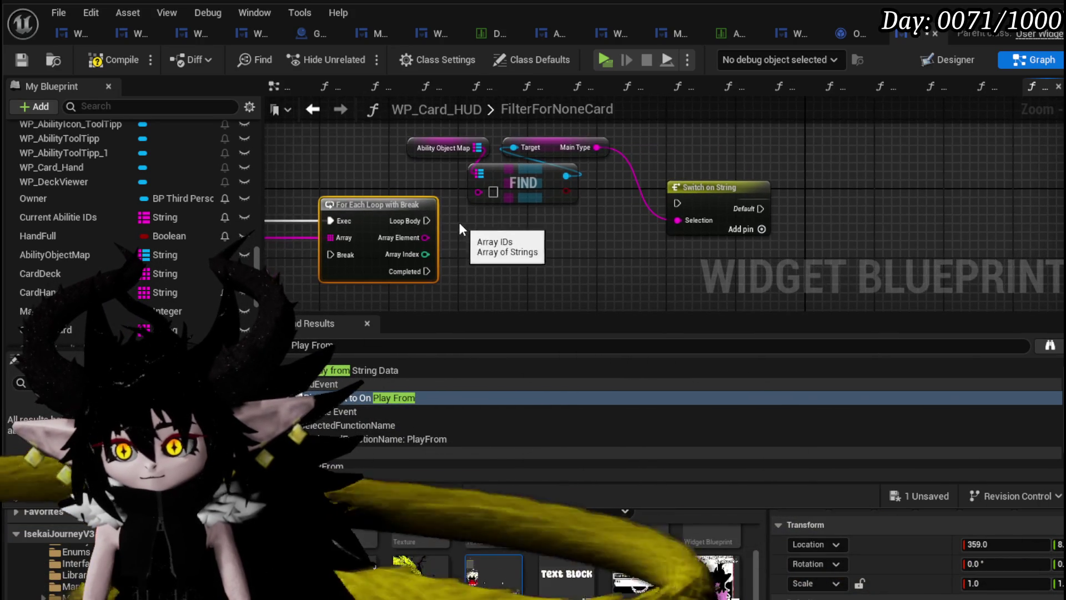
drag(427, 220, 693, 213)
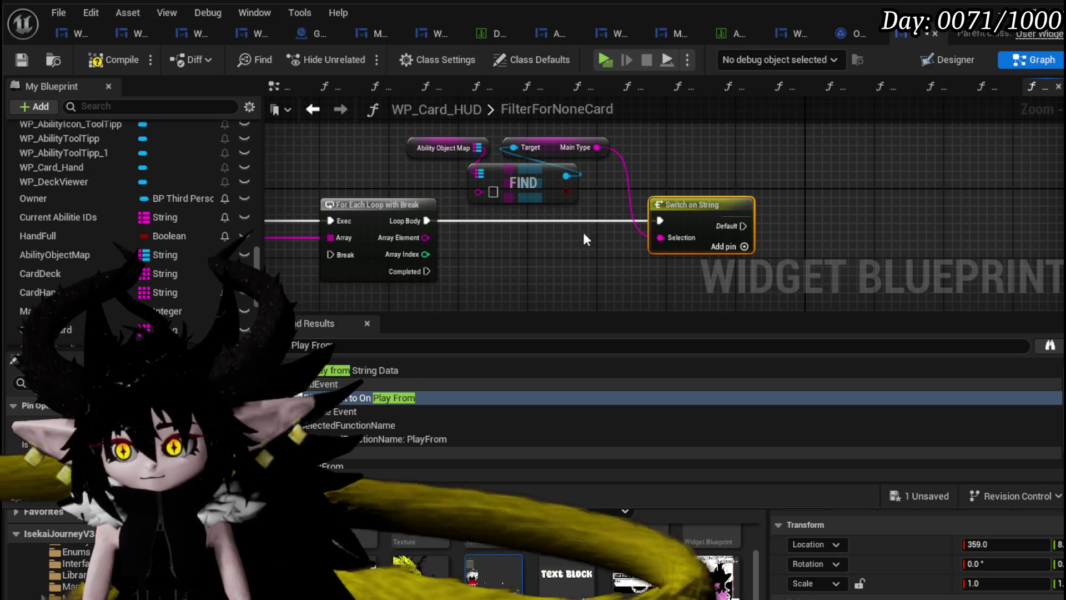
drag(425, 237, 503, 192)
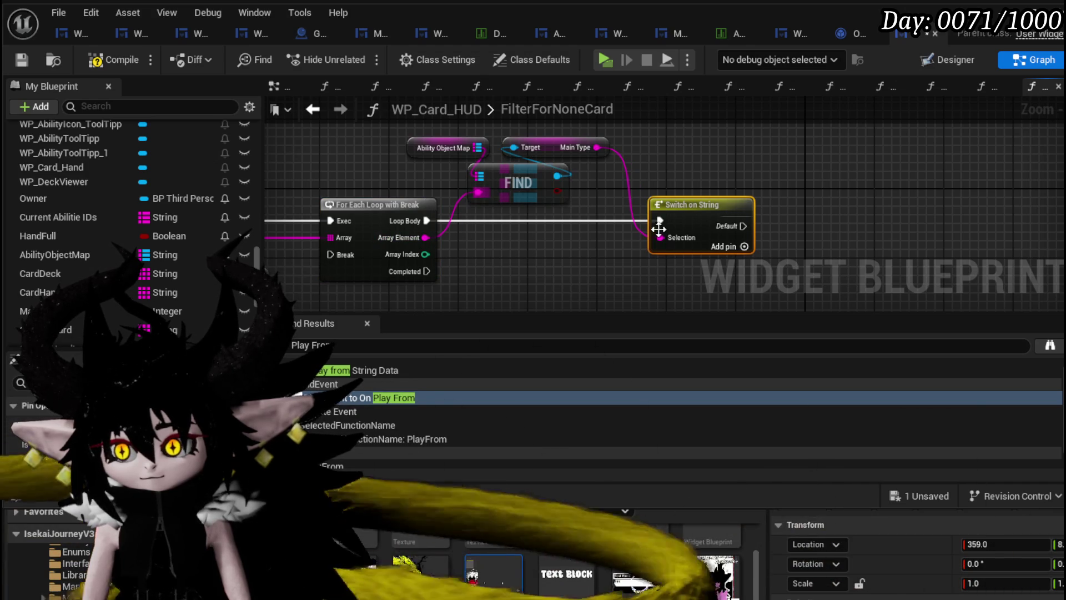
Add four switch cases and name the first three Damage, Healing and Summon
click(744, 246)
click(744, 264)
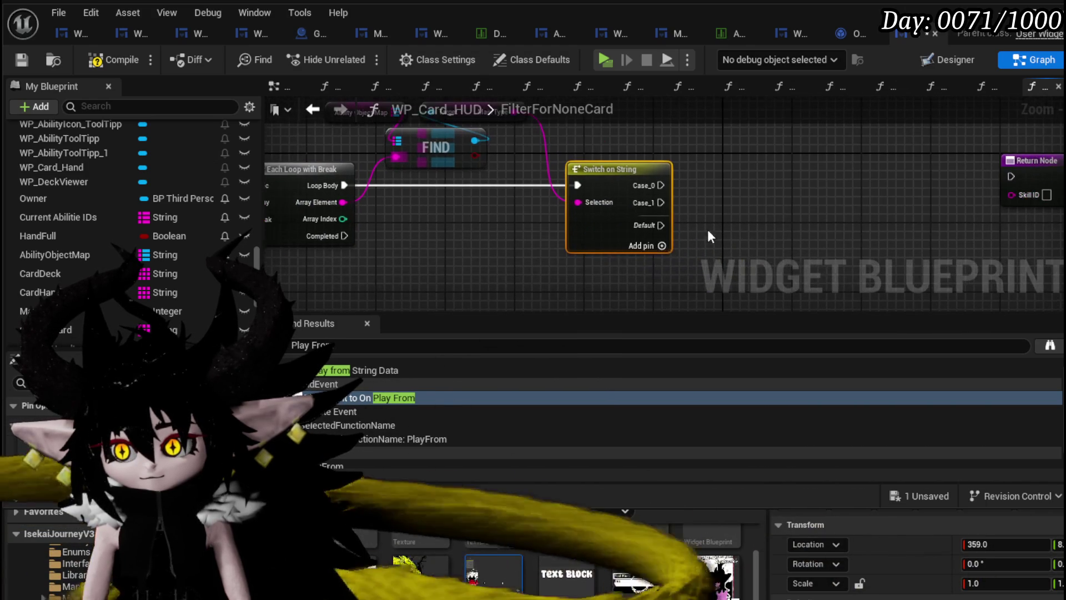
click(661, 246)
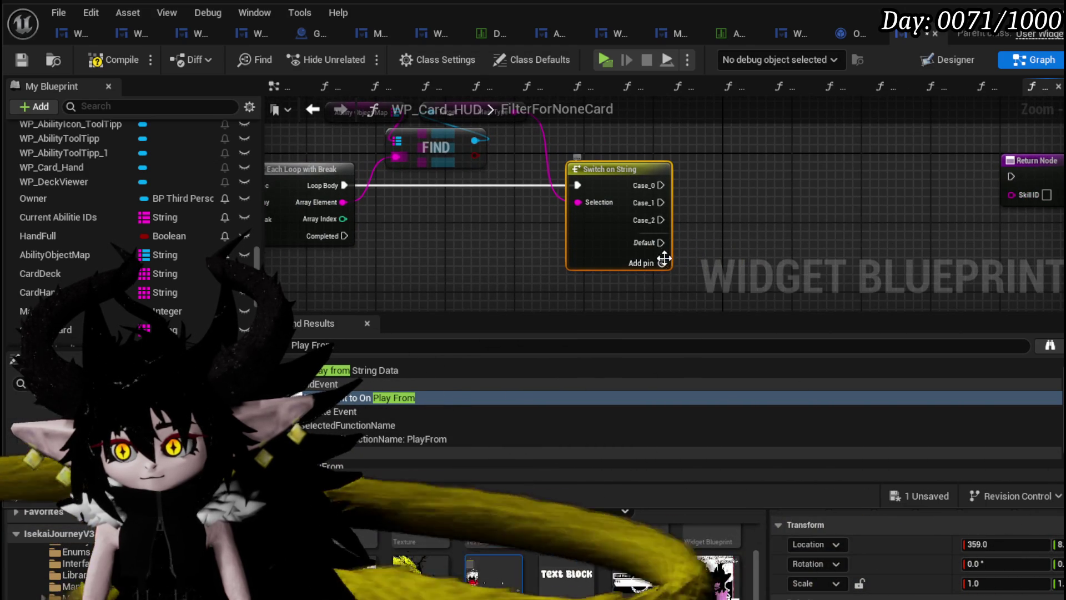
click(664, 259)
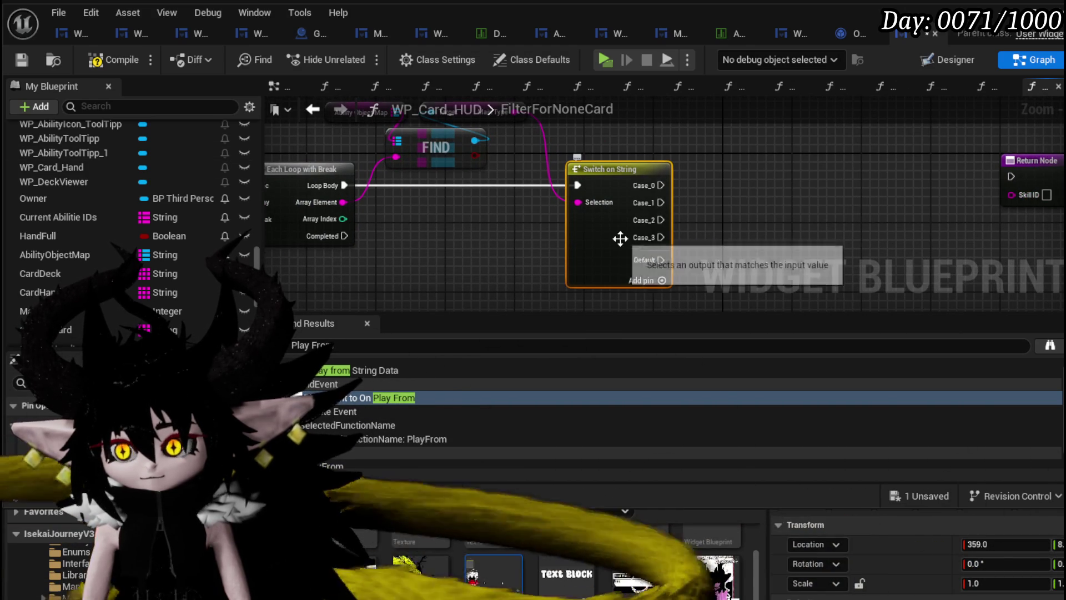
text(Damage)
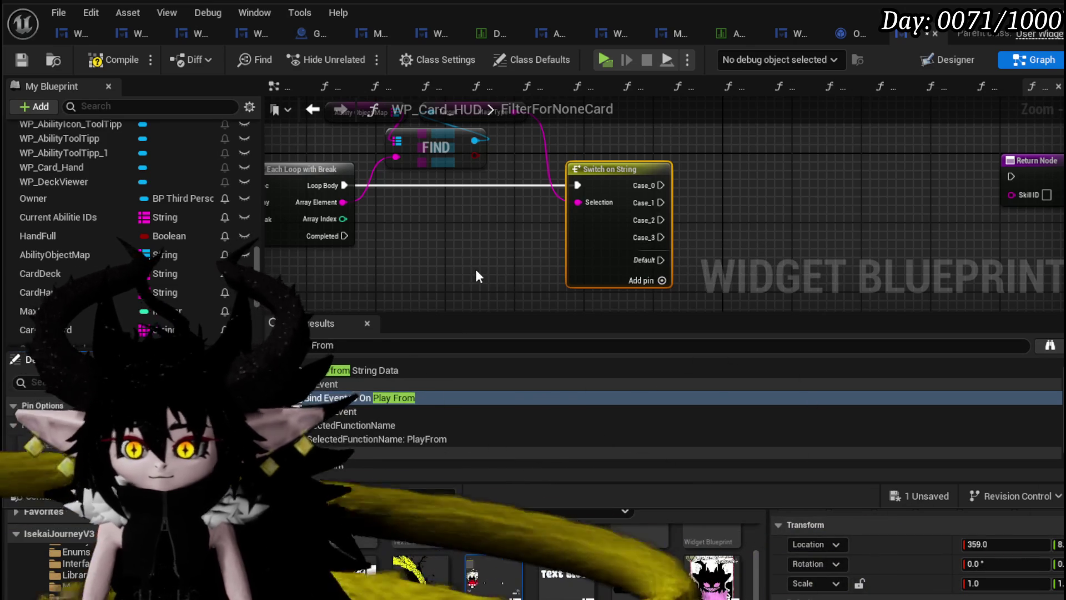
key(Return)
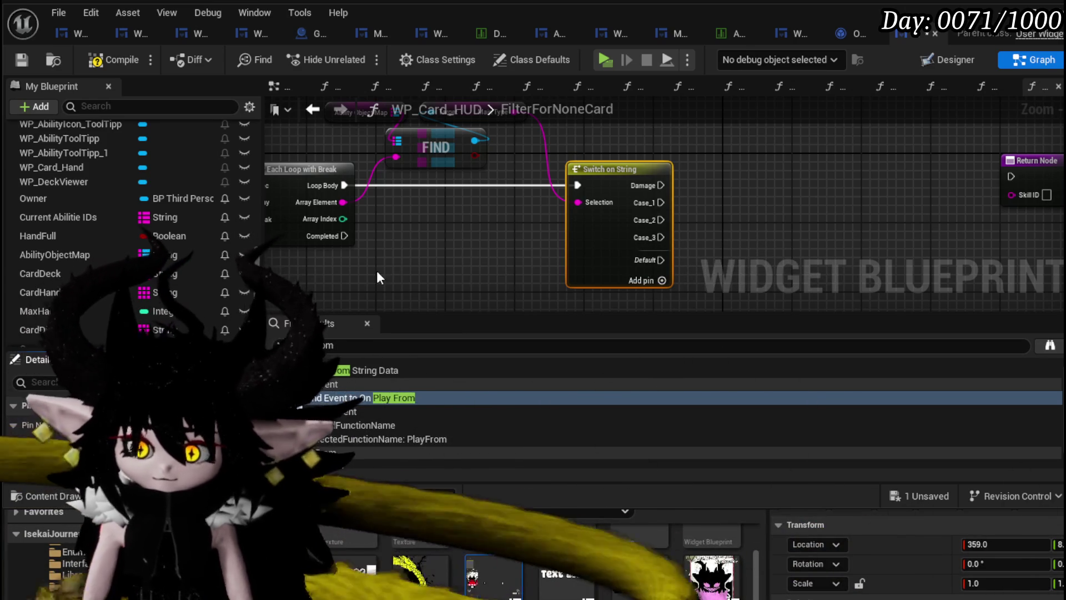
scroll(167, 233, down, 2)
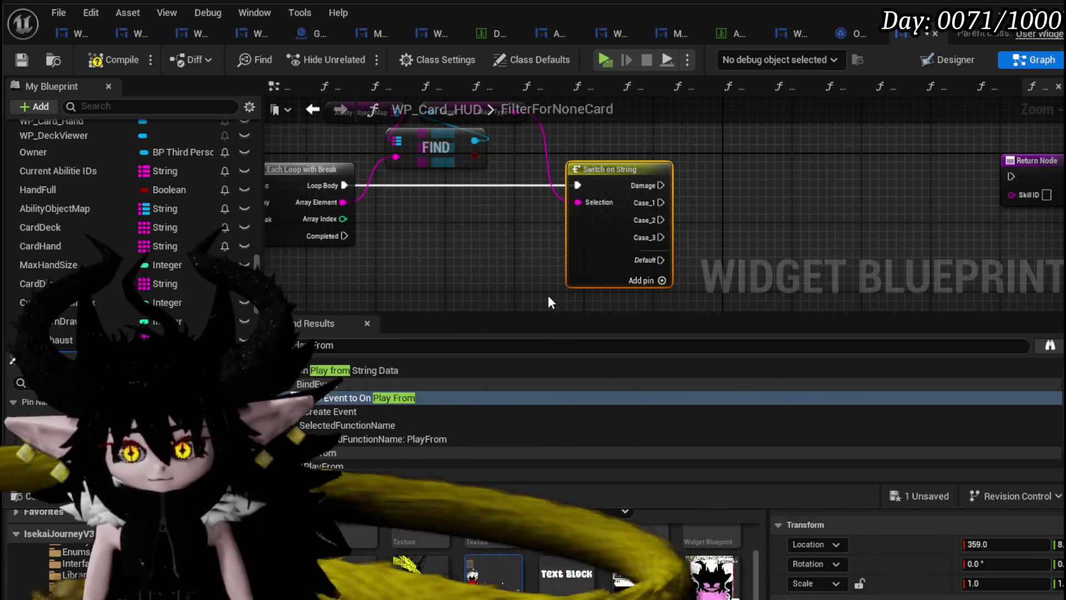
text(Healing)
key(Return)
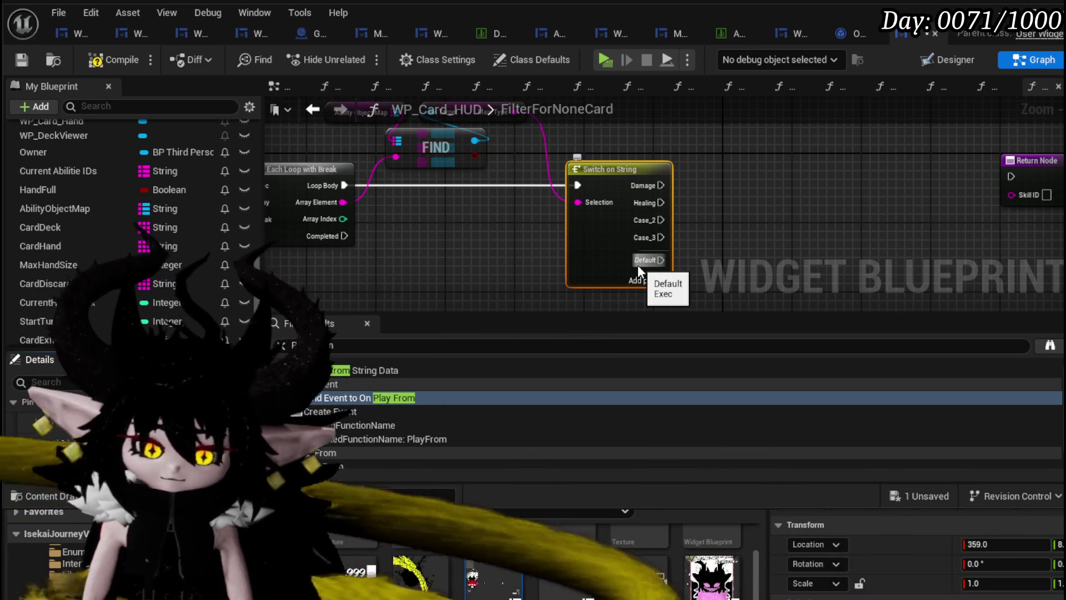
text(Summon)
key(Return)
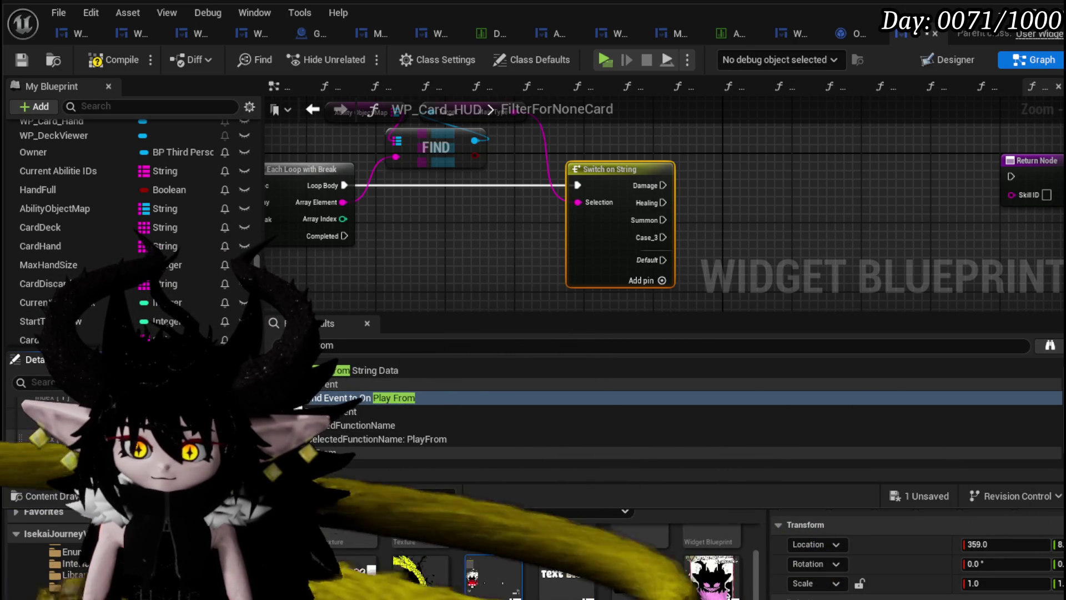
Name the fourth switch case Card and bring the Return Node into view
click(488, 266)
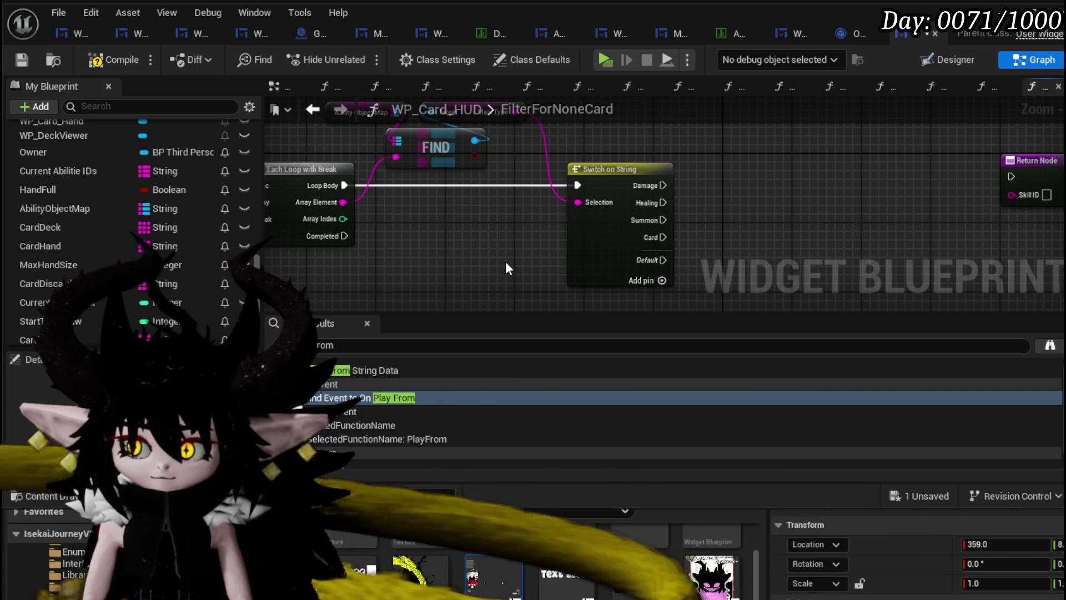
drag(505, 268, 620, 255)
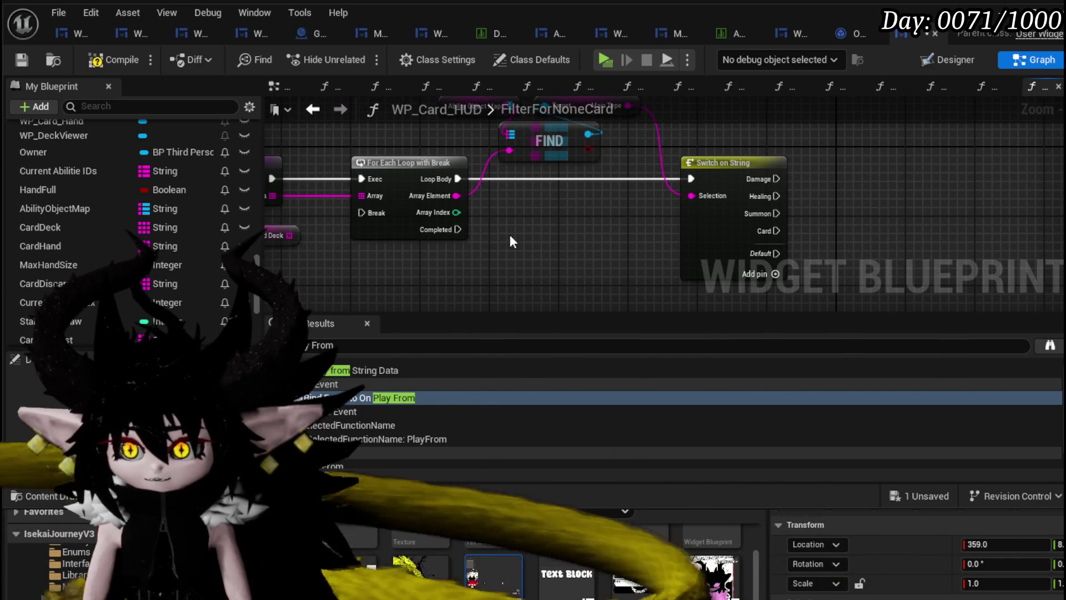
mouse_move(512, 241)
mouse_down()
mouse_move(689, 247)
mouse_move(372, 228)
mouse_up()
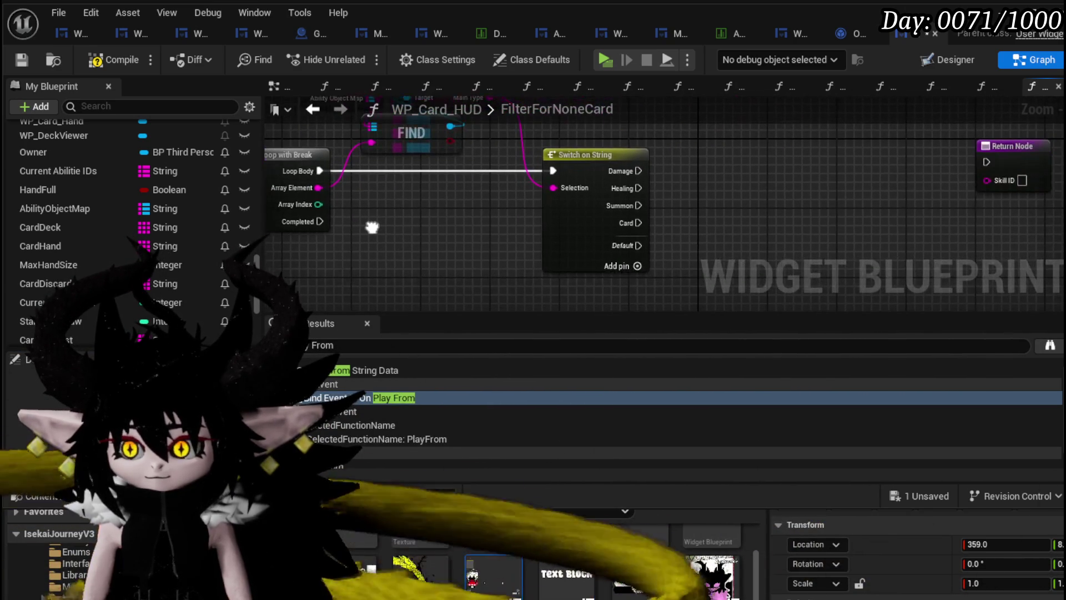
Promote Skill ID to a Local ID local variable and run the return on loop Completed
right_click(987, 180)
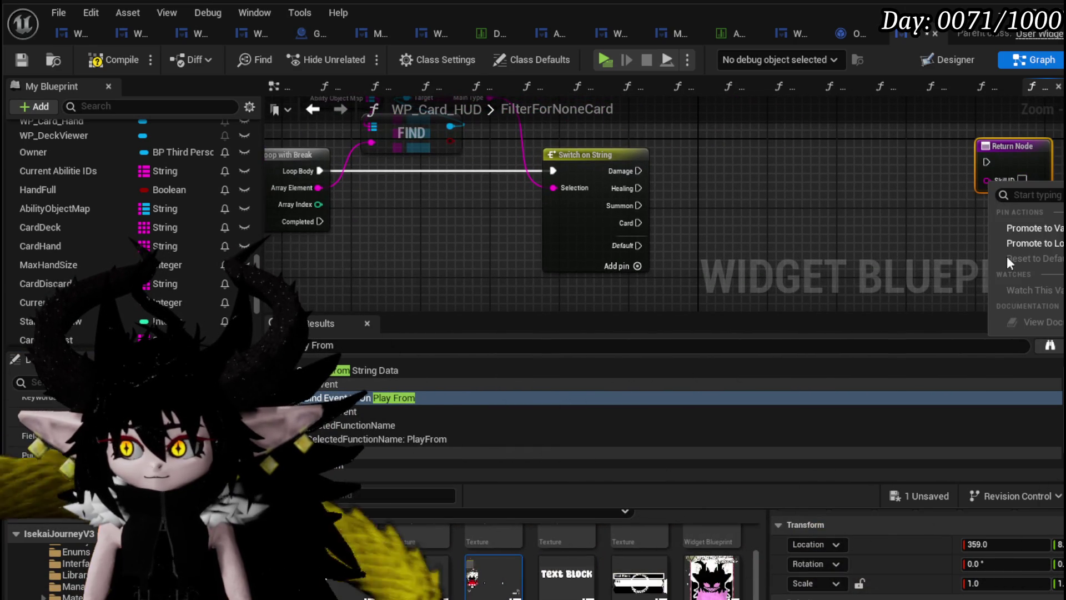
click(1042, 246)
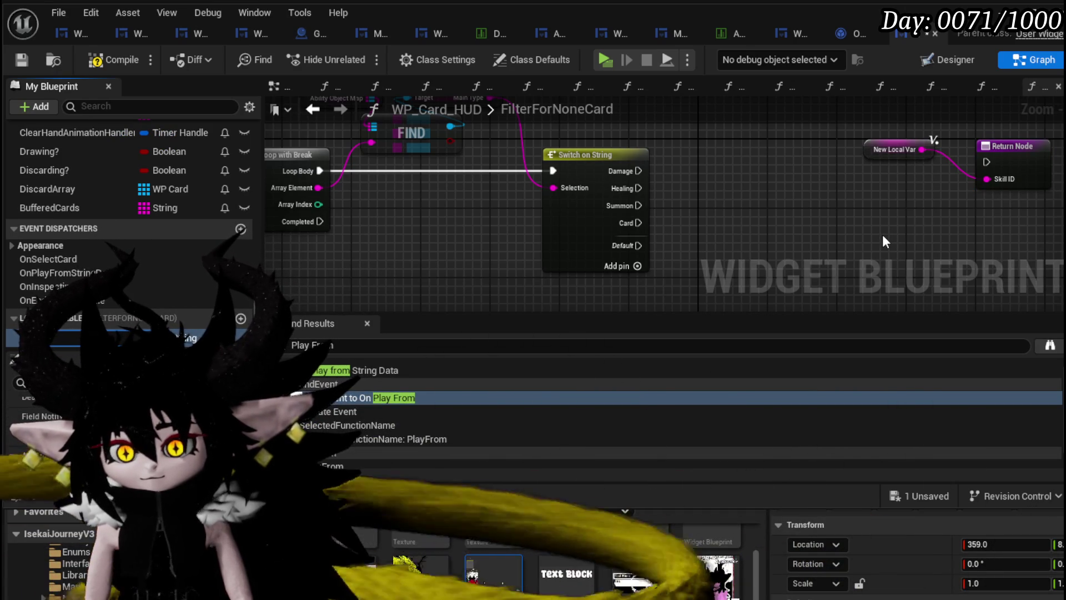
key(Return)
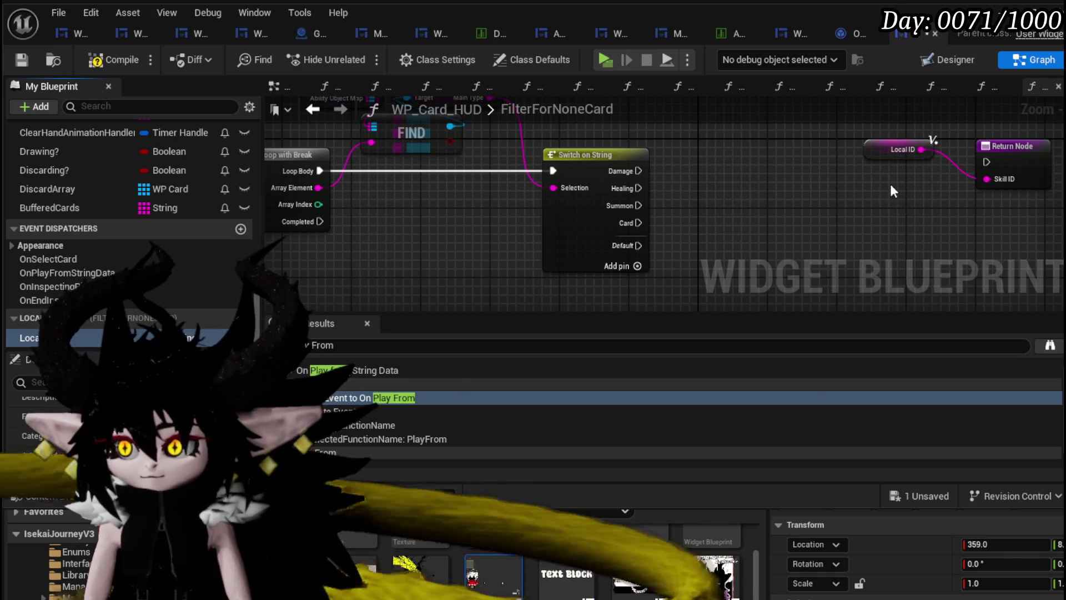
drag(891, 184, 988, 133)
drag(1010, 152, 464, 265)
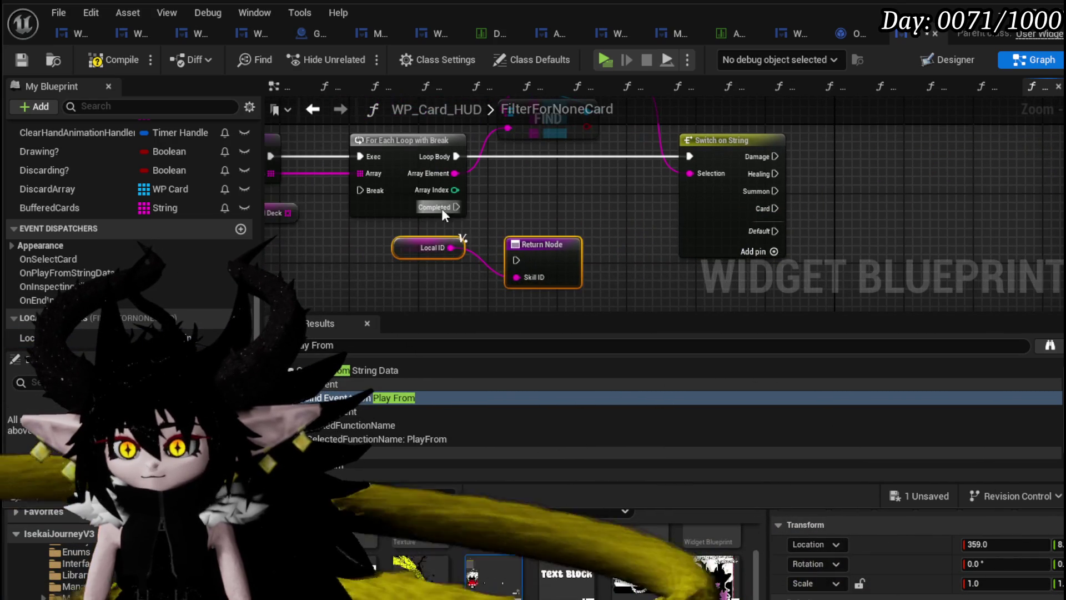
mouse_move(456, 207)
mouse_down()
mouse_move(522, 251)
mouse_move(540, 218)
mouse_up()
click(536, 251)
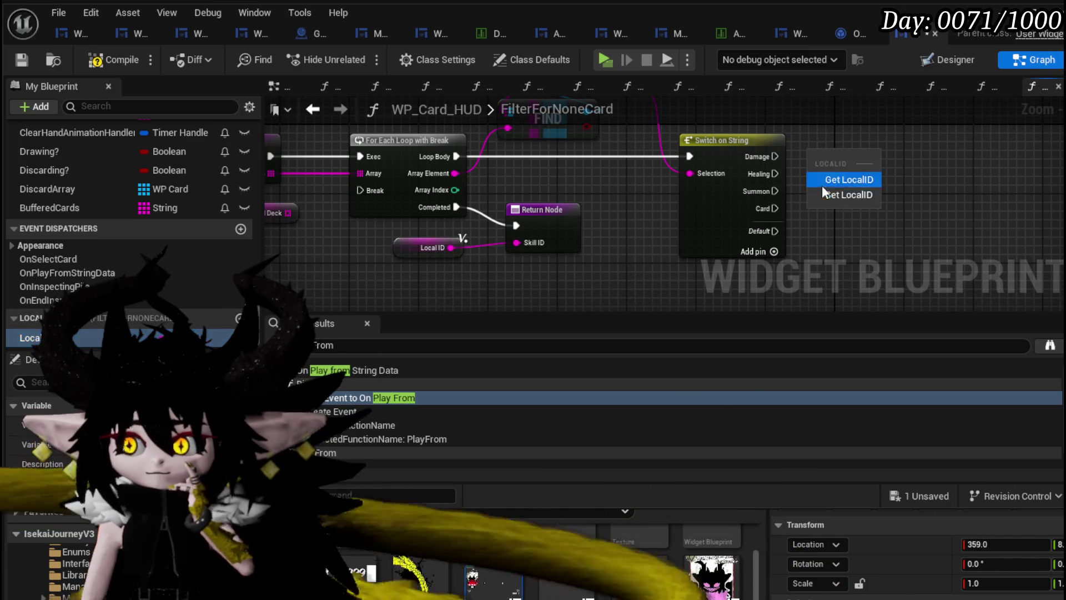
Set Local ID to the array element on Damage or Healing, then break the loop
click(823, 193)
drag(775, 157, 810, 157)
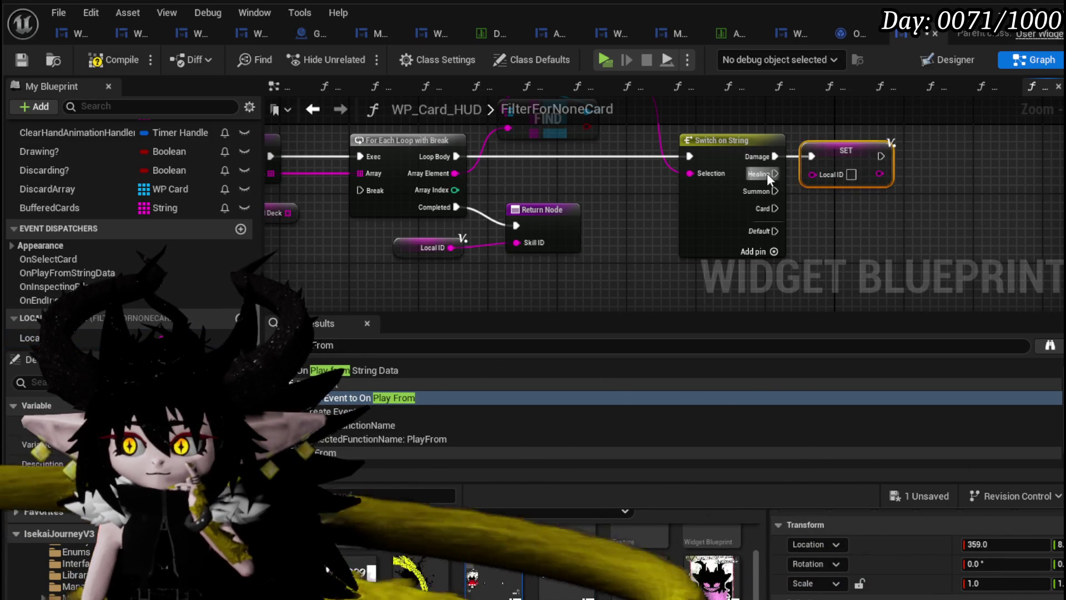
drag(453, 173, 807, 171)
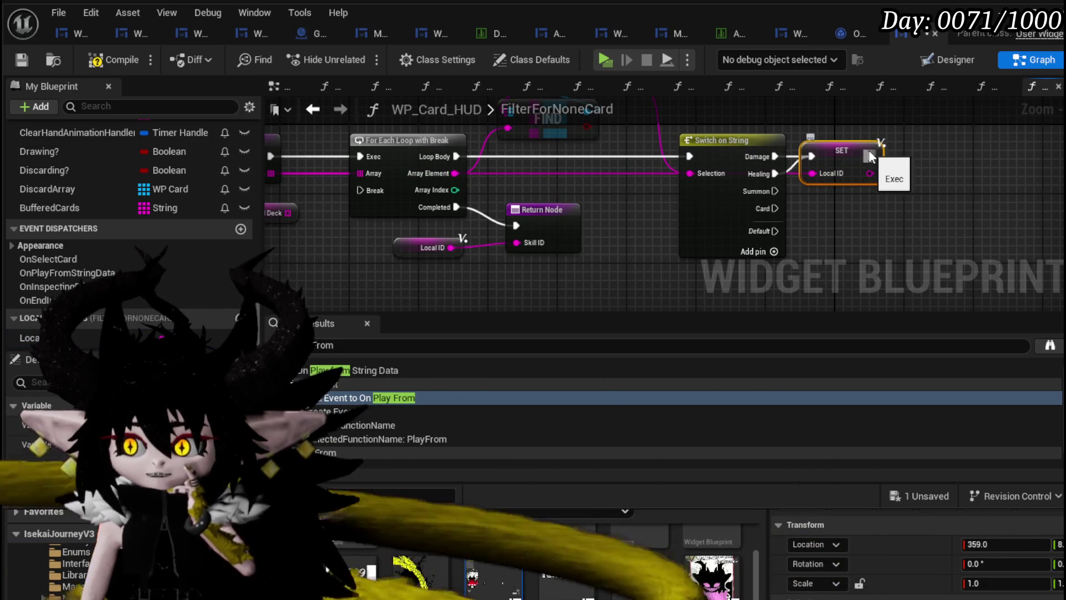
mouse_move(871, 157)
mouse_down()
mouse_move(355, 200)
mouse_move(358, 191)
mouse_up()
click(525, 184)
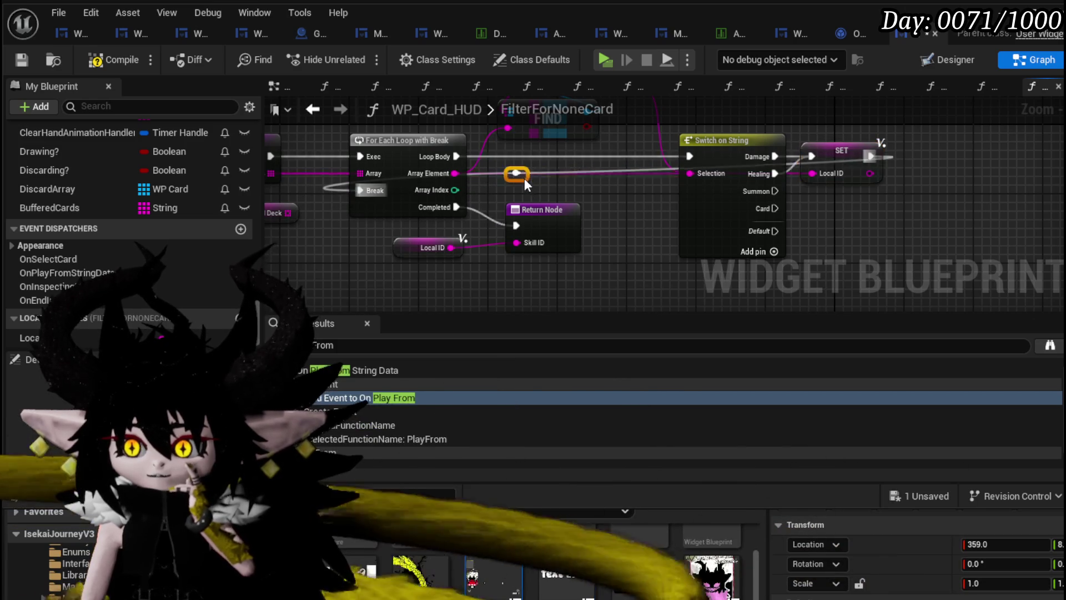
Add a reroute on the loop-back wire, tidy the Return Node, and compile and save
double_click(469, 274)
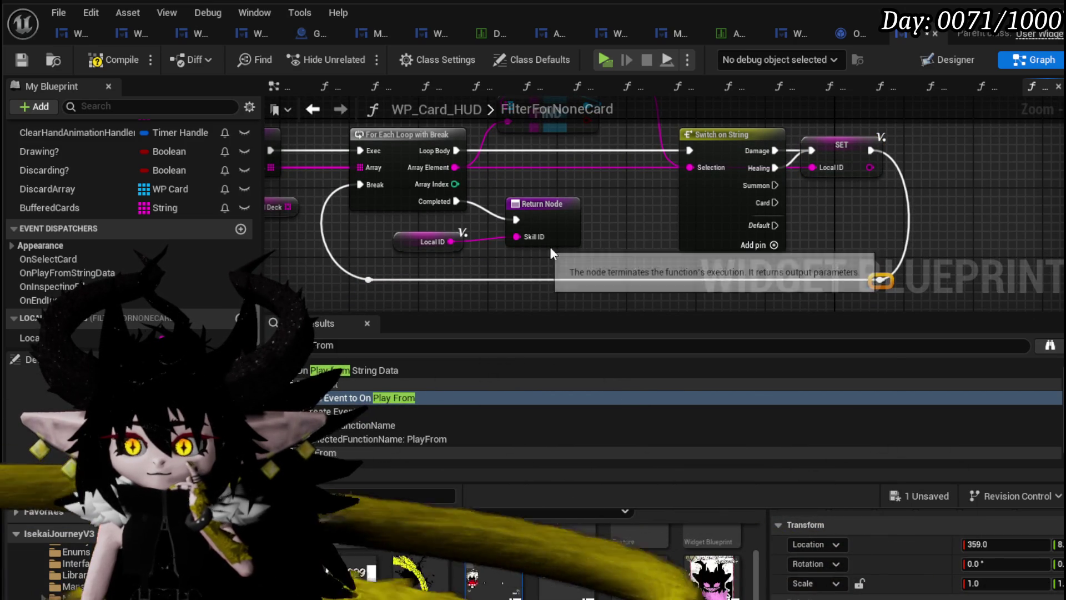
drag(456, 262, 530, 222)
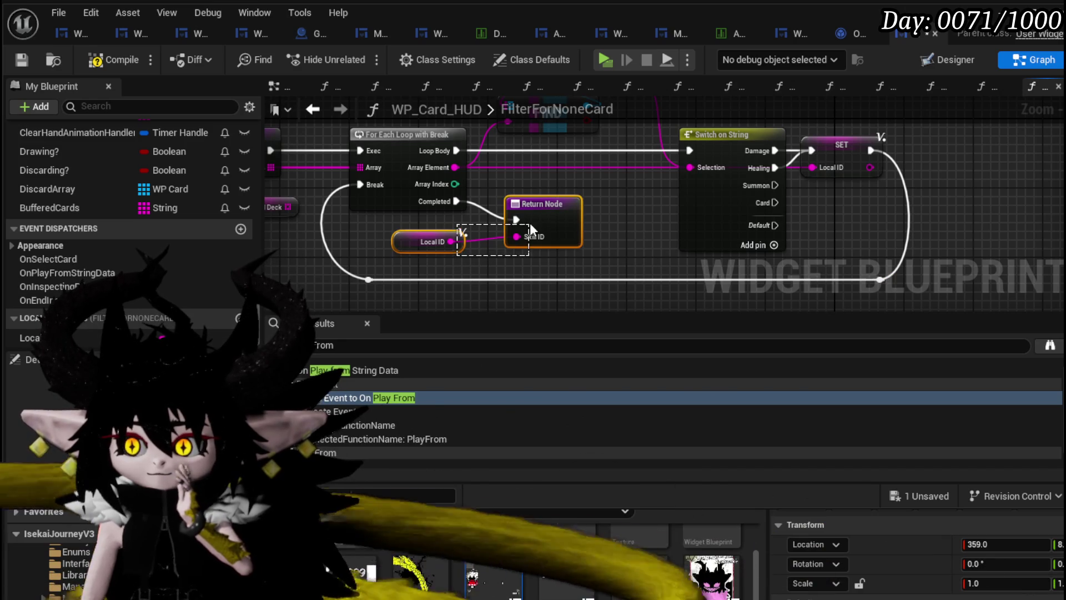
drag(631, 212, 737, 240)
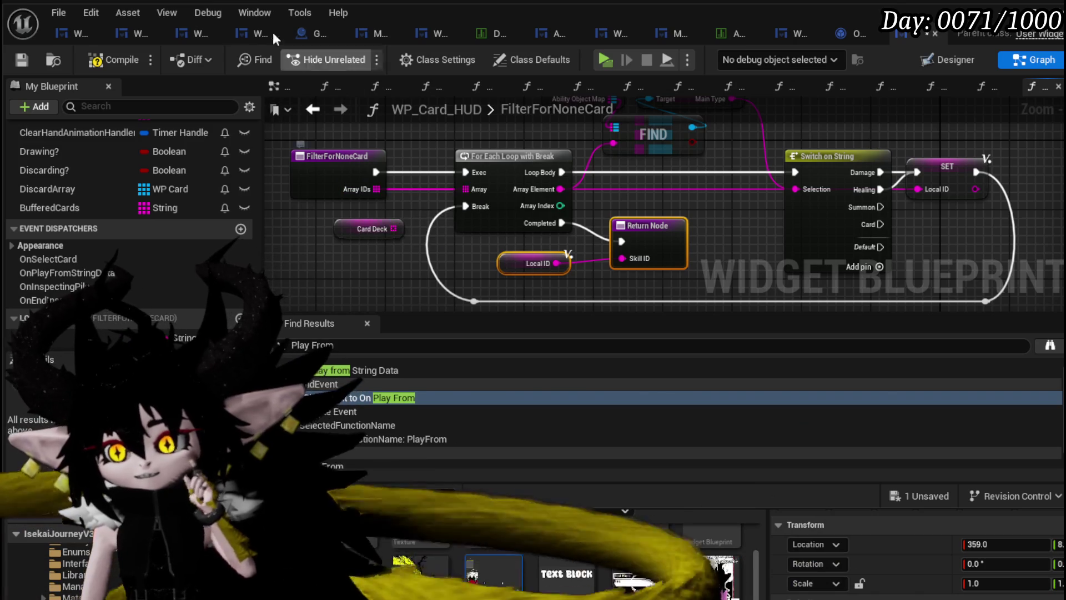
click(15, 59)
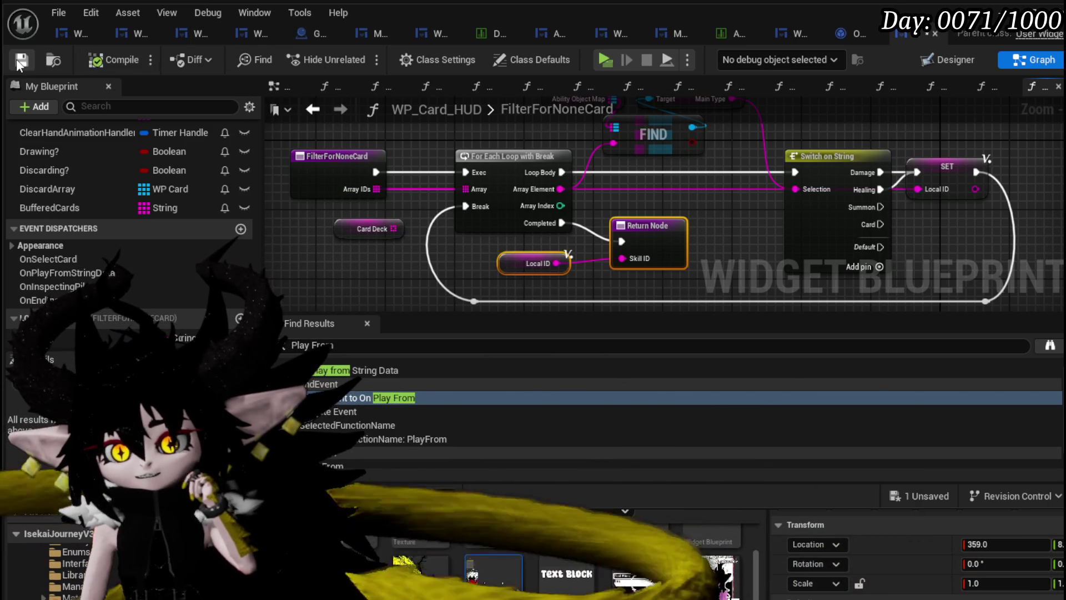
mouse_move(708, 129)
mouse_down()
mouse_move(628, 188)
mouse_move(647, 189)
mouse_up()
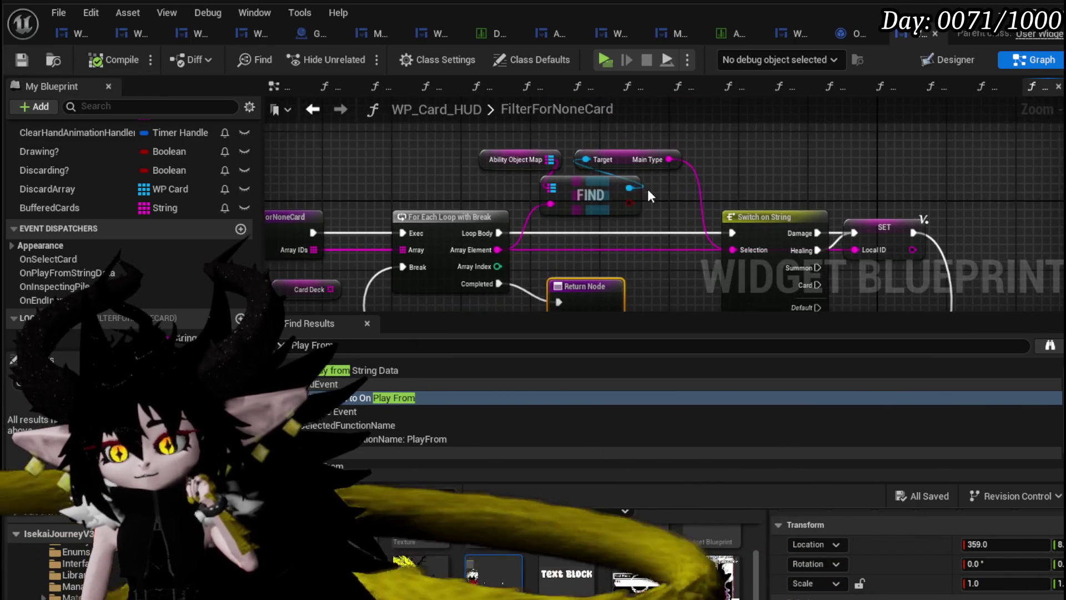
Insert a Shuffle on Array IDs between the function entry and the For Each Loop, then compile and save
scroll(648, 189, down, 2)
scroll(631, 175, up, 1)
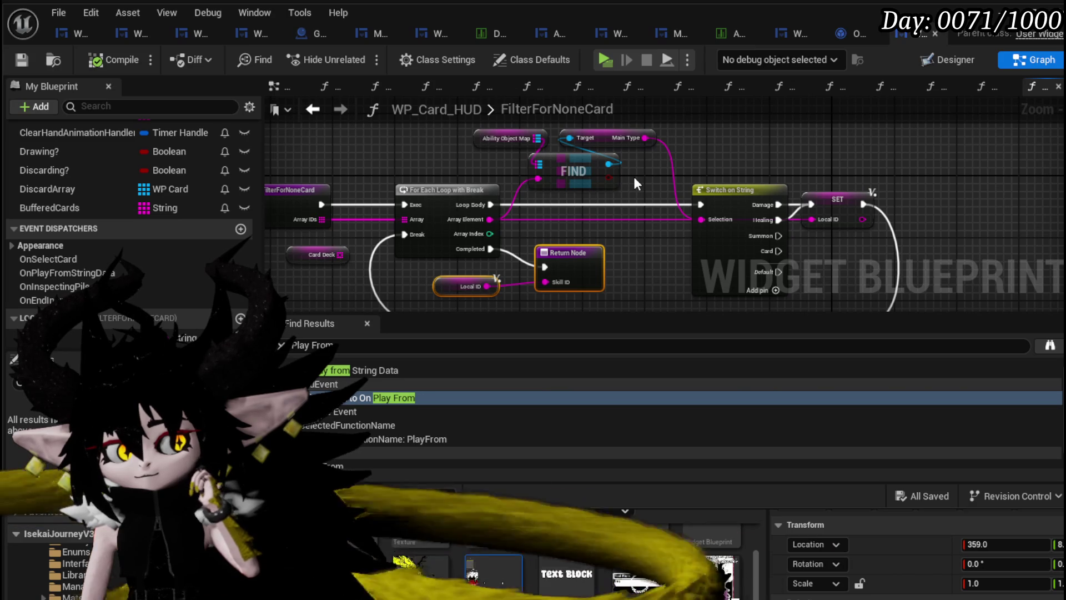
drag(634, 176, 718, 131)
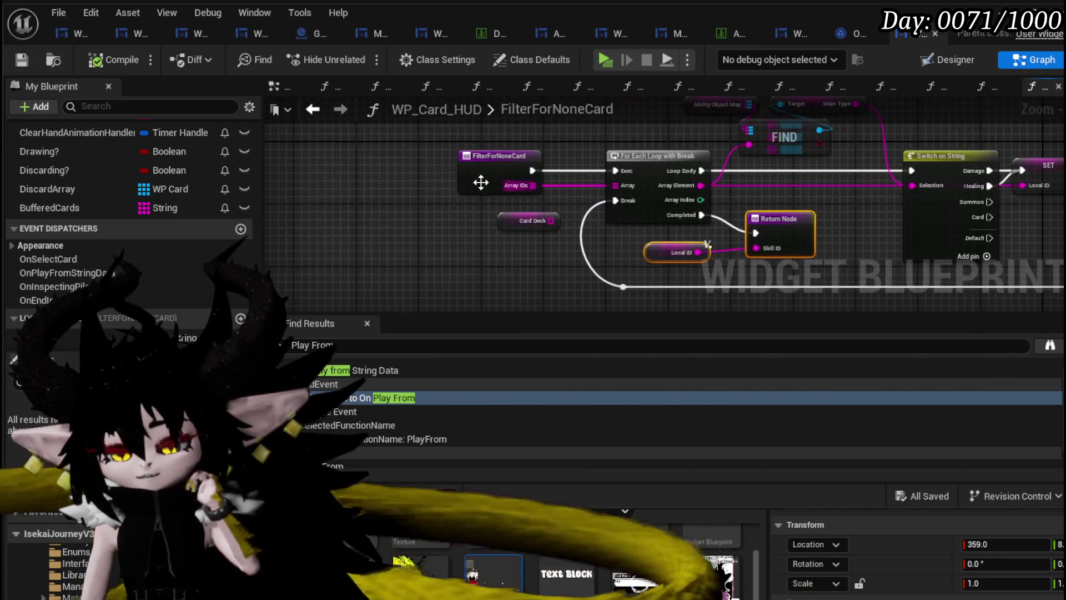
drag(411, 185, 407, 228)
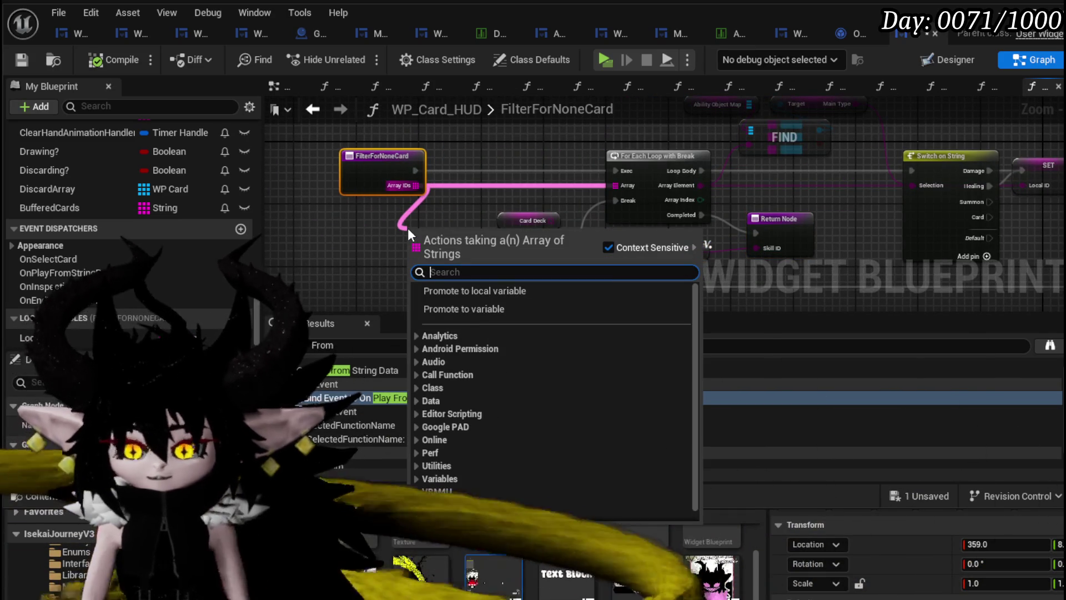
text(s)
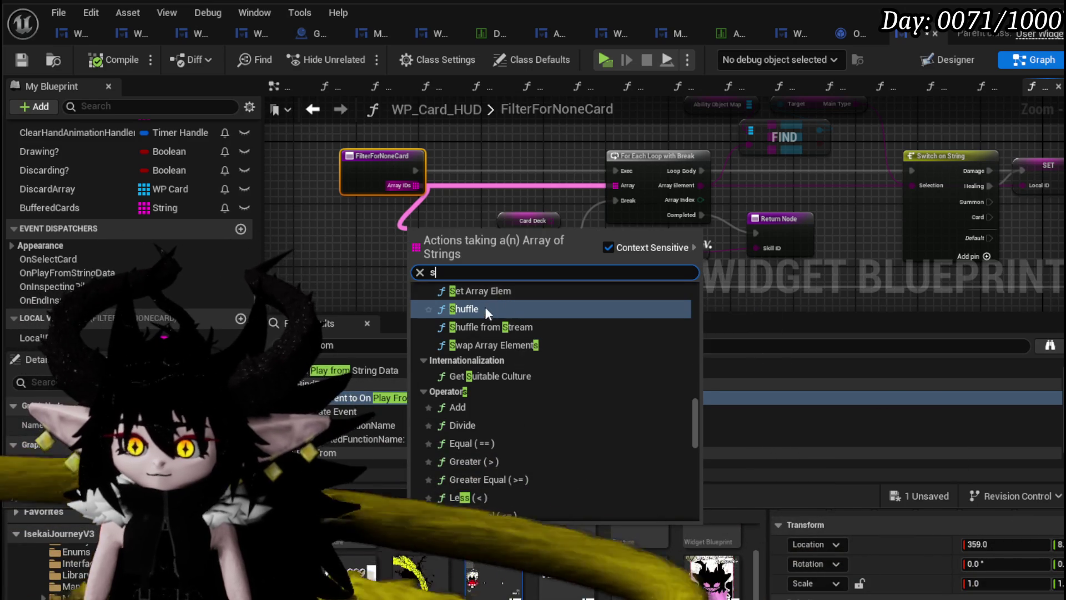
click(484, 309)
scroll(439, 249, up, 2)
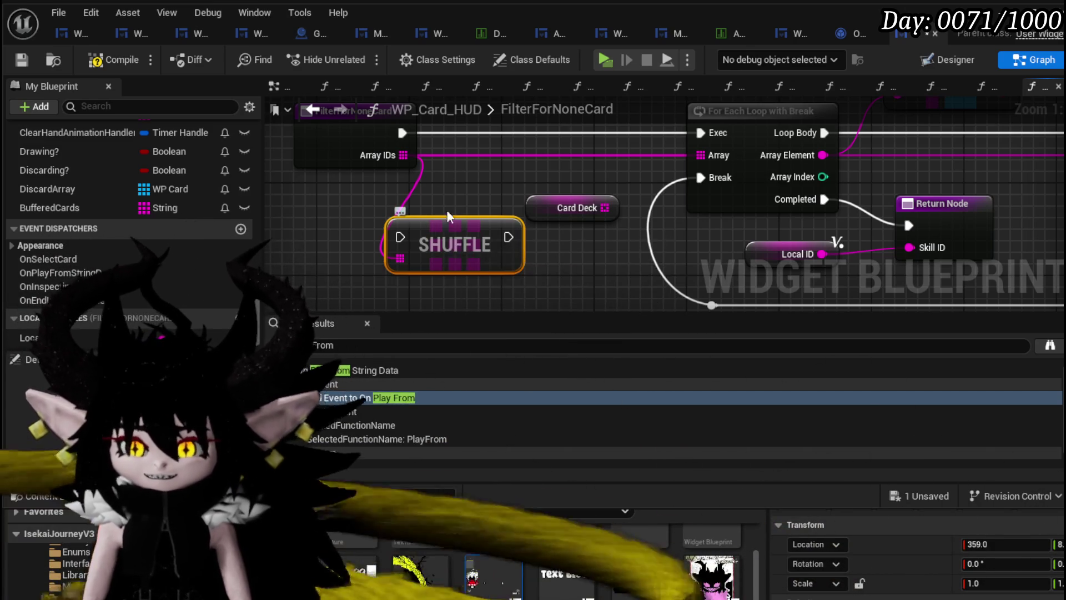
mouse_move(448, 210)
mouse_down()
mouse_move(389, 227)
mouse_move(339, 275)
mouse_move(386, 227)
mouse_move(489, 161)
mouse_move(465, 127)
mouse_move(477, 147)
mouse_move(467, 138)
mouse_up()
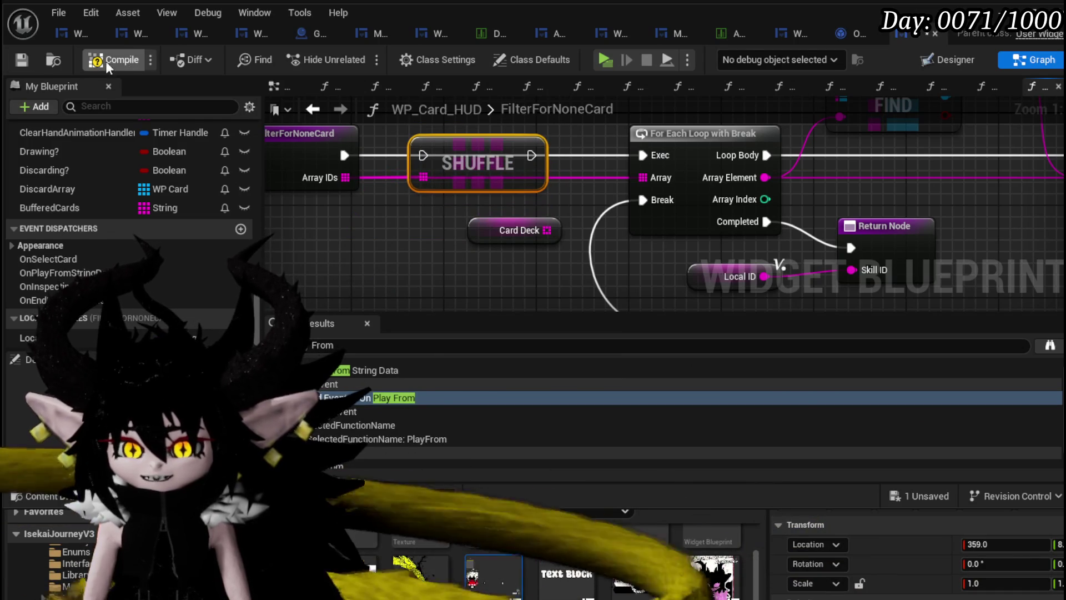
click(20, 61)
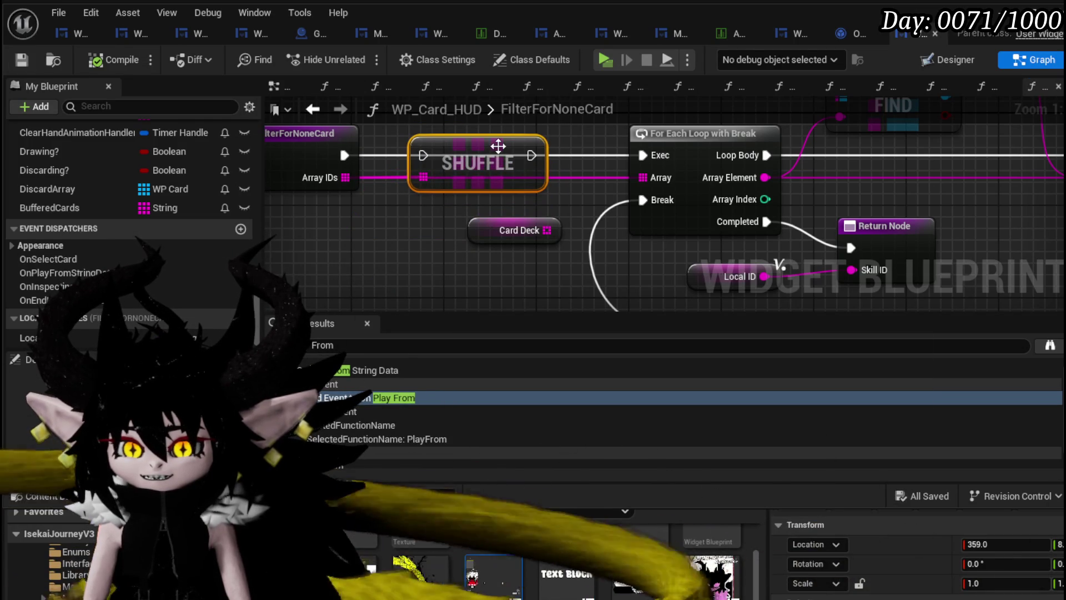
mouse_move(374, 181)
mouse_down()
mouse_move(462, 179)
mouse_move(453, 180)
mouse_up()
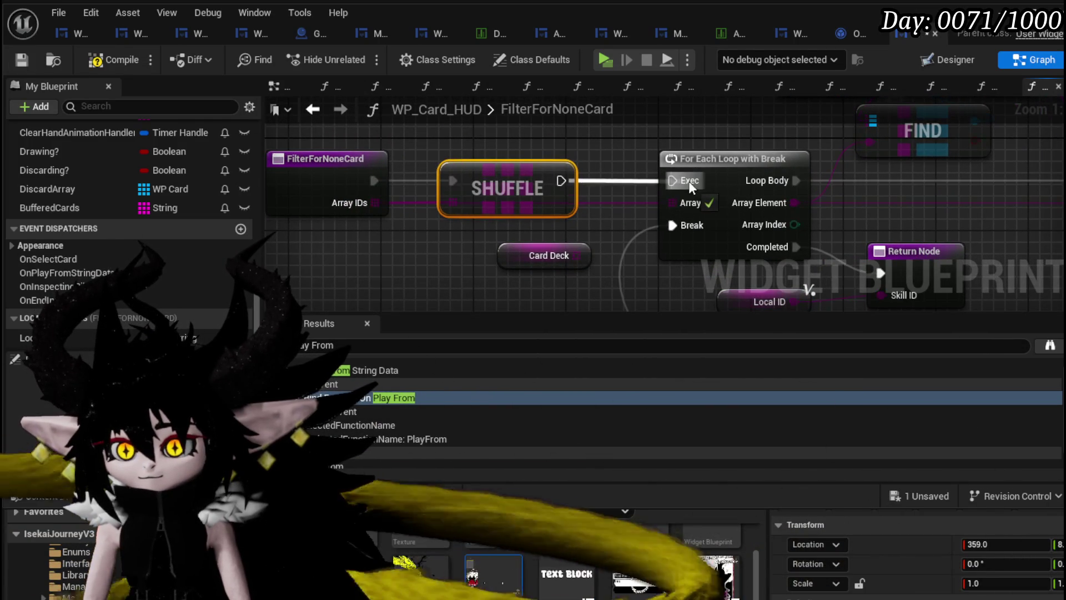
drag(689, 181, 689, 181)
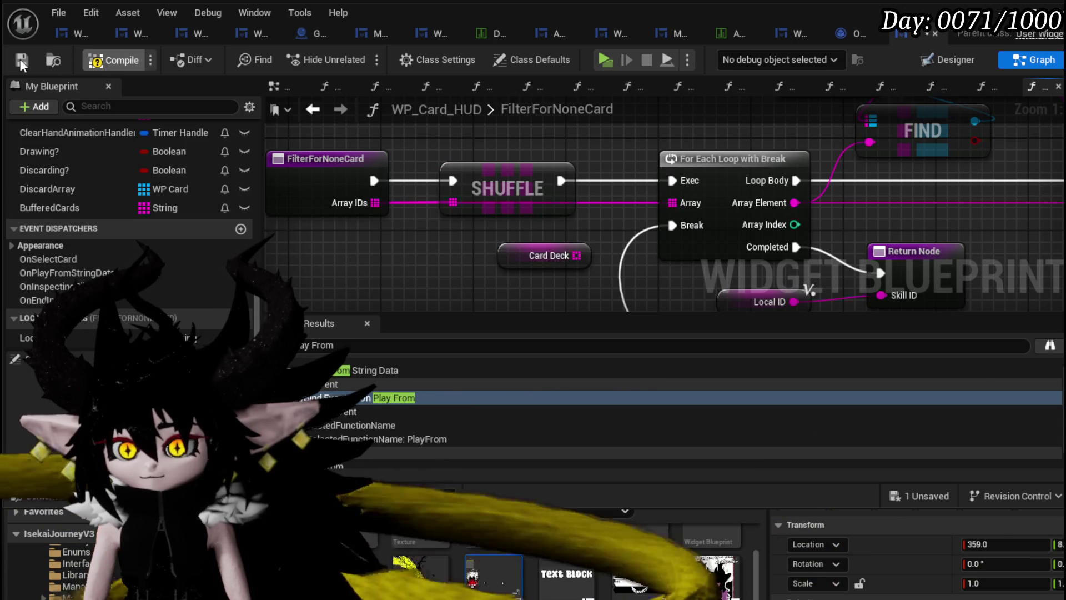
click(22, 61)
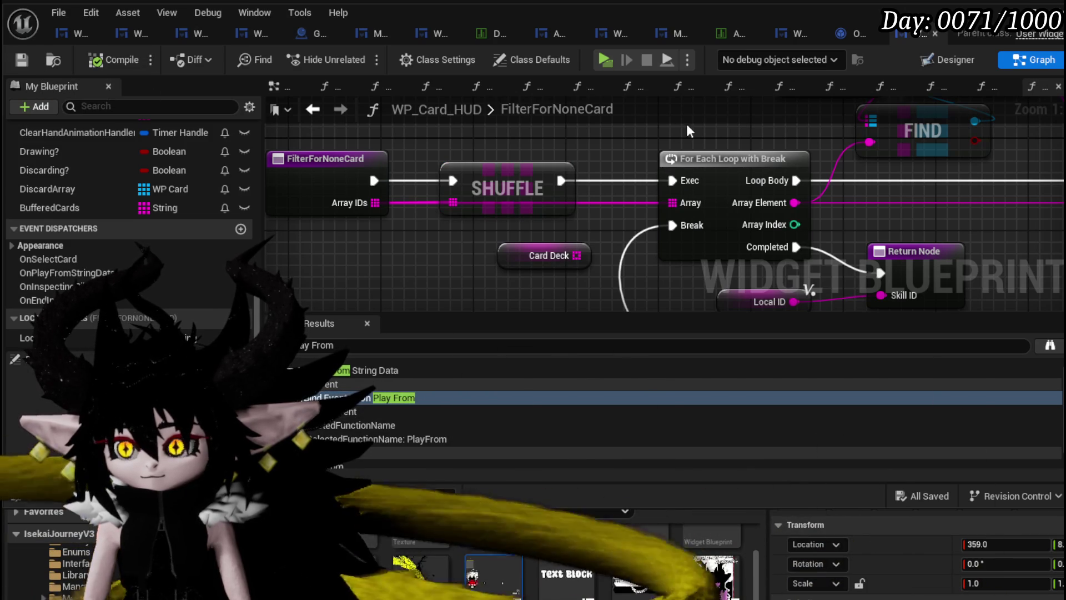
Return to the PlayFrom graph and drag the FilterForNoneCard function in beside the Deck case
key(alt+Left)
key(alt+Left)
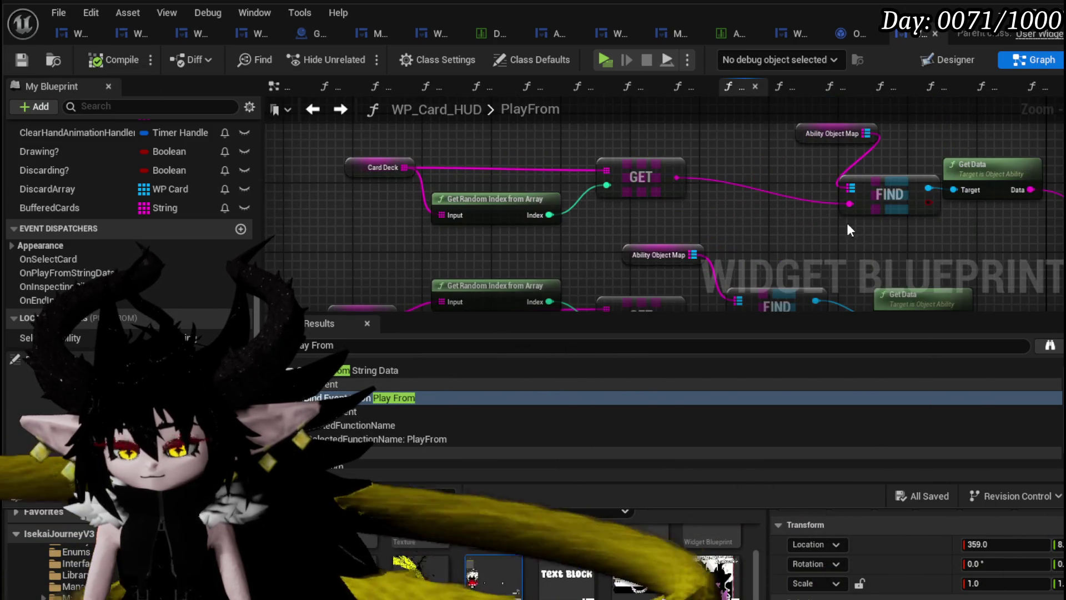
scroll(848, 222, down, 3)
scroll(559, 162, up, 3)
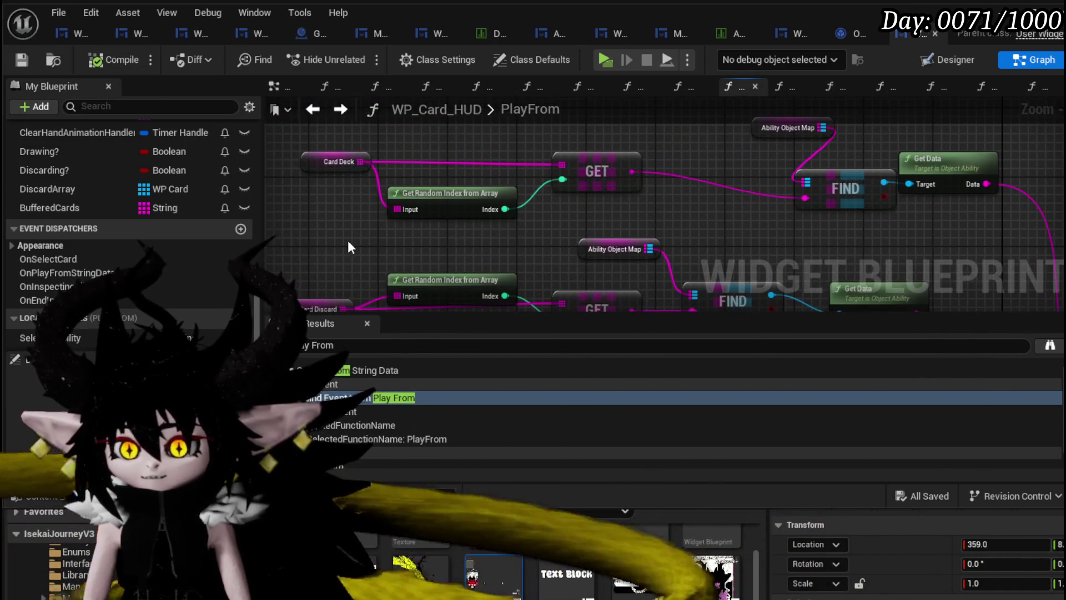
drag(348, 240, 578, 159)
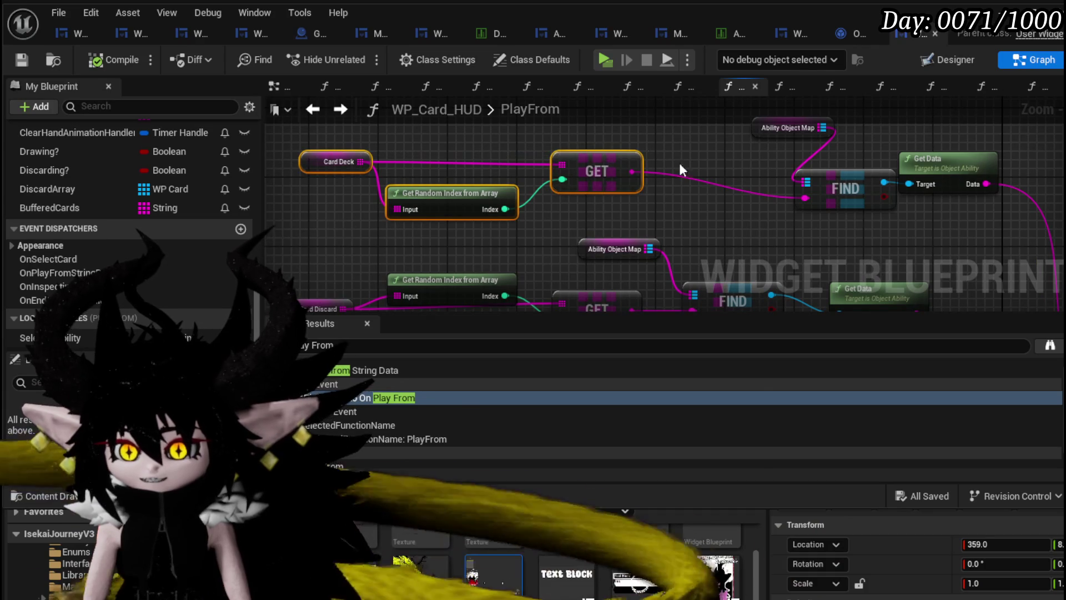
drag(761, 237, 604, 237)
scroll(605, 238, down, 3)
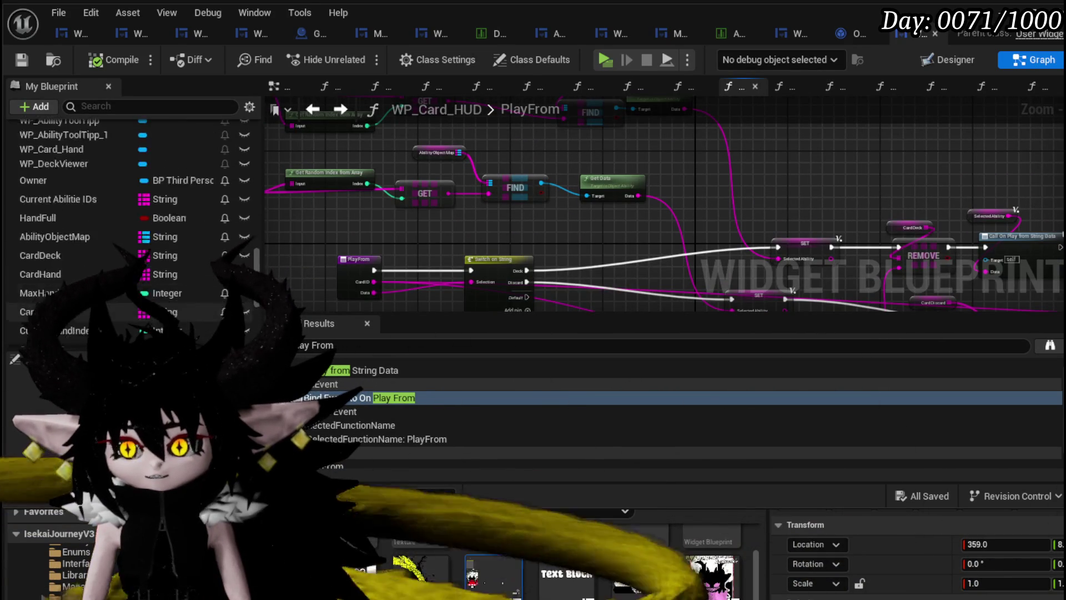
scroll(130, 223, up, 5)
scroll(94, 239, up, 2)
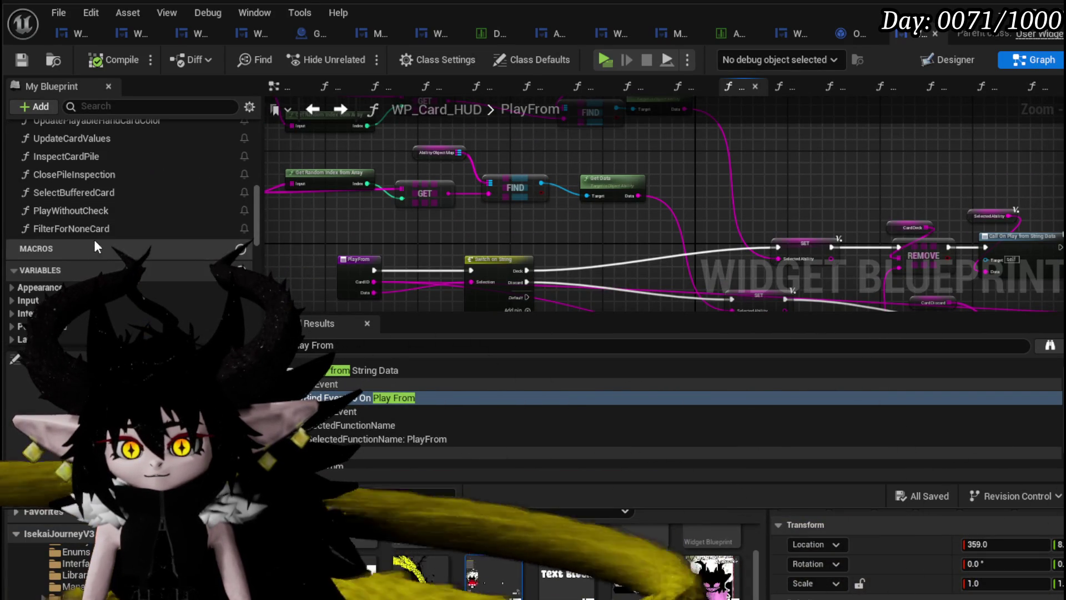
mouse_move(89, 228)
mouse_down()
mouse_move(548, 236)
mouse_move(429, 182)
mouse_move(520, 194)
mouse_move(543, 168)
mouse_up()
scroll(403, 192, up, 4)
Wire the Deck case through Filter for None Card, its Skill ID feeding SET Selected Ability
drag(666, 167, 720, 200)
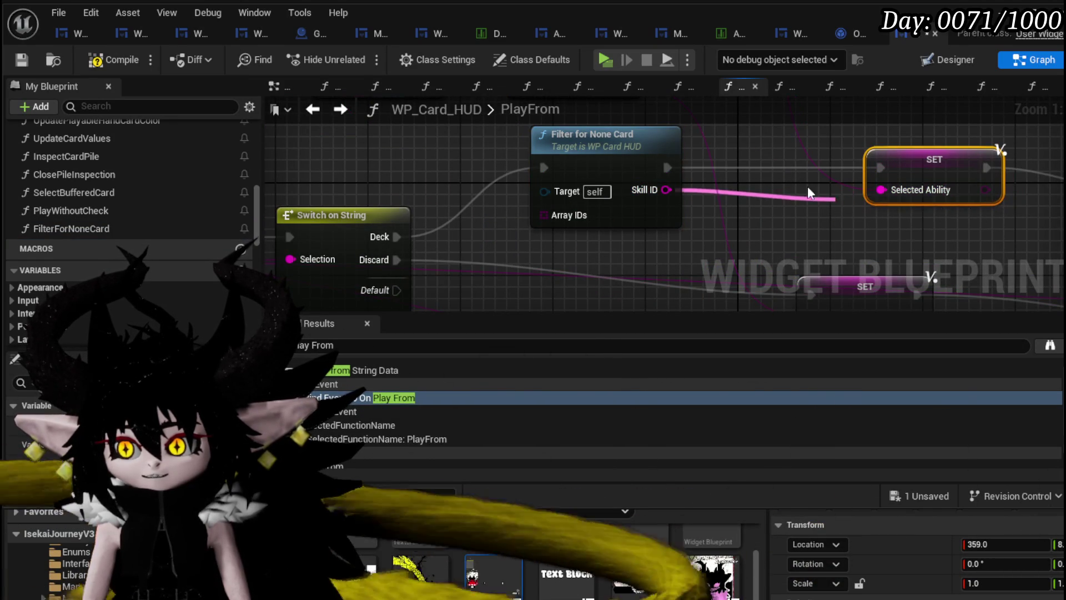
drag(808, 193, 767, 167)
drag(755, 159, 746, 174)
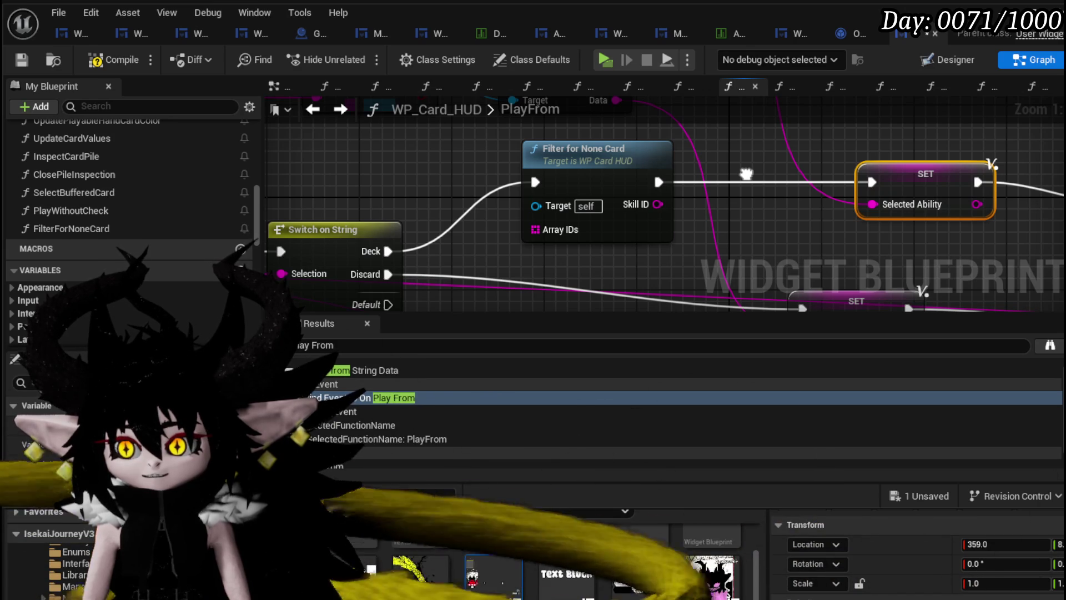
drag(745, 174, 702, 284)
Open FilterForNoneCard and add a Get Data node on FIND's result
scroll(664, 263, down, 2)
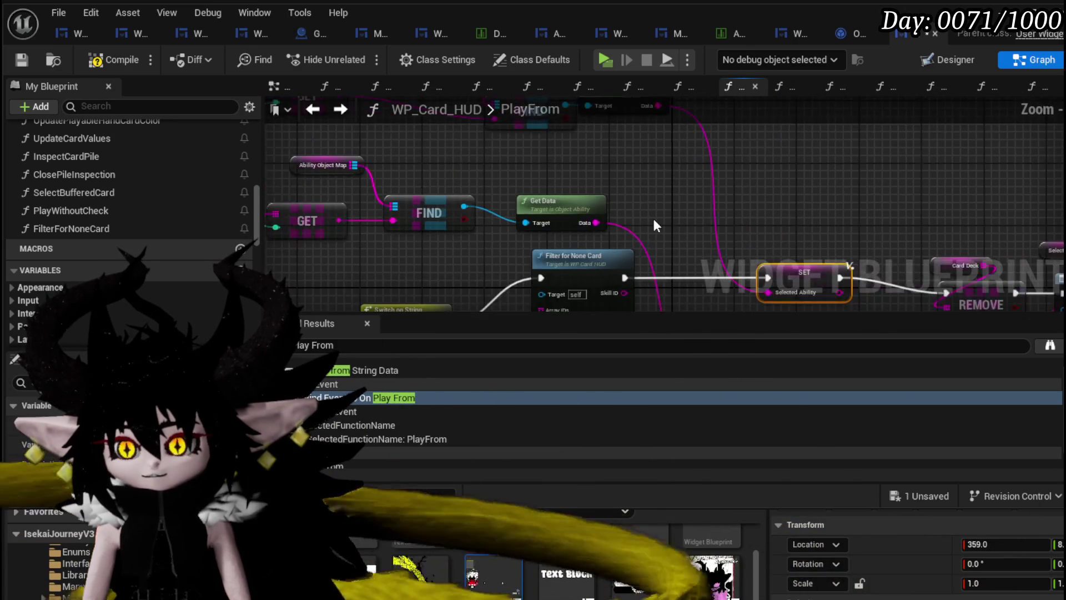
drag(654, 221, 678, 308)
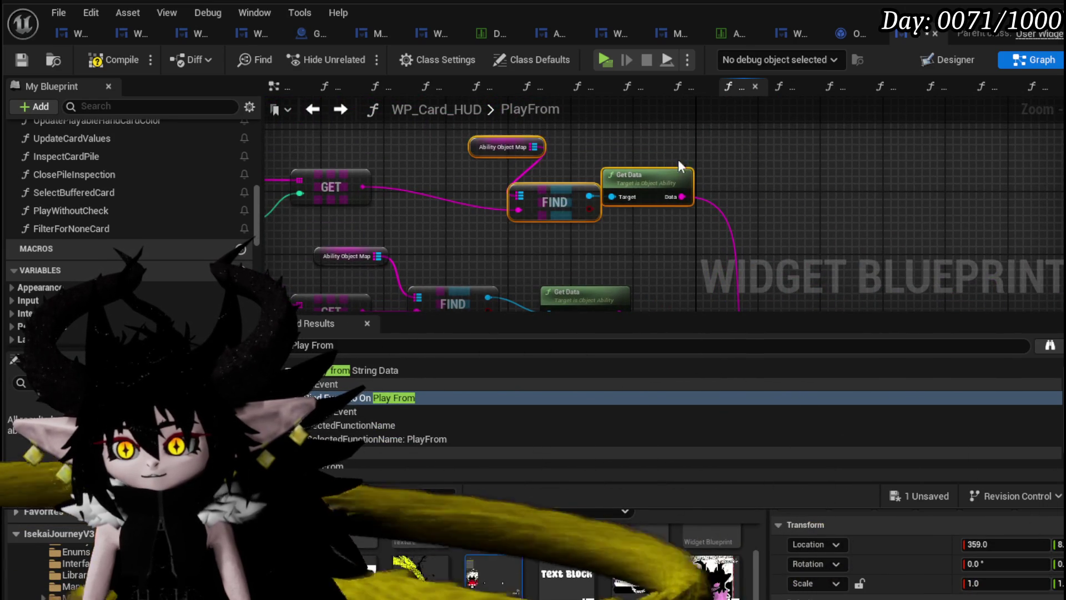
double_click(559, 239)
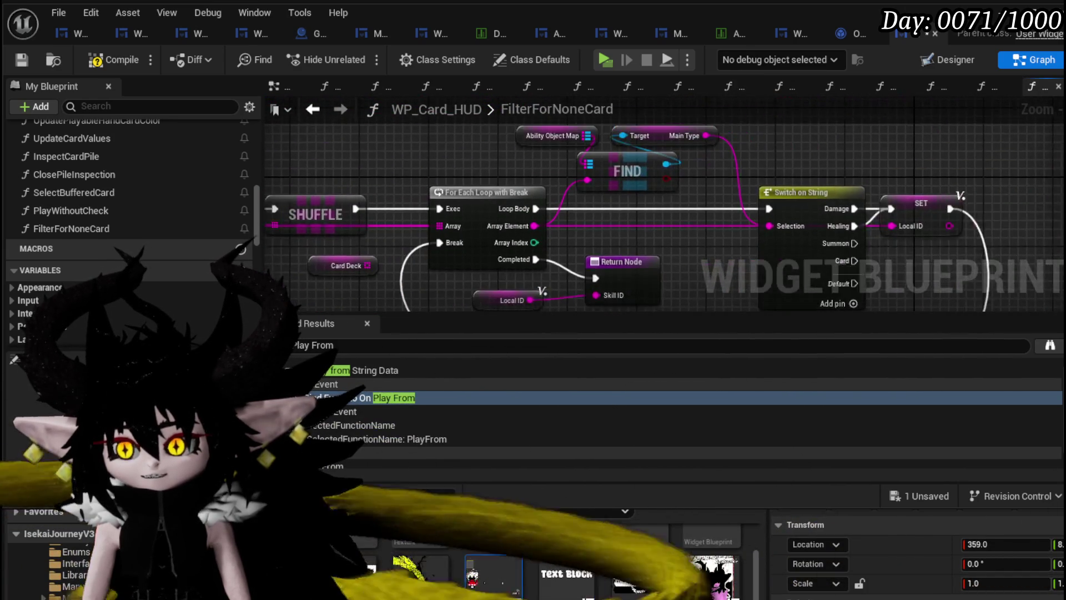
mouse_move(671, 162)
mouse_down()
mouse_move(469, 211)
mouse_move(668, 192)
mouse_up()
text(get)
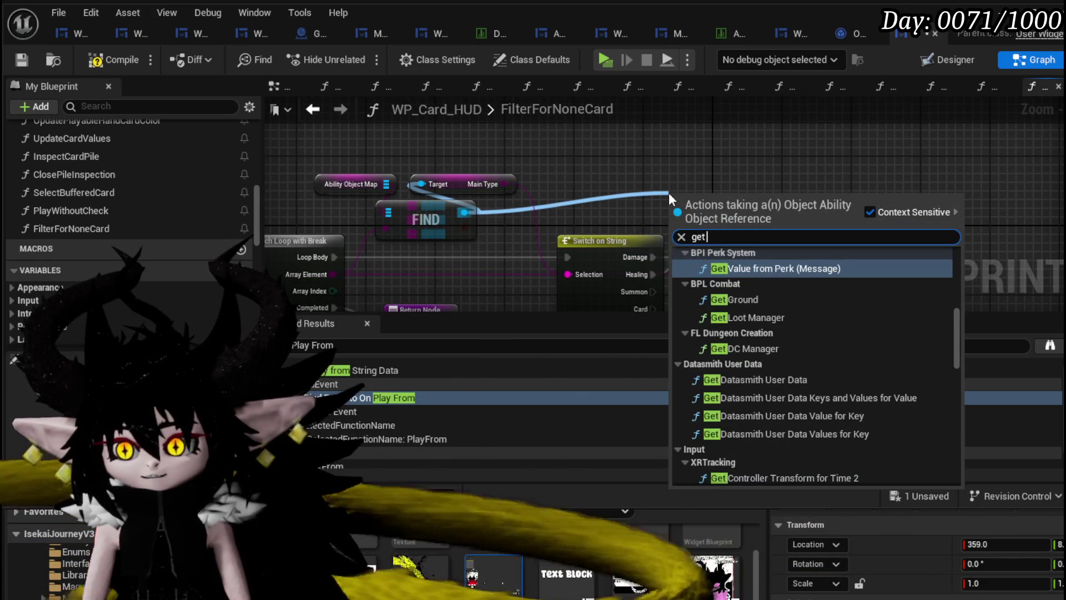
text( data)
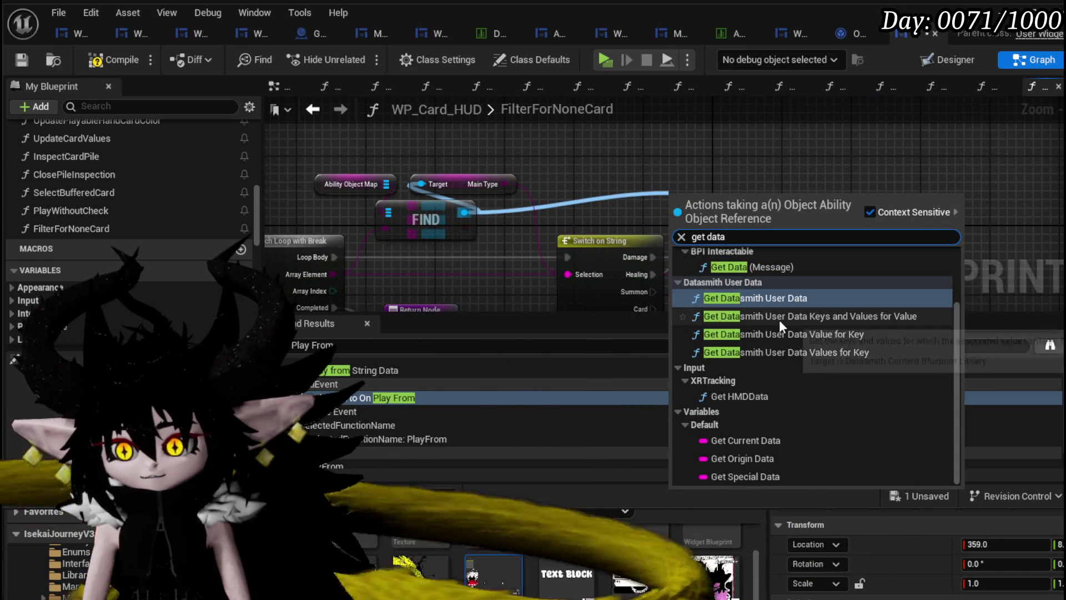
scroll(779, 328, up, 3)
click(723, 271)
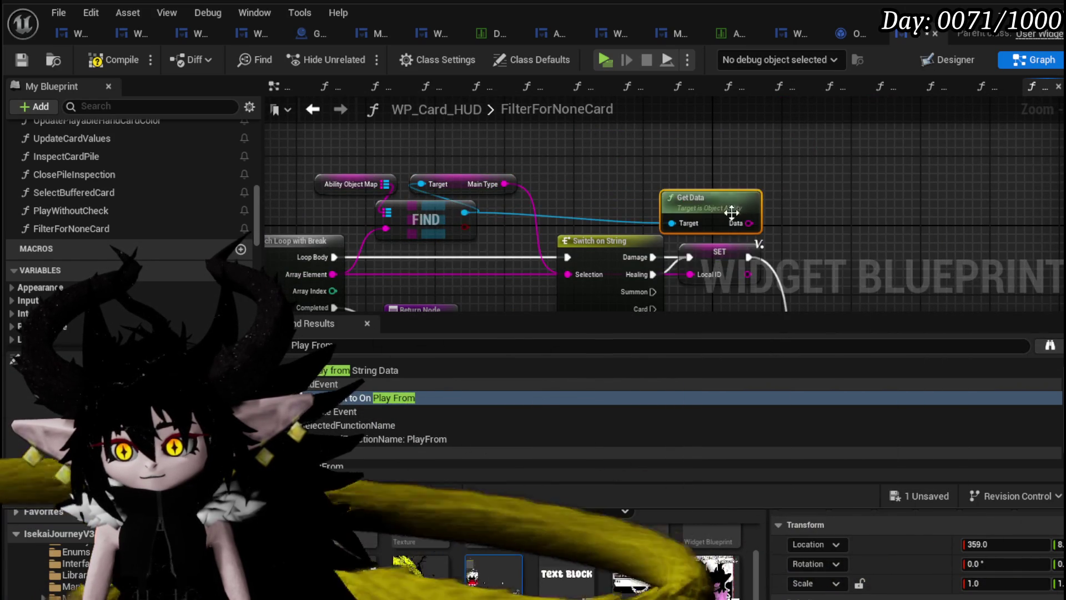
Wire the Data output into the SET local variable and rename the return pin Skill Data
click(695, 205)
drag(649, 169, 659, 219)
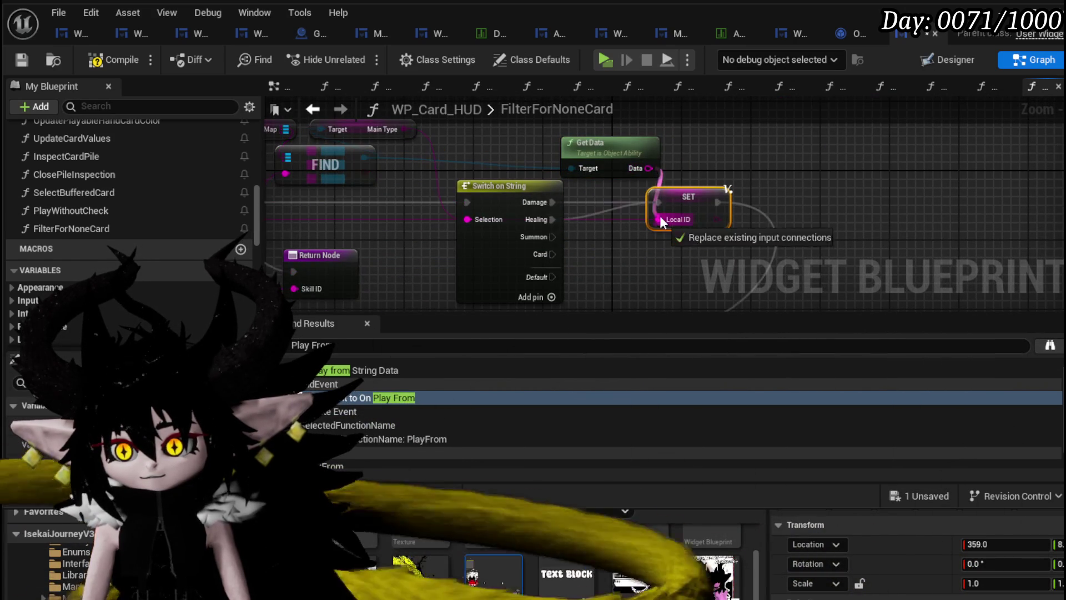
drag(640, 259, 739, 213)
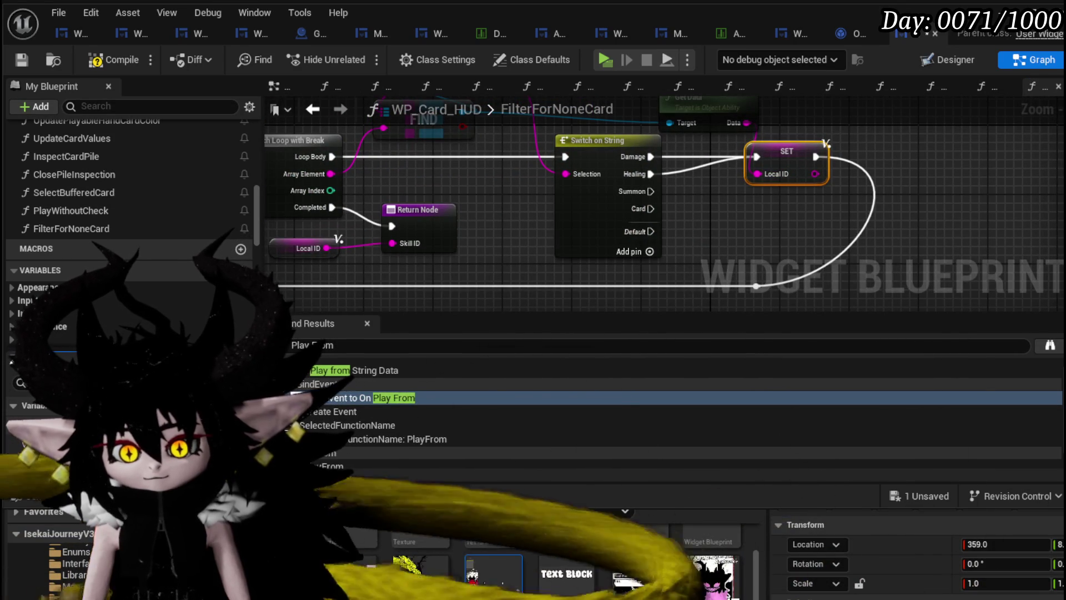
mouse_move(504, 259)
mouse_down()
mouse_move(598, 210)
mouse_move(471, 238)
mouse_move(641, 176)
mouse_up()
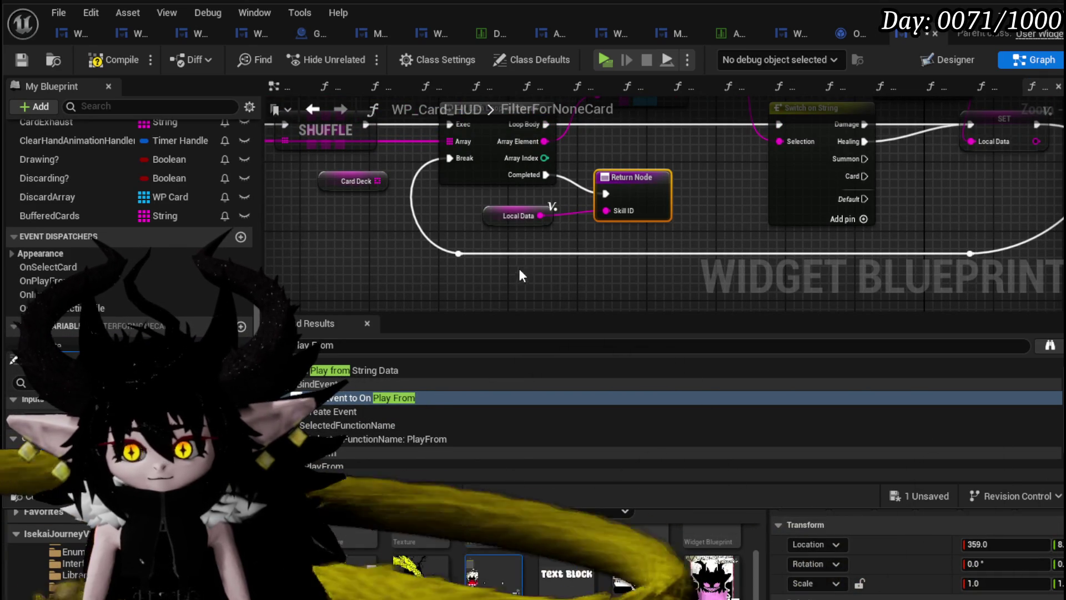
click(406, 279)
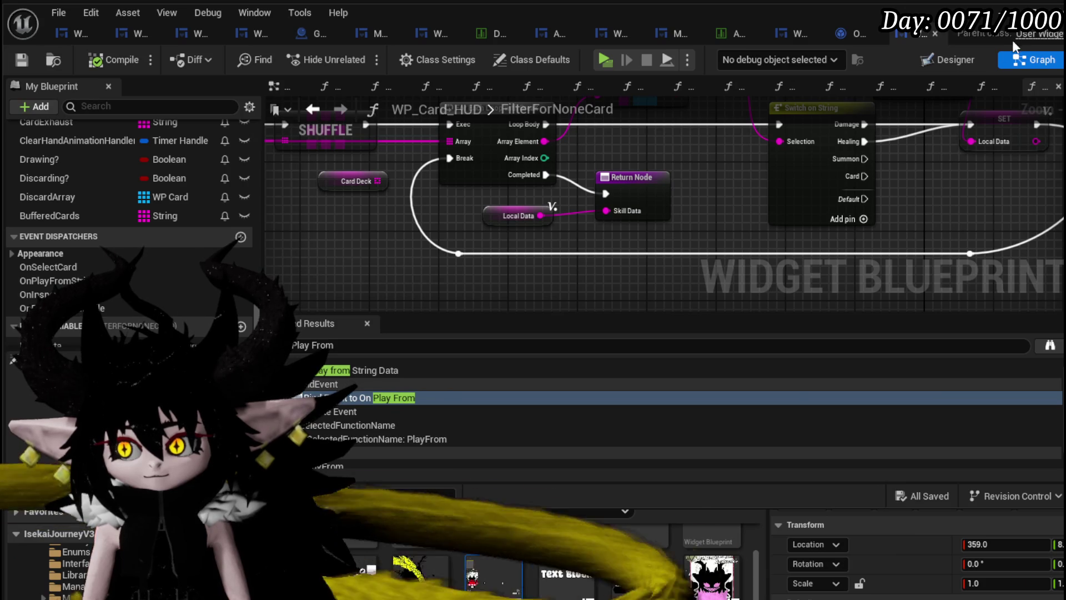
key(alt+Tab)
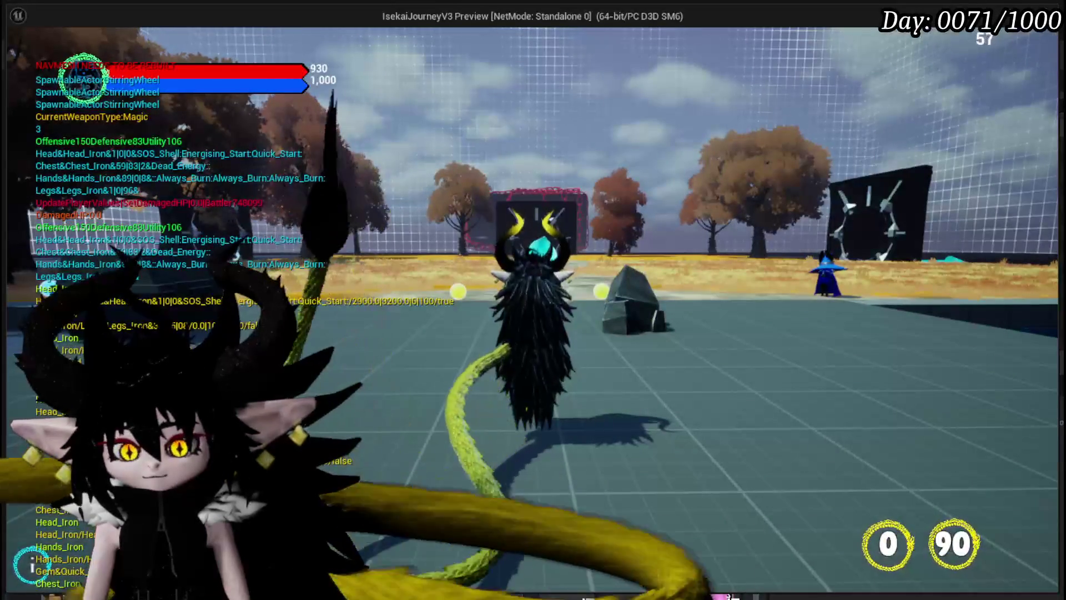
key(w)
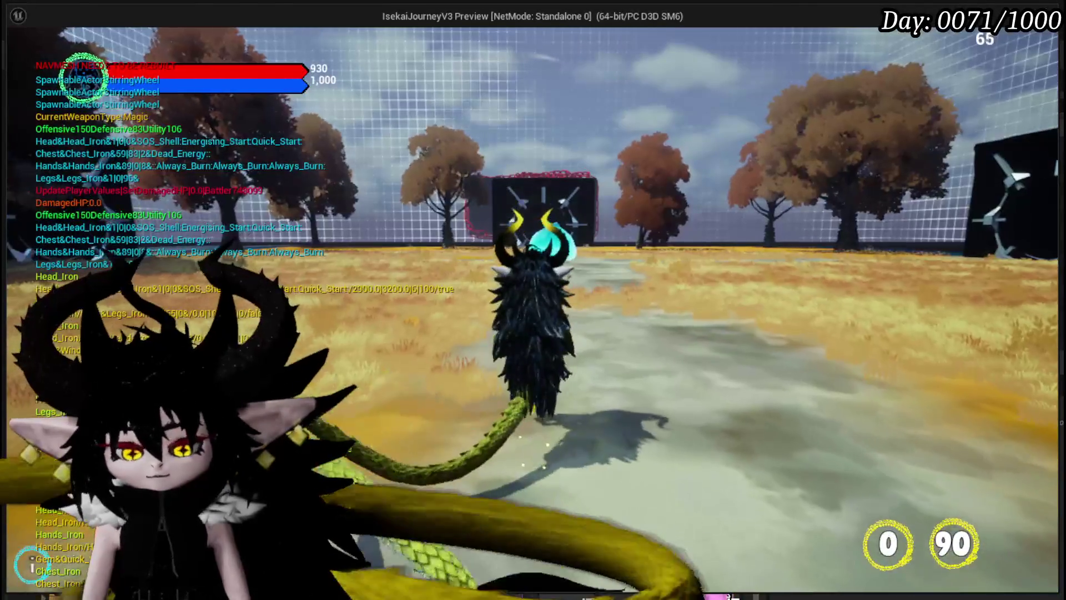
key(Escape)
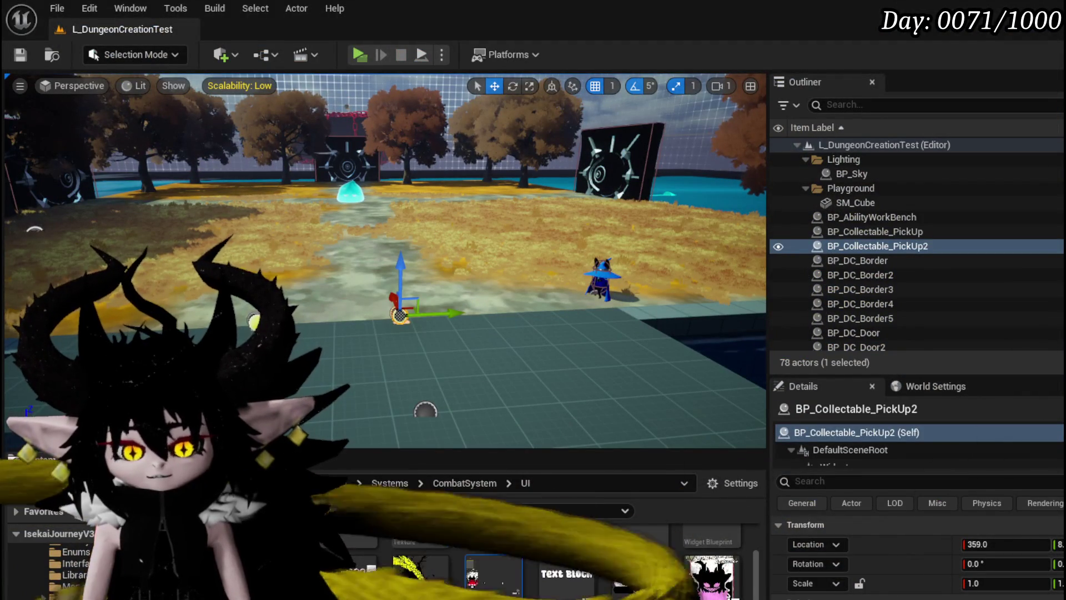
key(alt+Tab)
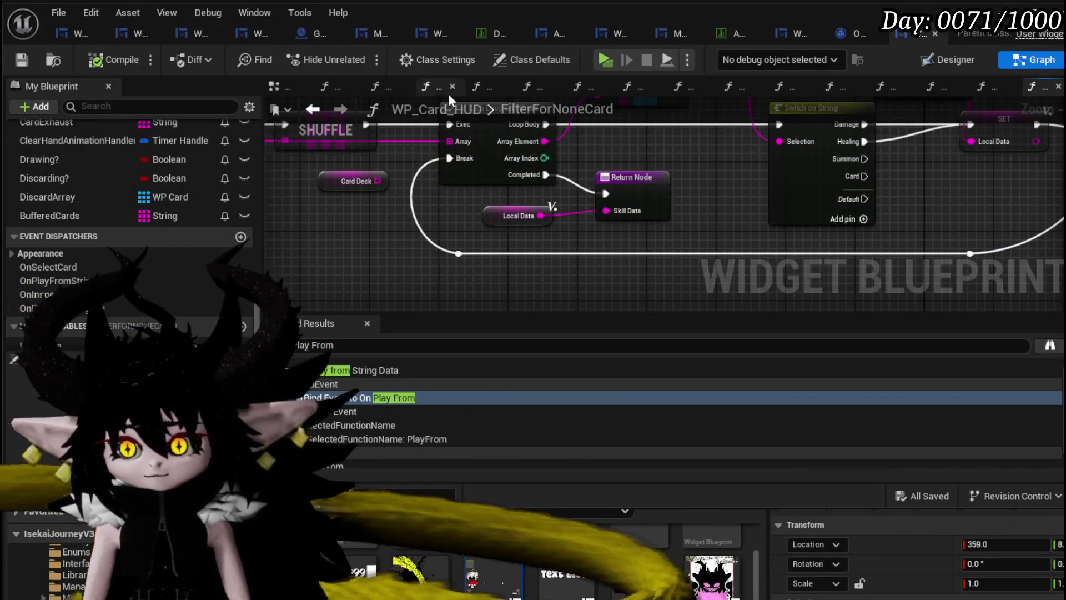
Back in PlayFrom, wire Card Deck into Filter for None Card's Array IDs input
click(312, 109)
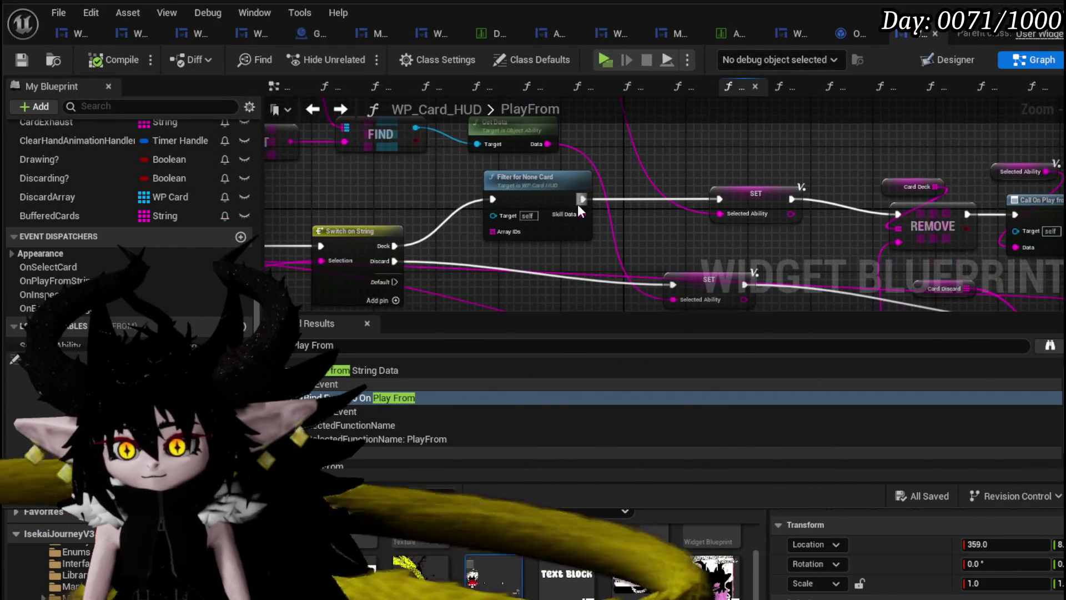
mouse_move(450, 244)
mouse_down()
mouse_move(531, 308)
mouse_move(758, 286)
mouse_move(551, 192)
mouse_up()
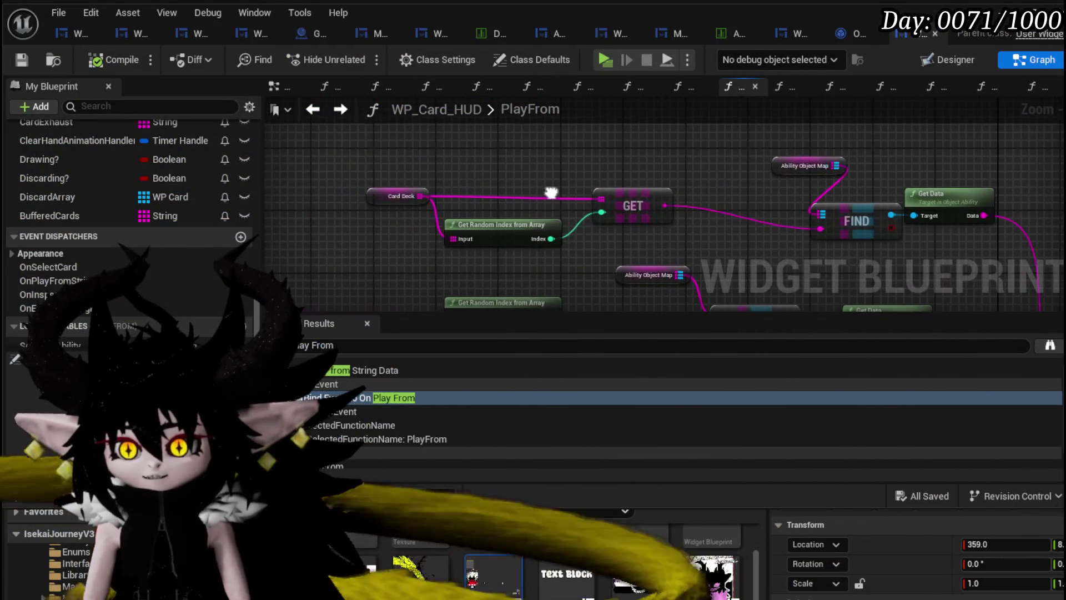
drag(381, 198, 426, 165)
scroll(424, 165, up, 3)
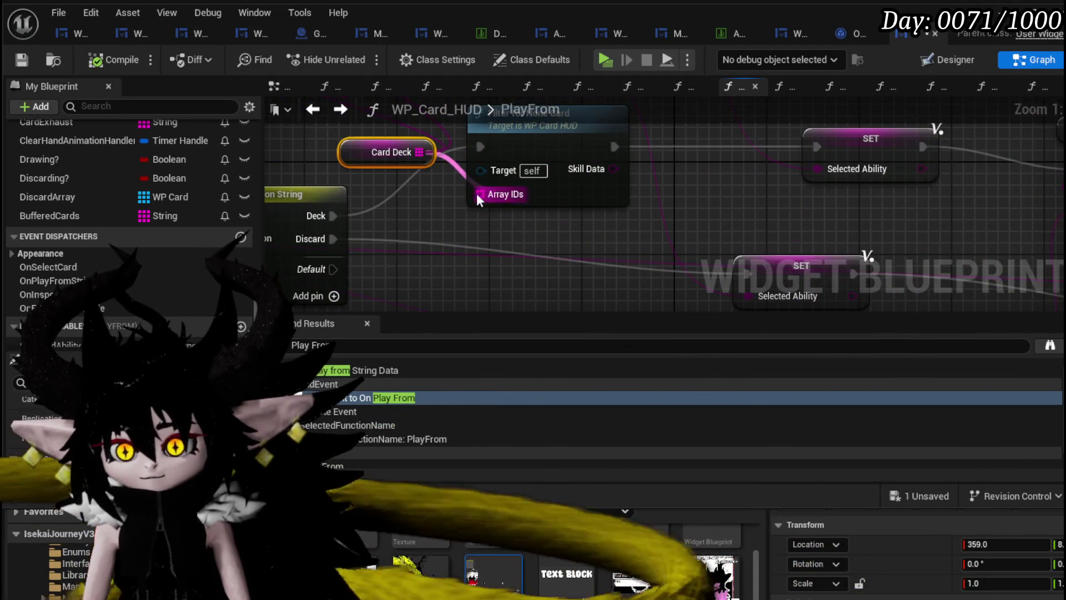
mouse_move(477, 200)
mouse_down()
mouse_move(513, 221)
mouse_move(427, 214)
mouse_up()
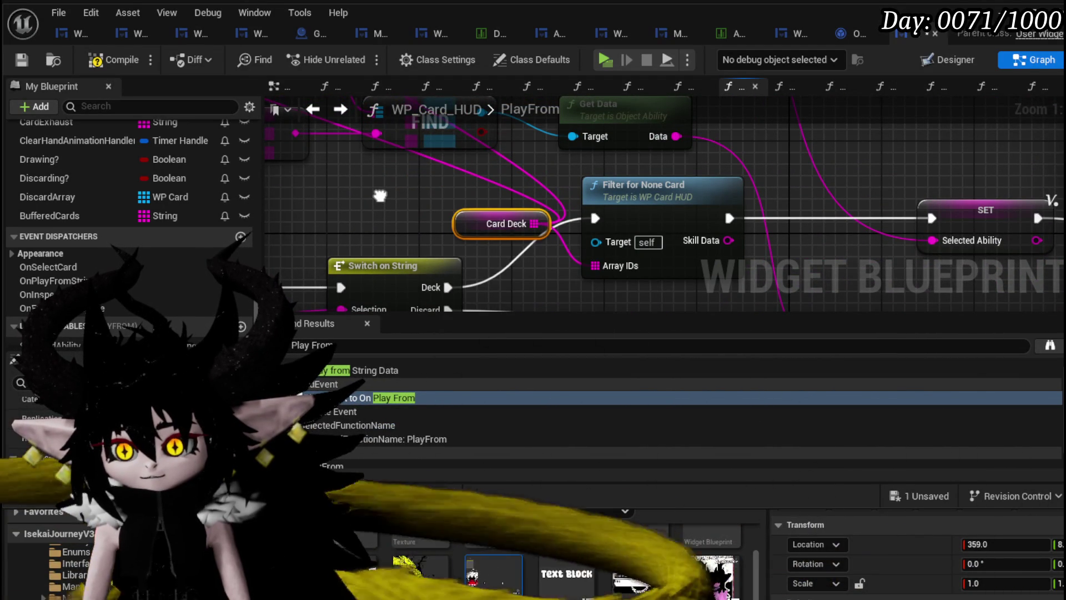
Connect Skill Data into the SET Selected Ability node and compile the blueprint
drag(380, 195, 312, 194)
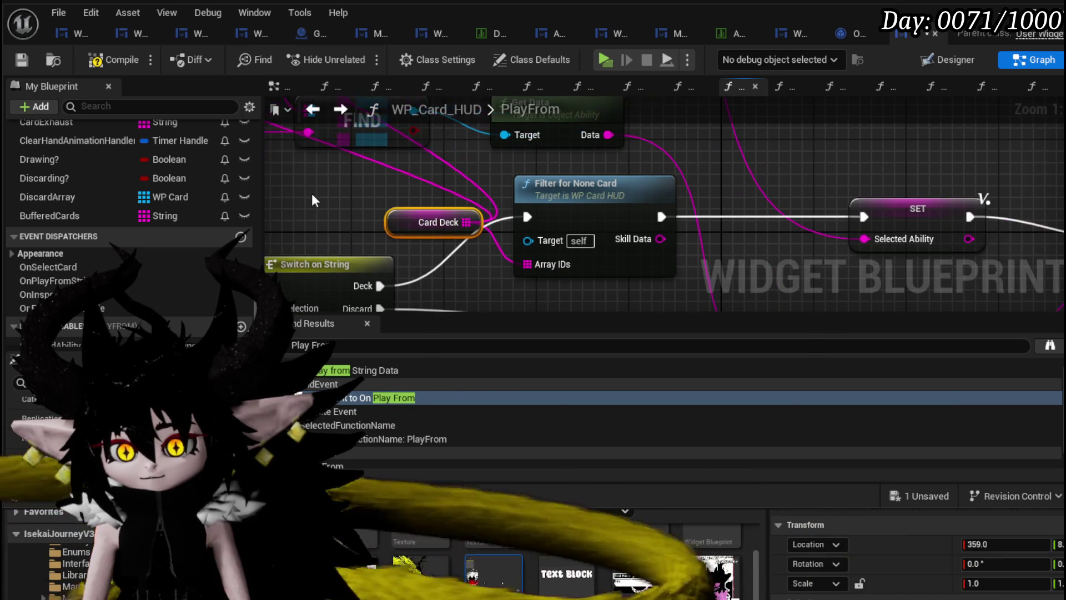
mouse_move(660, 239)
mouse_down()
mouse_move(892, 239)
mouse_move(864, 239)
mouse_up()
drag(749, 253, 424, 202)
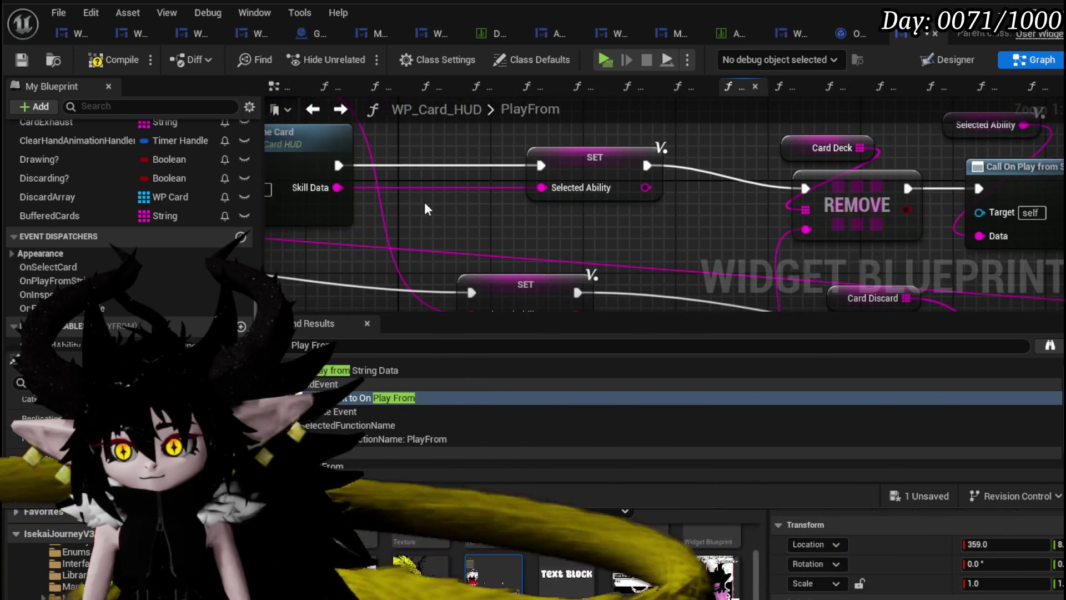
scroll(614, 176, down, 2)
mouse_move(614, 176)
mouse_down()
mouse_move(574, 148)
mouse_move(505, 141)
mouse_move(541, 209)
mouse_move(714, 271)
mouse_up()
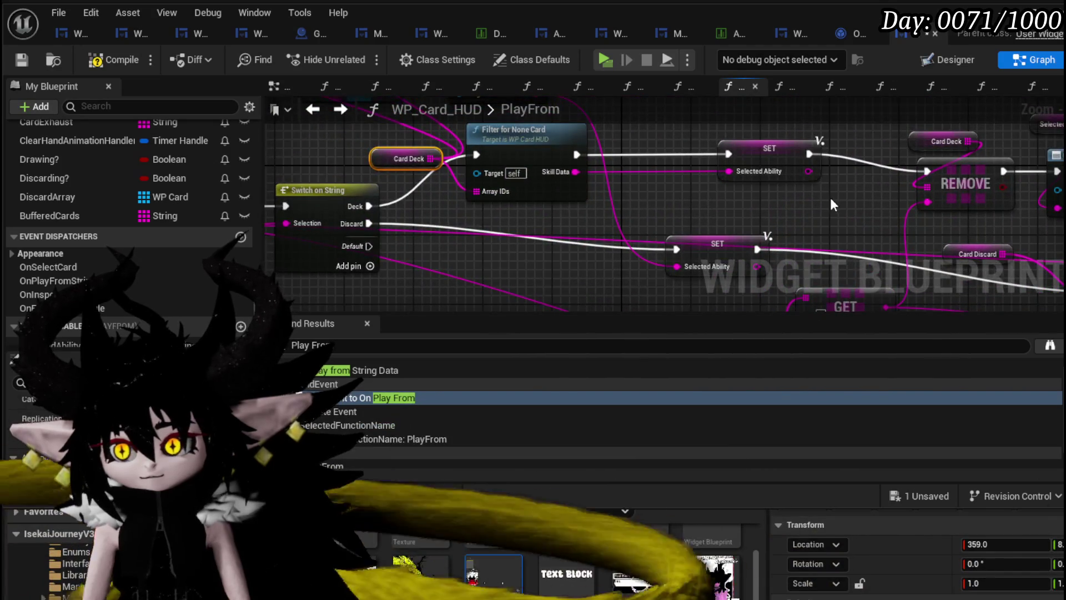
mouse_move(832, 204)
mouse_down()
mouse_move(804, 236)
mouse_move(617, 232)
mouse_move(581, 220)
mouse_up()
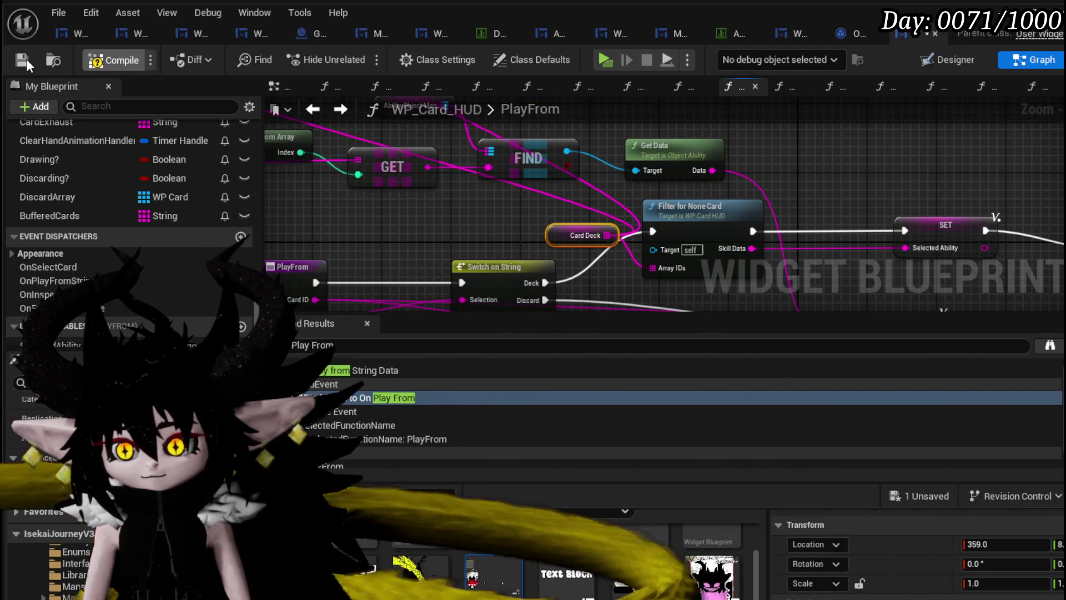
click(25, 59)
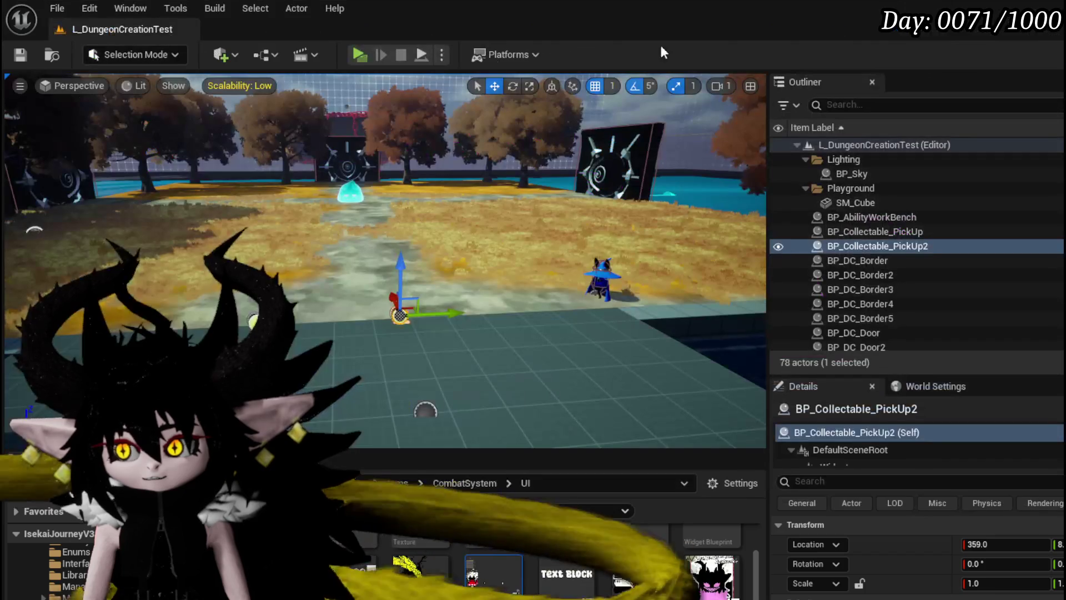
Launch the game preview, walk to the slime and attack it to start a battle
key(alt+p)
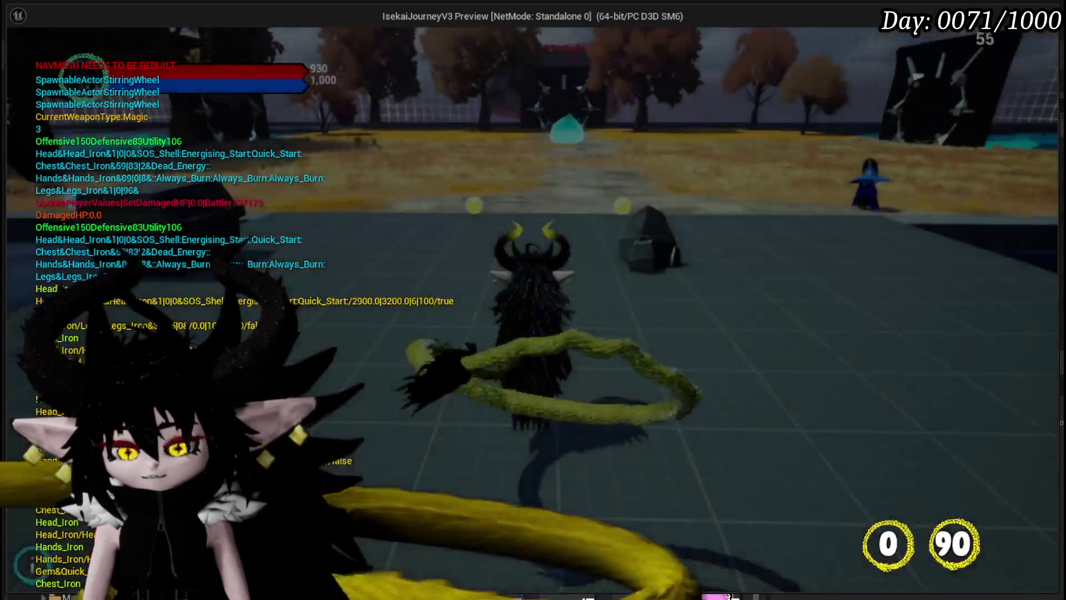
key(w)
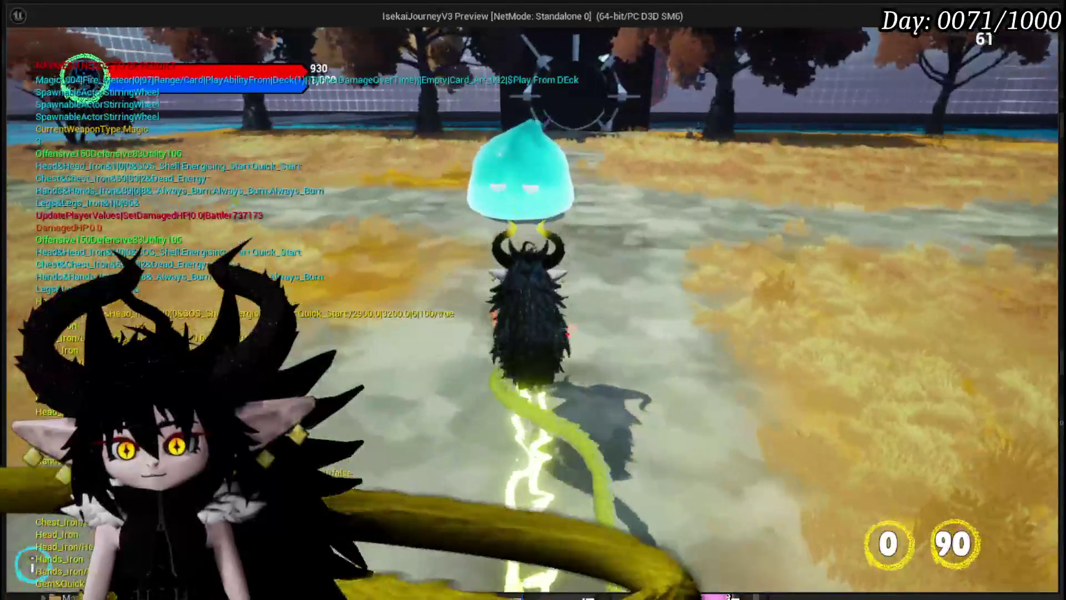
key(1)
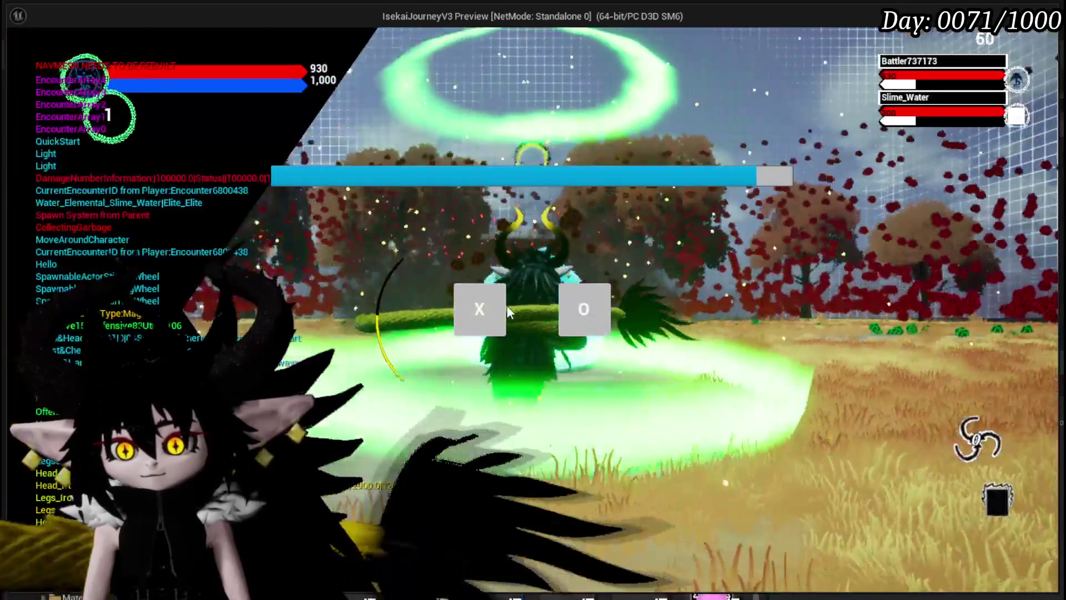
click(503, 308)
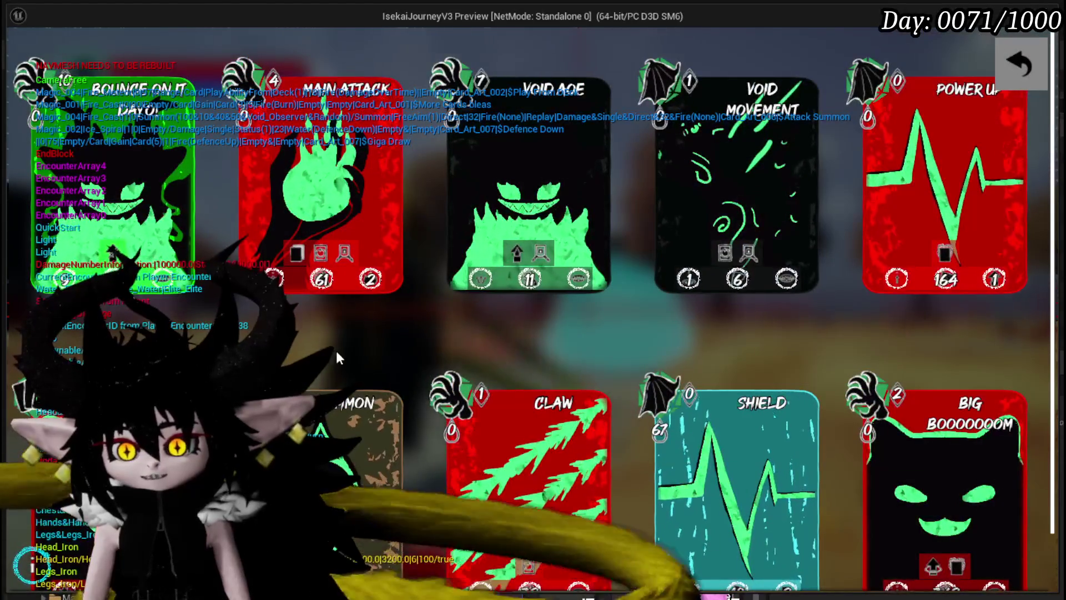
Close the deck view, play the Play From Deck card and inspect it up close
scroll(336, 349, down, 1)
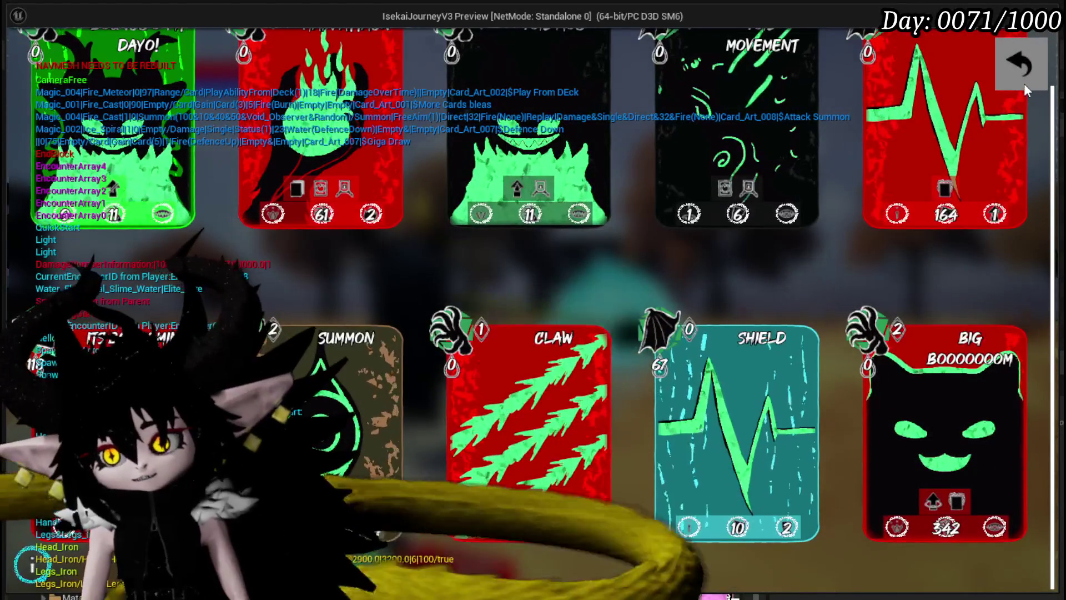
click(1020, 64)
click(446, 544)
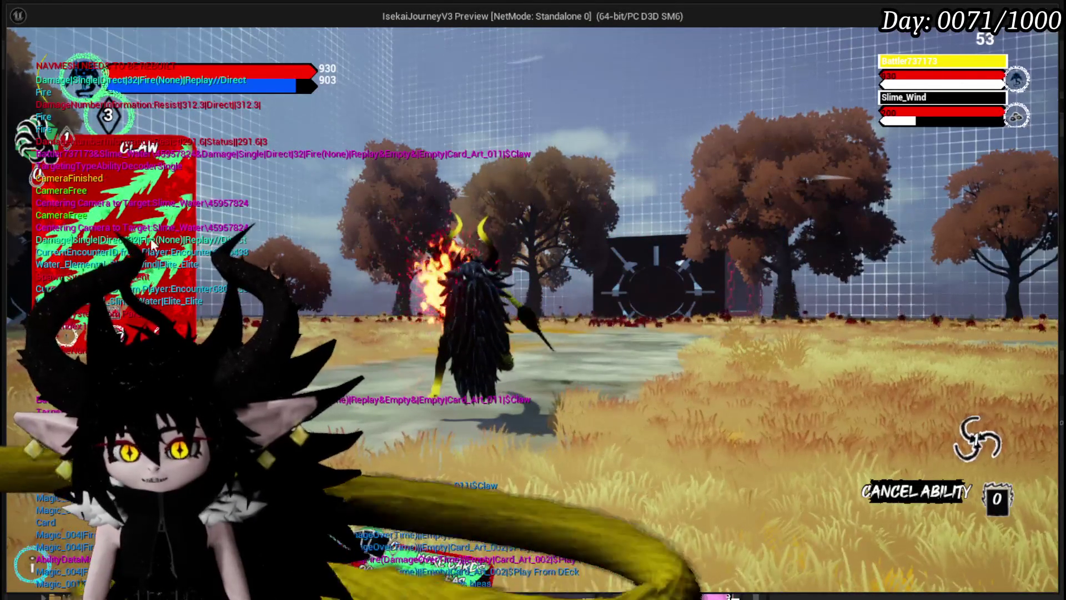
mouse_move(433, 564)
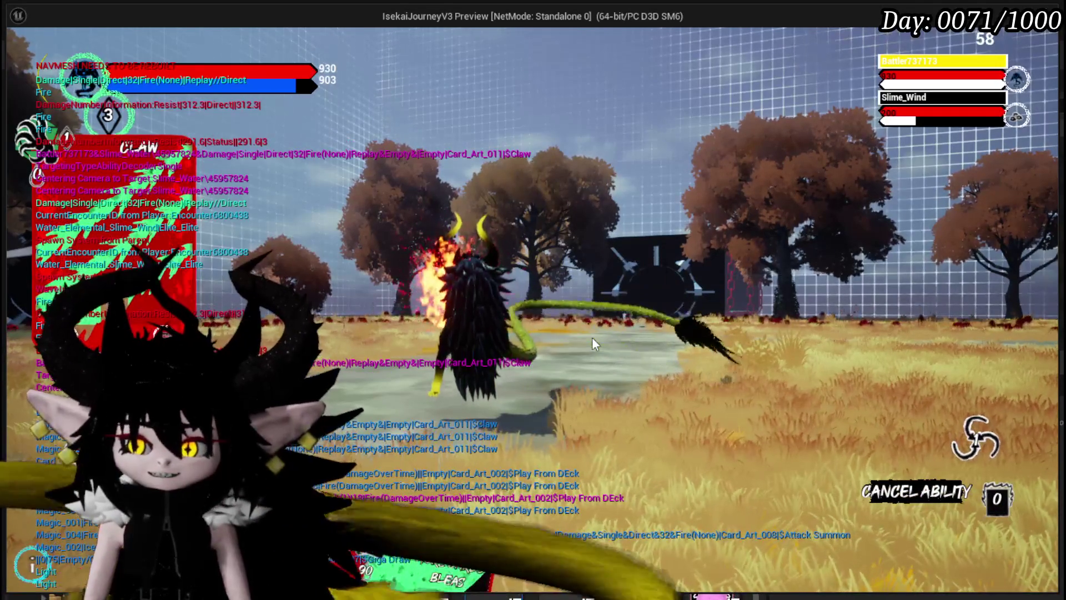
click(971, 438)
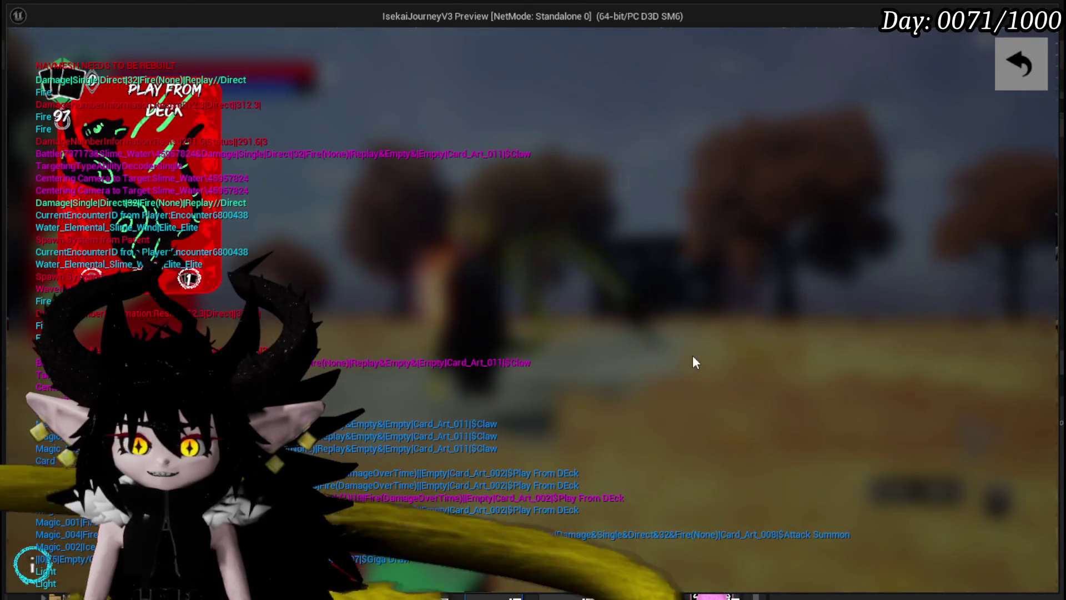
Dismiss the card overlays and play the Attack Summon and More Cards Bleas cards
click(1003, 69)
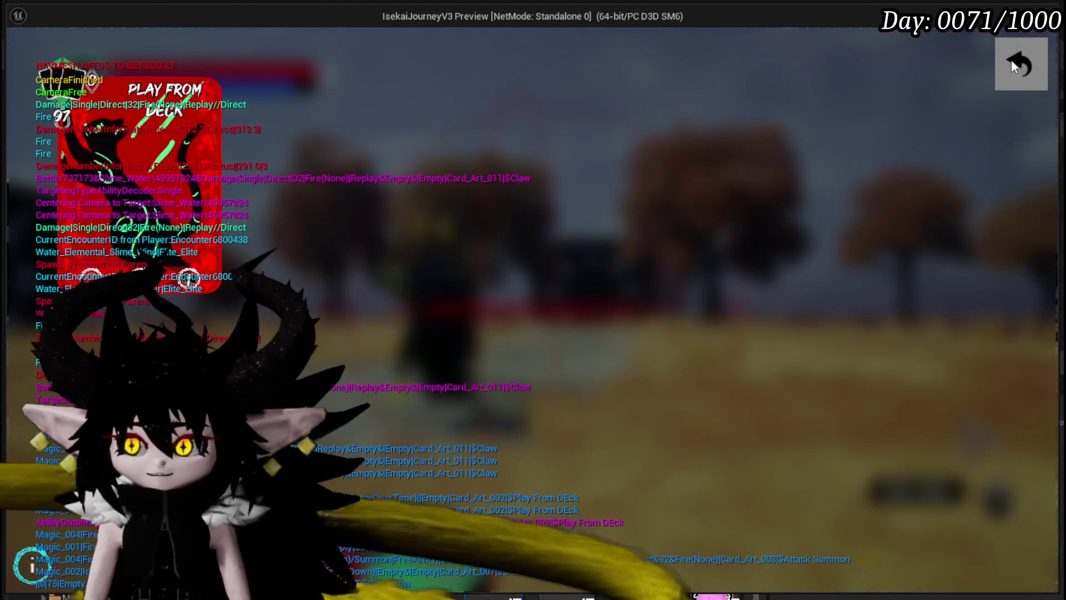
click(1011, 59)
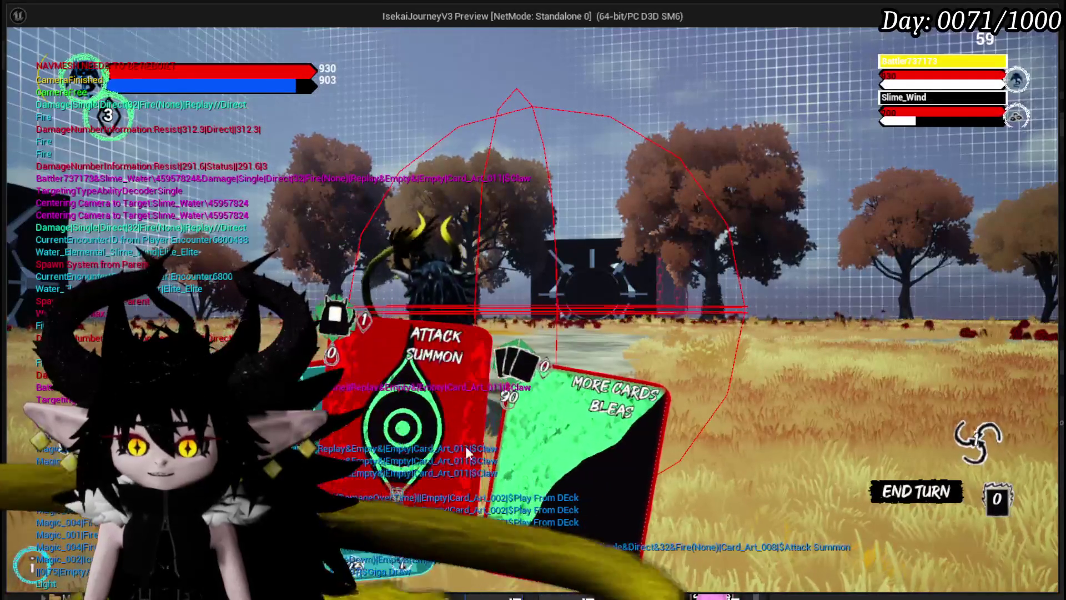
click(465, 445)
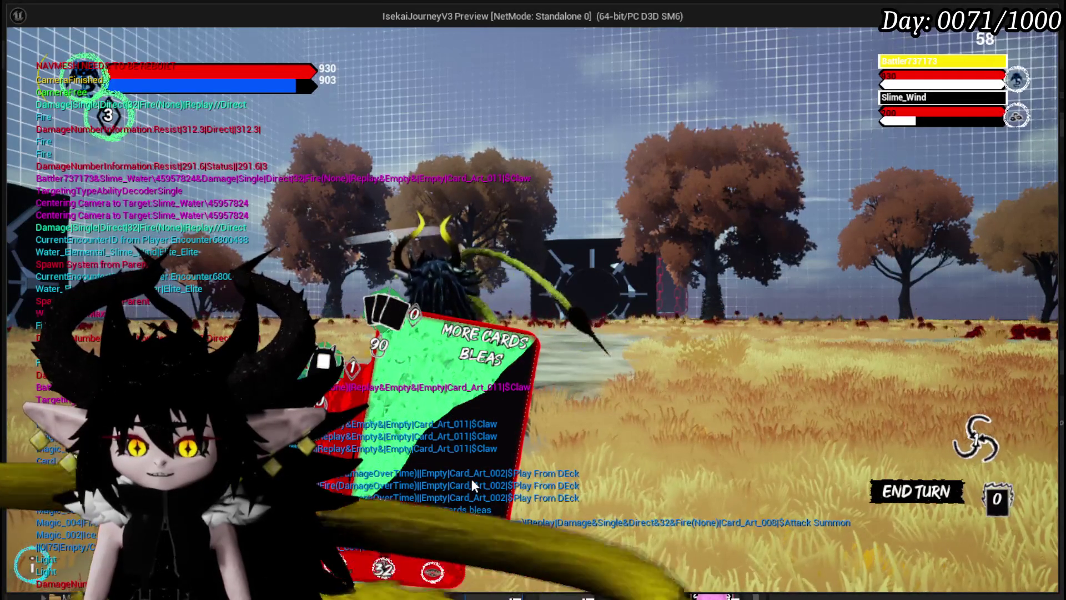
click(471, 486)
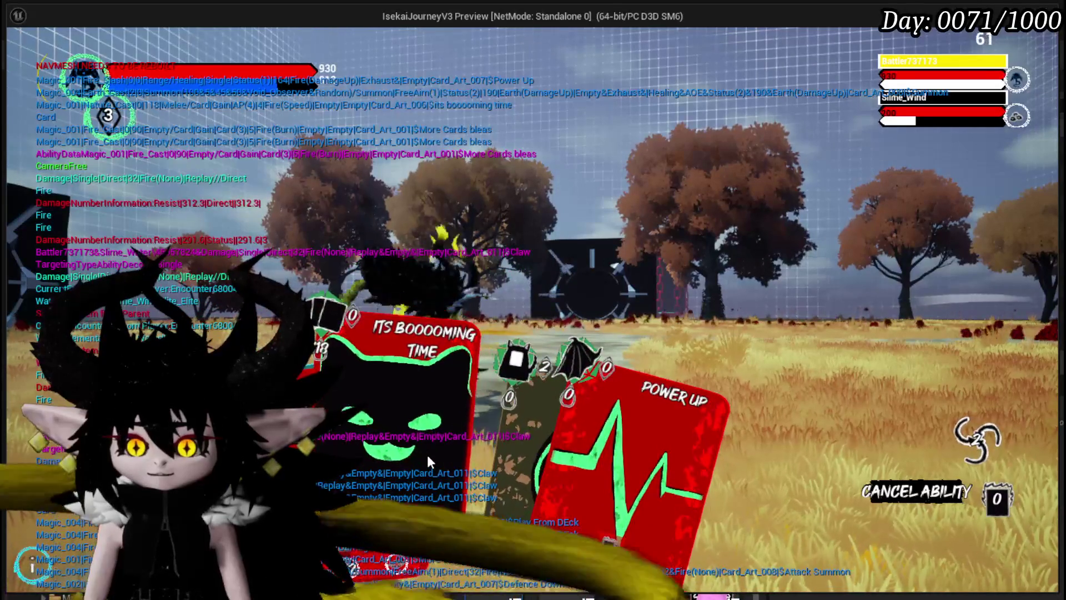
Play Its Boooooming Time, then two Main Attack cards against the targeted slime
click(412, 458)
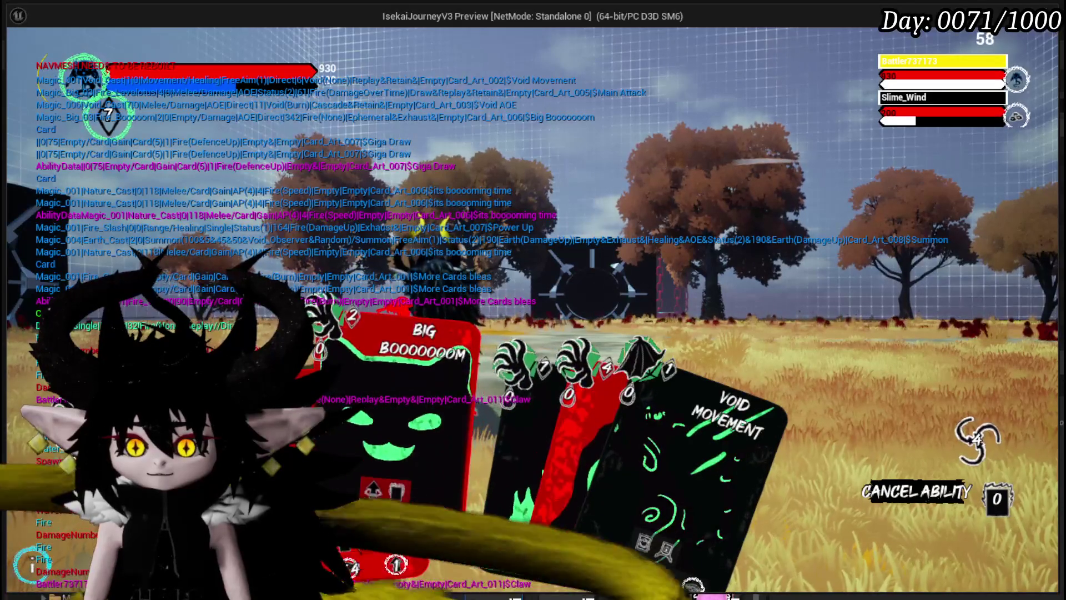
click(555, 458)
click(539, 455)
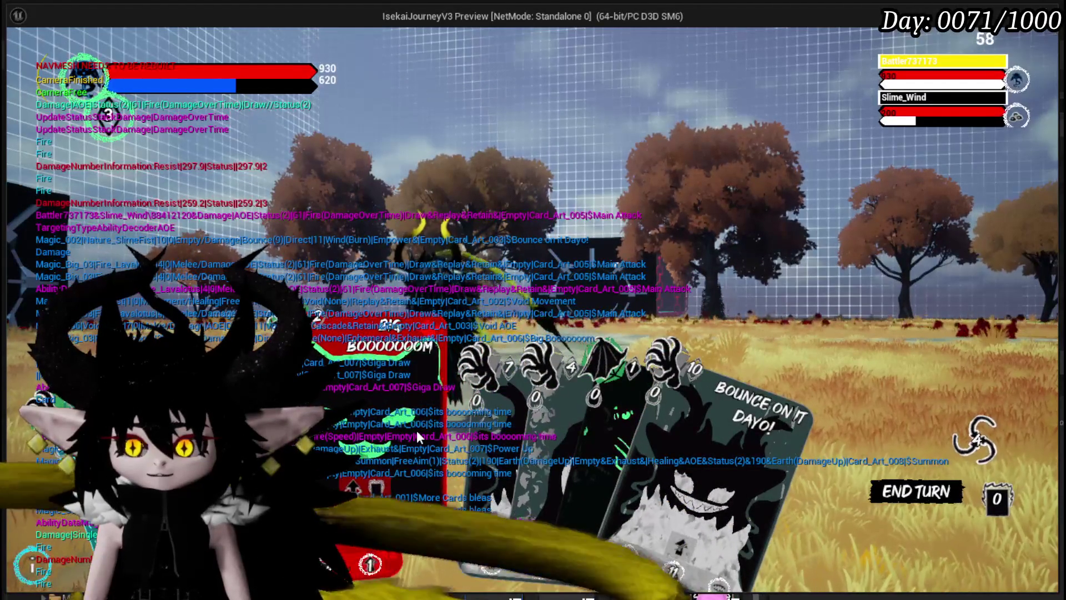
click(521, 436)
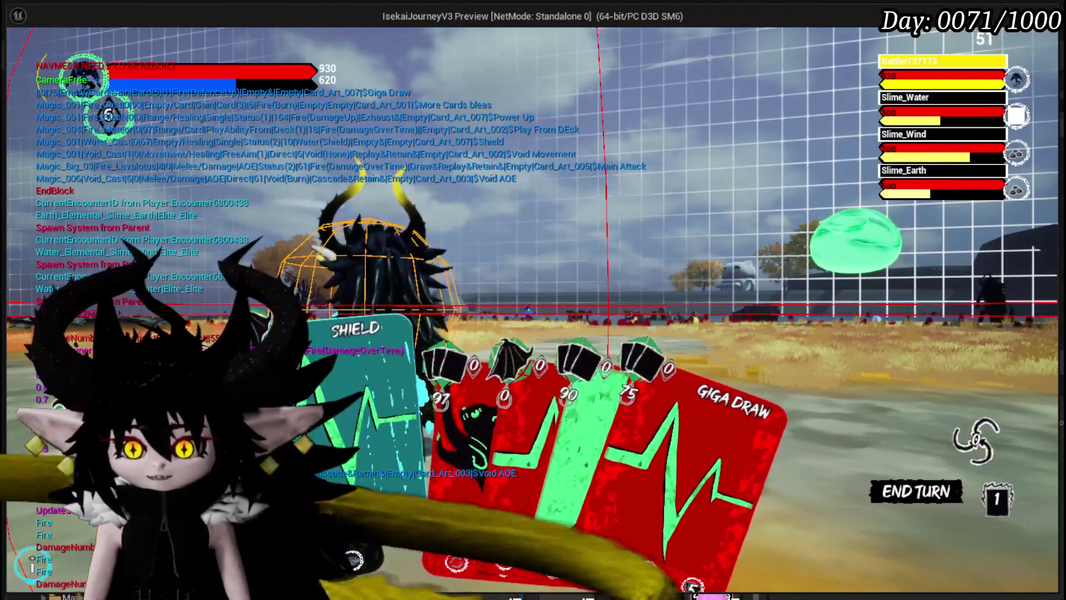
Play the Play From Deck card twice, dismissing its deck choice, then stop the preview with Esc
click(355, 422)
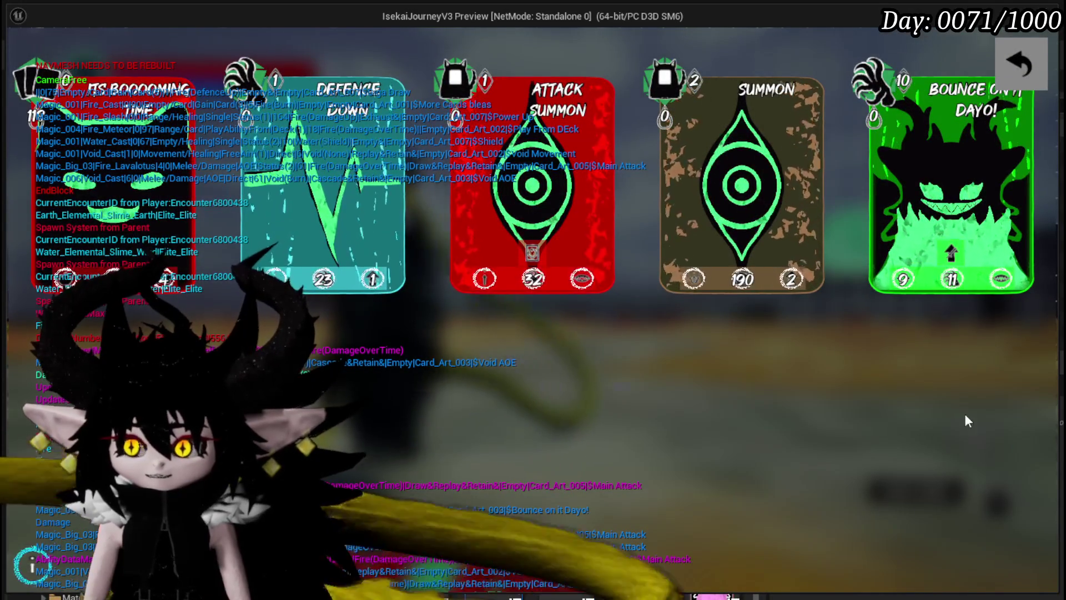
mouse_move(905, 318)
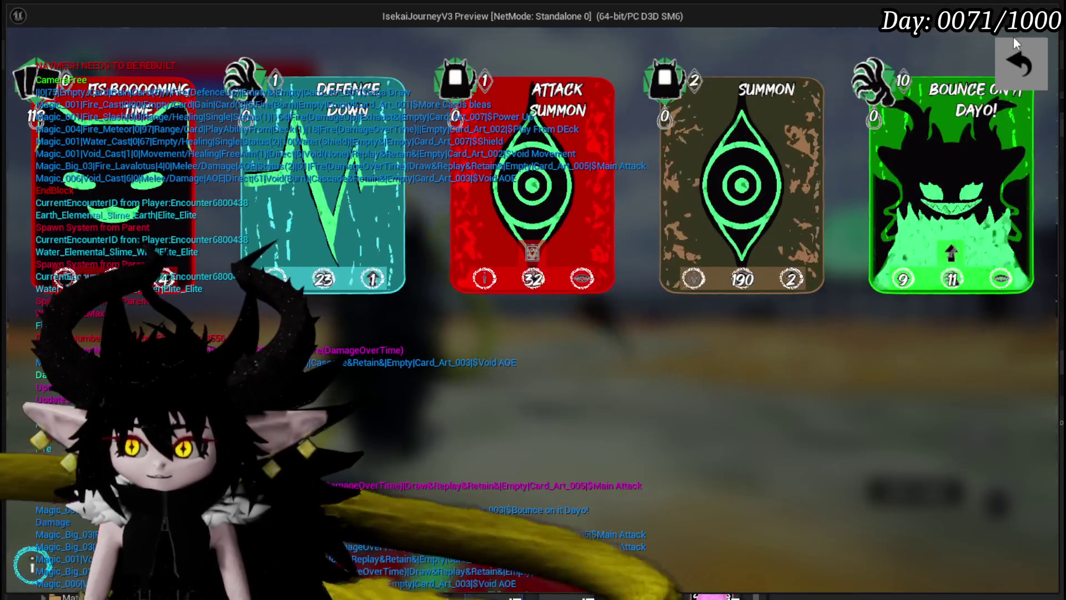
click(1020, 62)
click(342, 418)
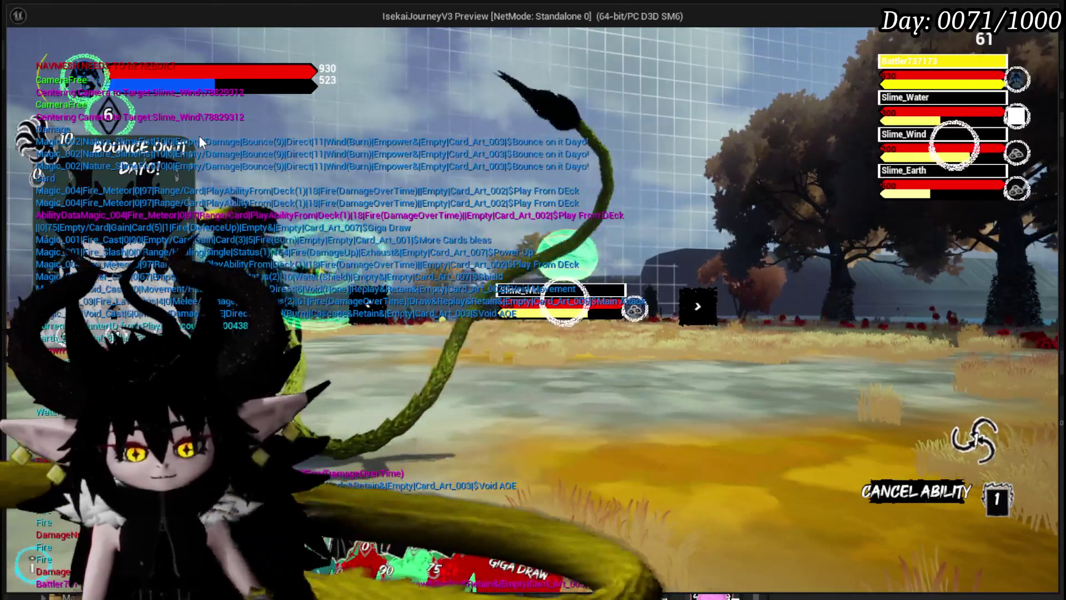
key(Escape)
key(ctrl+s)
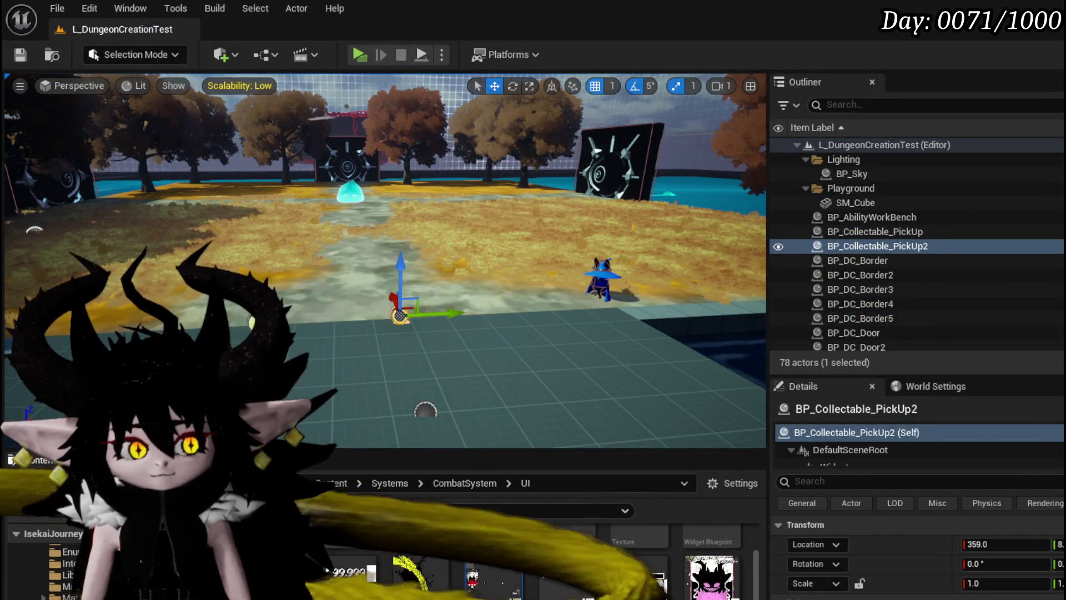
Look over the later nodes of WP_Card_HUD's PlayFrom graph again
key(alt+Tab)
scroll(445, 242, down, 3)
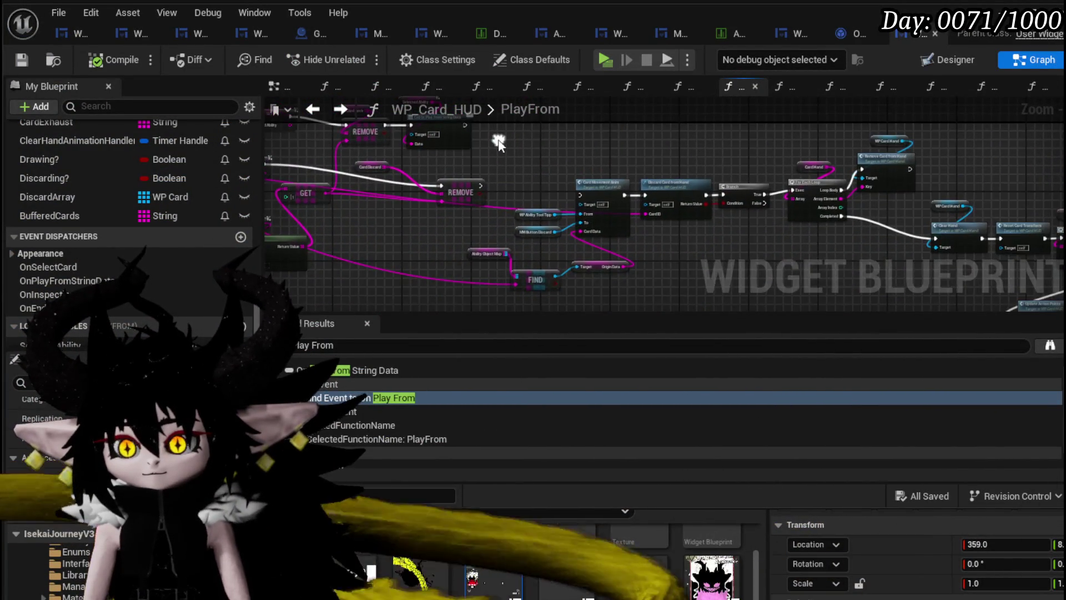
scroll(584, 172, up, 3)
scroll(584, 169, down, 3)
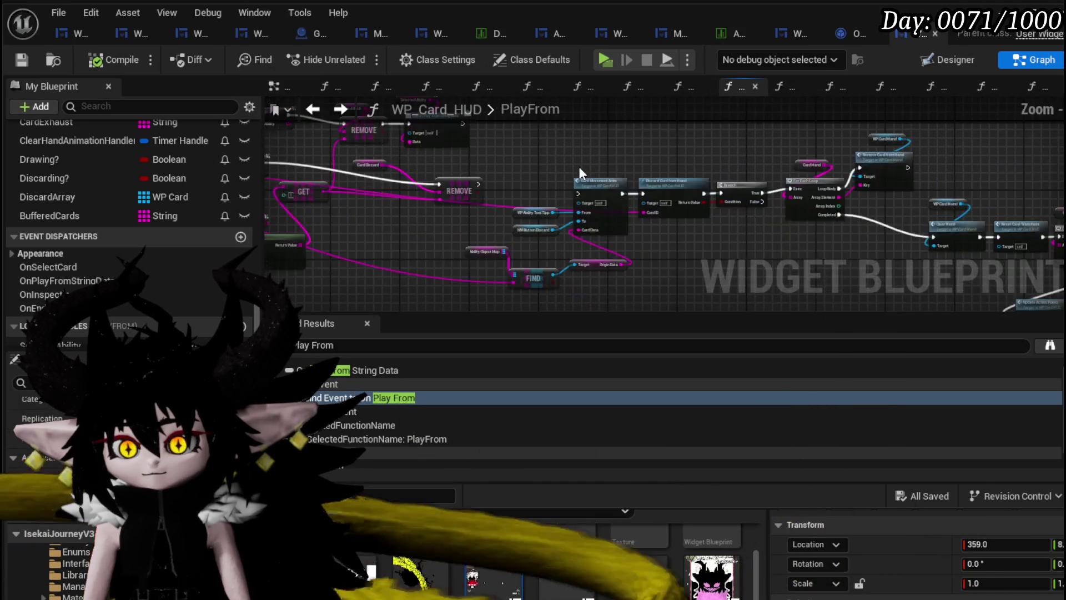
drag(579, 167, 816, 188)
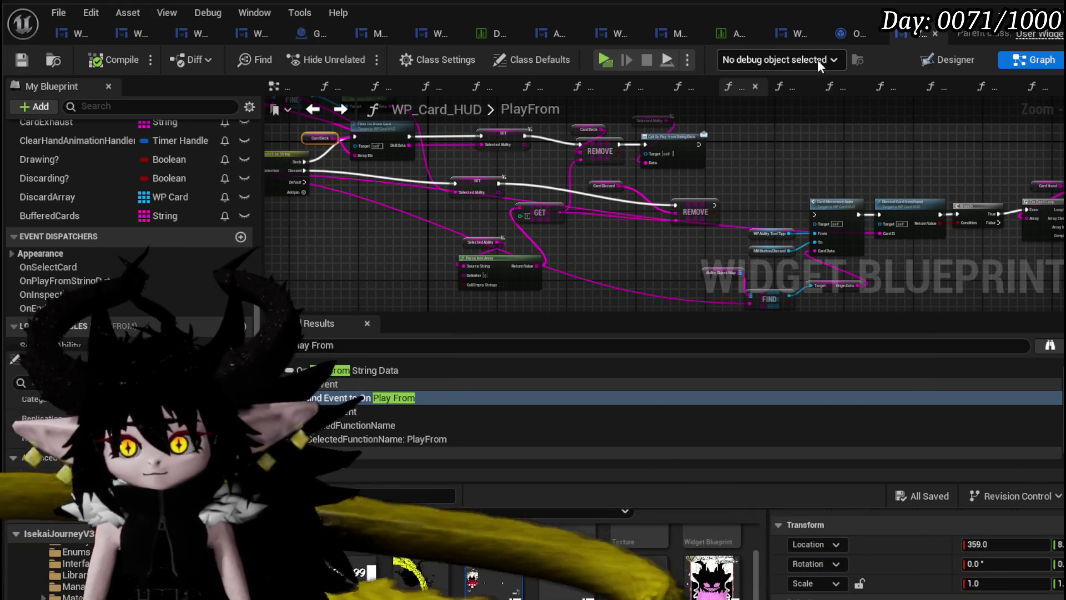
Open the WP_ActionSelection blueprint's EventGraph
click(792, 34)
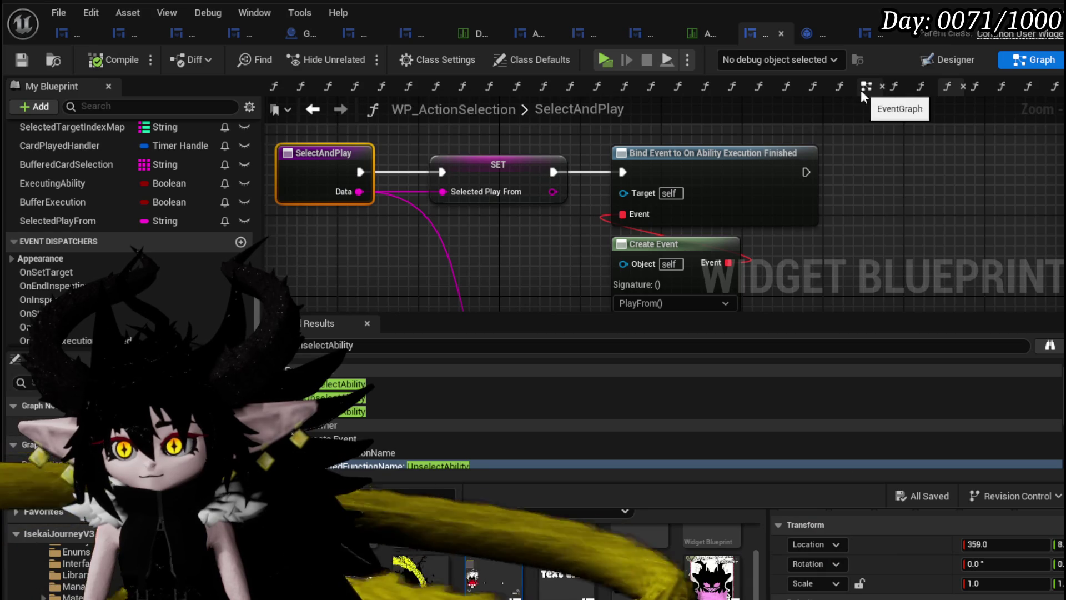
click(863, 88)
scroll(527, 182, up, 5)
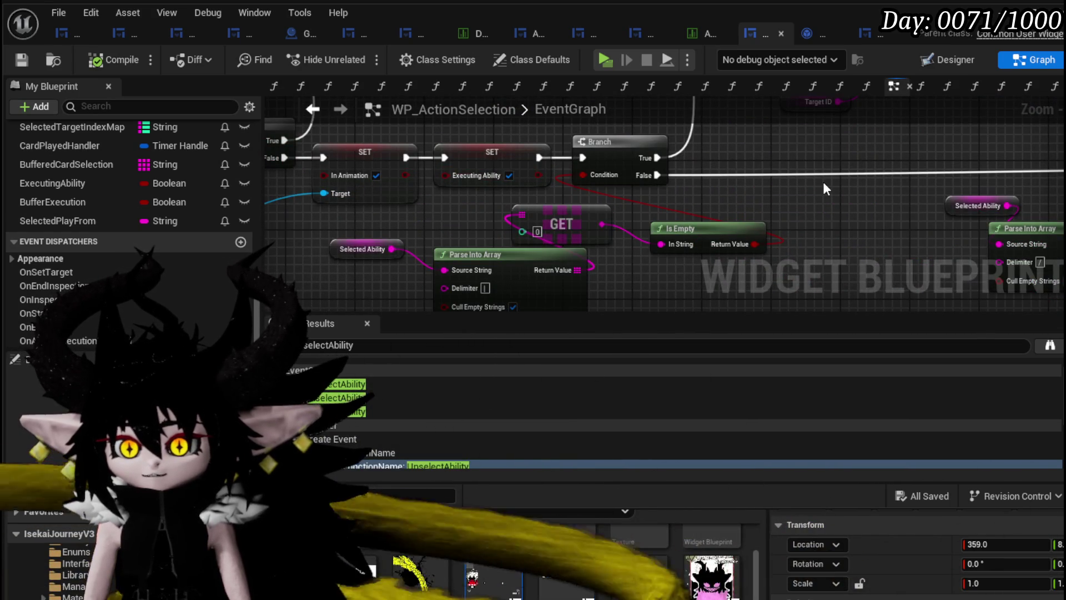
scroll(823, 182, down, 1)
scroll(436, 131, down, 3)
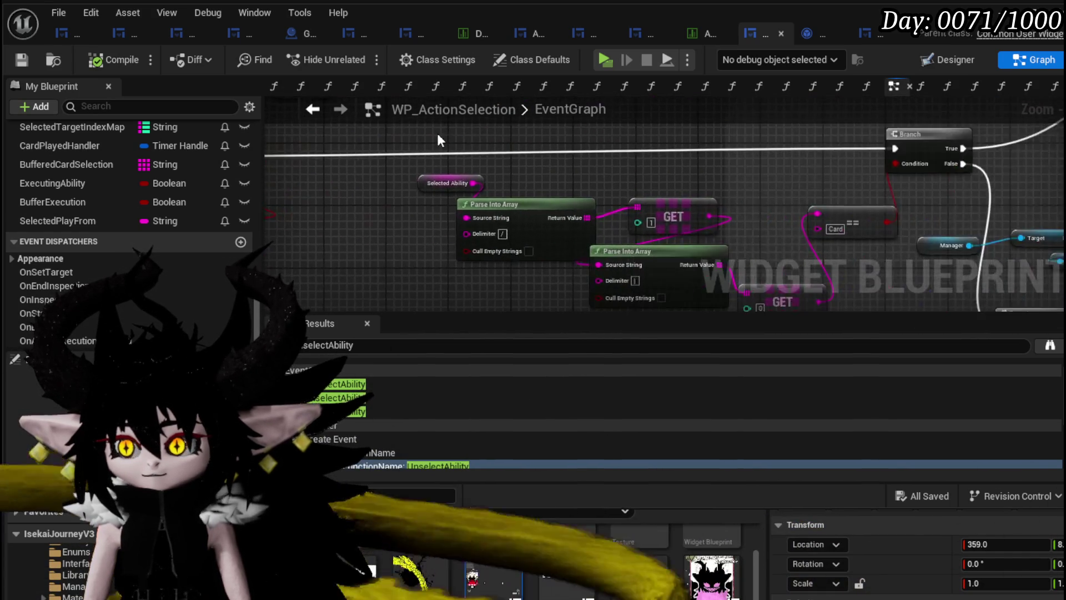
scroll(702, 148, up, 4)
scroll(599, 156, down, 4)
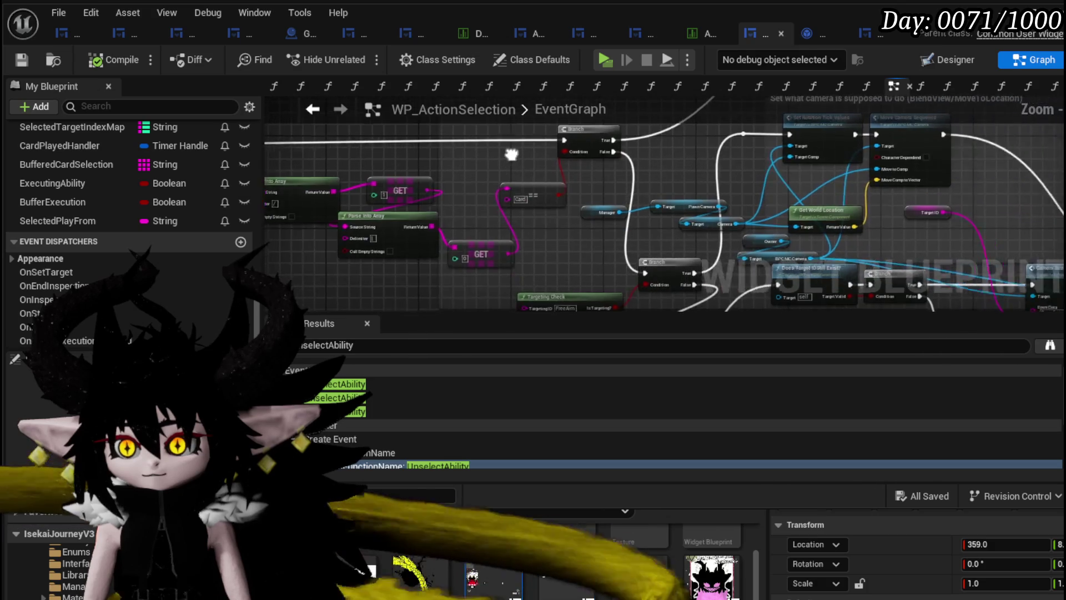
scroll(388, 180, up, 3)
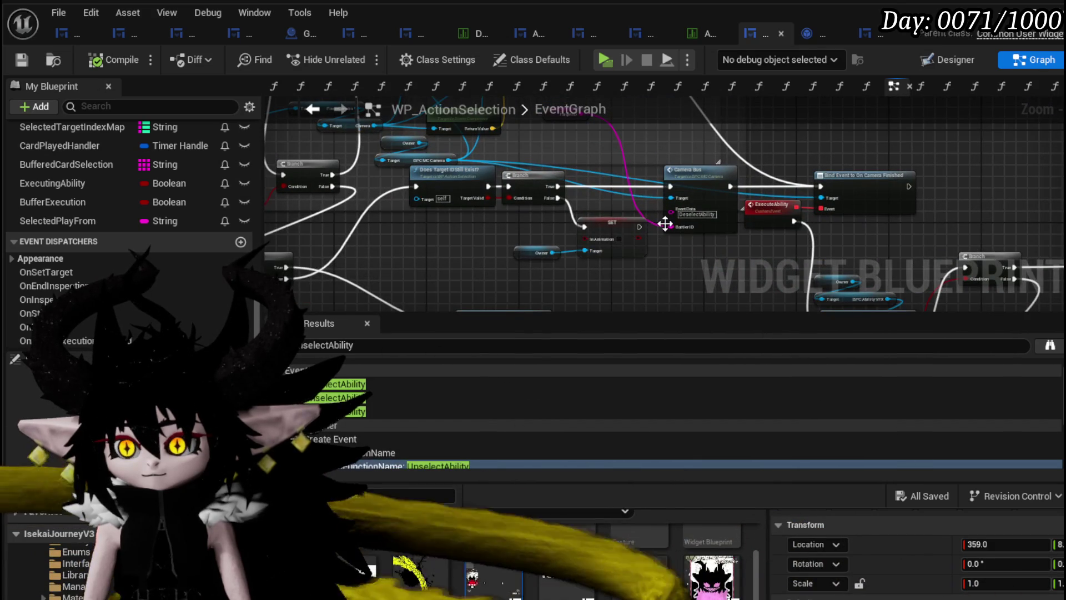
scroll(477, 233, up, 2)
scroll(494, 226, down, 3)
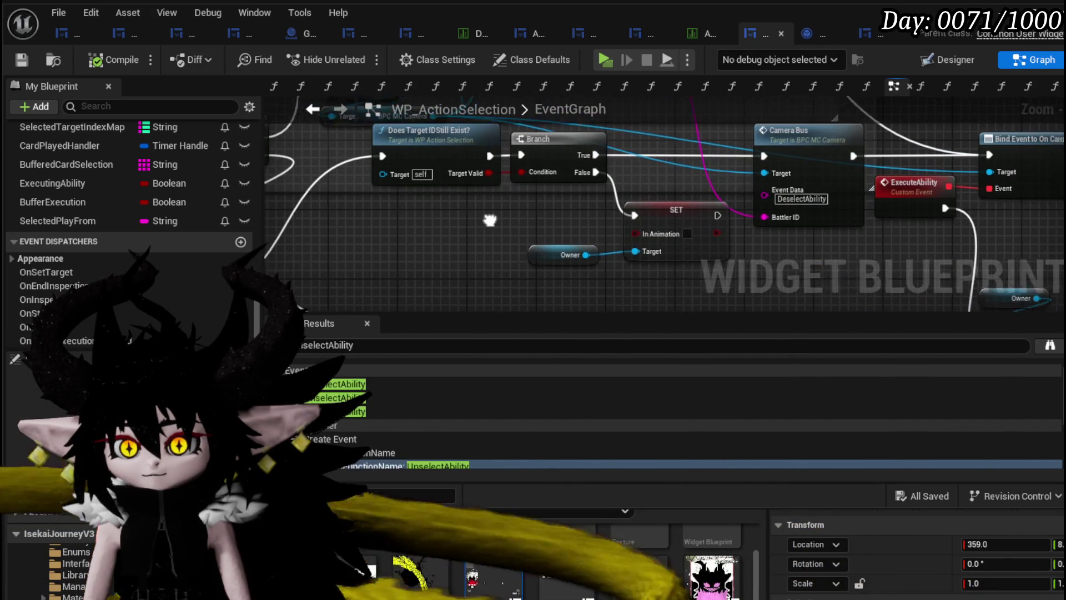
scroll(451, 161, up, 3)
scroll(451, 161, down, 3)
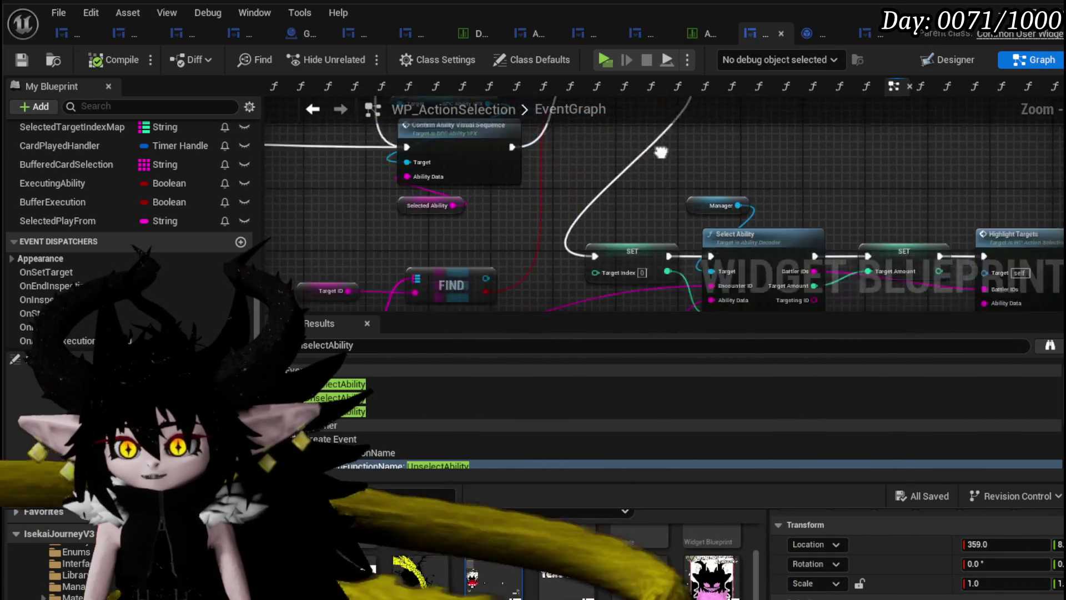
scroll(457, 229, up, 3)
scroll(457, 229, down, 1)
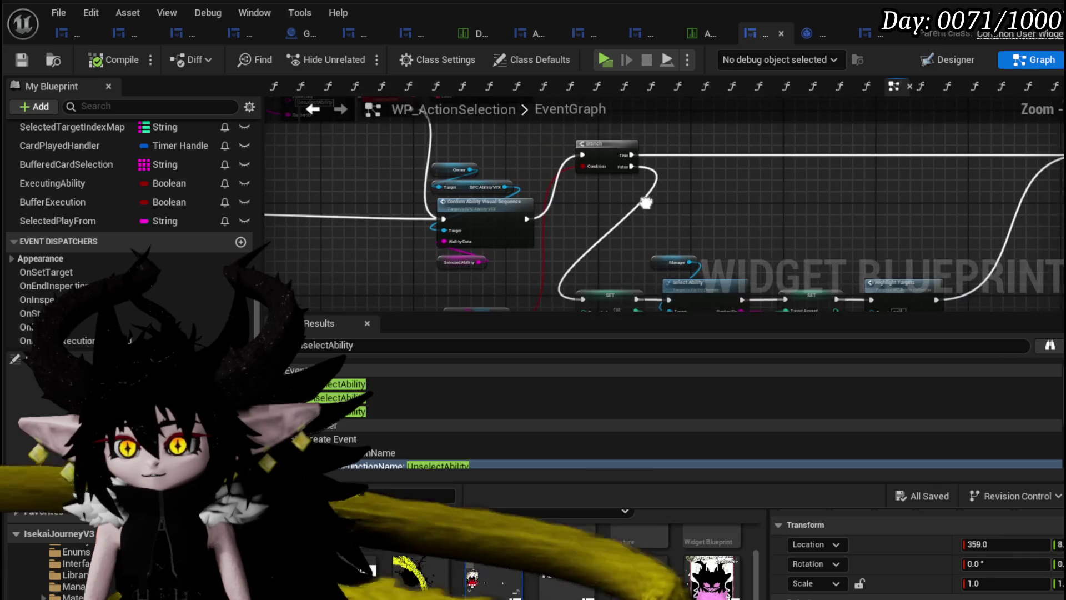
Pan the EventGraph past Parse Into Array and Save as Selected Ability to Targeting Check
mouse_move(457, 229)
mouse_down()
mouse_move(520, 254)
mouse_move(467, 247)
mouse_up()
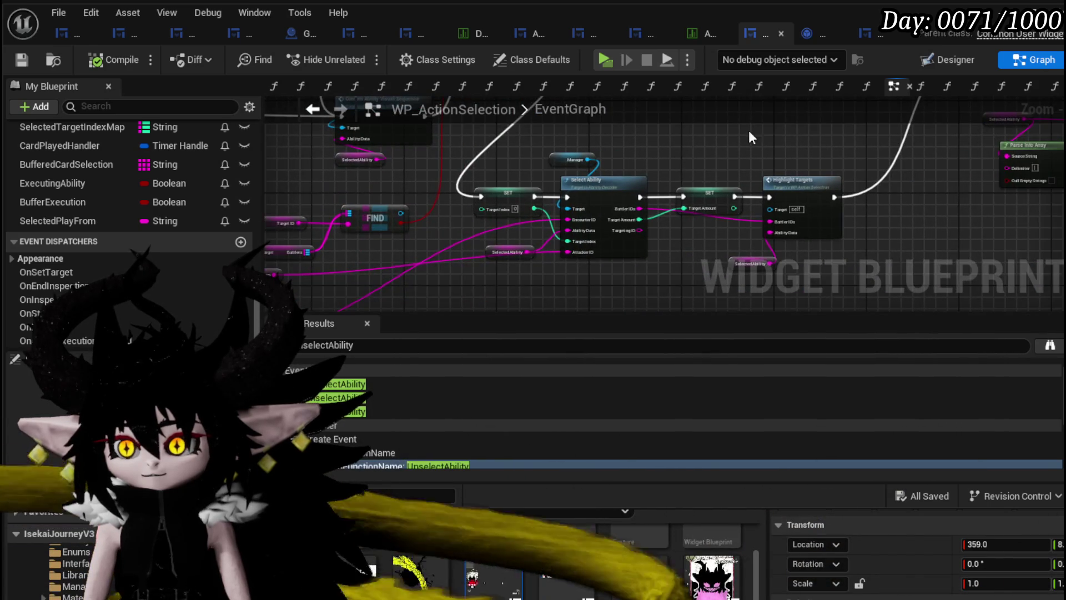
drag(749, 130, 166, 211)
drag(555, 186, 411, 161)
scroll(532, 172, up, 2)
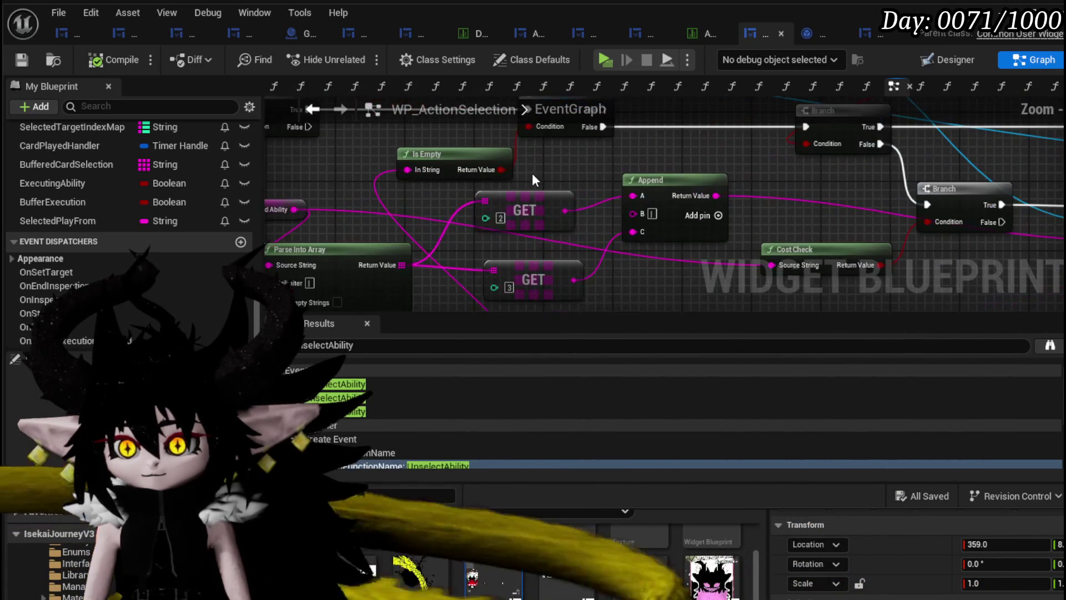
mouse_move(552, 172)
mouse_down()
mouse_move(604, 143)
mouse_move(536, 233)
mouse_move(517, 133)
mouse_up()
scroll(604, 143, down, 2)
scroll(516, 133, up, 2)
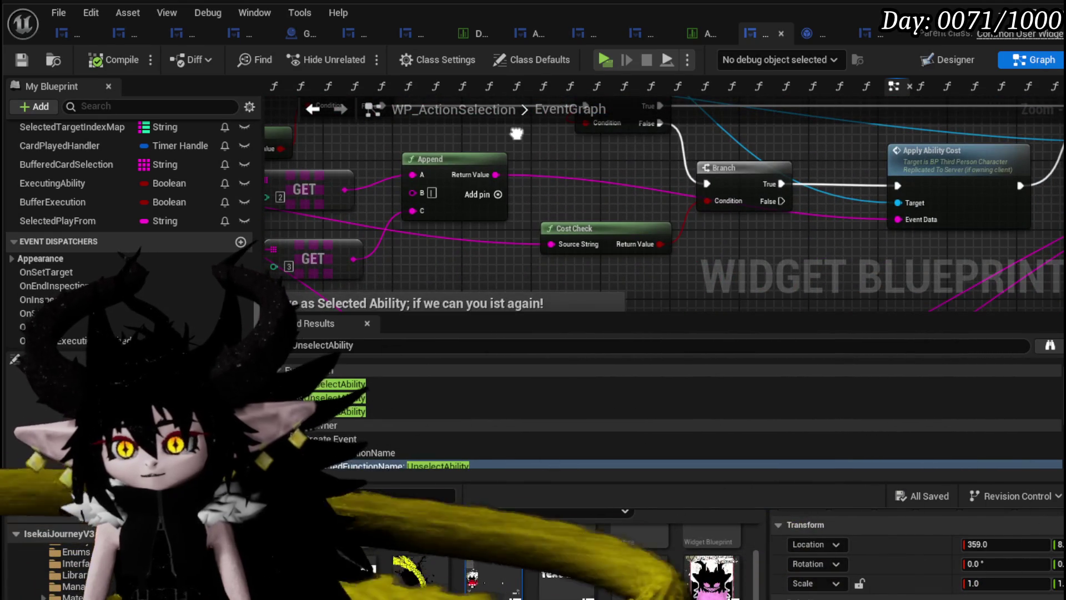
mouse_move(609, 240)
mouse_down()
mouse_move(482, 241)
mouse_move(611, 248)
mouse_up()
drag(853, 152, 652, 150)
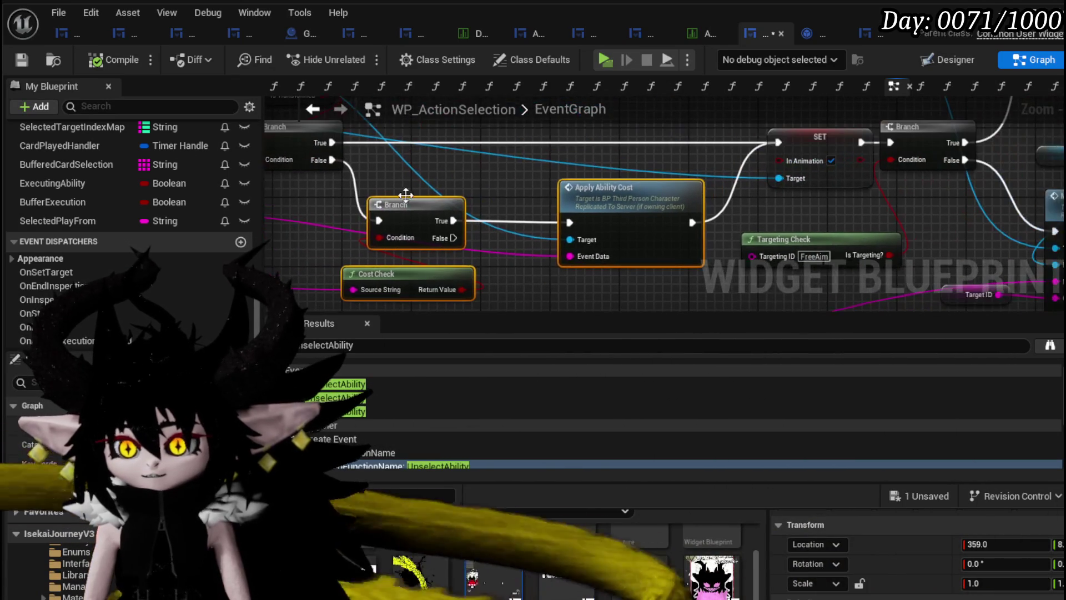
drag(390, 139, 626, 280)
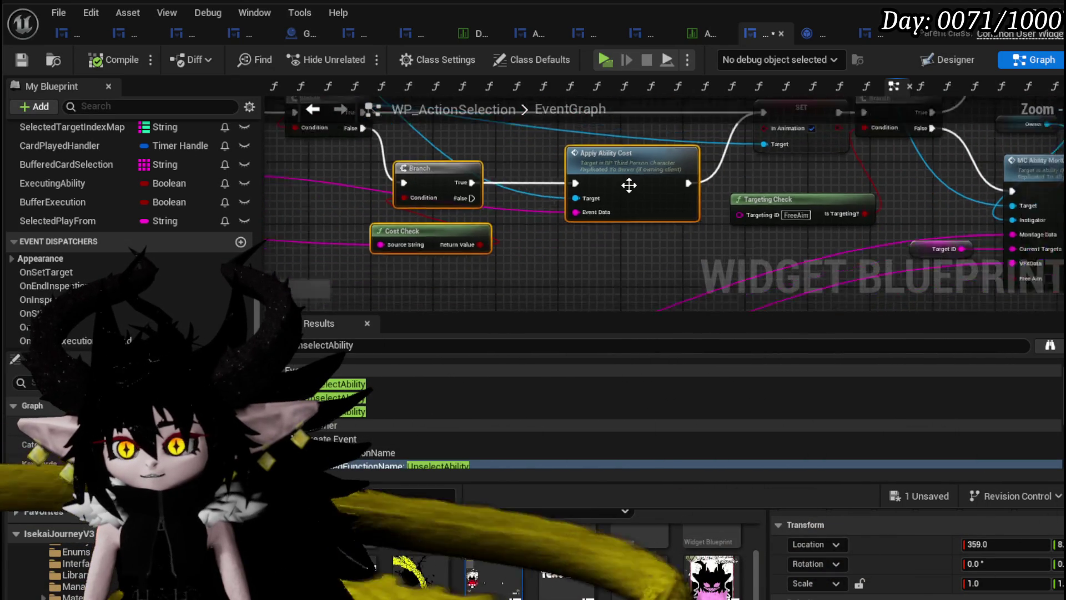
scroll(482, 269, down, 3)
drag(582, 241, 320, 268)
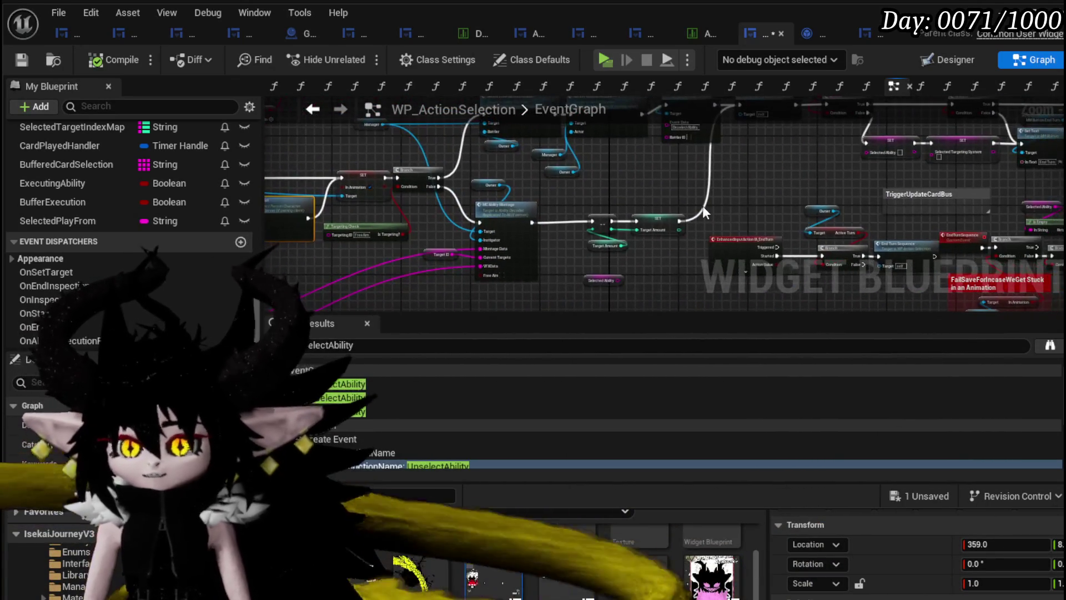
drag(702, 205, 555, 216)
mouse_move(820, 201)
mouse_down()
mouse_move(500, 246)
mouse_move(712, 215)
mouse_up()
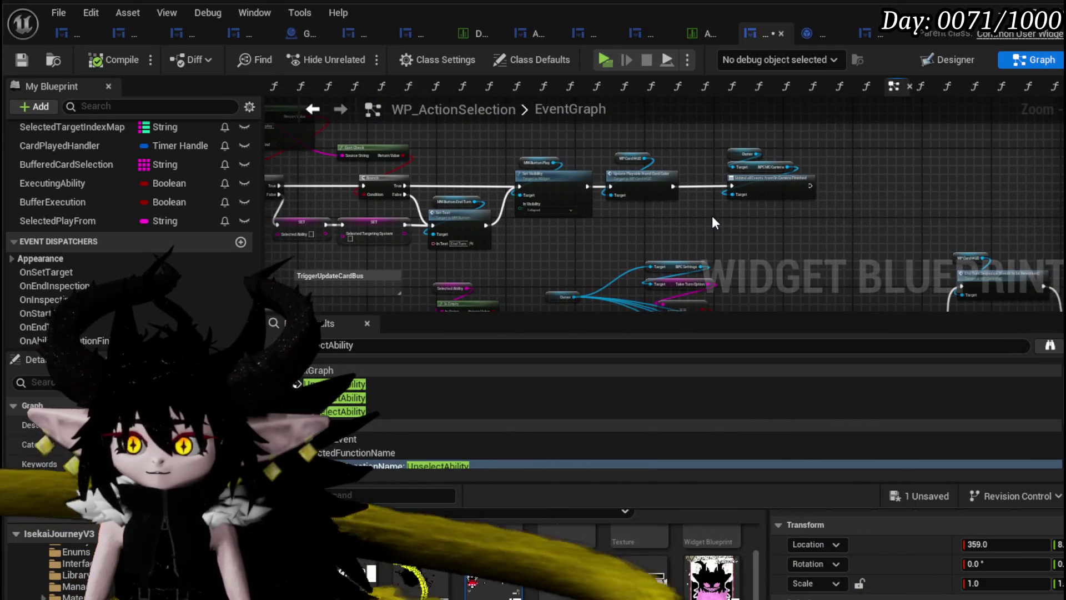
mouse_move(613, 205)
mouse_down()
mouse_move(548, 215)
mouse_move(394, 196)
mouse_up()
drag(833, 189, 378, 216)
drag(902, 135, 565, 251)
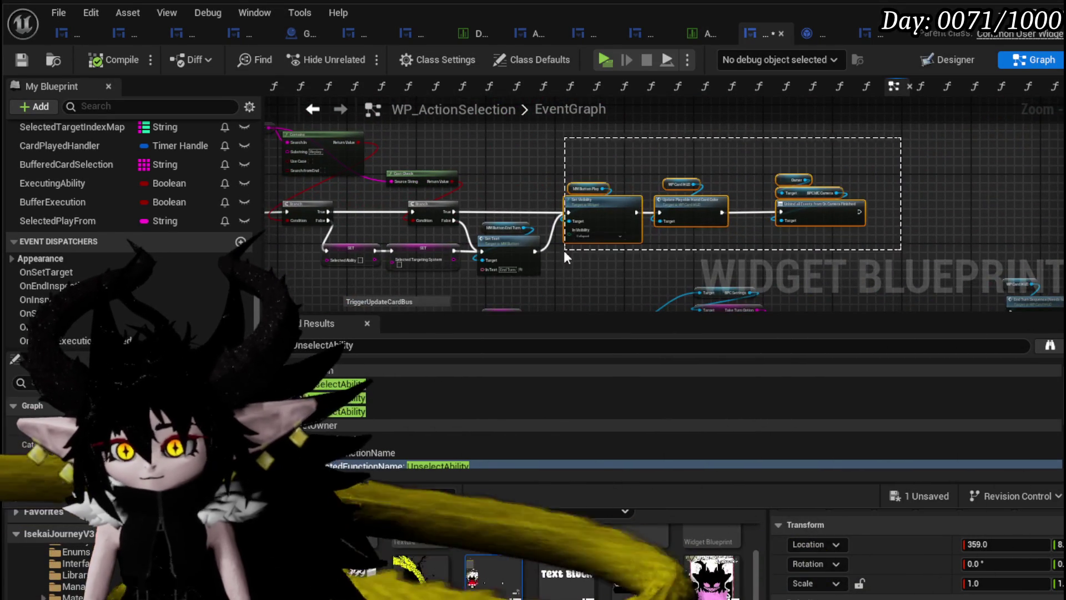
drag(542, 148, 839, 179)
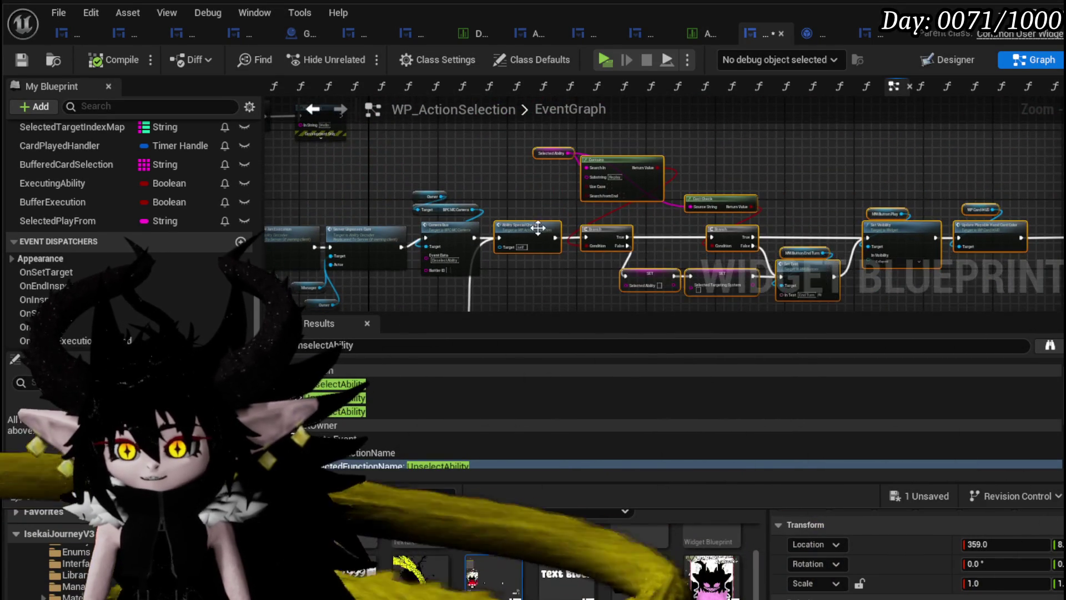
drag(349, 199, 579, 160)
drag(804, 241, 686, 175)
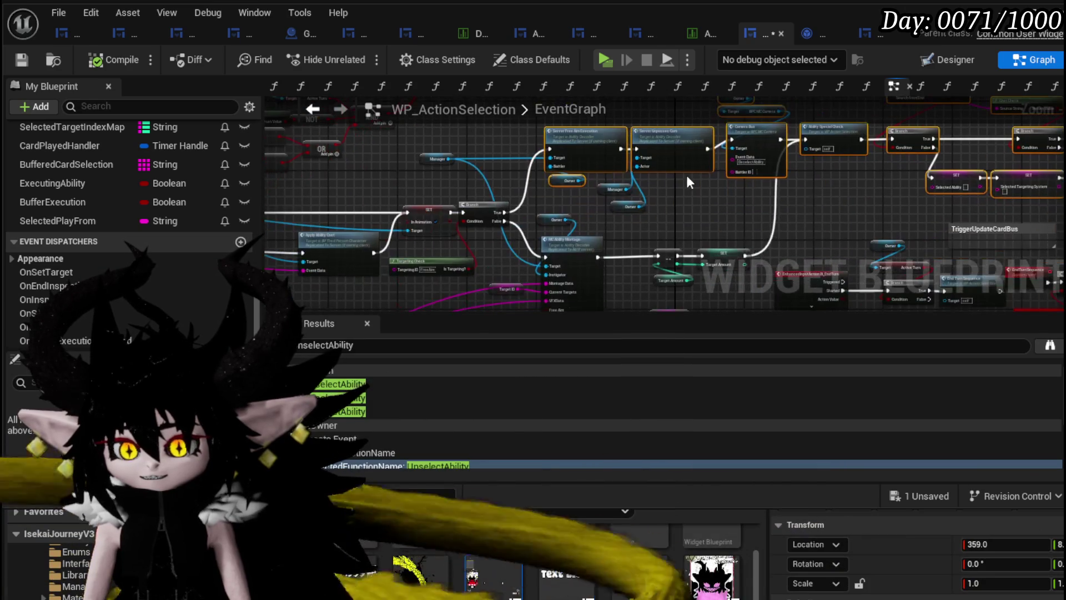
drag(446, 136, 711, 287)
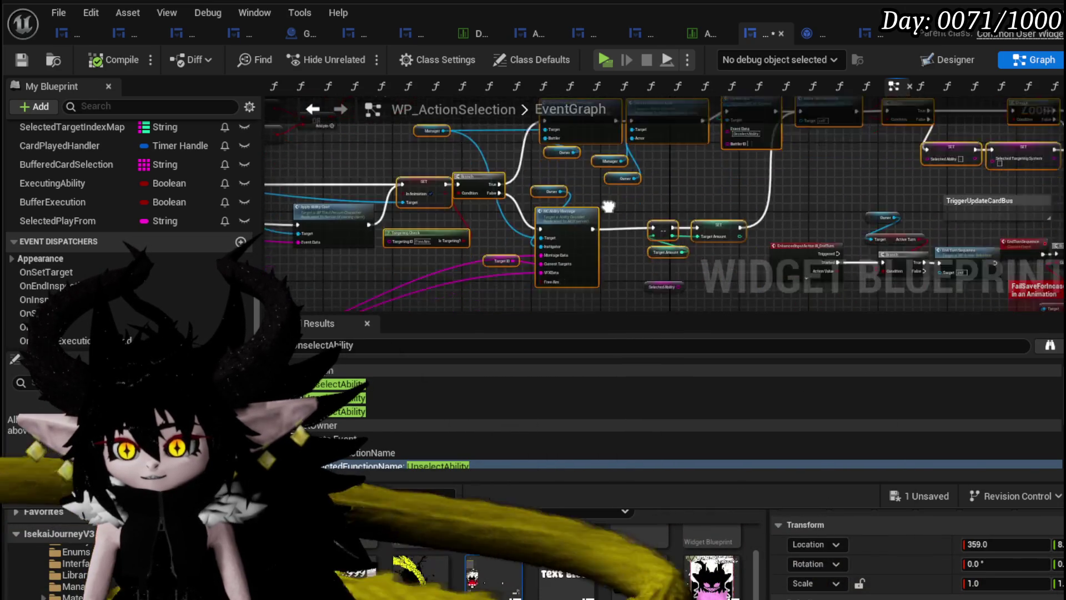
drag(289, 183, 535, 149)
drag(698, 271, 698, 271)
drag(463, 273, 617, 265)
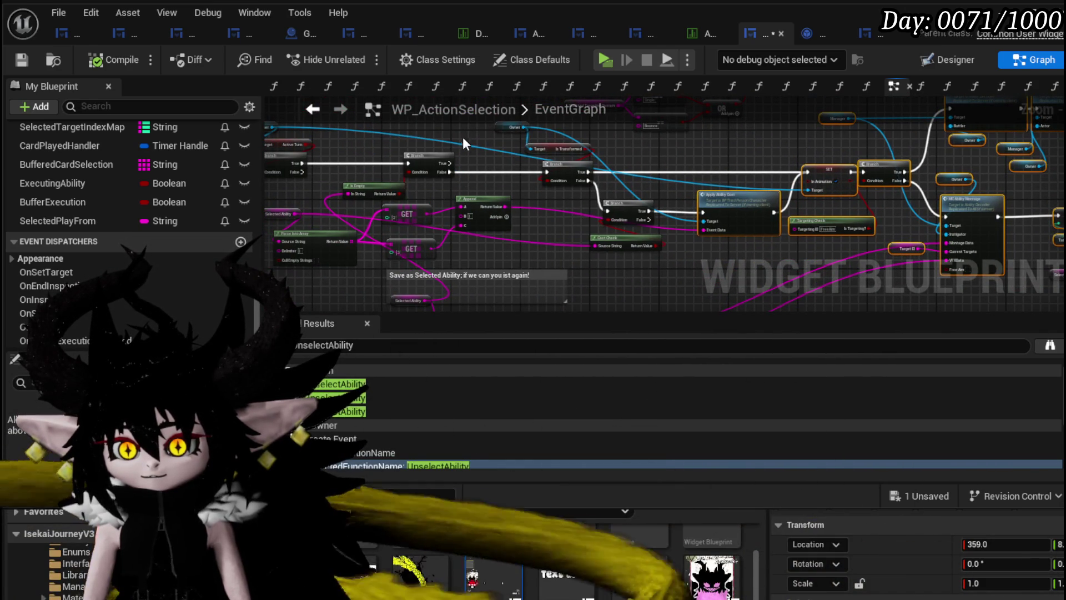
drag(468, 131, 572, 166)
scroll(590, 191, down, 3)
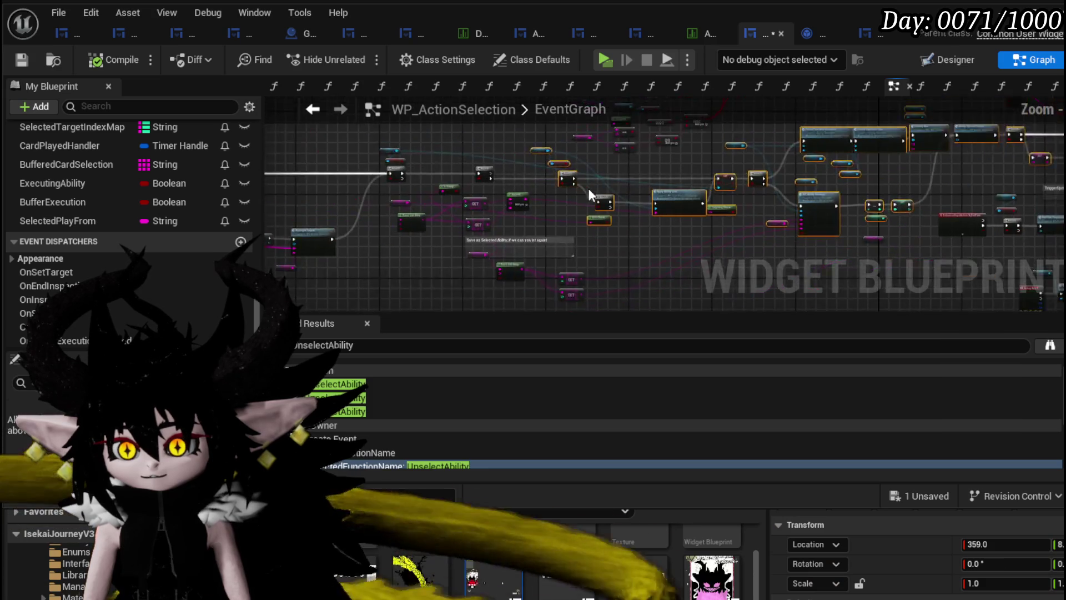
drag(517, 271, 623, 217)
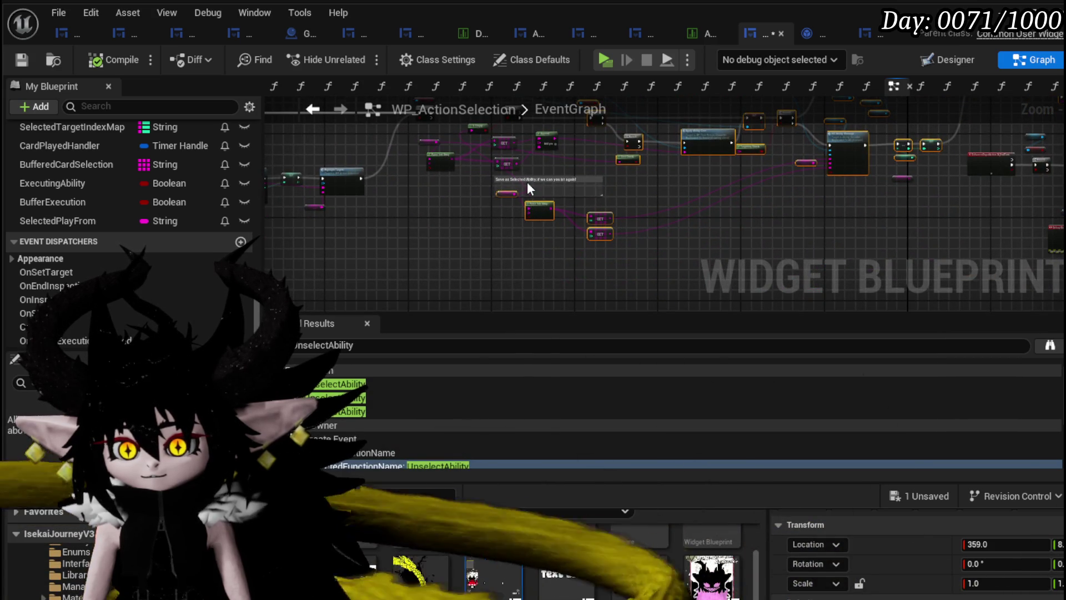
scroll(527, 188, up, 5)
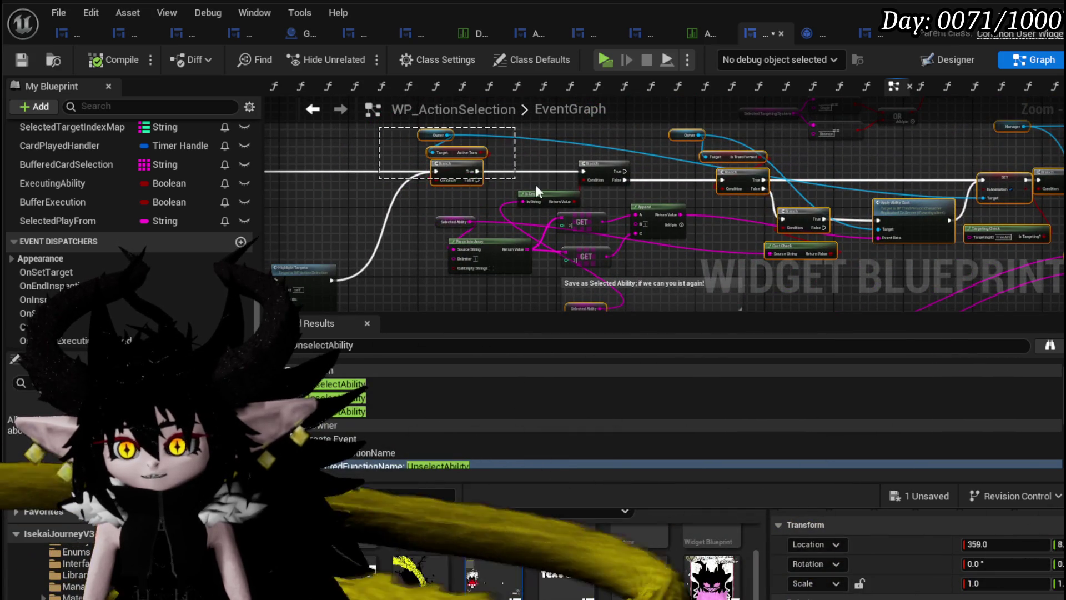
scroll(616, 191, down, 4)
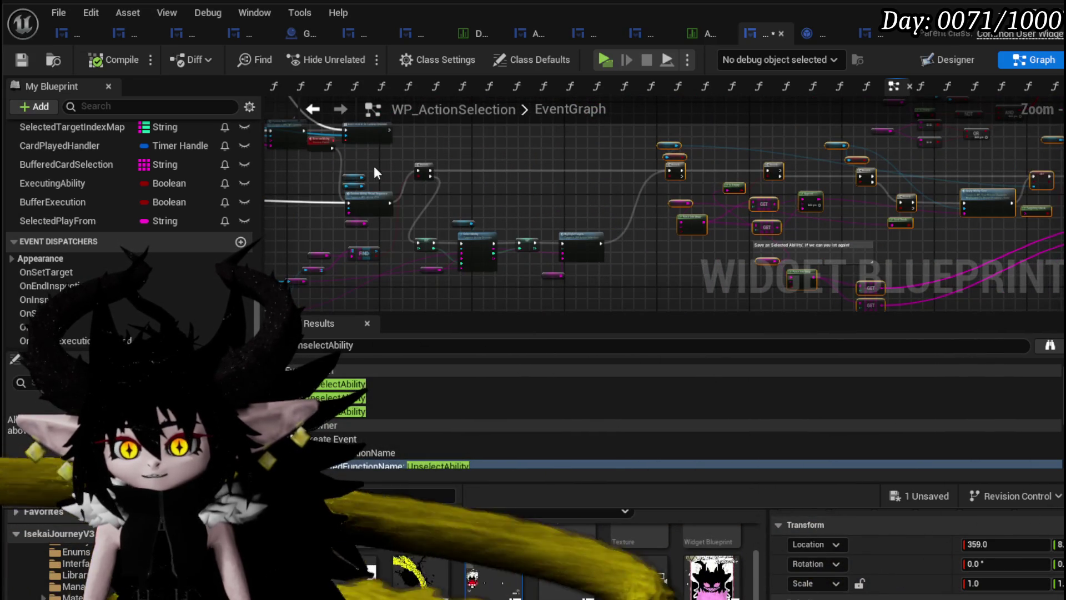
drag(400, 158, 609, 288)
key(Home)
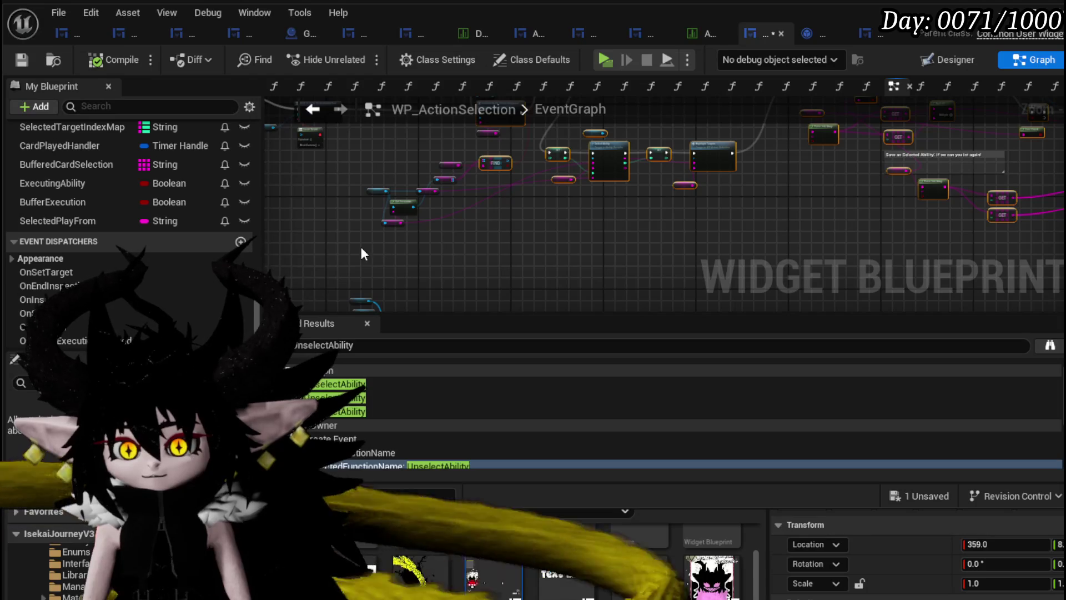
drag(361, 253, 494, 149)
key(Home)
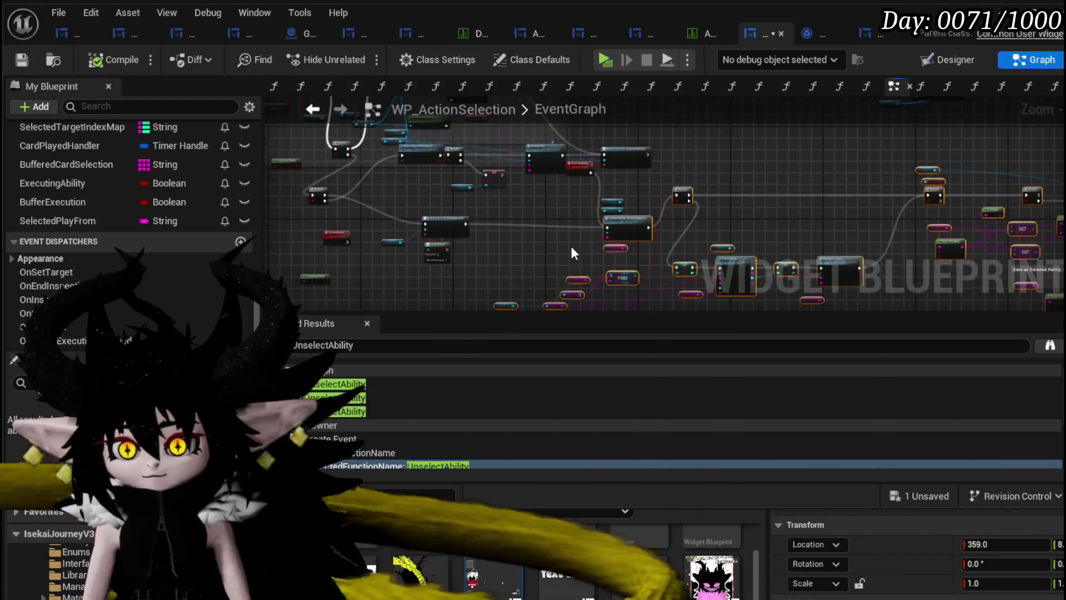
scroll(572, 253, up, 5)
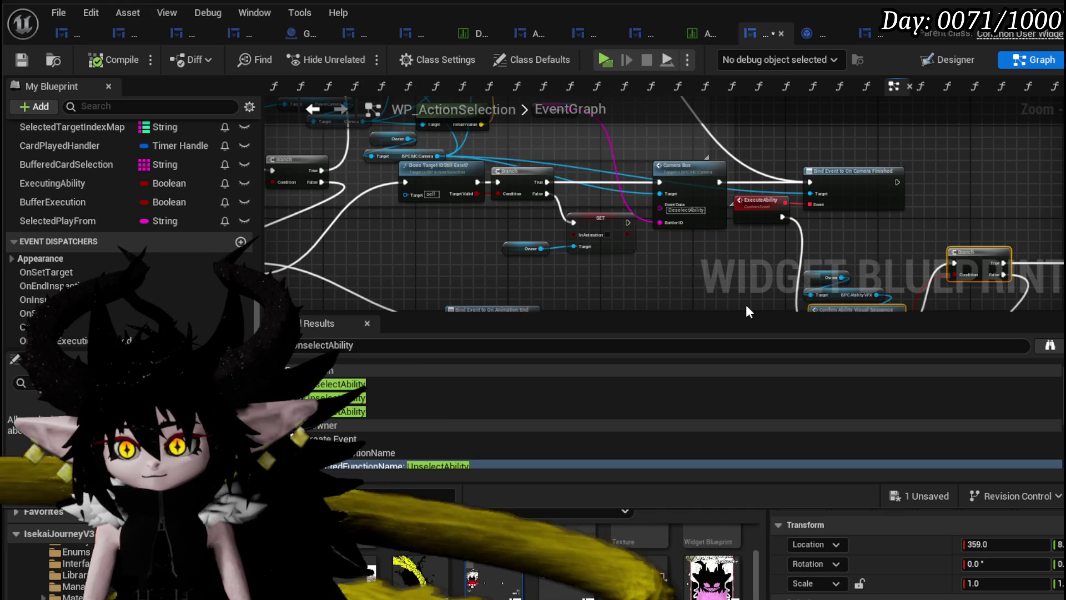
scroll(745, 305, down, 2)
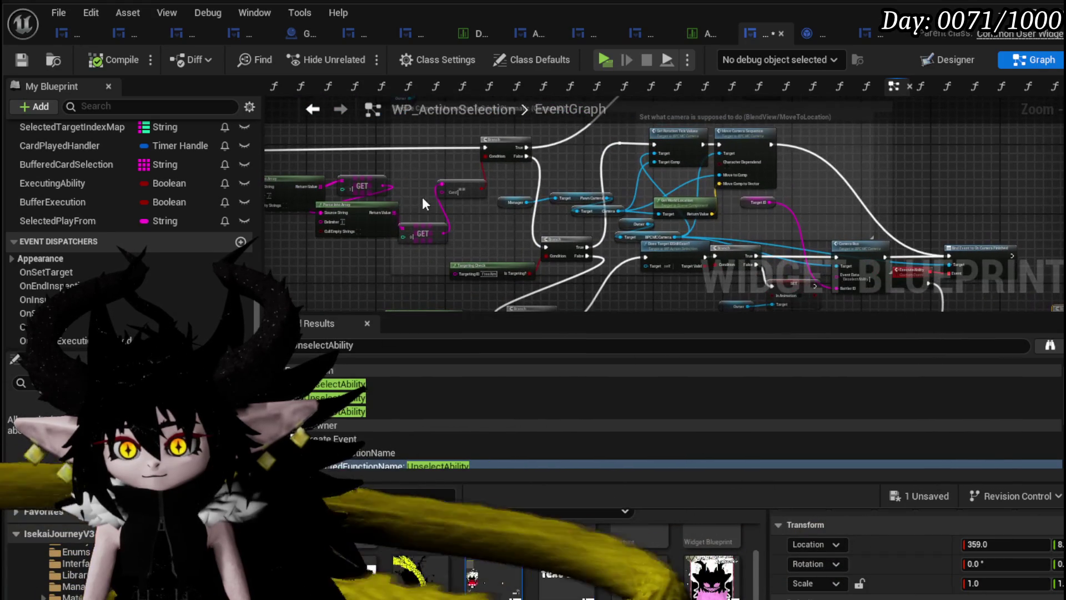
drag(504, 190, 238, 143)
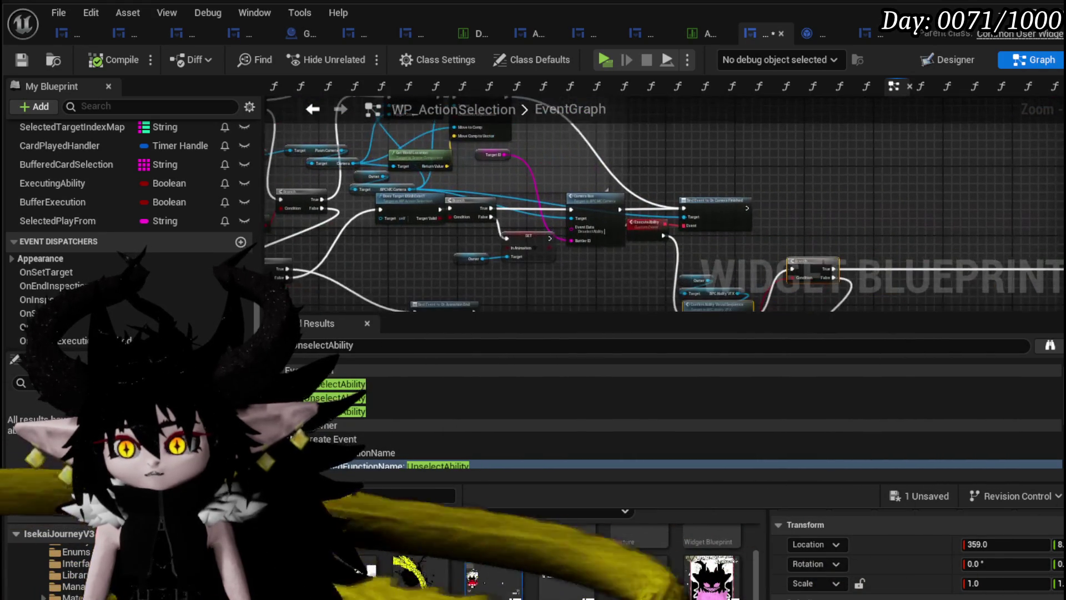
mouse_move(827, 220)
mouse_down()
mouse_move(761, 166)
mouse_move(724, 159)
mouse_up()
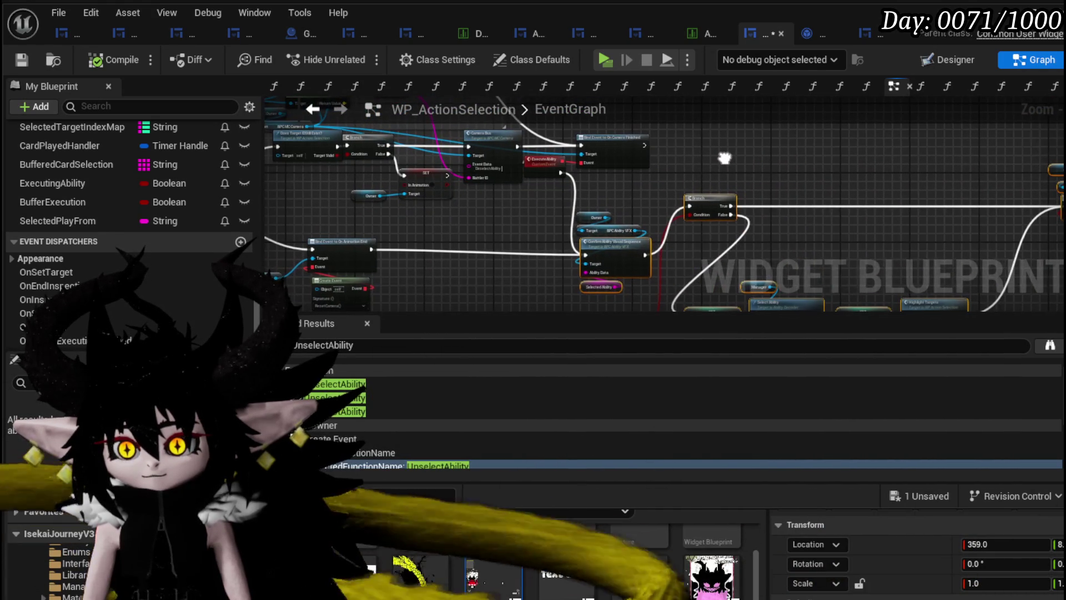
scroll(655, 160, up, 3)
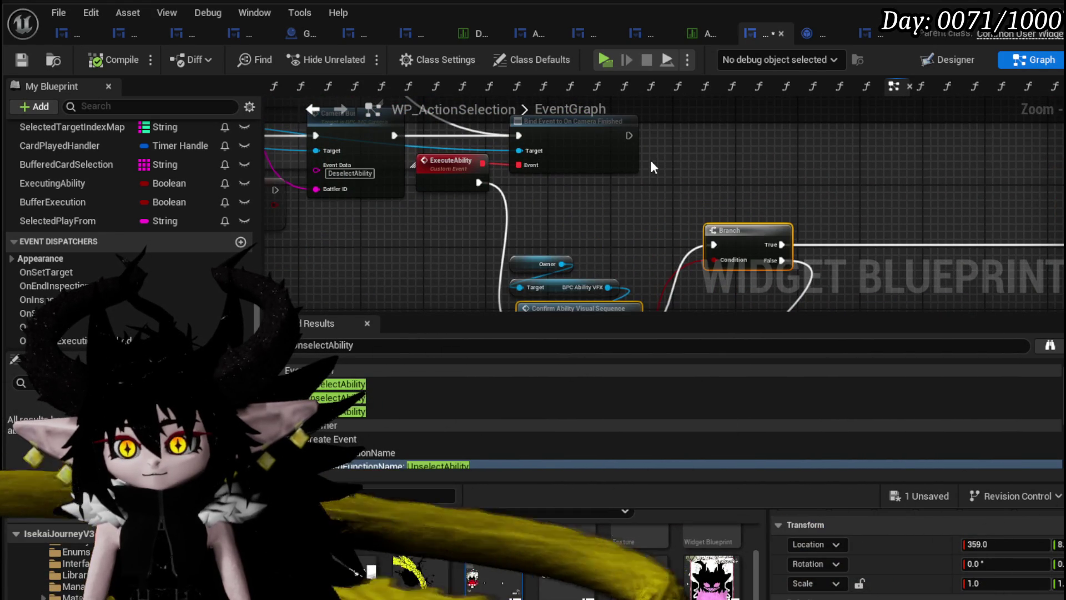
scroll(651, 160, down, 3)
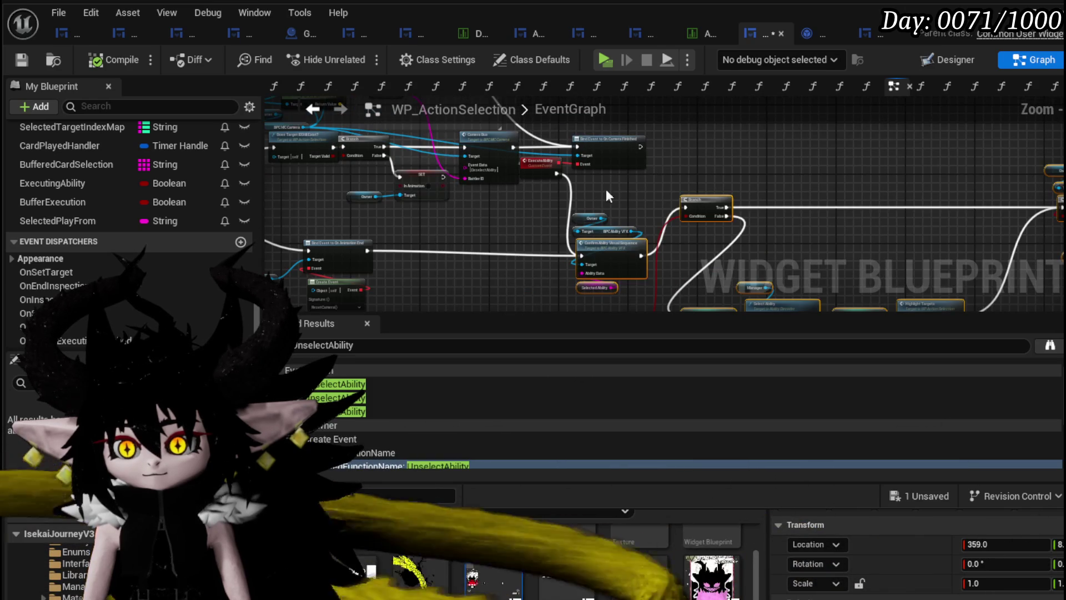
drag(605, 189, 822, 196)
scroll(542, 228, up, 3)
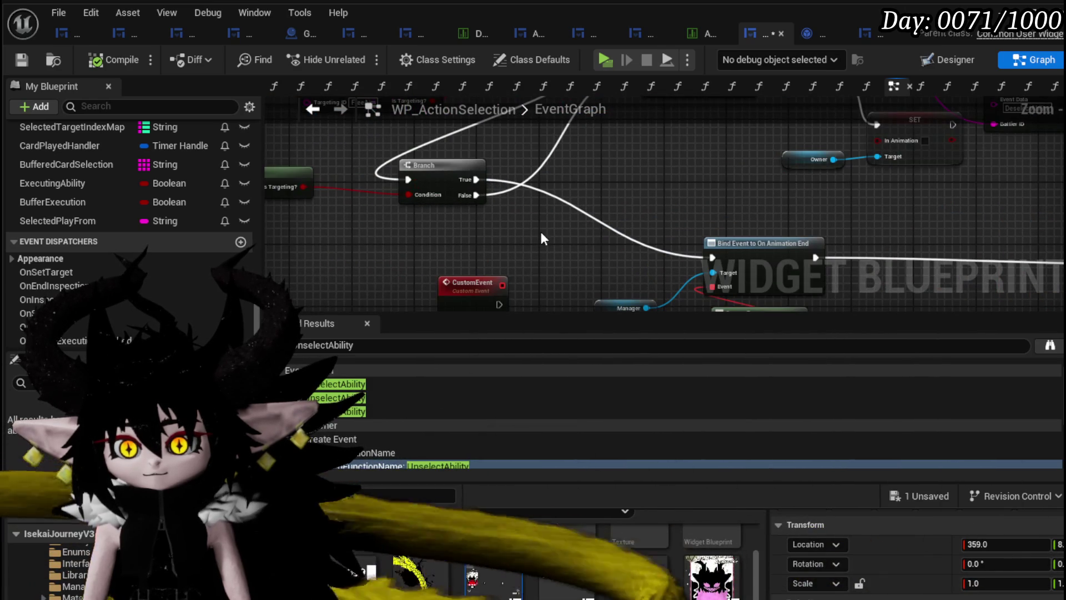
scroll(542, 239, down, 3)
mouse_move(541, 239)
mouse_down()
mouse_move(625, 218)
mouse_move(780, 305)
mouse_up()
scroll(780, 304, up, 3)
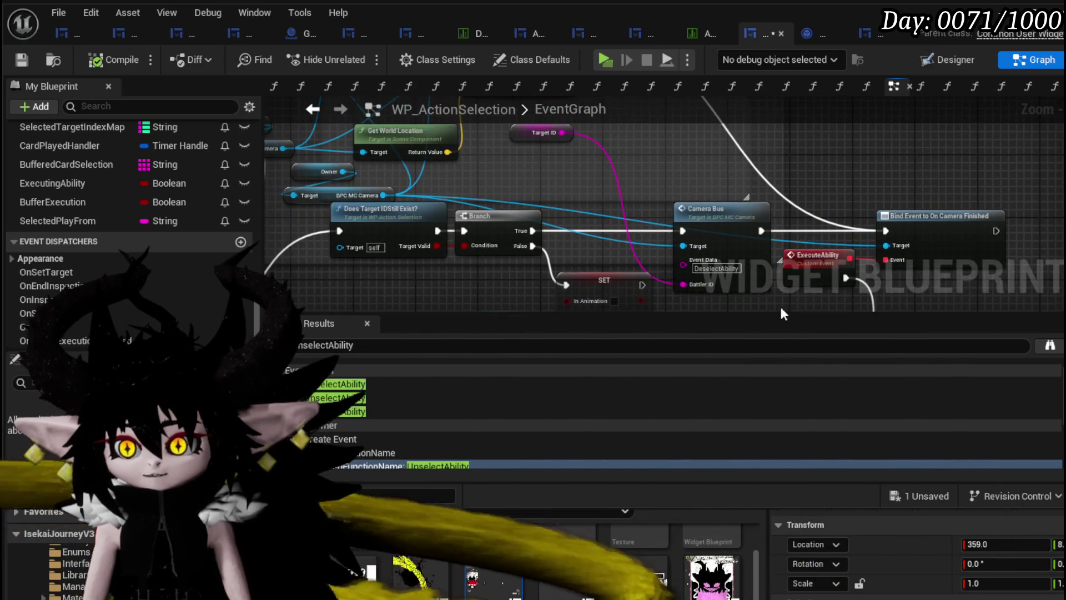
scroll(578, 166, down, 3)
drag(364, 147, 489, 211)
scroll(545, 214, up, 3)
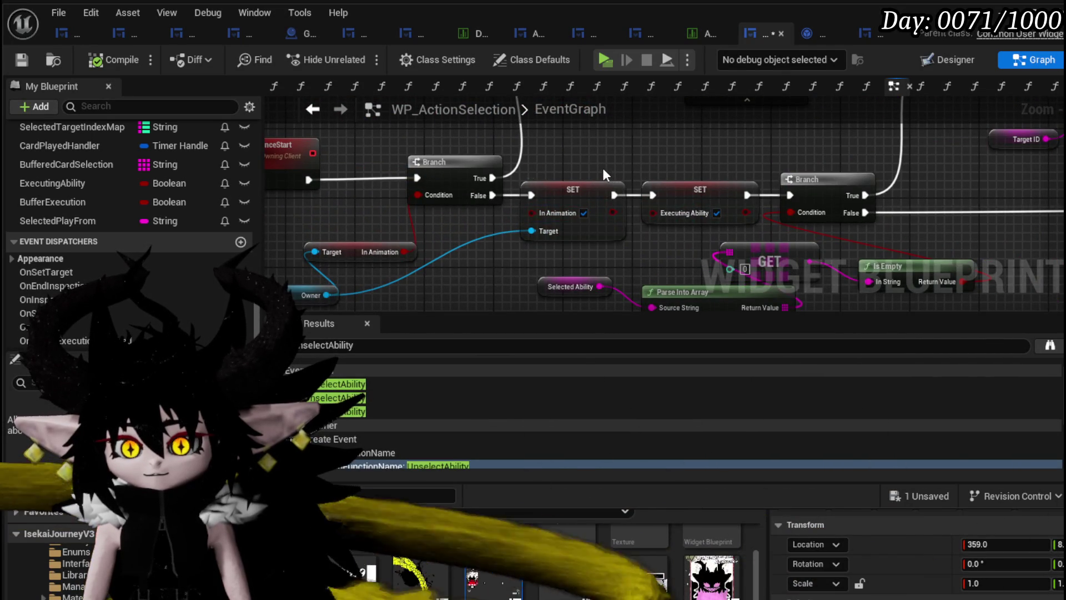
scroll(604, 172, down, 3)
mouse_move(625, 160)
mouse_down()
mouse_move(522, 280)
mouse_move(475, 175)
mouse_up()
scroll(476, 175, up, 2)
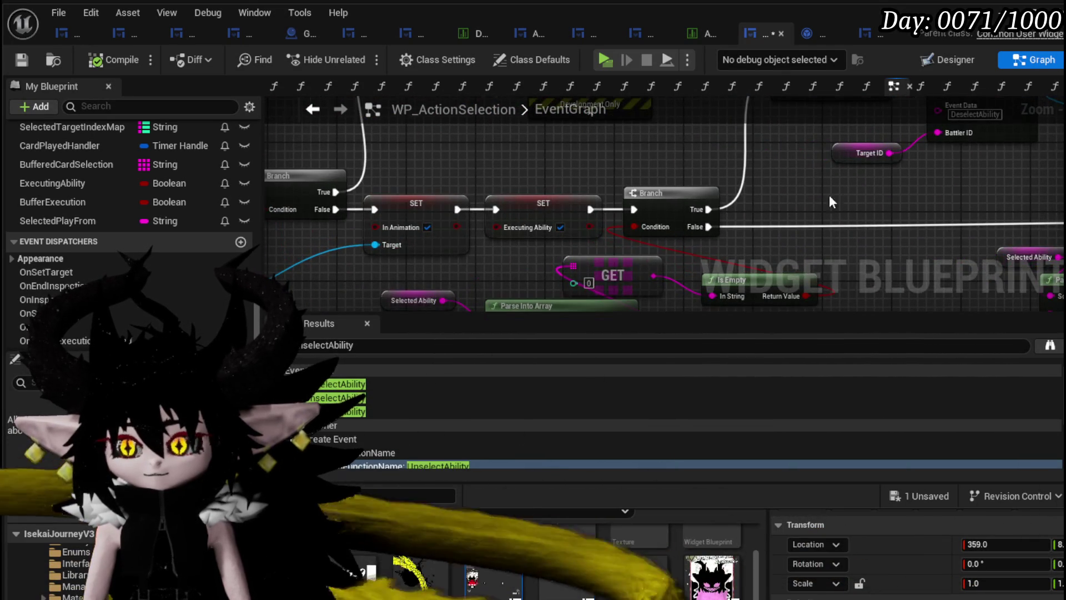
scroll(561, 169, down, 5)
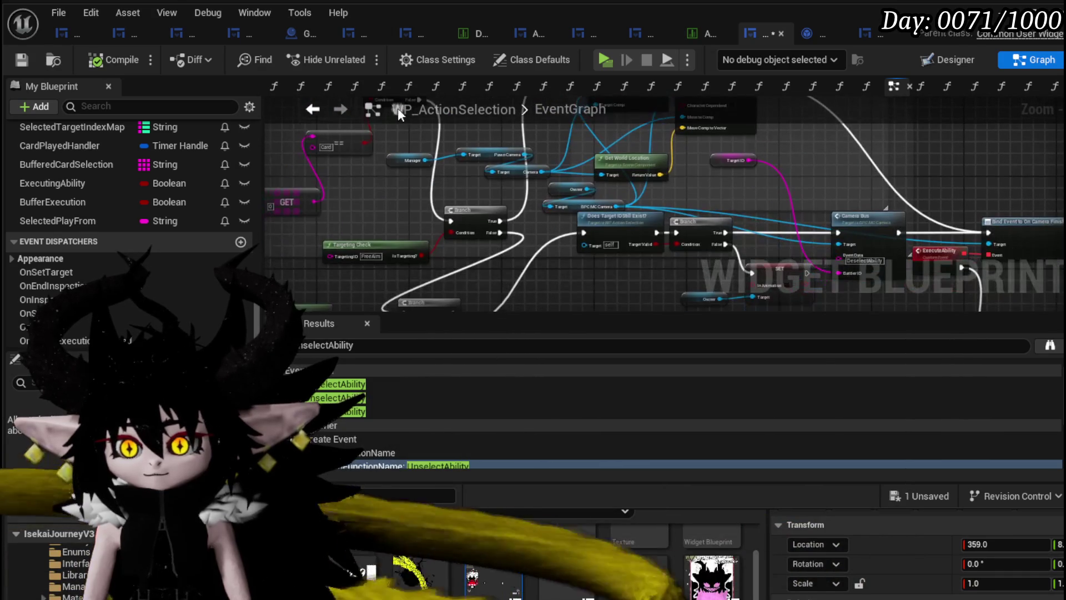
mouse_move(909, 196)
mouse_down()
mouse_move(568, 142)
mouse_move(644, 172)
mouse_up()
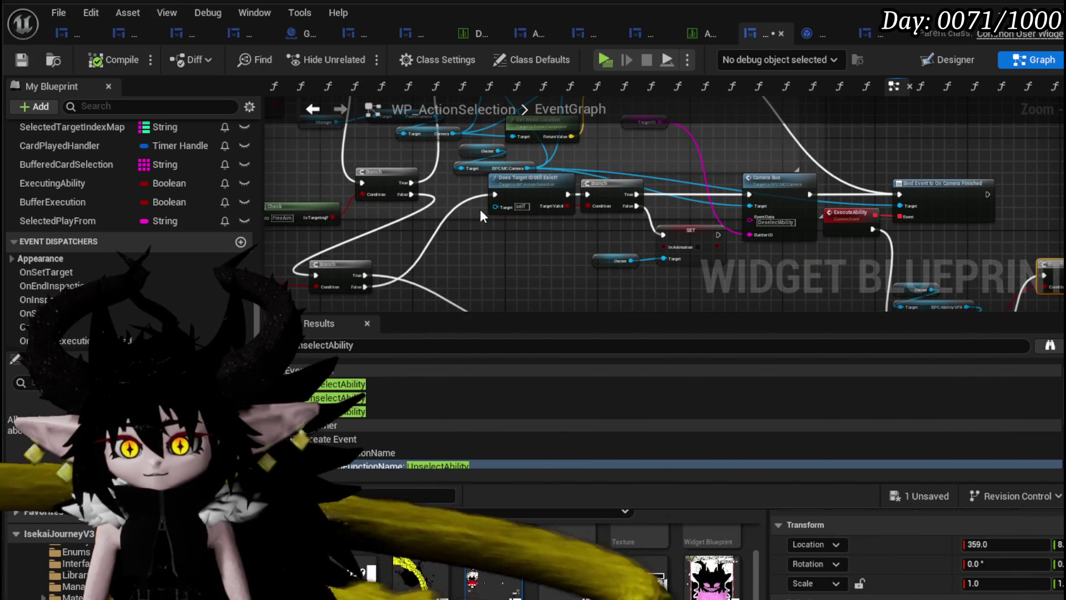
click(511, 197)
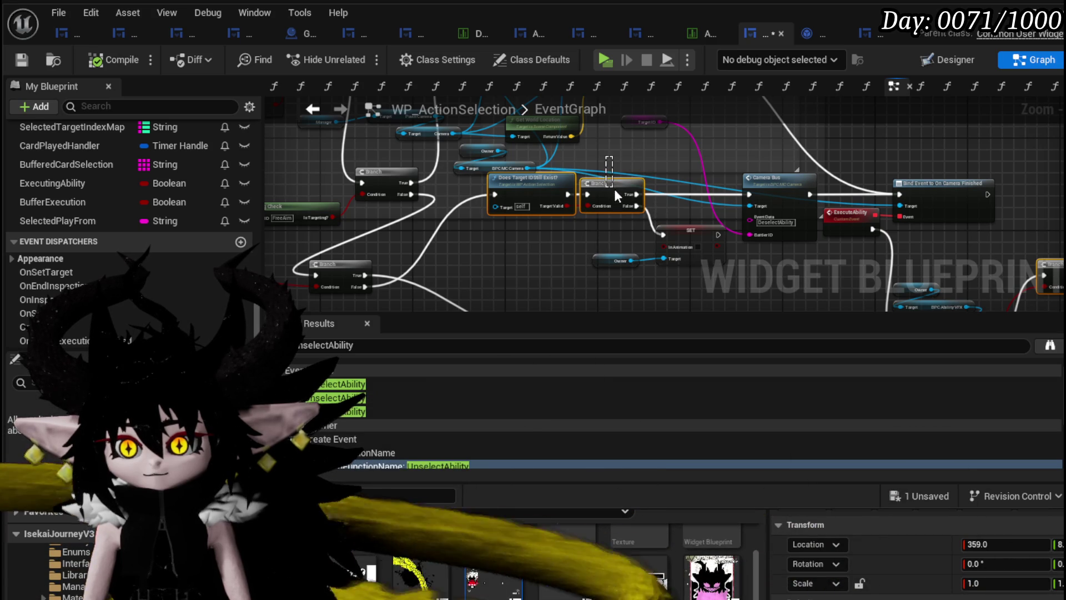
mouse_move(538, 277)
mouse_down()
mouse_move(733, 284)
mouse_move(390, 149)
mouse_move(411, 166)
mouse_move(631, 216)
mouse_move(674, 231)
mouse_move(455, 176)
mouse_move(357, 169)
mouse_move(551, 198)
mouse_move(615, 222)
mouse_up()
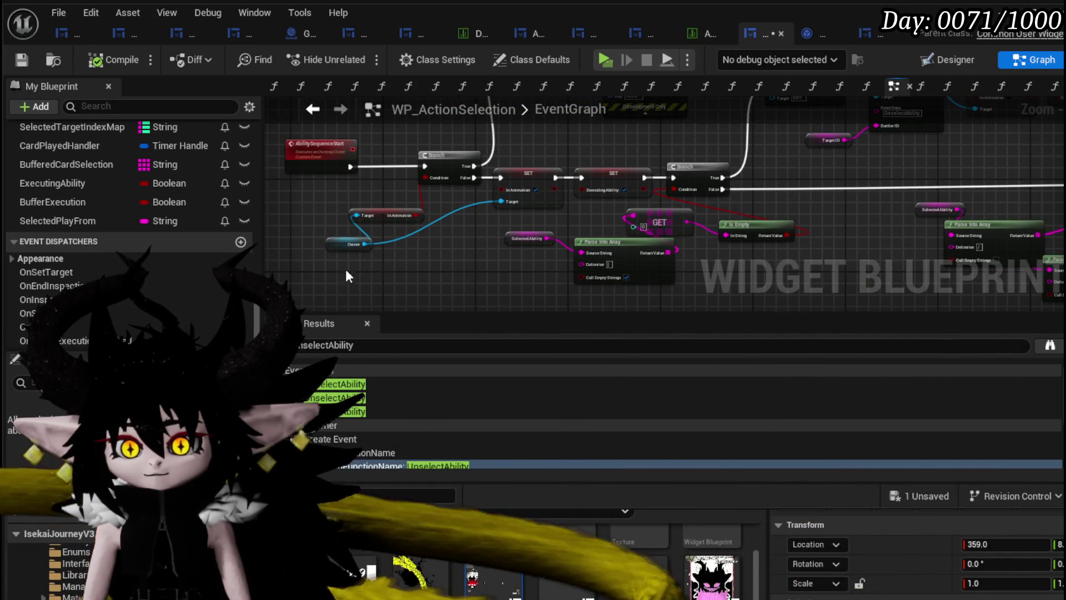
mouse_move(347, 269)
mouse_down()
mouse_move(390, 255)
mouse_move(388, 243)
mouse_up()
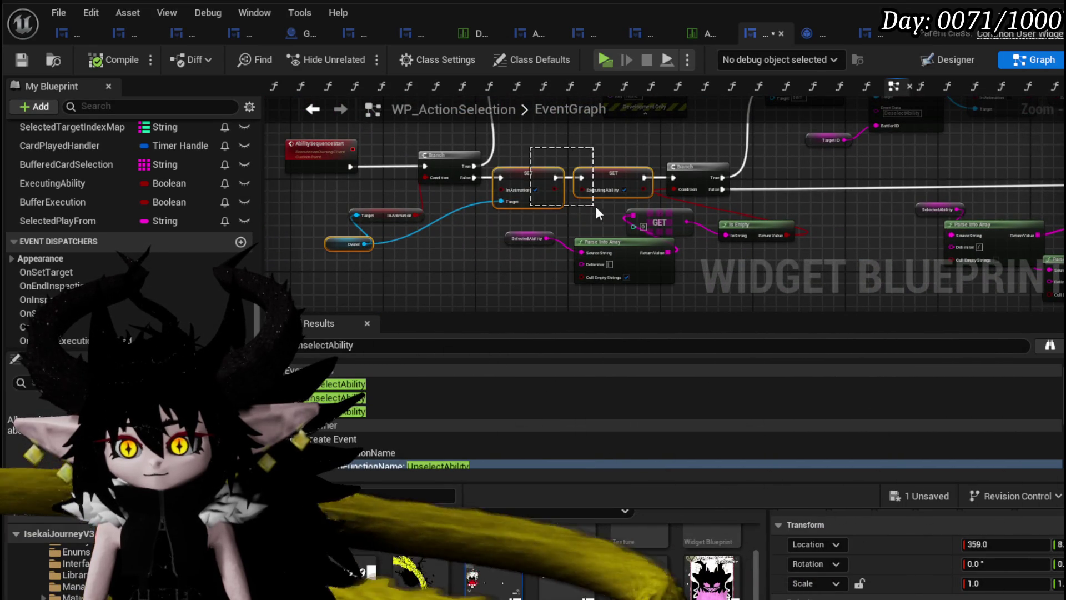
drag(595, 205, 600, 207)
scroll(835, 203, down, 6)
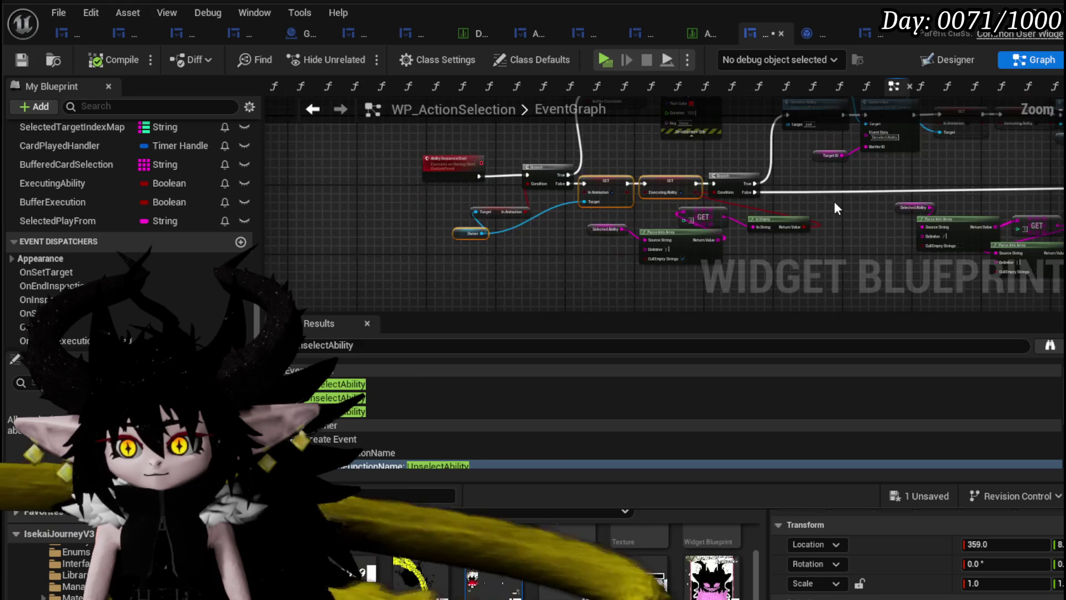
mouse_move(609, 190)
mouse_down()
mouse_move(515, 168)
mouse_move(539, 167)
mouse_up()
scroll(77, 238, up, 10)
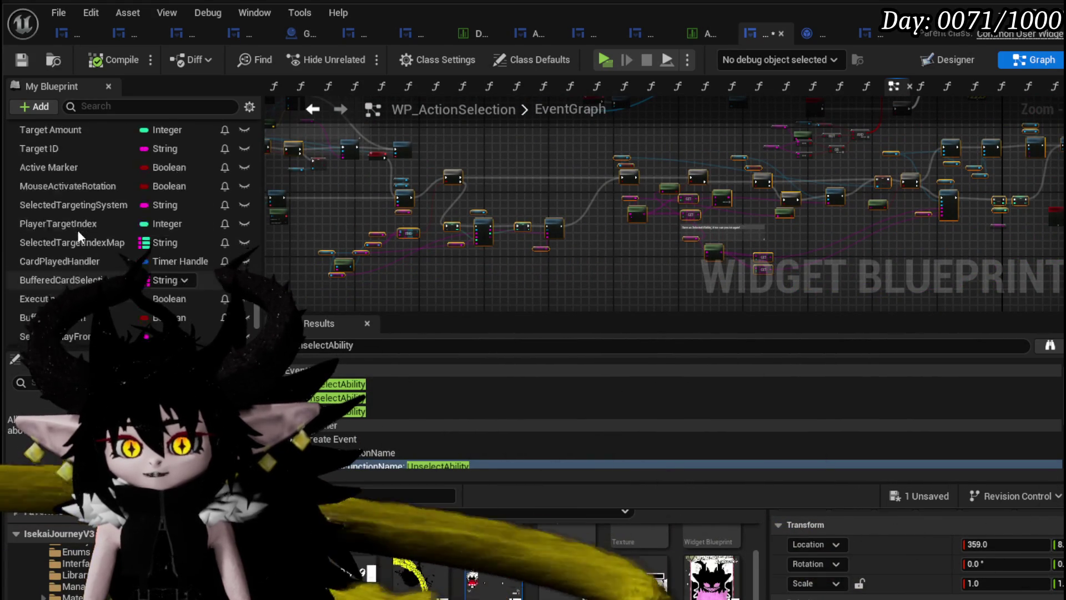
Open the PlayFrom function graph, review its nodes and save the blueprint
scroll(78, 232, up, 5)
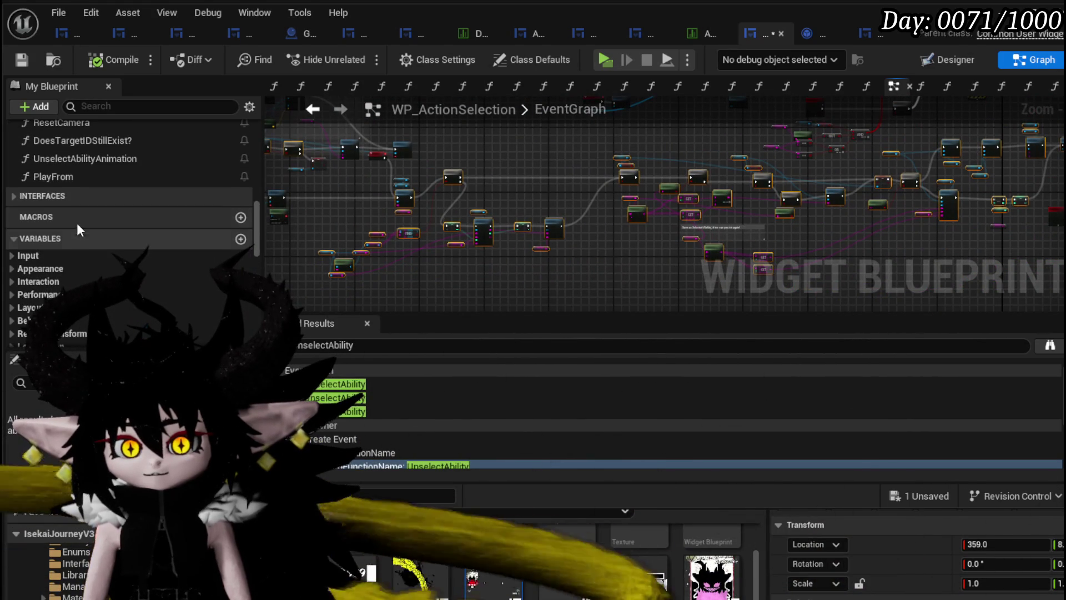
double_click(71, 177)
scroll(578, 191, down, 1)
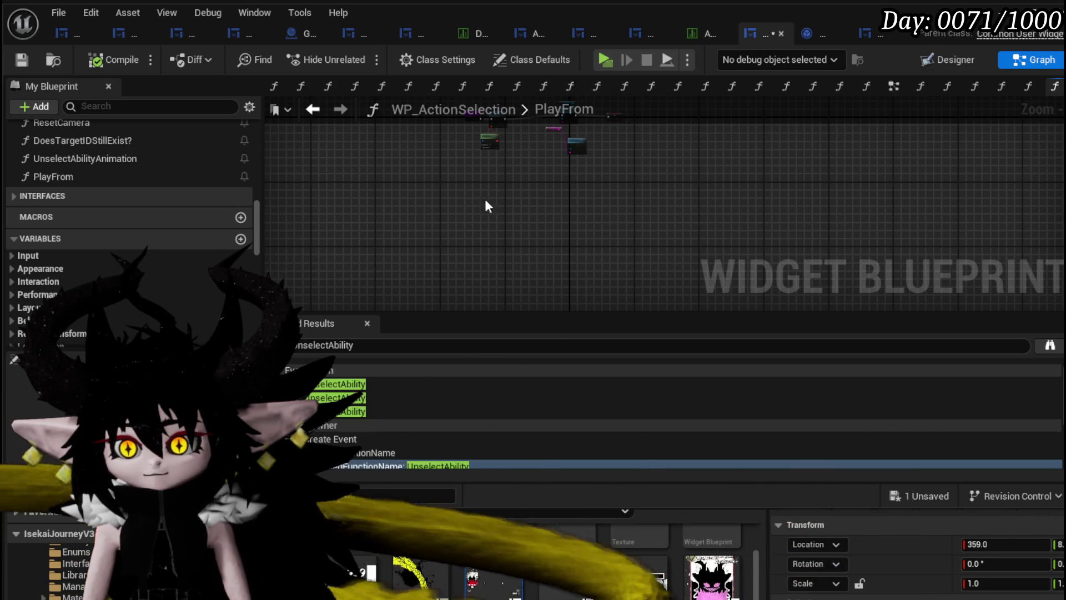
mouse_move(506, 206)
mouse_down()
mouse_move(452, 230)
mouse_move(494, 200)
mouse_up()
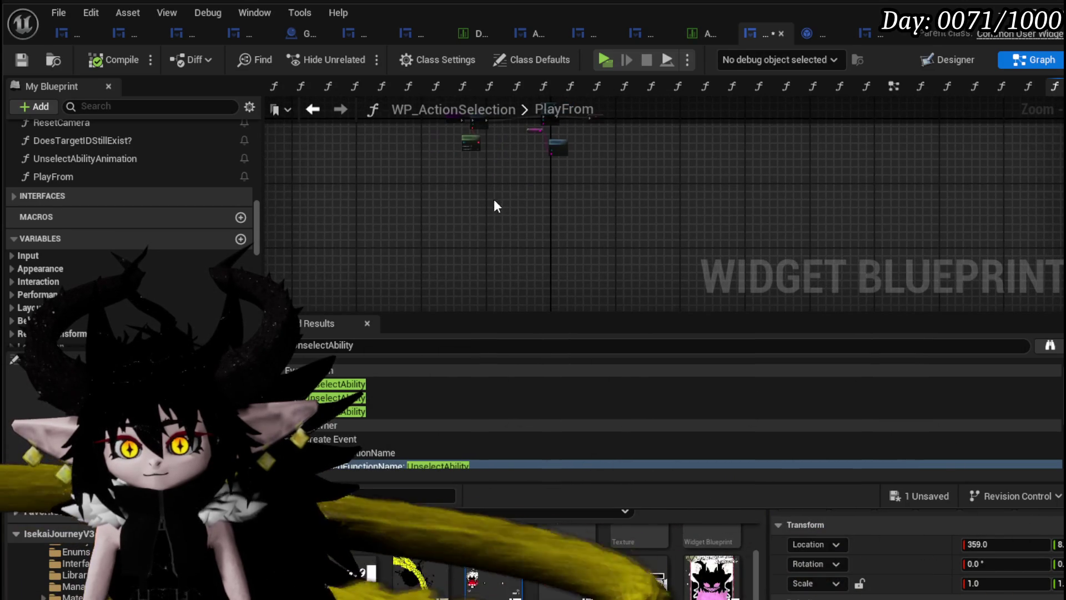
drag(405, 221, 525, 191)
click(22, 59)
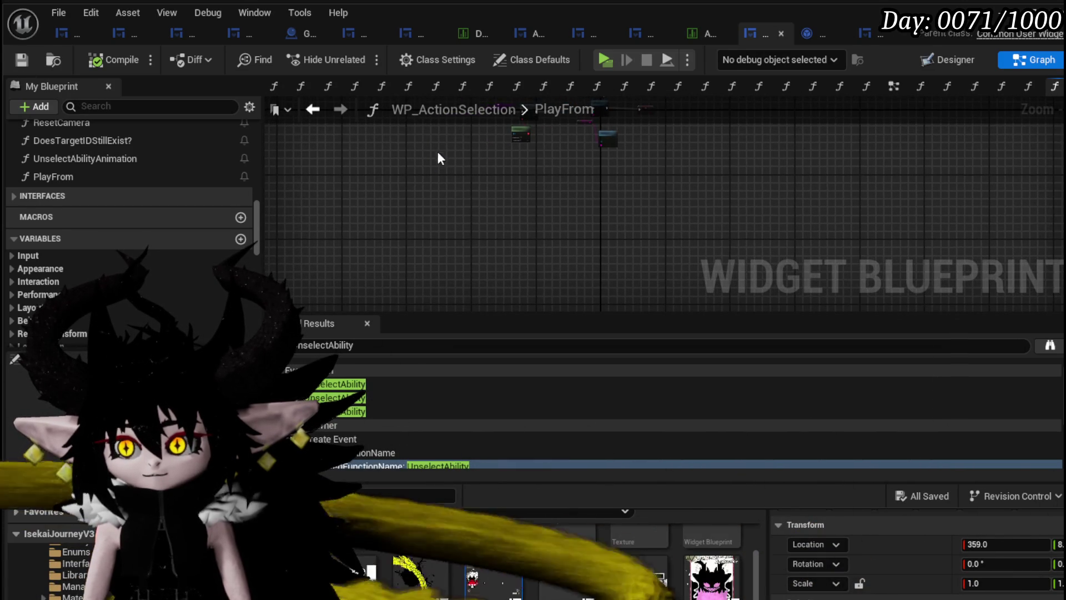
In the EventGraph, select the node group and move the TriggerUpdateCardBus comment into place
click(312, 110)
mouse_move(527, 234)
mouse_down()
mouse_move(493, 231)
mouse_move(548, 234)
mouse_move(453, 183)
mouse_move(441, 261)
mouse_up()
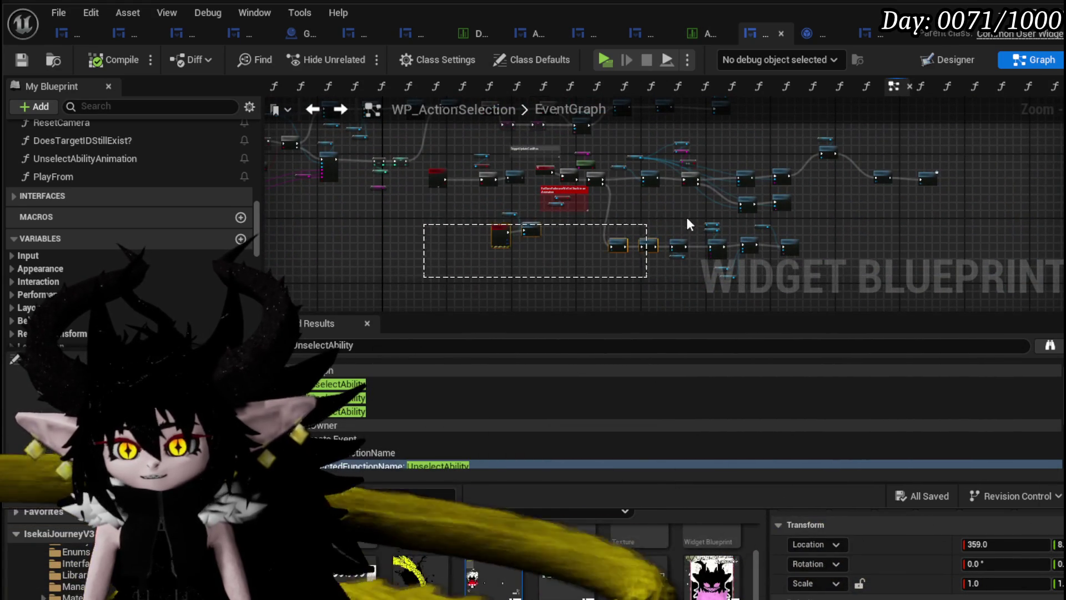
drag(687, 223, 952, 137)
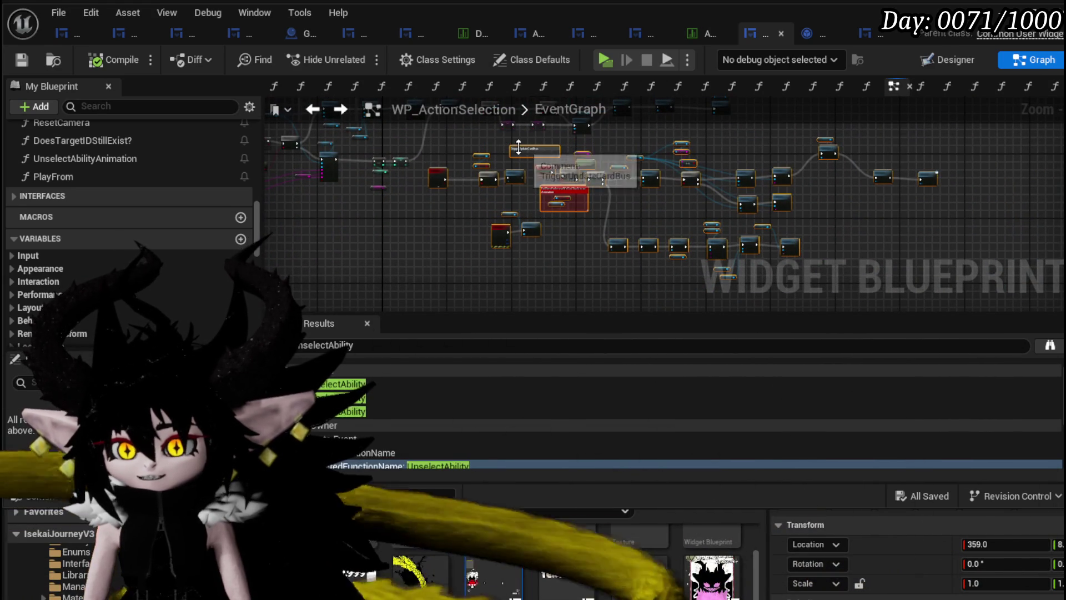
drag(518, 147, 537, 152)
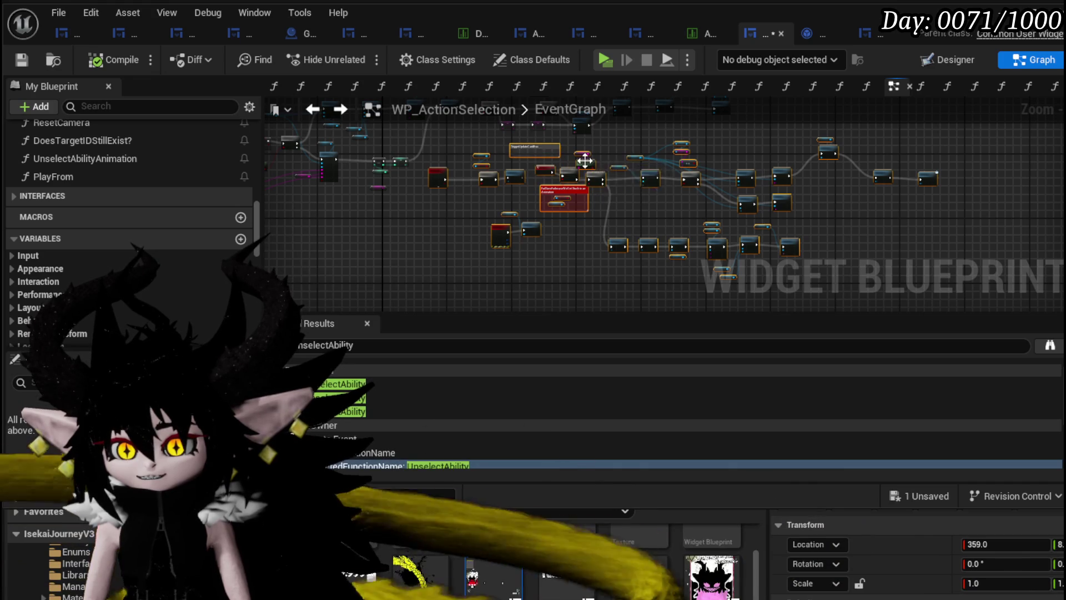
mouse_move(585, 161)
mouse_down()
mouse_move(601, 208)
mouse_move(532, 171)
mouse_move(552, 281)
mouse_move(511, 255)
mouse_move(669, 222)
mouse_up()
scroll(585, 249, up, 2)
scroll(568, 244, up, 2)
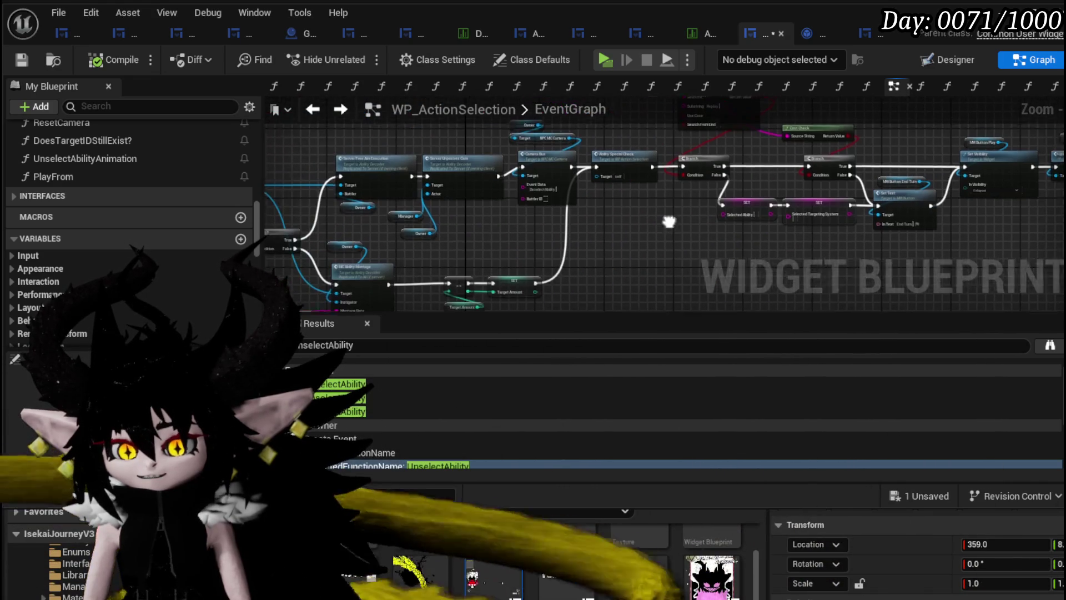
scroll(669, 222, down, 5)
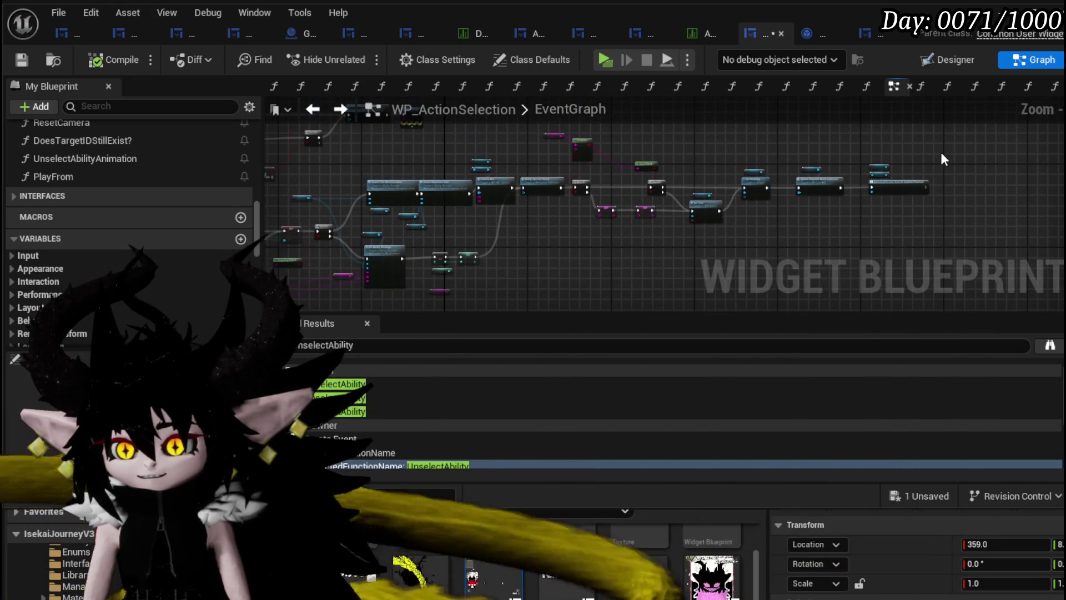
drag(958, 136, 432, 210)
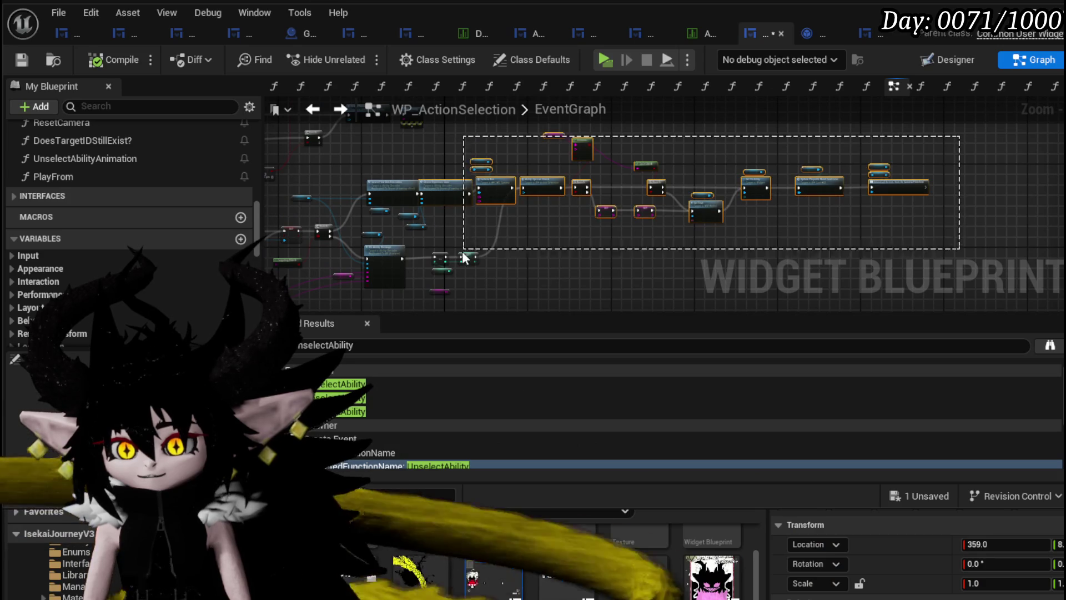
drag(466, 258, 623, 219)
drag(710, 145, 711, 145)
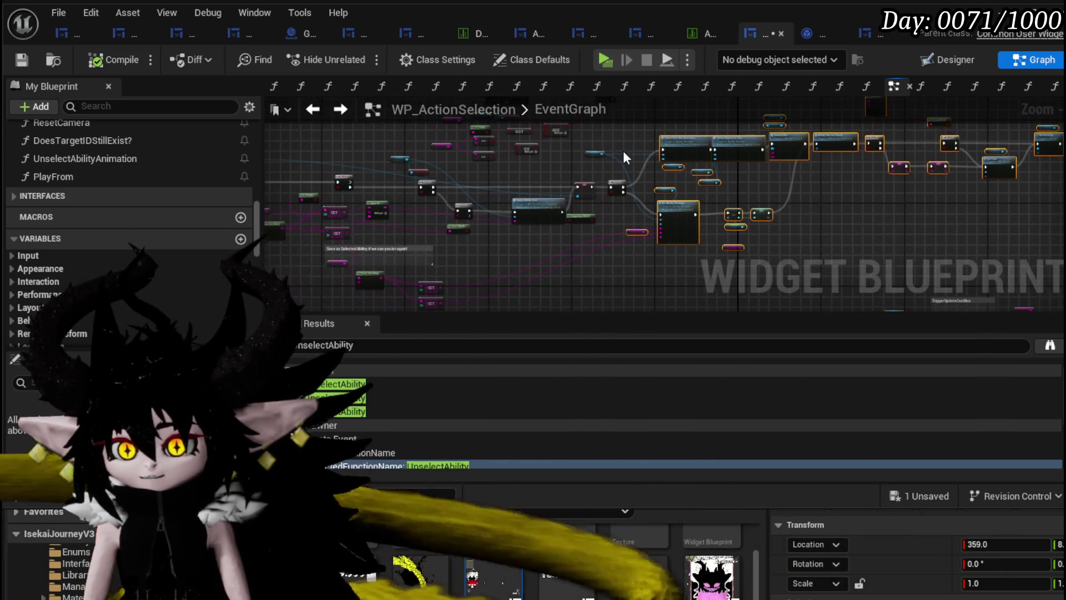
drag(436, 205, 623, 151)
drag(572, 250, 613, 238)
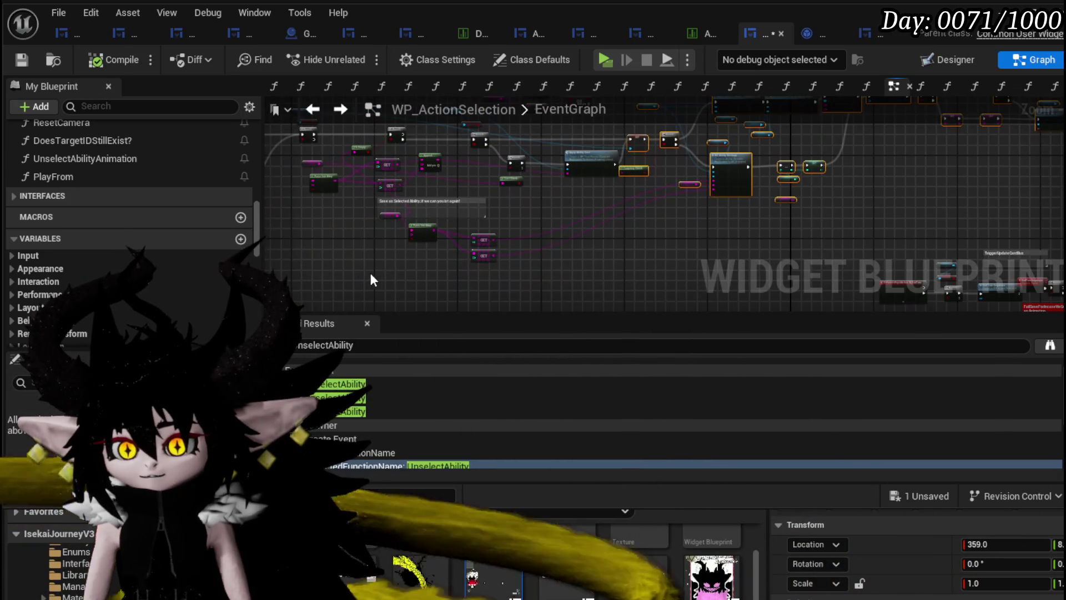
drag(371, 278, 728, 126)
mouse_move(617, 146)
mouse_down()
mouse_move(657, 216)
mouse_move(676, 222)
mouse_up()
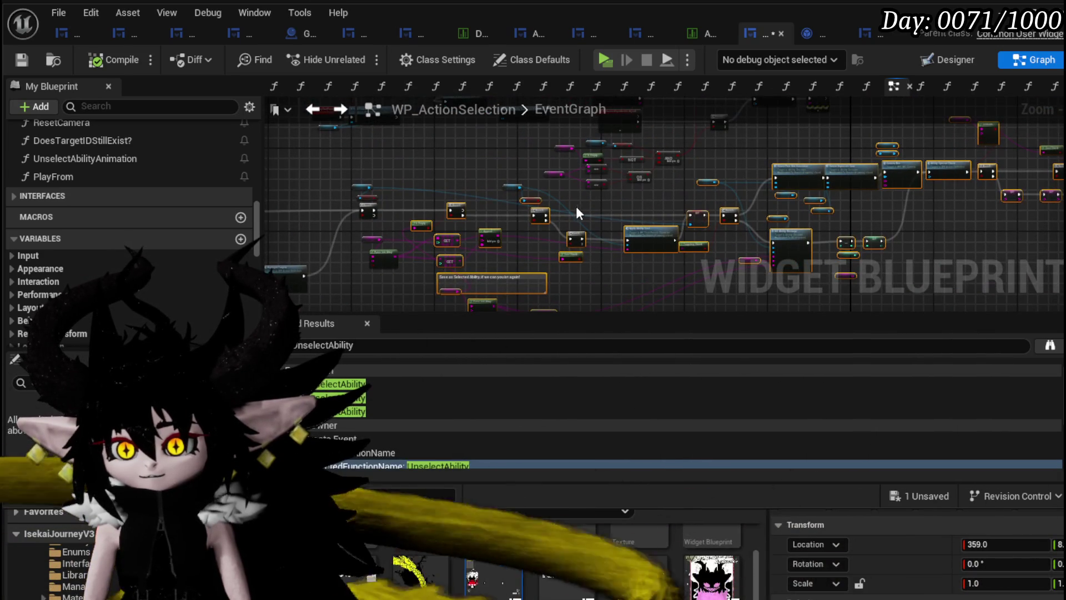
scroll(575, 206, up, 3)
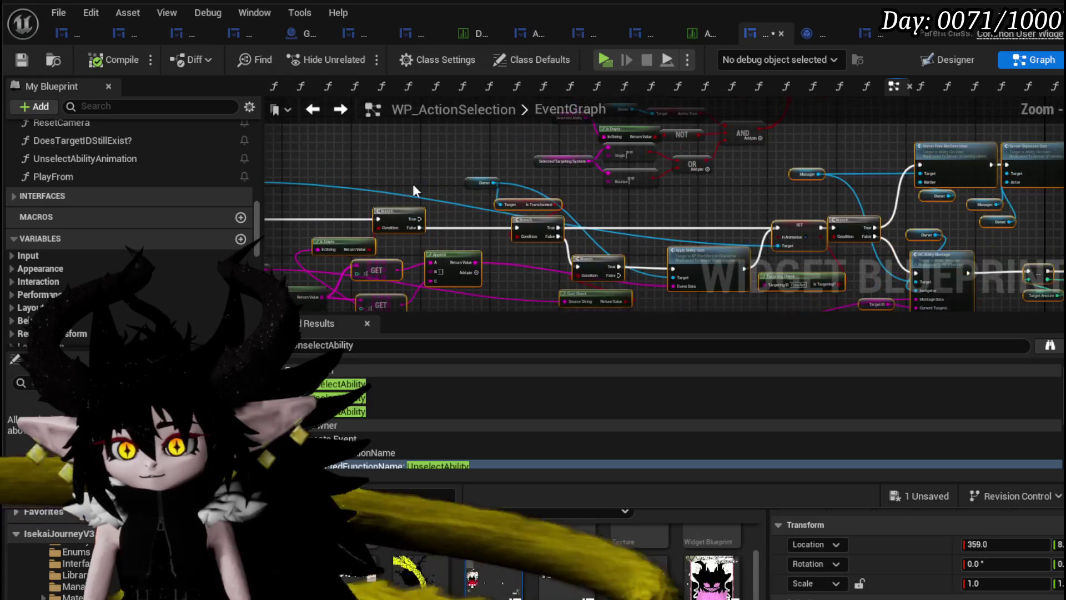
scroll(431, 199, down, 5)
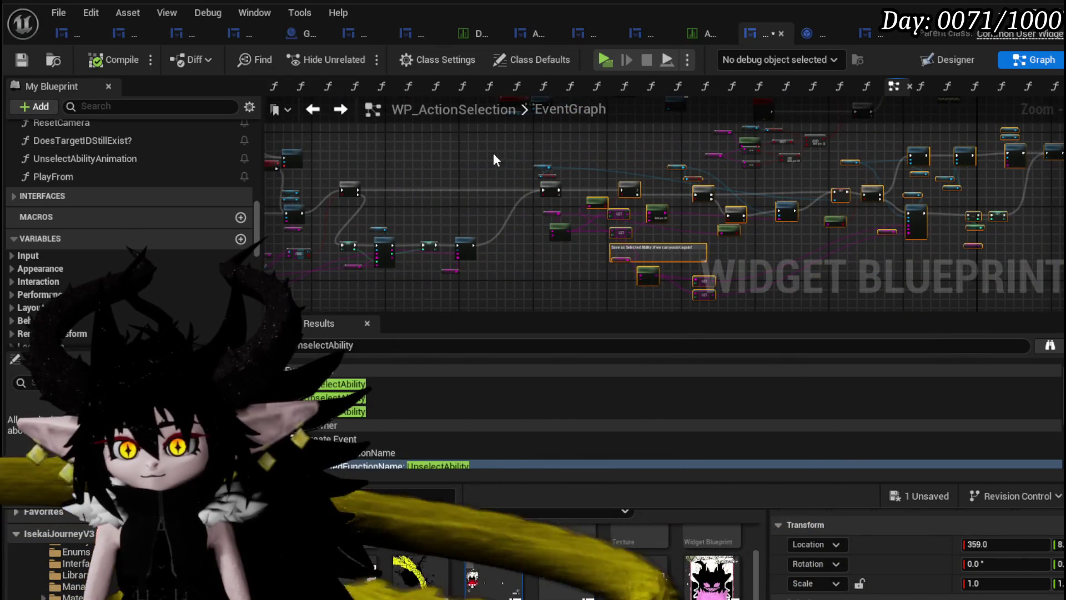
mouse_move(495, 160)
mouse_down()
mouse_move(625, 302)
mouse_move(660, 280)
mouse_up()
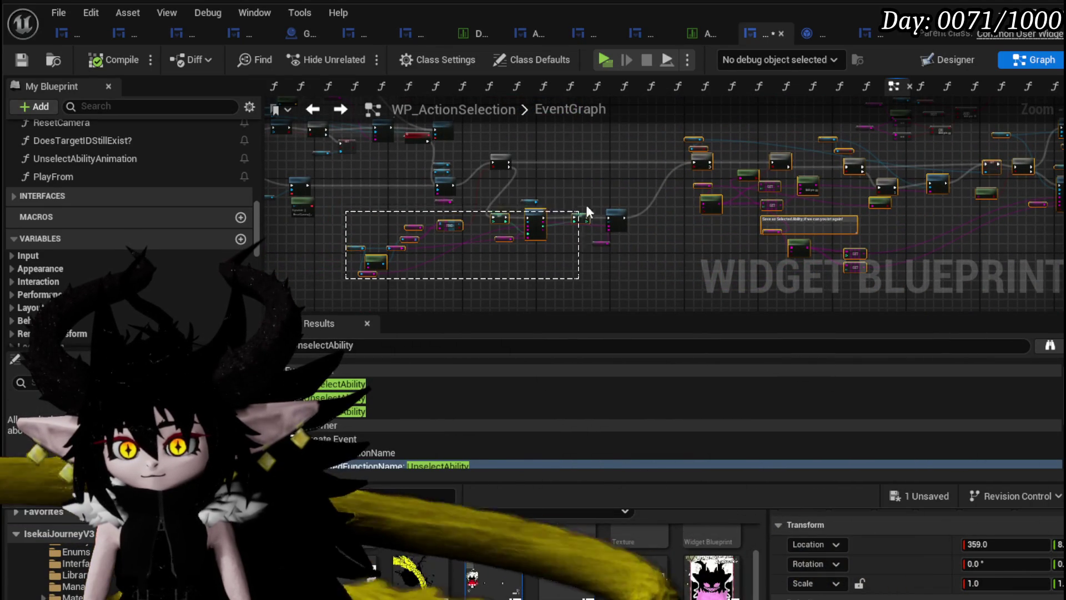
mouse_move(587, 212)
mouse_down()
mouse_move(638, 166)
mouse_move(460, 162)
mouse_up()
scroll(588, 215, up, 4)
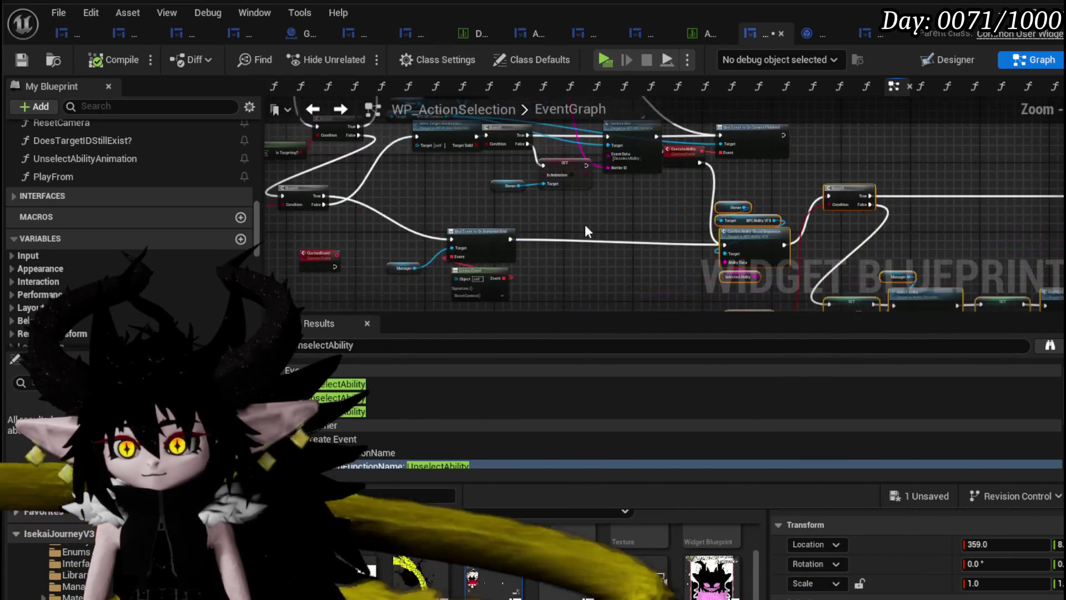
scroll(585, 224, down, 2)
mouse_move(355, 299)
mouse_down()
mouse_move(558, 245)
mouse_move(654, 191)
mouse_move(745, 191)
mouse_up()
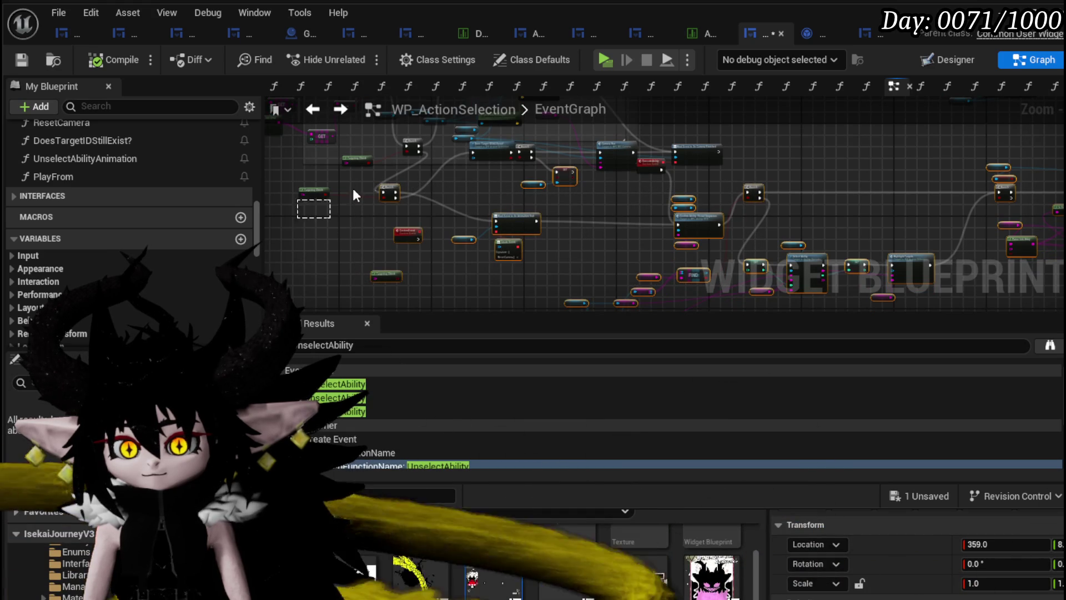
scroll(504, 238, up, 5)
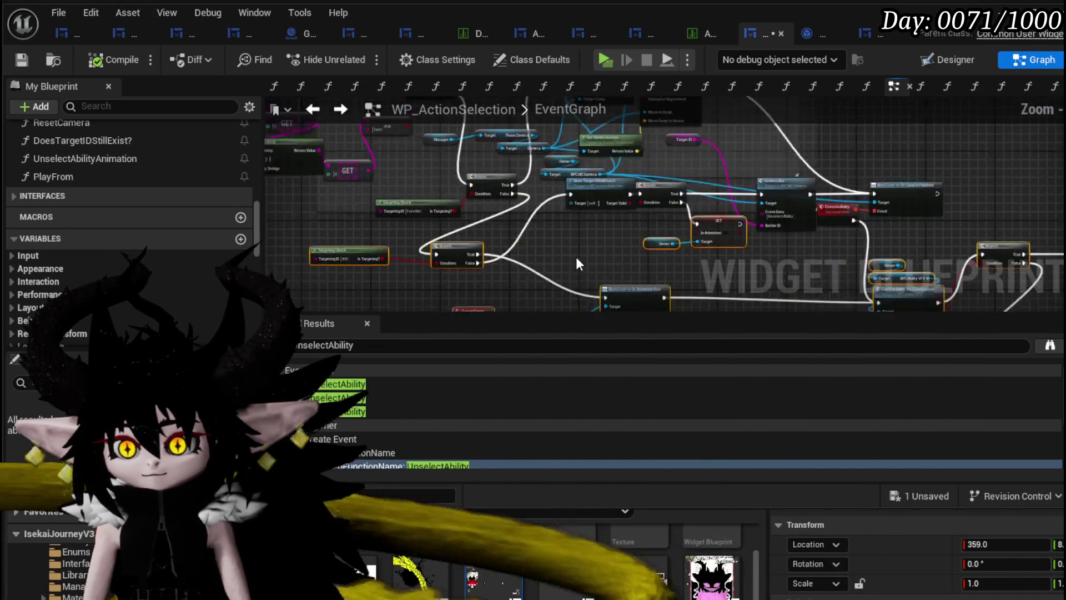
scroll(575, 256, up, 2)
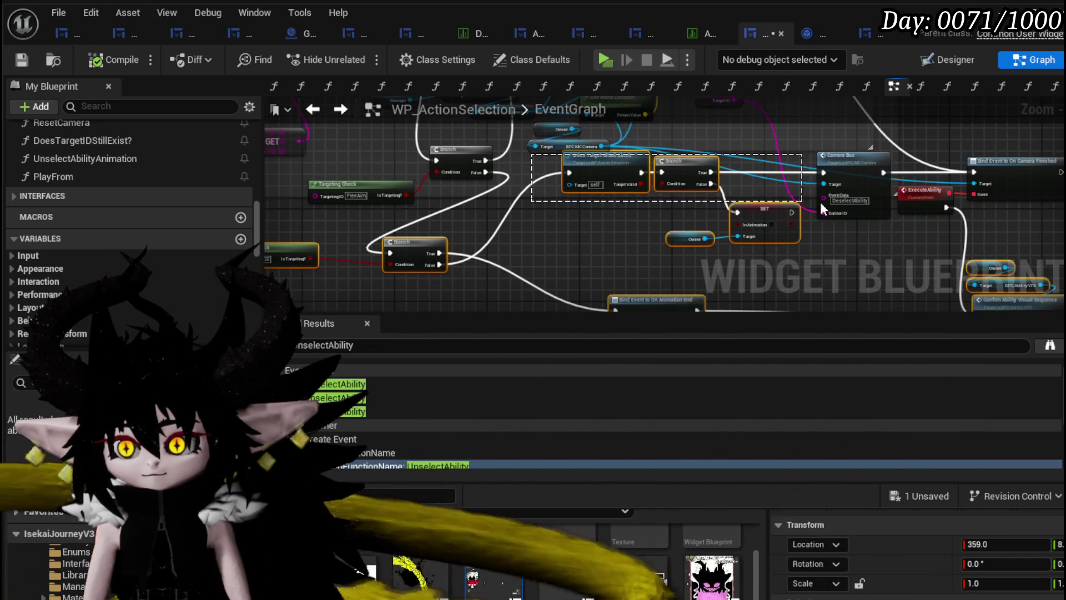
mouse_move(820, 201)
mouse_down()
mouse_move(933, 224)
mouse_move(1032, 222)
mouse_up()
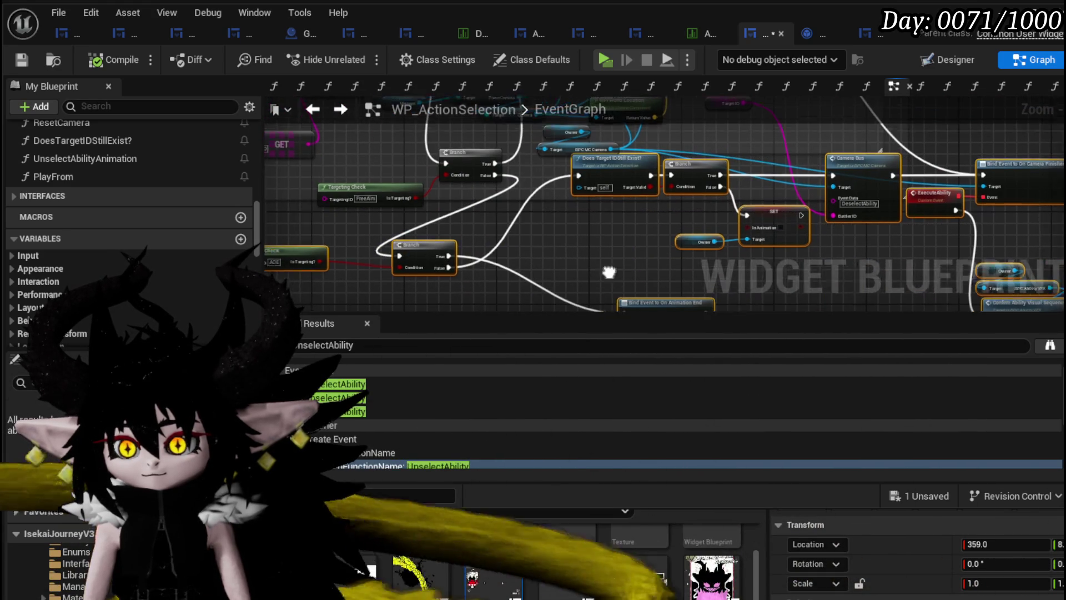
mouse_move(520, 175)
mouse_down()
mouse_move(595, 202)
mouse_move(632, 236)
mouse_up()
scroll(576, 205, down, 5)
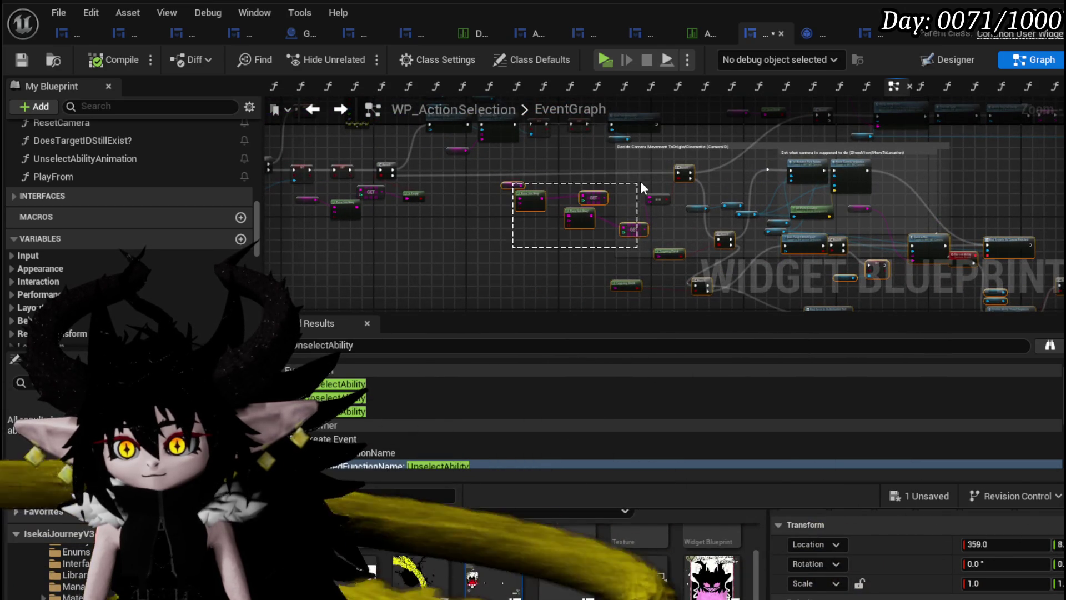
drag(410, 261, 529, 227)
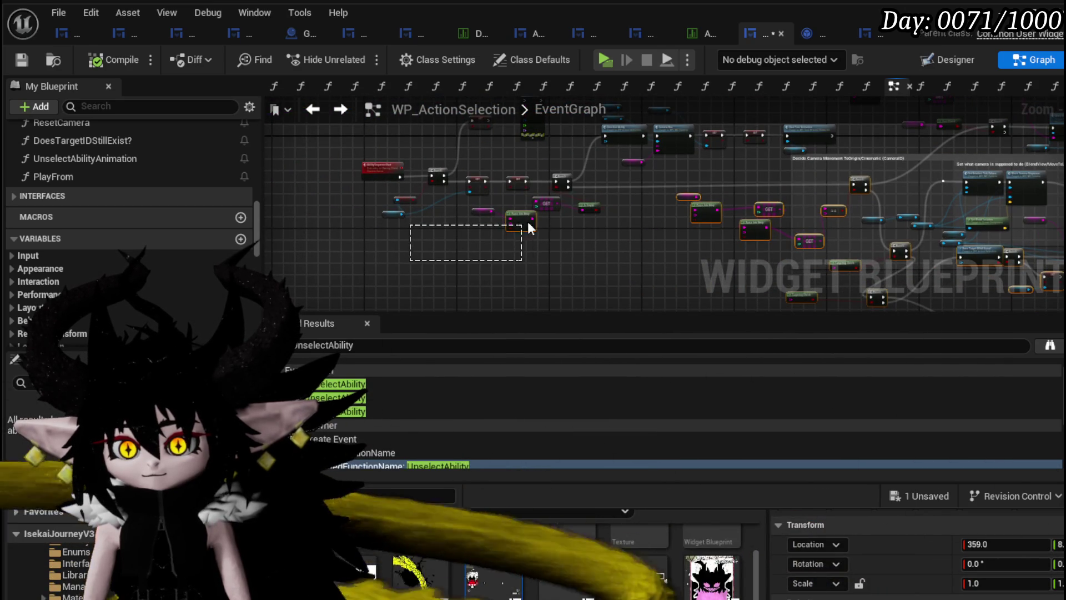
scroll(594, 181, up, 6)
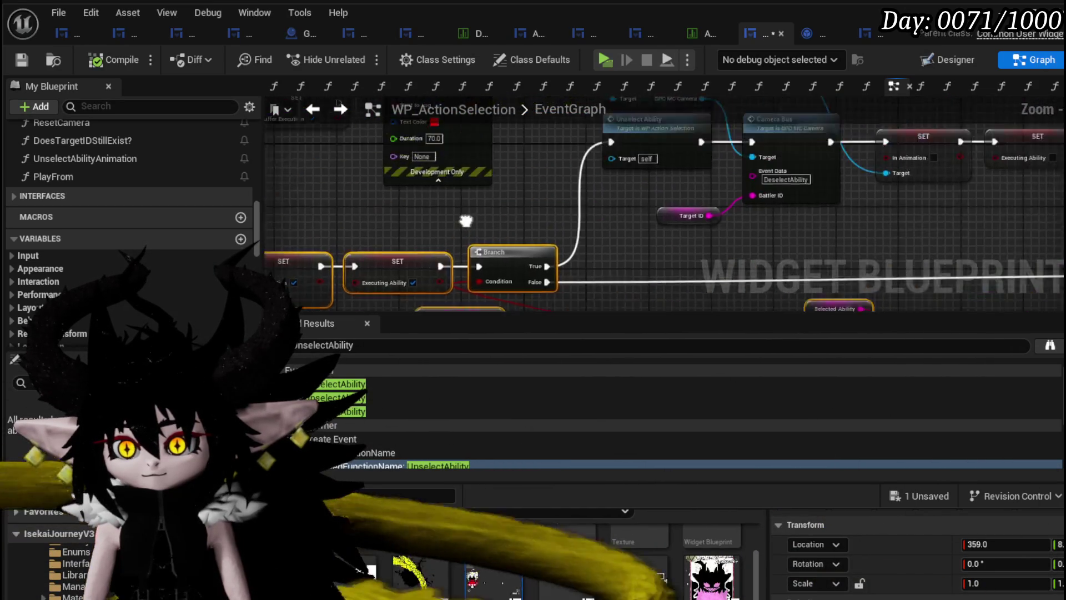
scroll(465, 221, down, 6)
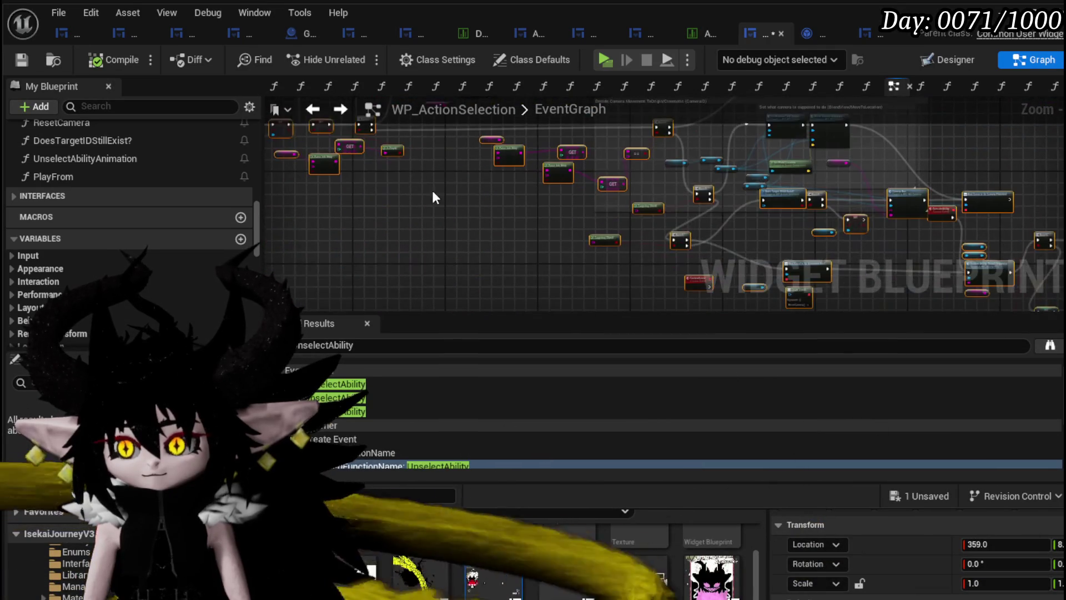
drag(431, 188, 401, 164)
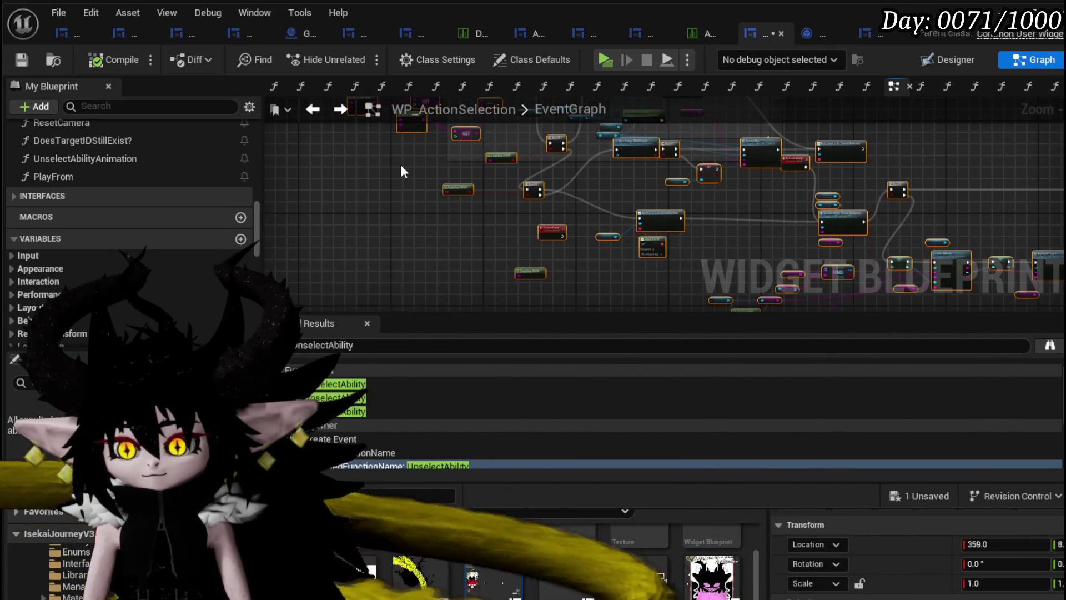
click(95, 161)
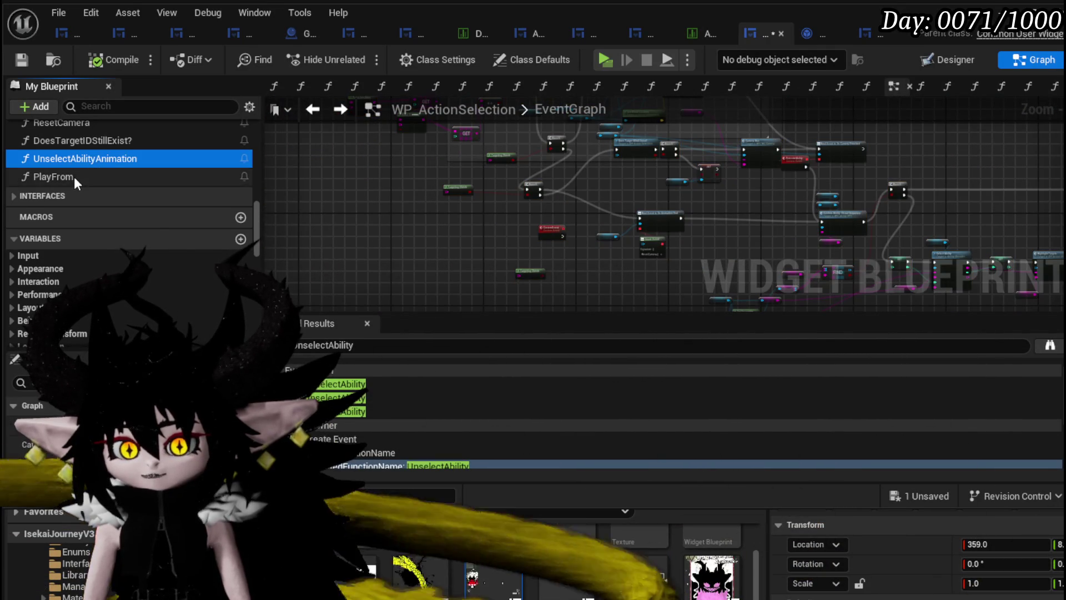
Open PlayFrom, add a Get Owner node and wire it to the In Animation SET's Target
double_click(74, 177)
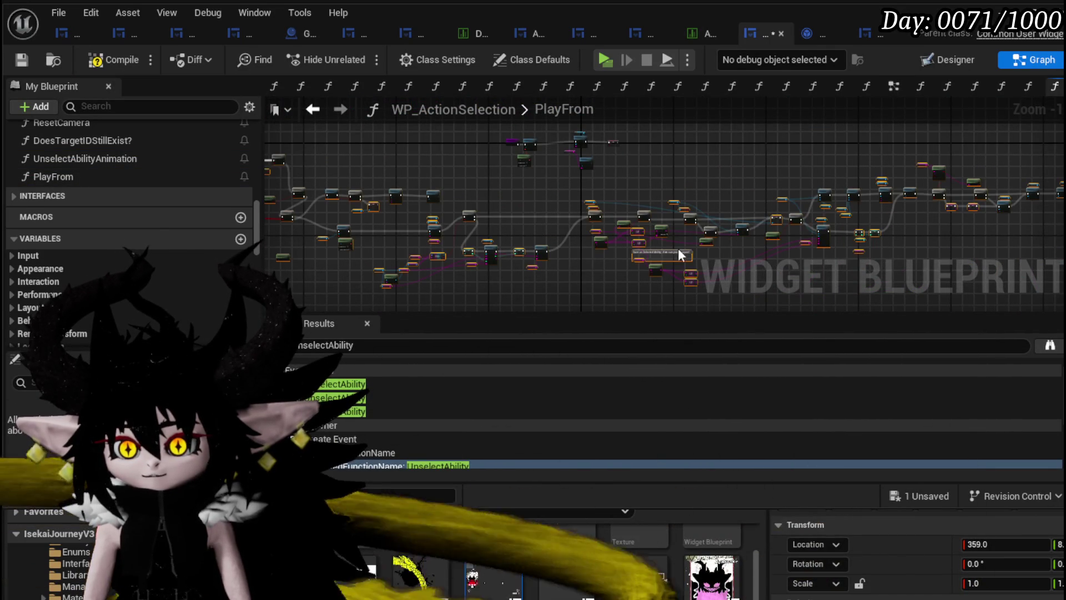
scroll(678, 249, up, 5)
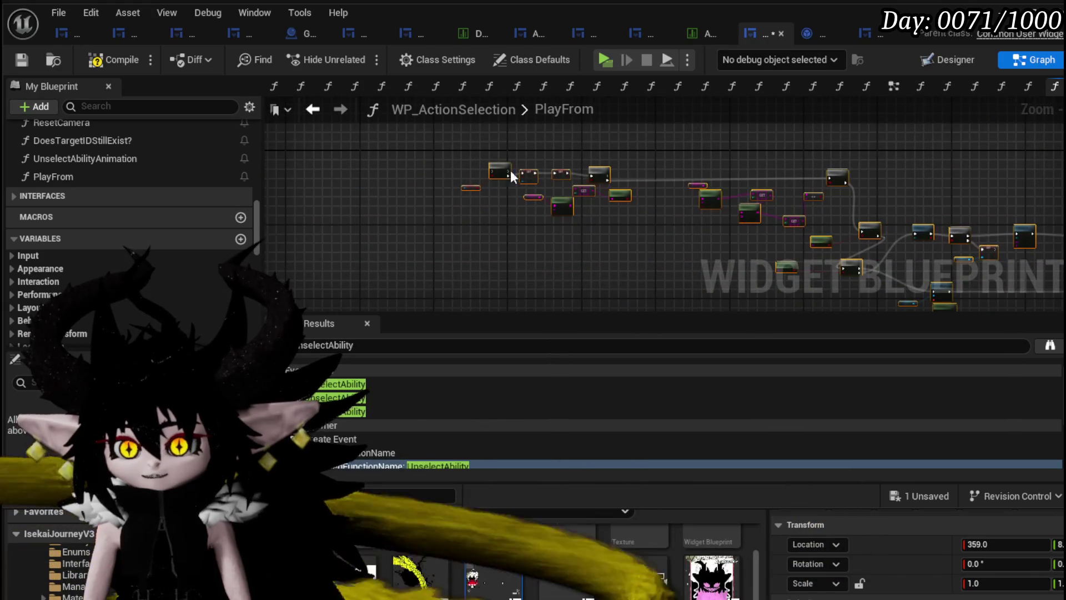
scroll(511, 170, down, 3)
scroll(381, 159, up, 3)
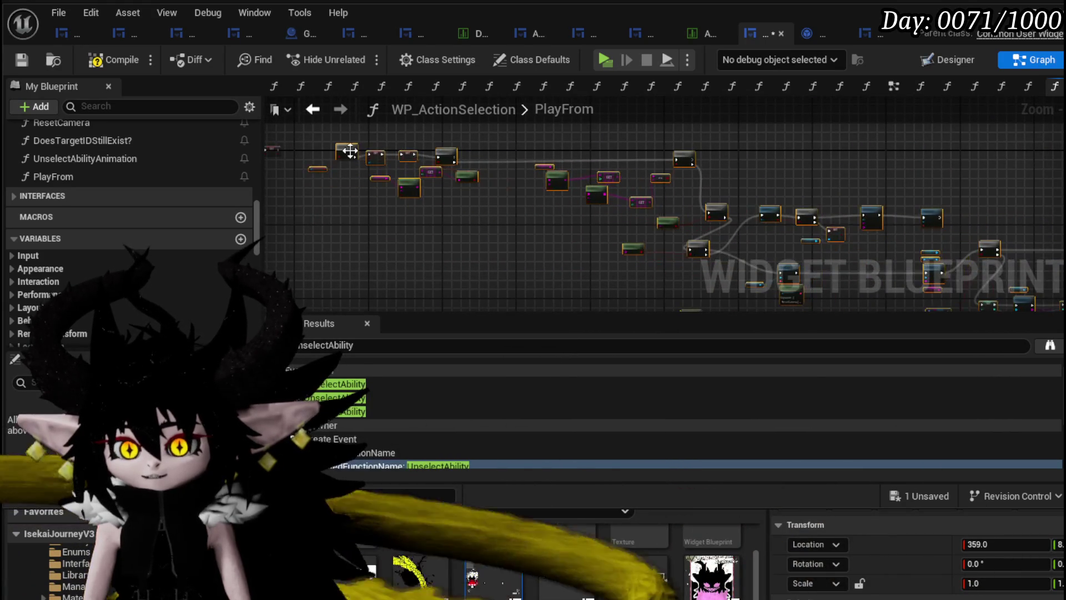
scroll(395, 189, up, 6)
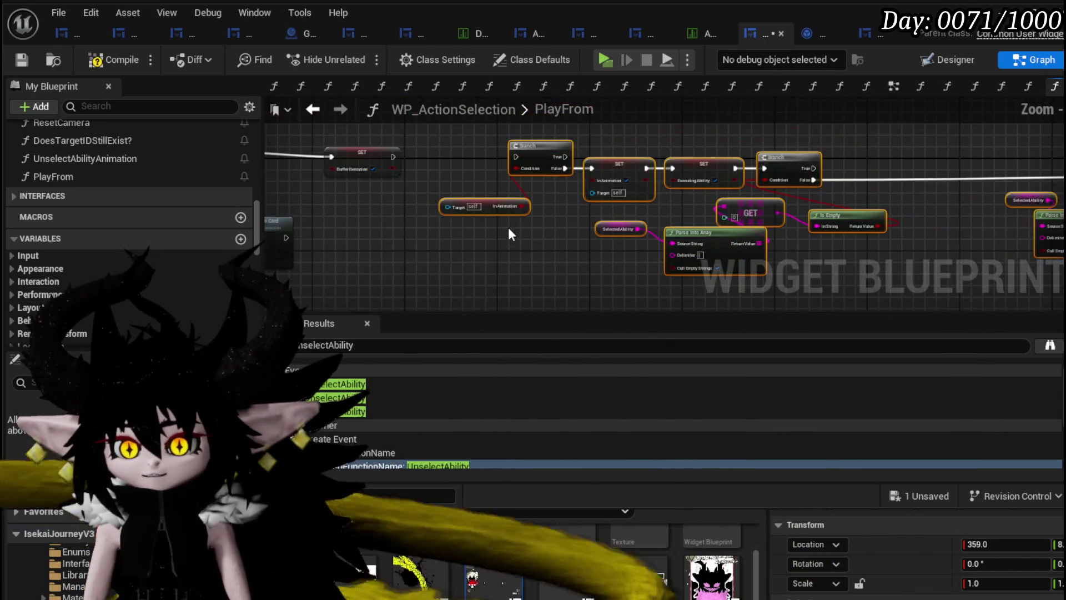
scroll(167, 242, down, 5)
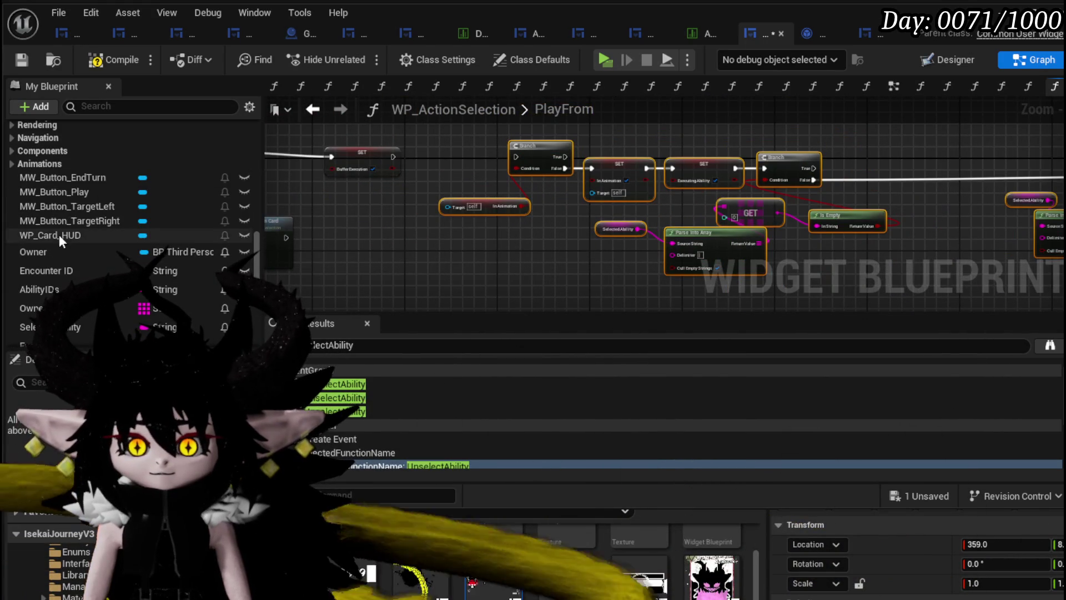
mouse_move(55, 251)
mouse_down()
mouse_move(439, 228)
mouse_move(426, 235)
mouse_move(447, 207)
mouse_move(426, 234)
mouse_move(592, 192)
mouse_up()
click(444, 241)
mouse_move(365, 170)
mouse_down()
mouse_move(476, 214)
mouse_move(597, 197)
mouse_up()
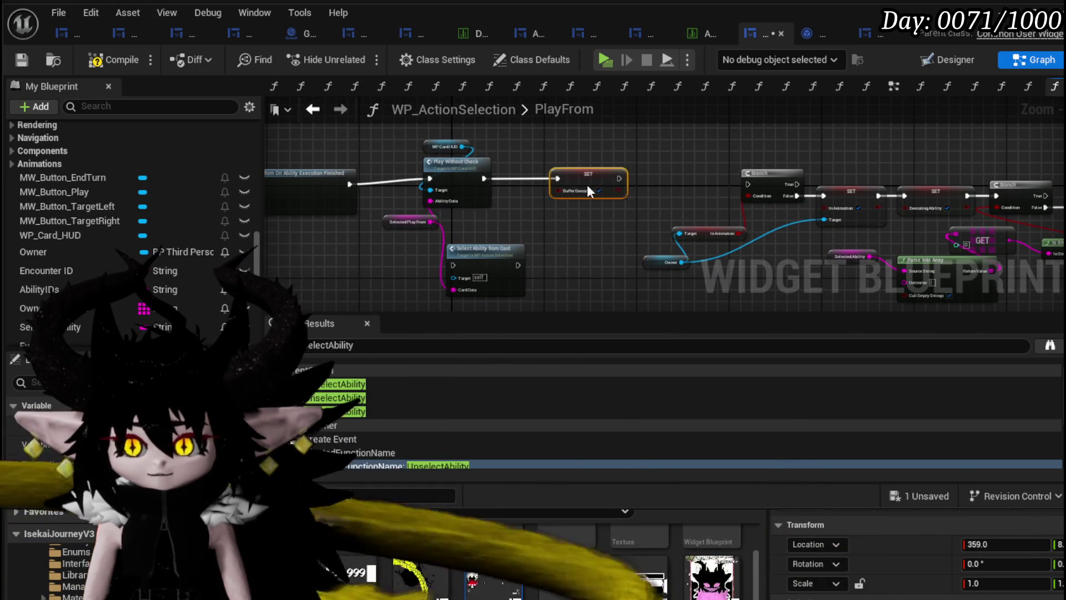
Move Buffer Execution SET aside and rewire Play Without Check's execution into the In Animation SET
drag(527, 179, 735, 181)
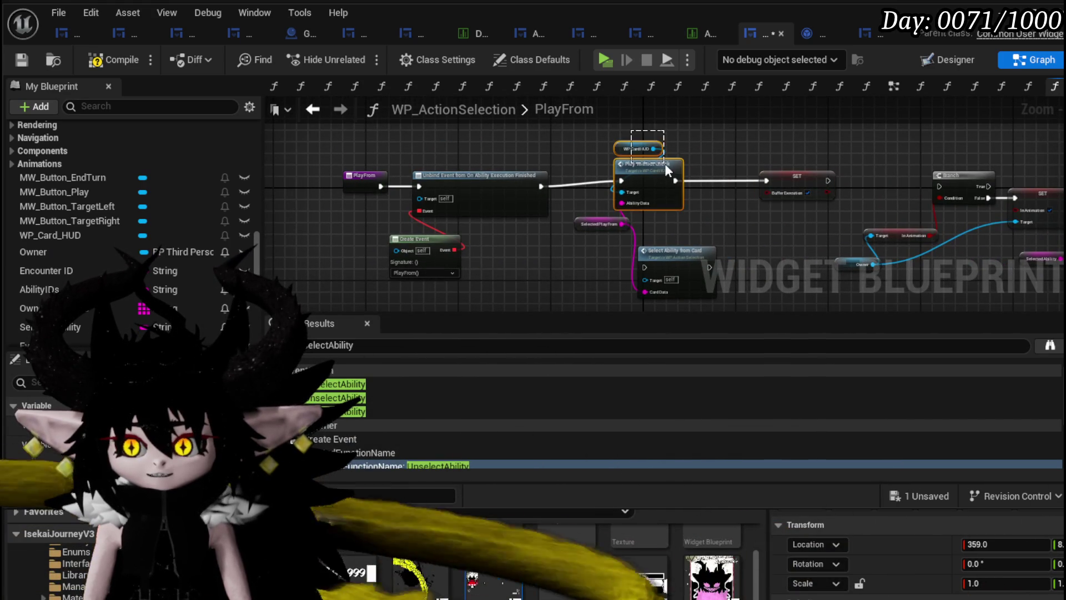
drag(664, 164, 698, 171)
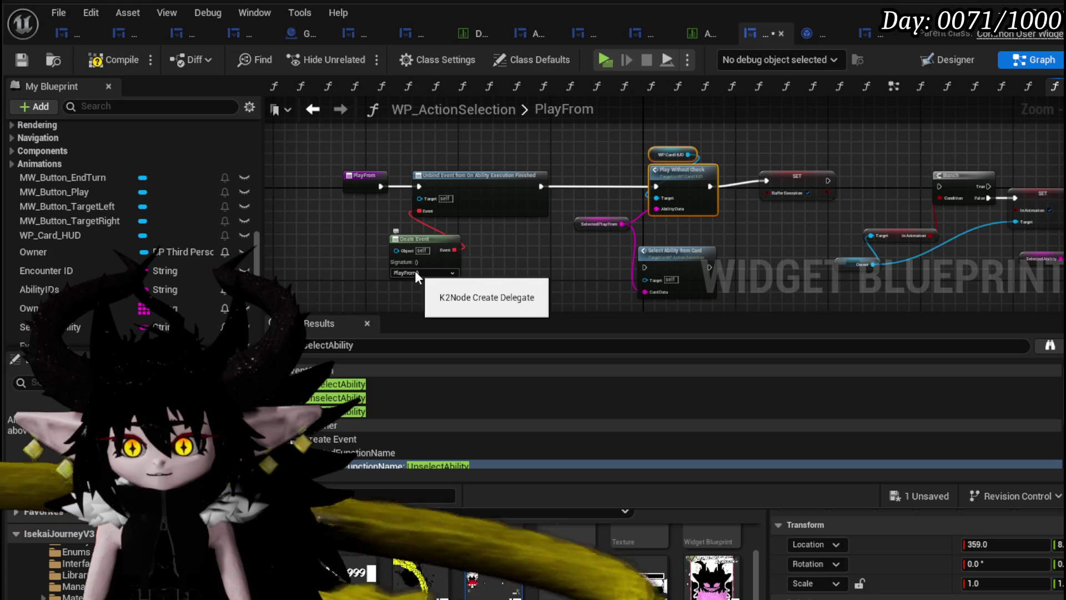
scroll(445, 248, up, 2)
drag(489, 238, 321, 245)
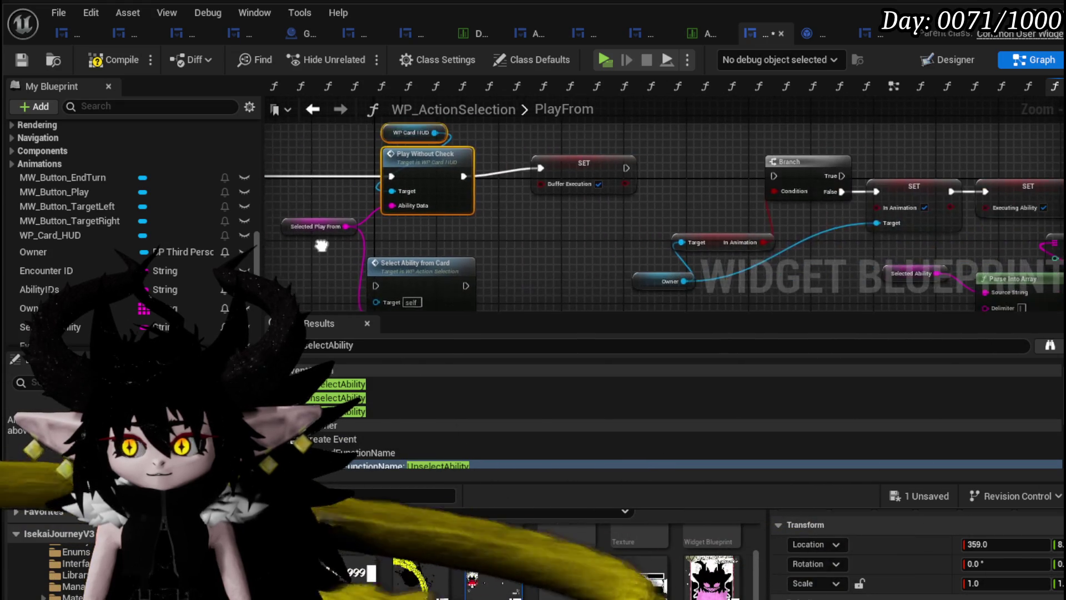
drag(585, 163, 576, 132)
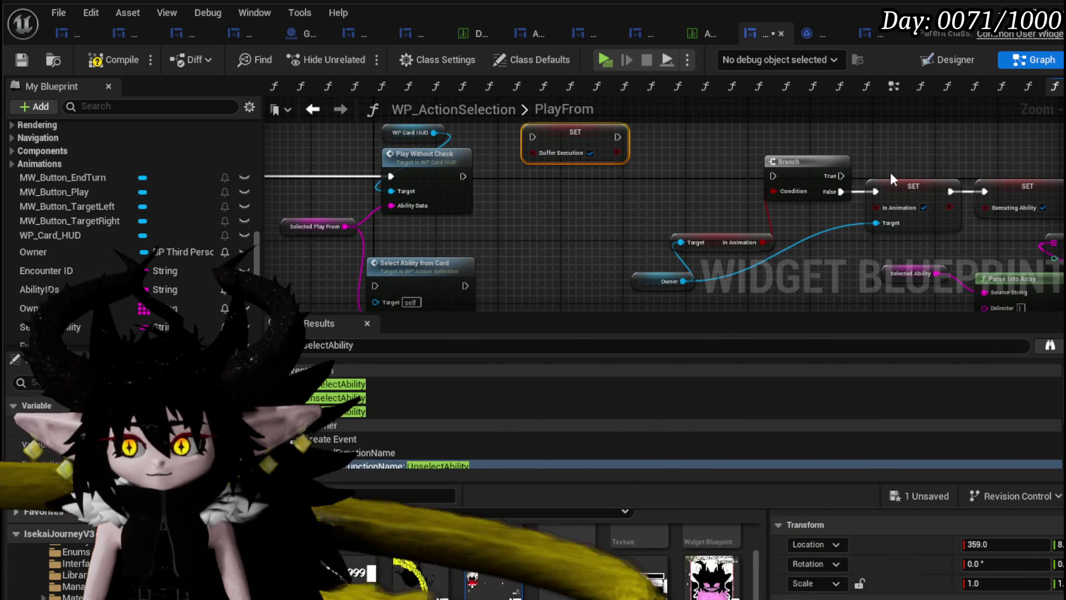
drag(463, 176, 696, 176)
mouse_move(780, 175)
mouse_down()
mouse_move(571, 183)
mouse_move(585, 198)
mouse_up()
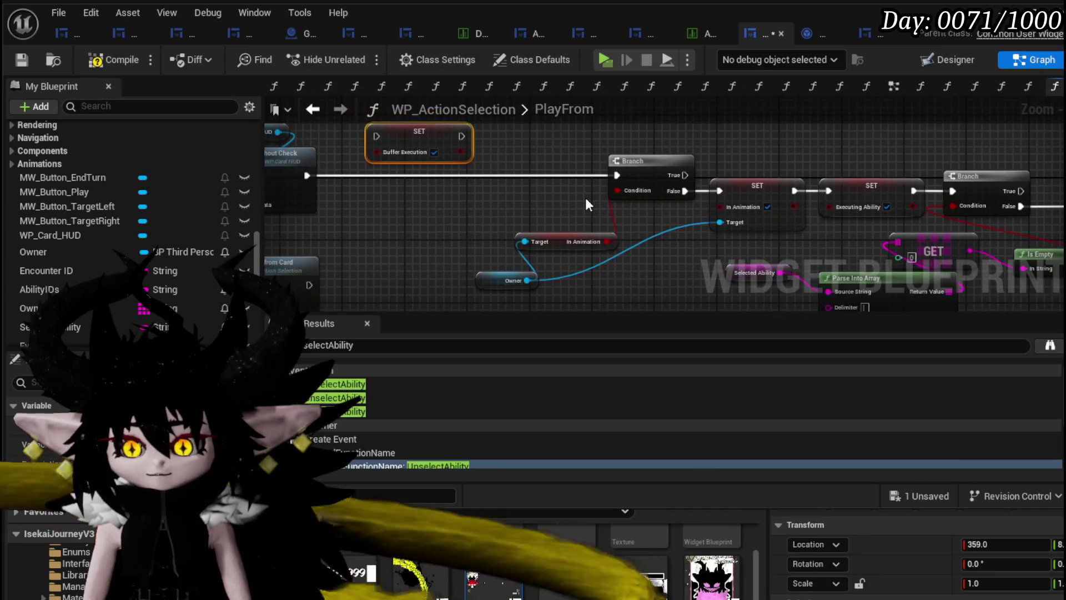
mouse_move(307, 176)
mouse_down()
mouse_move(748, 201)
mouse_move(720, 191)
mouse_up()
drag(629, 196, 635, 242)
Move the Branch out of line and shift the SET, Branch, GET and parsing nodes up-left
drag(638, 200, 603, 120)
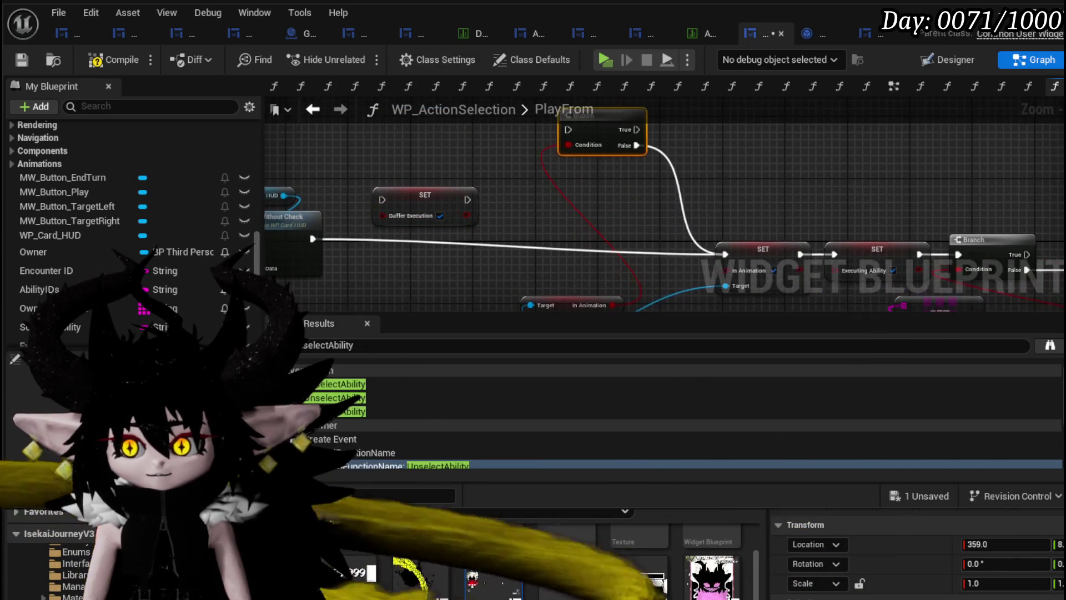
scroll(583, 178, down, 2)
mouse_move(751, 207)
mouse_down()
mouse_move(685, 178)
mouse_move(704, 194)
mouse_up()
drag(450, 267, 718, 154)
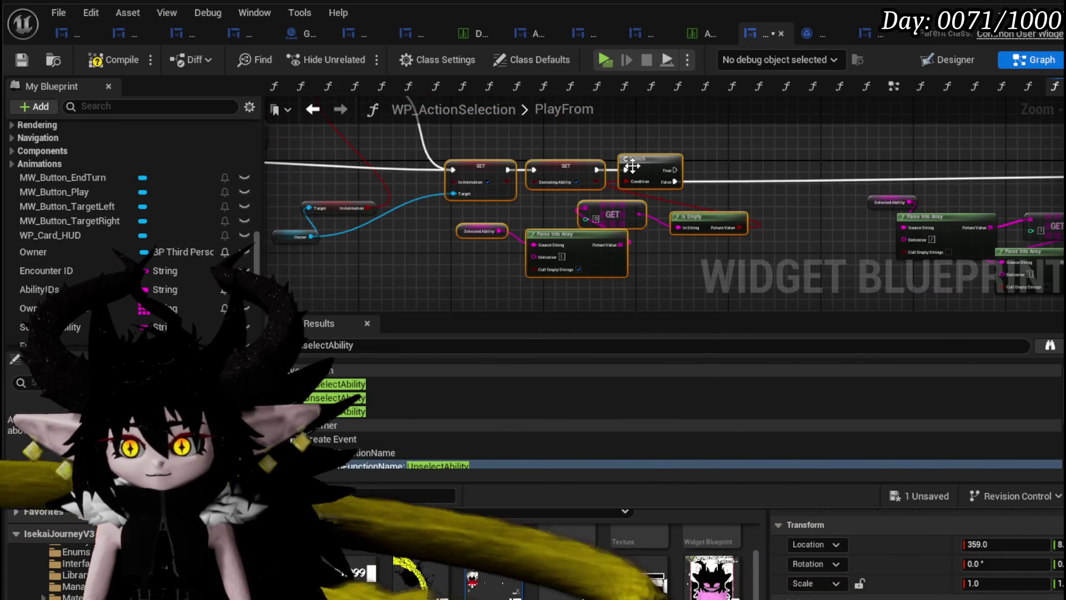
mouse_move(632, 165)
mouse_down()
mouse_move(632, 145)
mouse_move(623, 151)
mouse_up()
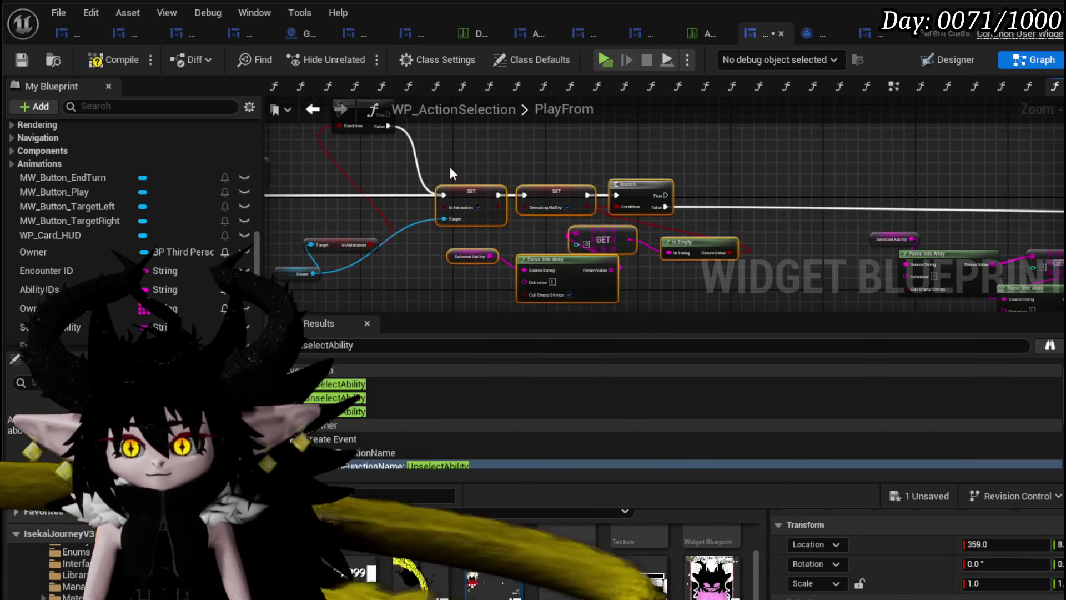
Duplicate the two SET nodes, feed Branch True into the copy, and clear InAnimation and ExecutingAbility
drag(450, 167, 580, 182)
key(ctrl+c)
key(ctrl+v)
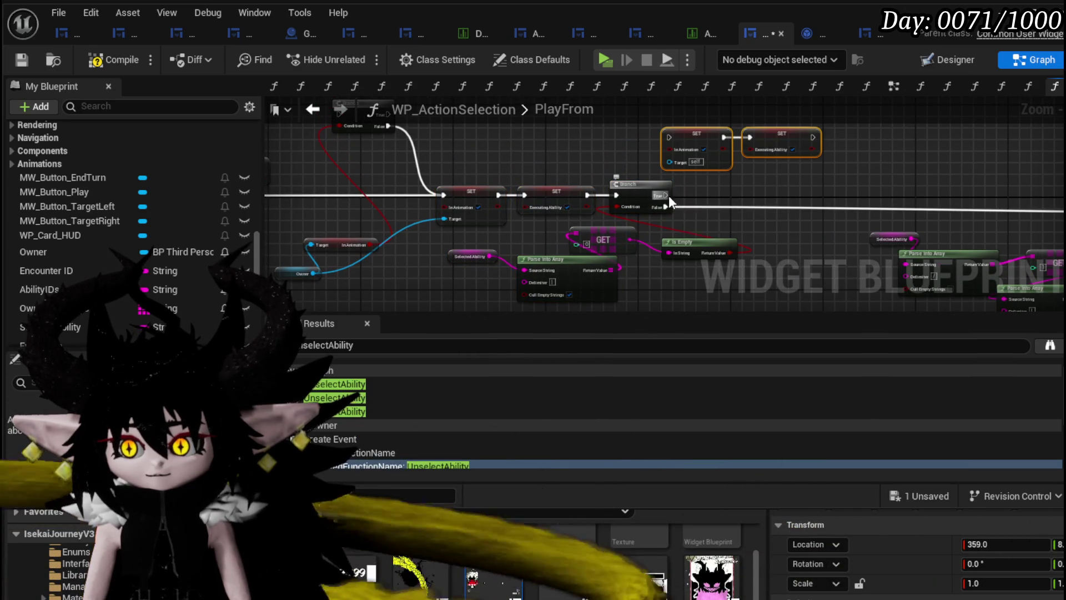
drag(668, 196, 669, 138)
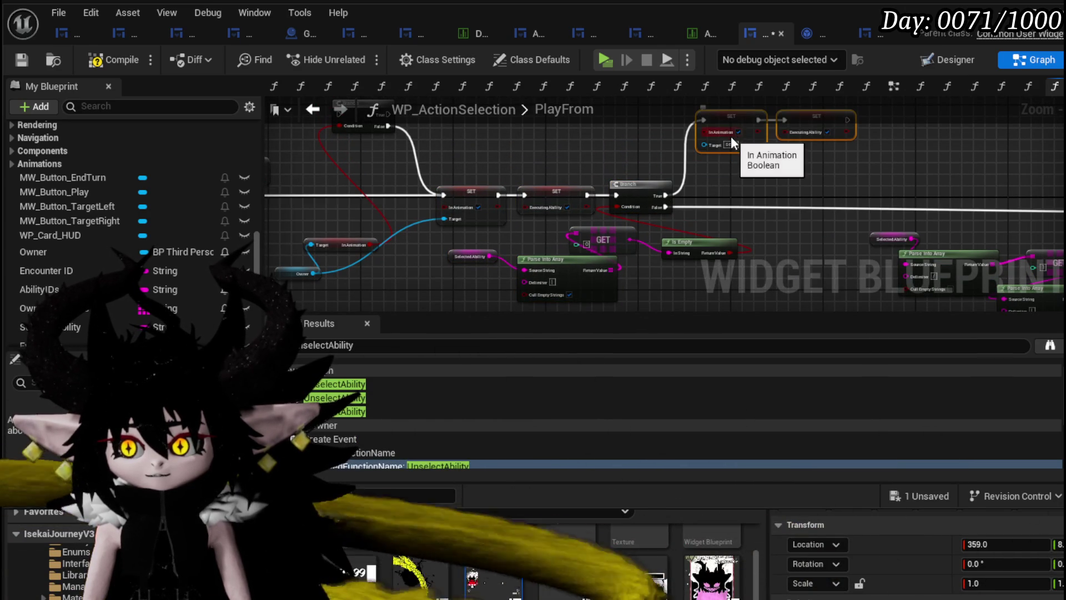
click(738, 132)
click(827, 132)
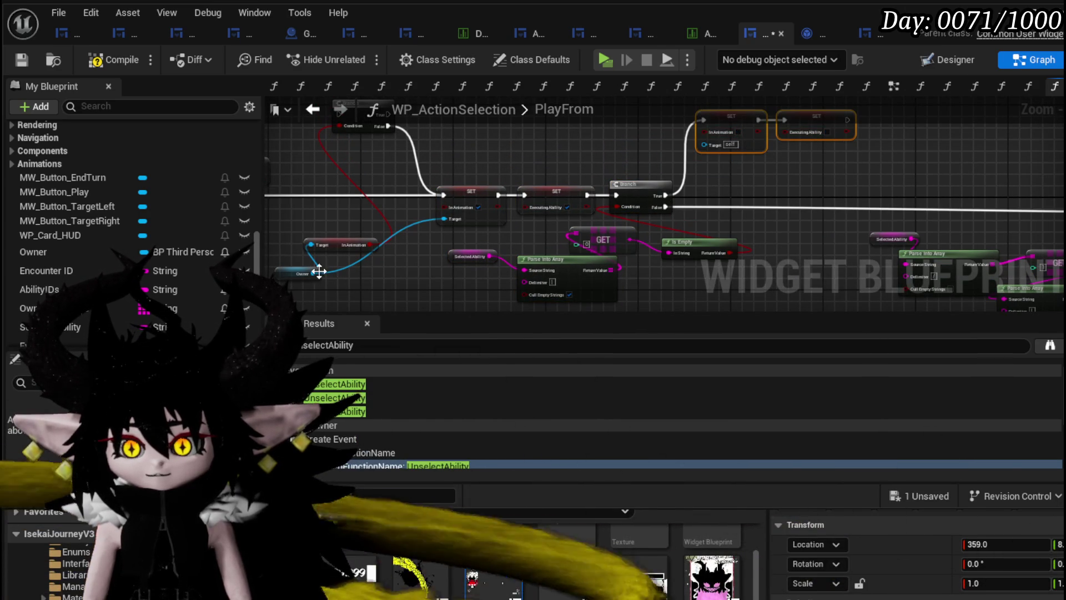
Duplicate the Owner variable node and wire it into the pasted SET's Target
drag(319, 271, 323, 255)
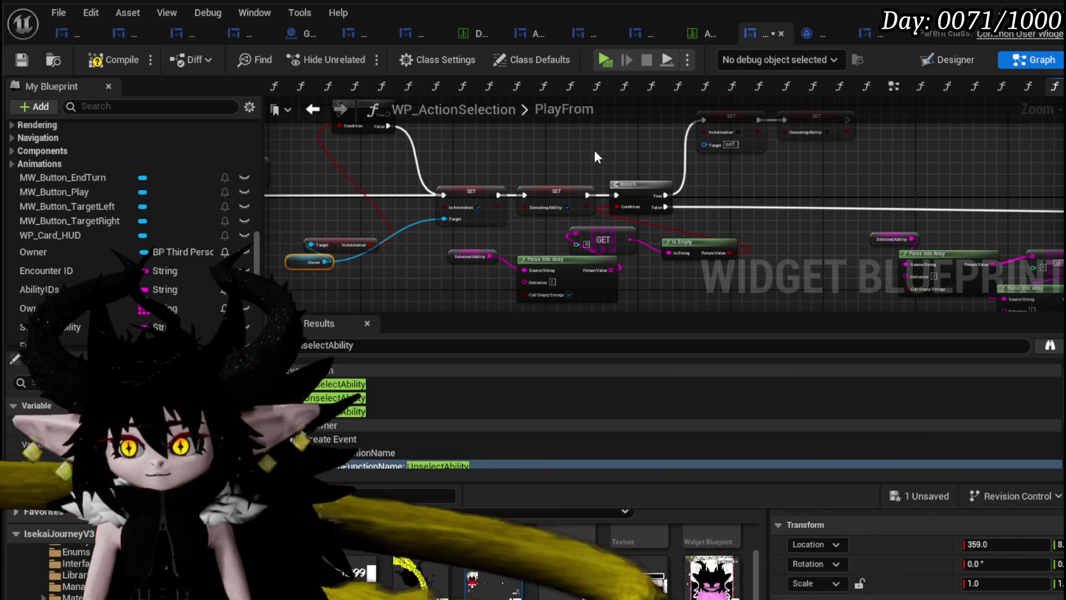
key(ctrl+c)
key(ctrl+v)
mouse_move(667, 141)
mouse_down()
mouse_move(704, 144)
mouse_move(602, 172)
mouse_move(750, 172)
mouse_move(508, 152)
mouse_move(318, 113)
mouse_up()
Delete the Parse Into Array and GET nodes
drag(554, 174, 502, 163)
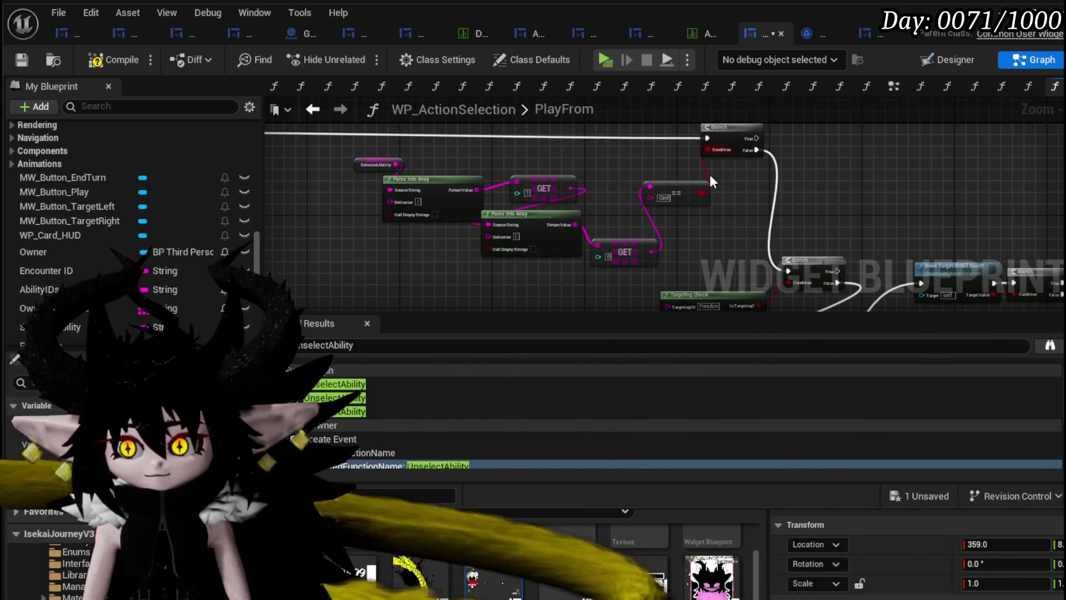
mouse_move(709, 174)
mouse_down()
mouse_move(390, 175)
mouse_move(1044, 211)
mouse_move(842, 281)
mouse_up()
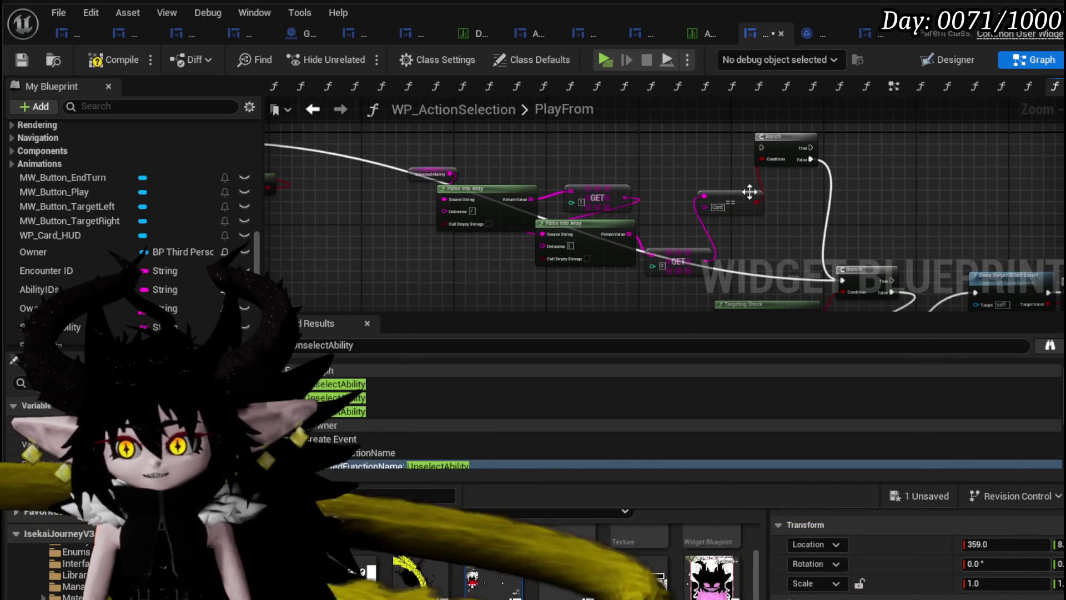
drag(448, 147, 661, 270)
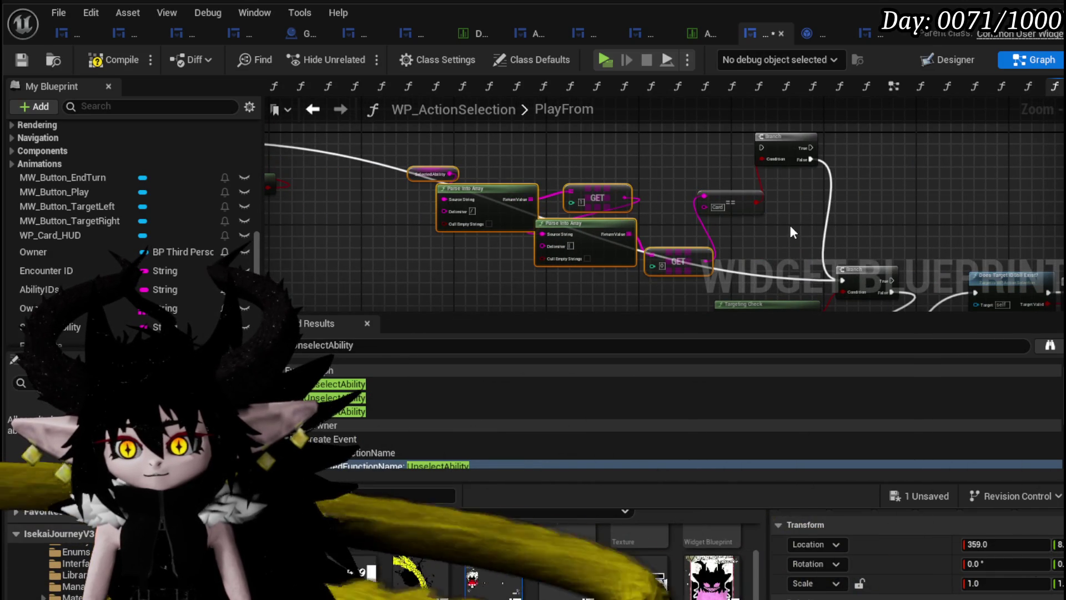
key(Delete)
scroll(542, 138, down, 5)
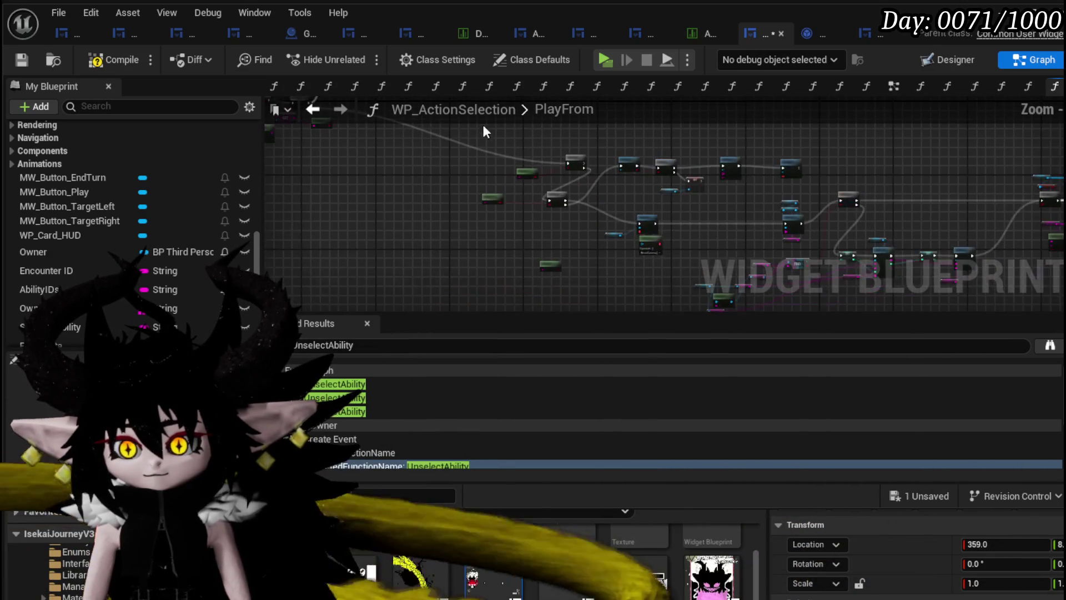
scroll(483, 130, up, 5)
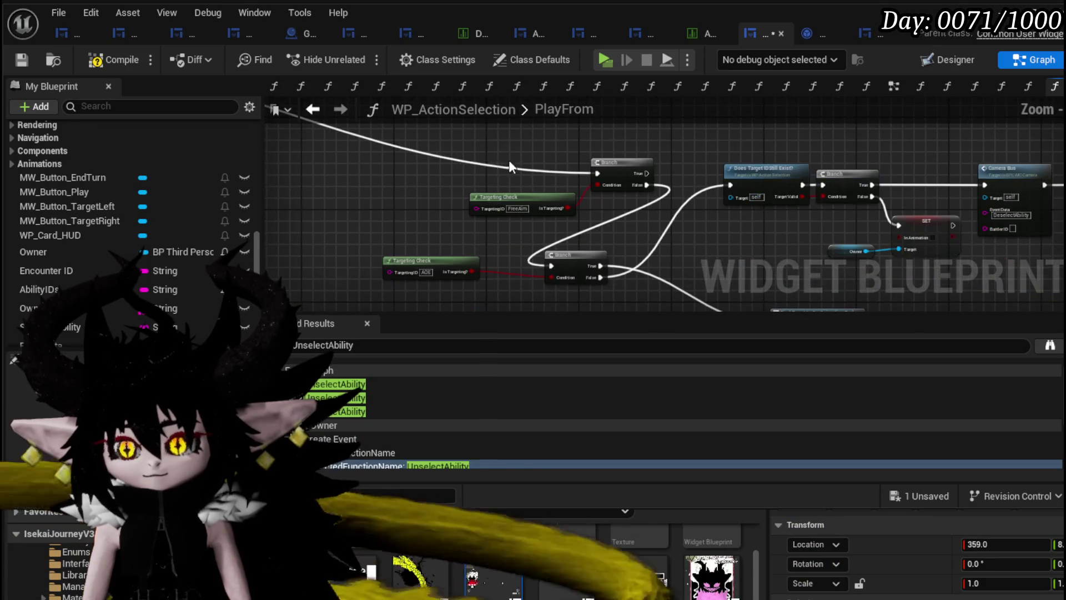
Reroute the incoming execution wire to the lower Branch node
mouse_move(478, 152)
mouse_down()
mouse_move(605, 217)
mouse_move(617, 165)
mouse_move(518, 160)
mouse_up()
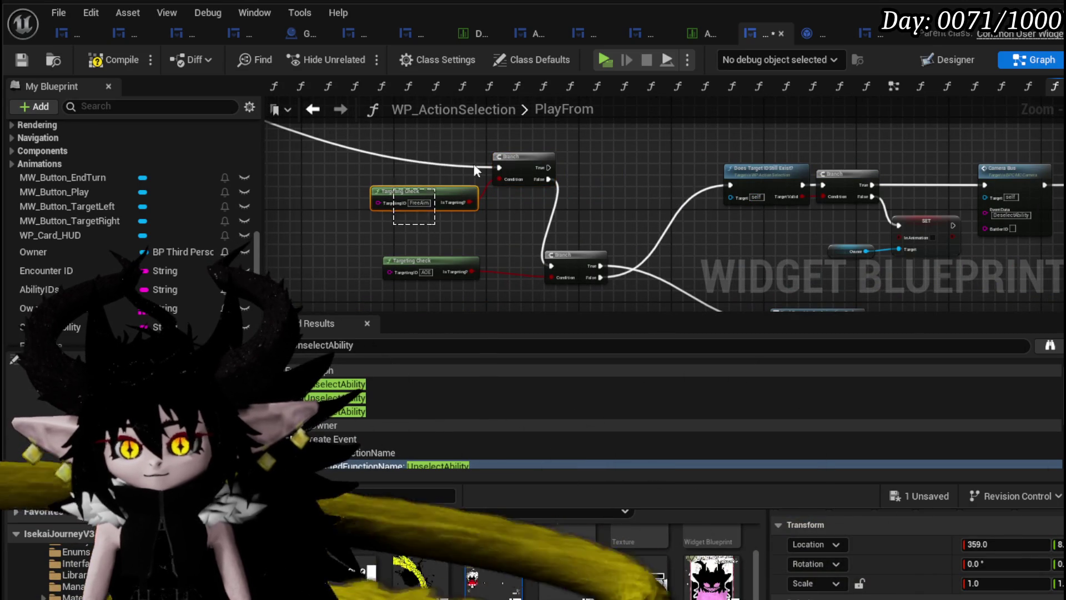
drag(416, 234, 528, 151)
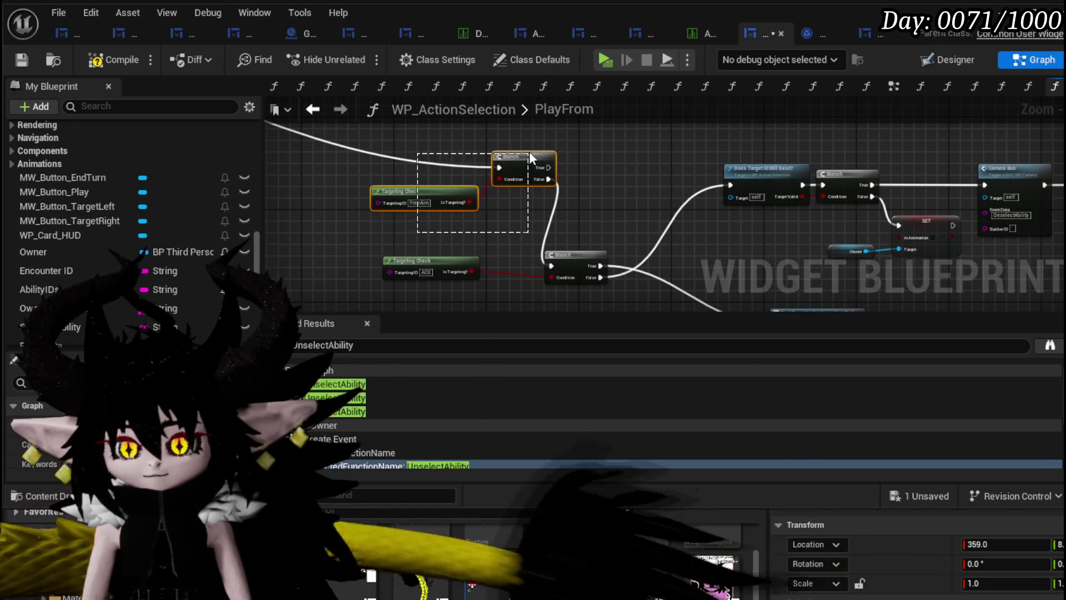
click(590, 163)
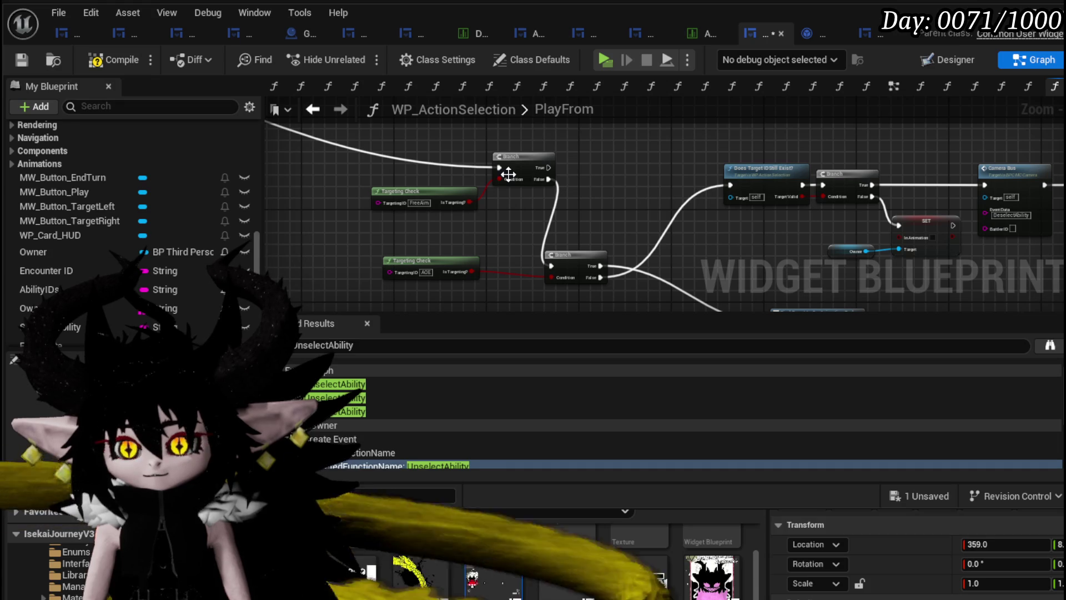
mouse_move(499, 167)
mouse_down()
mouse_move(539, 265)
mouse_move(553, 265)
mouse_up()
Delete the Branch, SET and Owner nodes that follow Does Target ID Still Exist
mouse_move(606, 231)
mouse_down()
mouse_move(453, 139)
mouse_move(588, 222)
mouse_up()
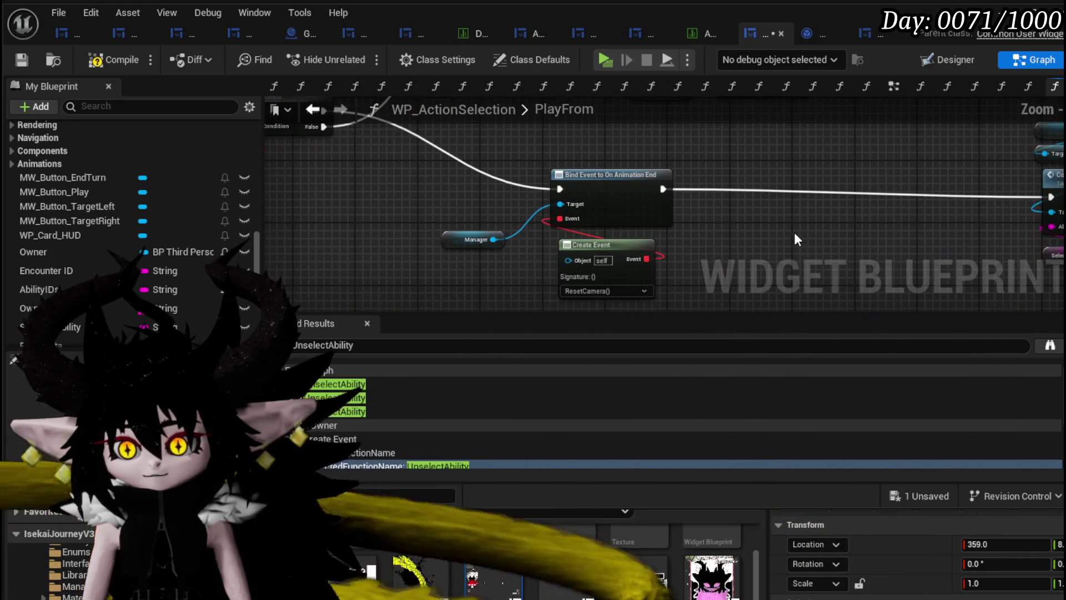
key(alt+Left)
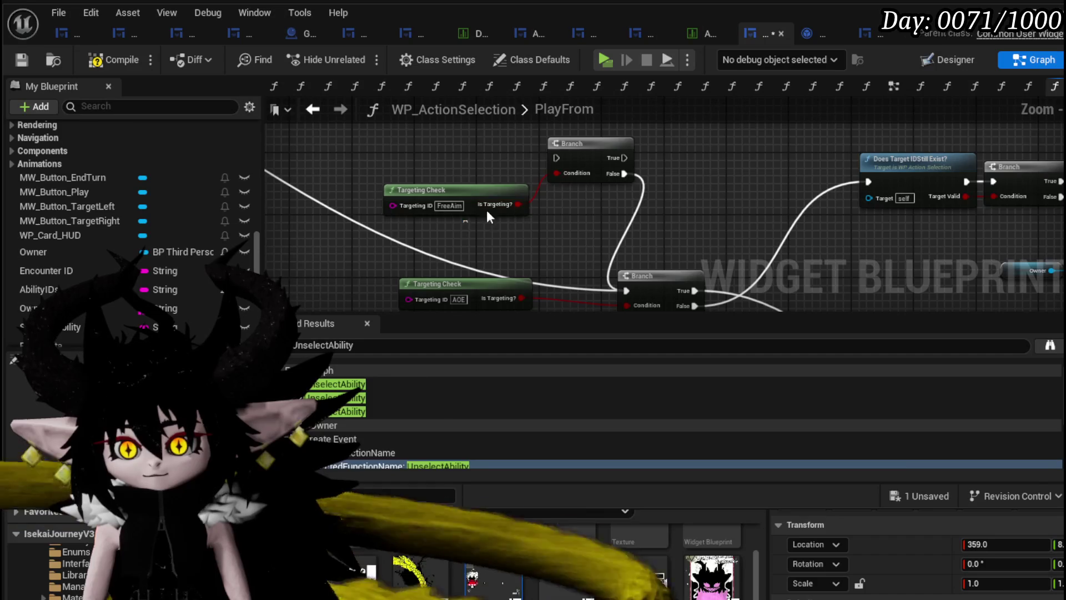
scroll(661, 178, down, 5)
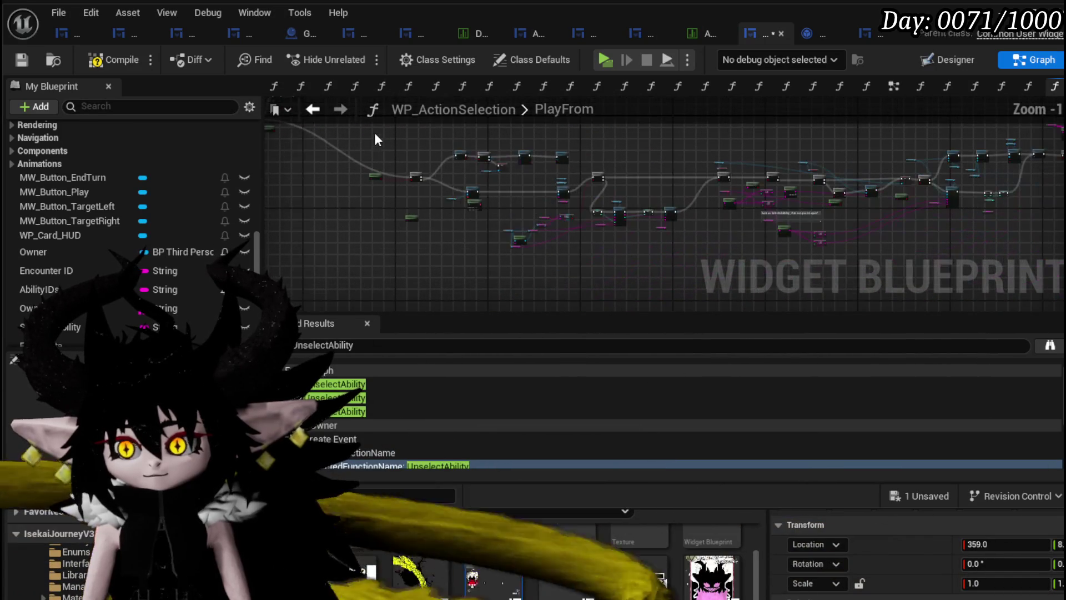
mouse_move(369, 137)
mouse_down()
mouse_move(433, 174)
mouse_move(926, 260)
mouse_up()
scroll(629, 229, up, 6)
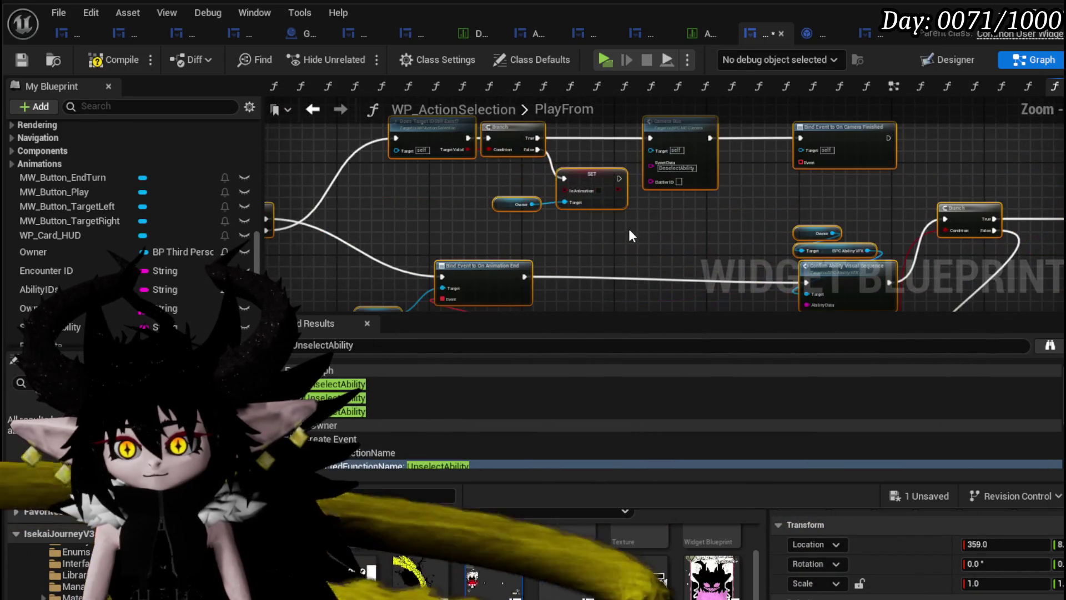
mouse_move(483, 214)
mouse_down()
mouse_move(564, 225)
mouse_move(523, 157)
mouse_move(502, 219)
mouse_move(345, 206)
mouse_up()
scroll(345, 207, up, 3)
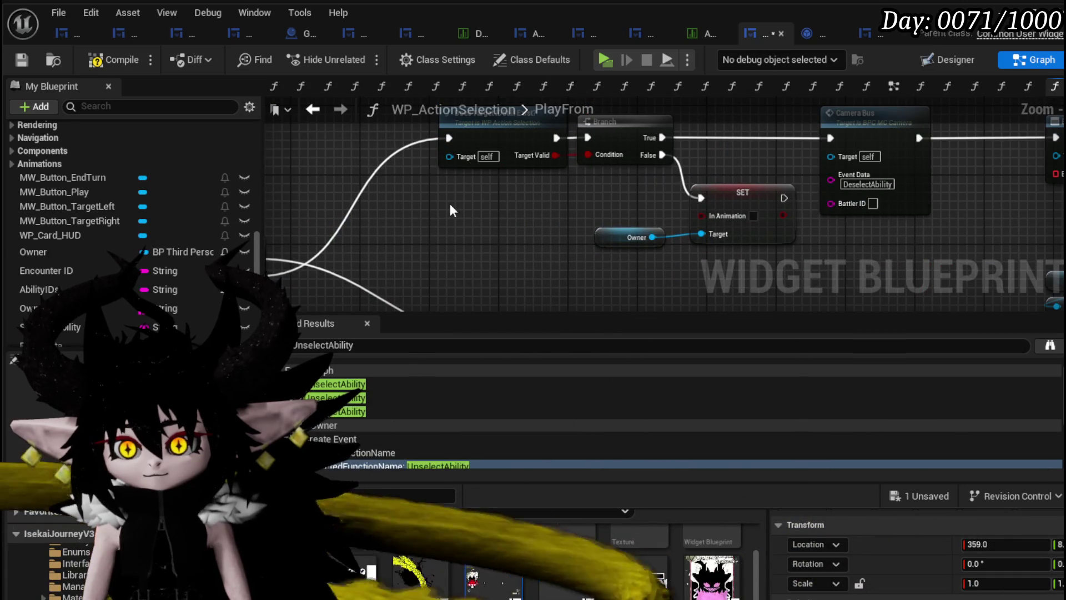
scroll(462, 204, down, 1)
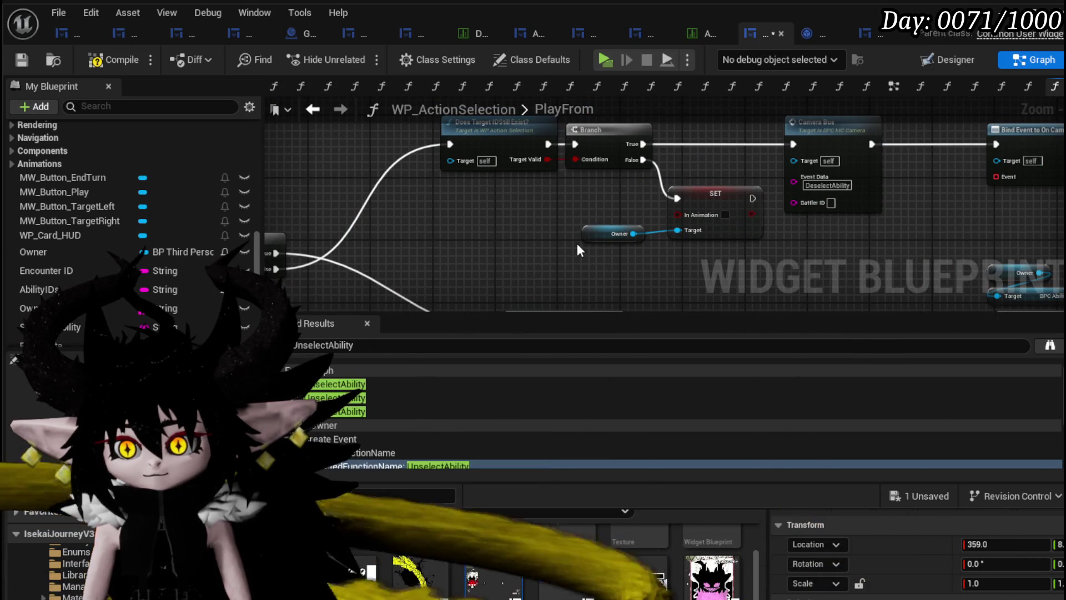
drag(578, 245, 453, 276)
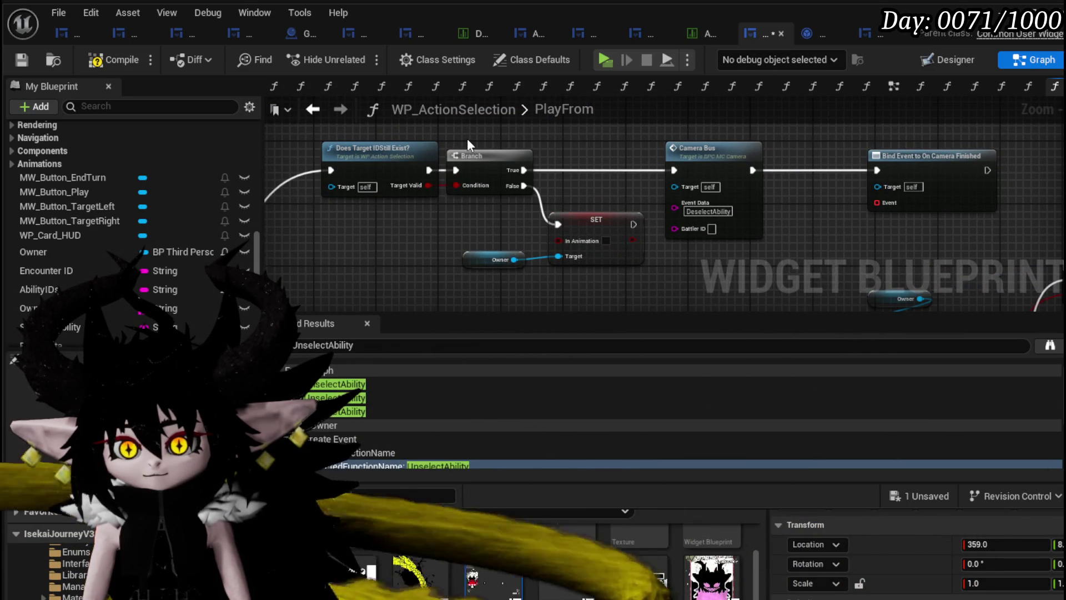
mouse_move(468, 140)
mouse_down()
mouse_move(511, 192)
mouse_move(631, 269)
mouse_up()
key(Delete)
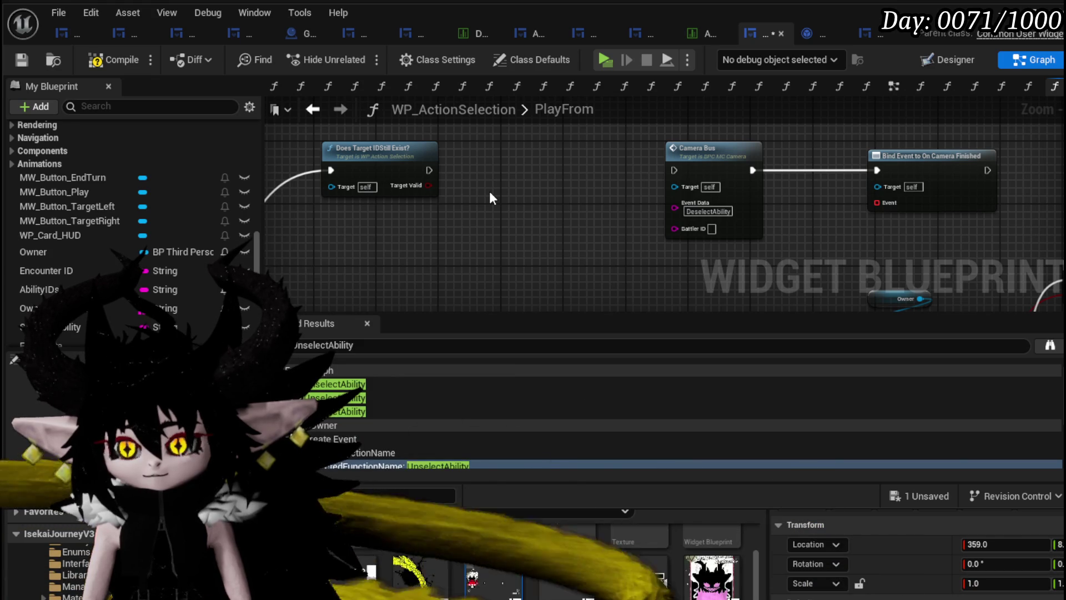
Delete the Bind Event to On Camera Finished node and move Does Target ID Still Exist? down-left
key(Delete)
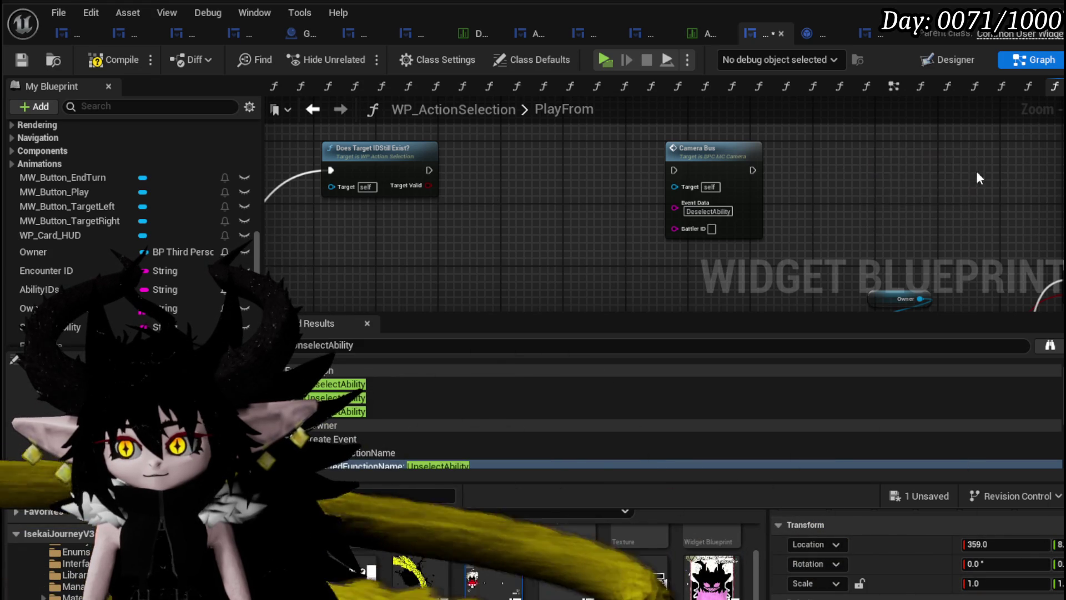
scroll(976, 171, down, 2)
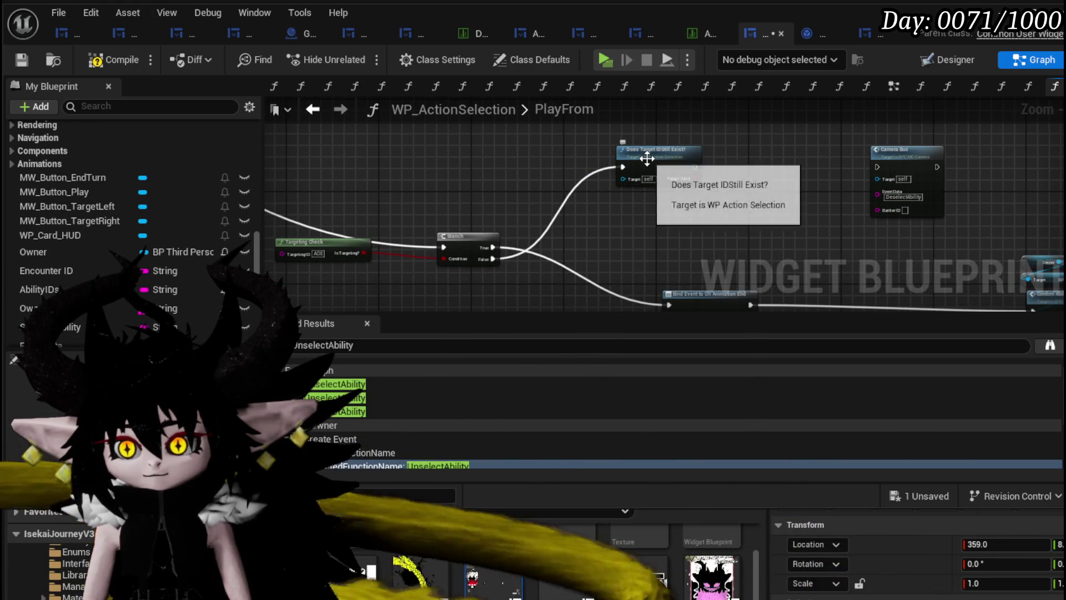
drag(645, 159, 610, 238)
scroll(590, 246, up, 2)
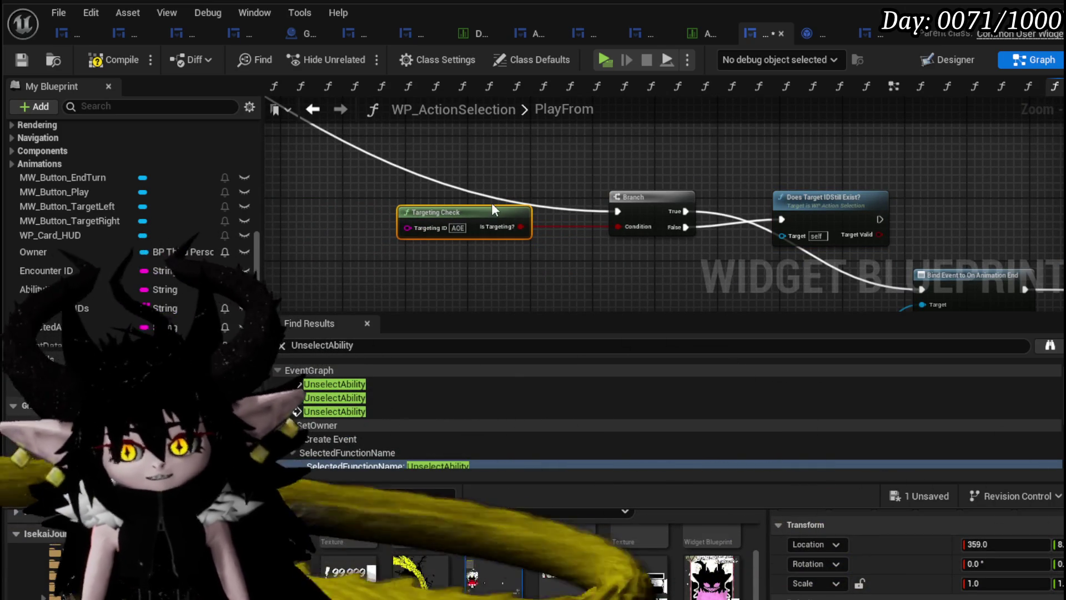
scroll(478, 216, down, 4)
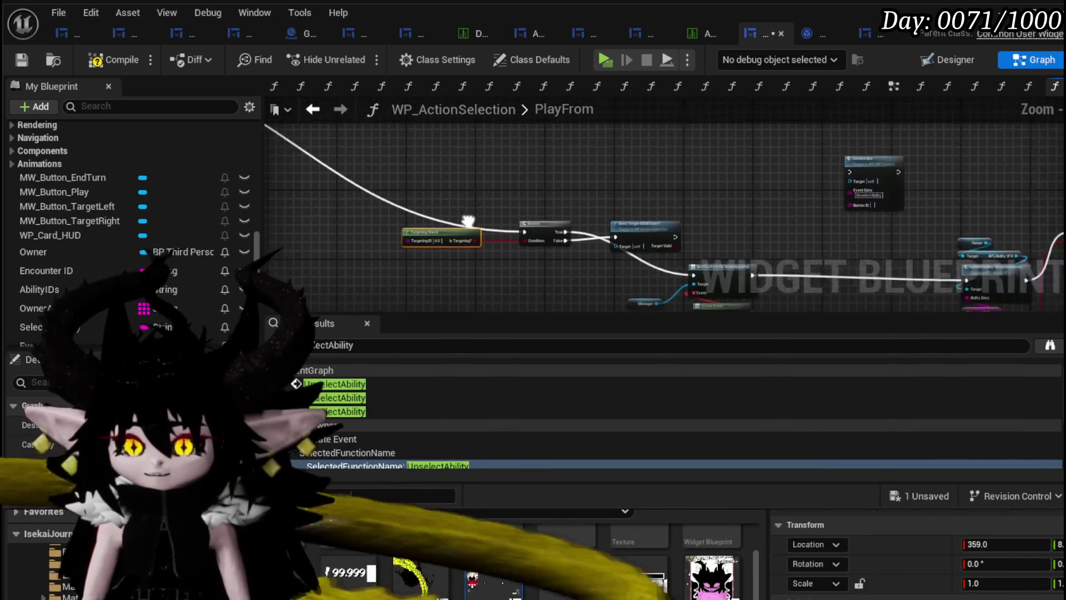
scroll(444, 214, down, 5)
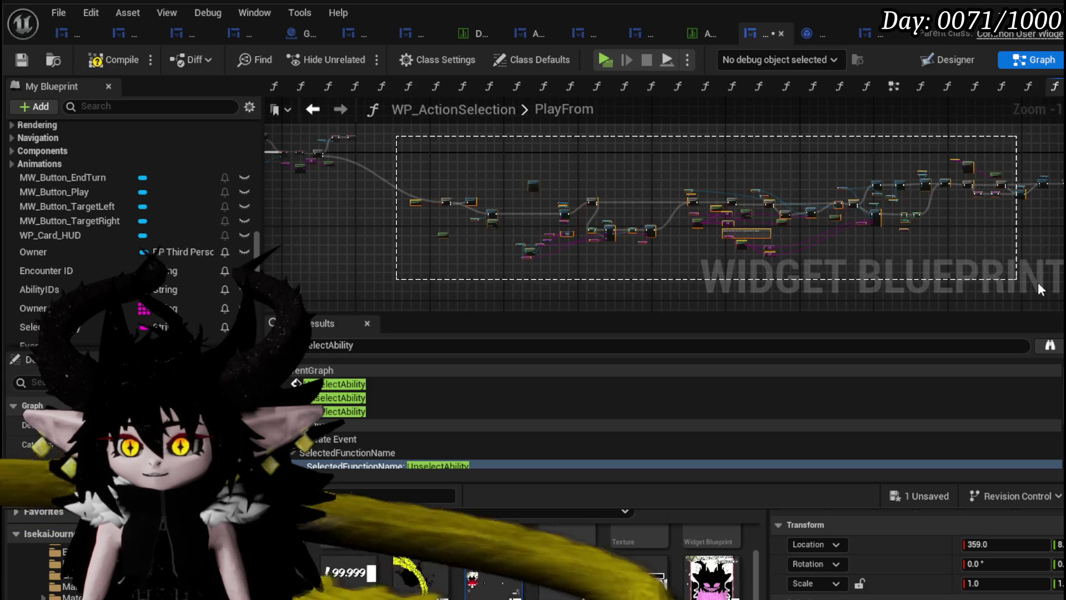
Place Does Target ID Still Exist? between Branch and Bind Event, routing execution into it
drag(1040, 288, 988, 281)
scroll(581, 202, up, 5)
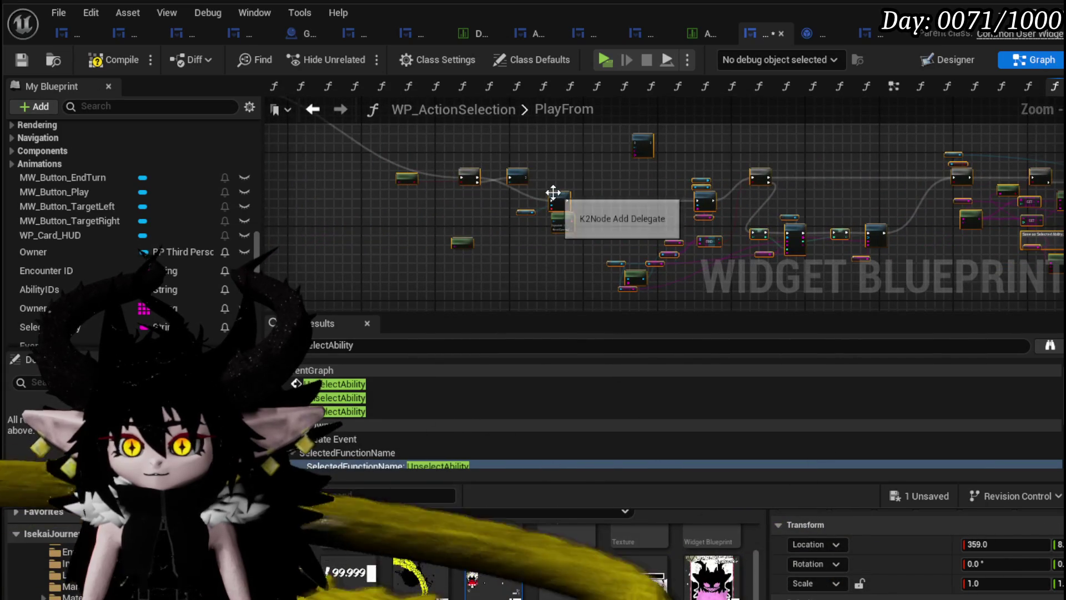
scroll(553, 192, up, 3)
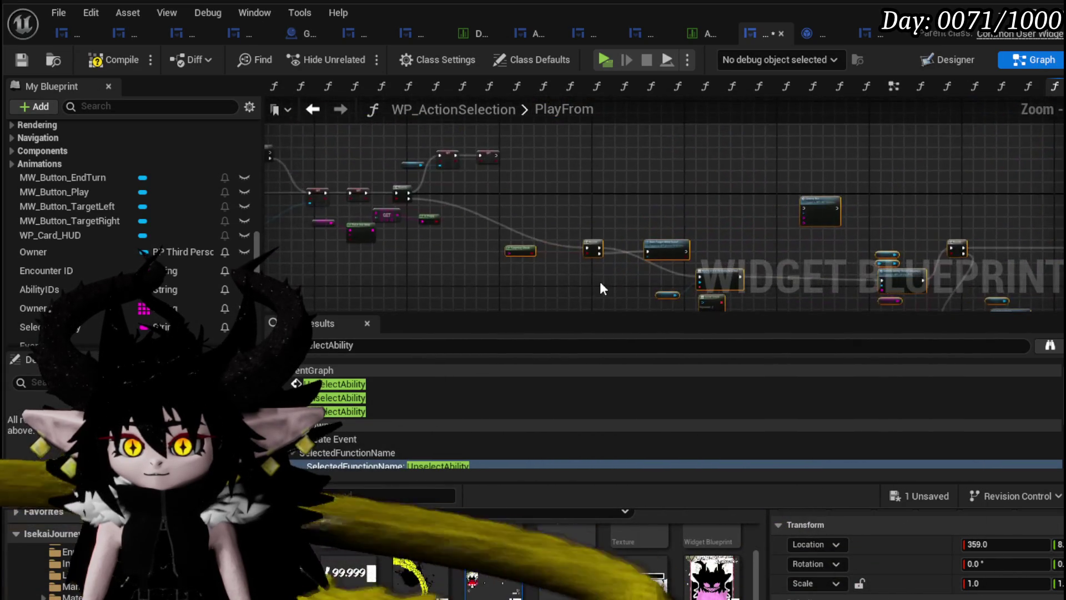
scroll(603, 283, up, 4)
drag(607, 273, 402, 203)
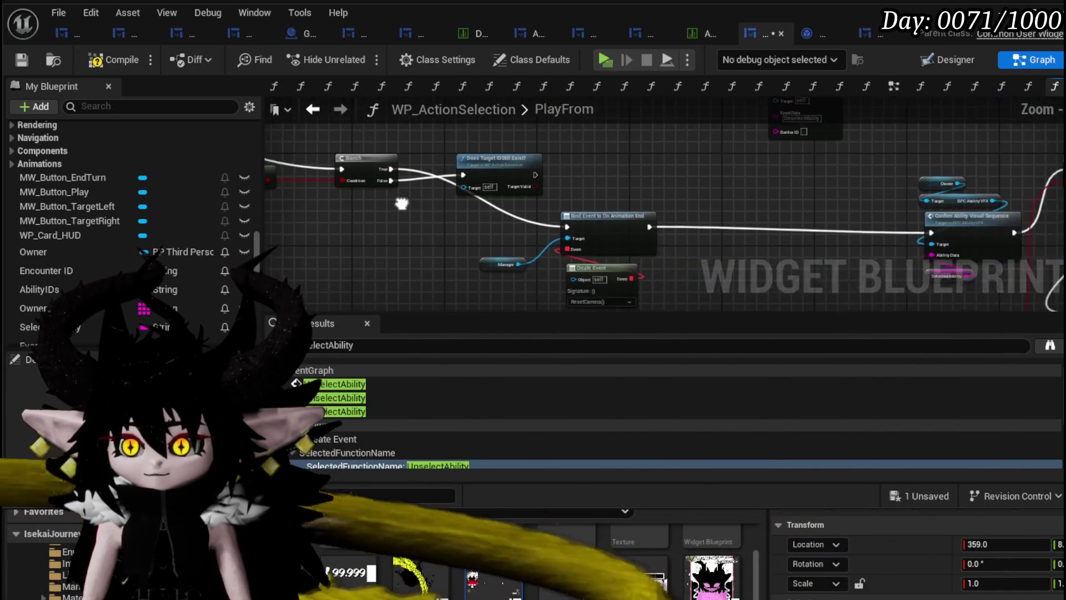
drag(582, 191, 573, 194)
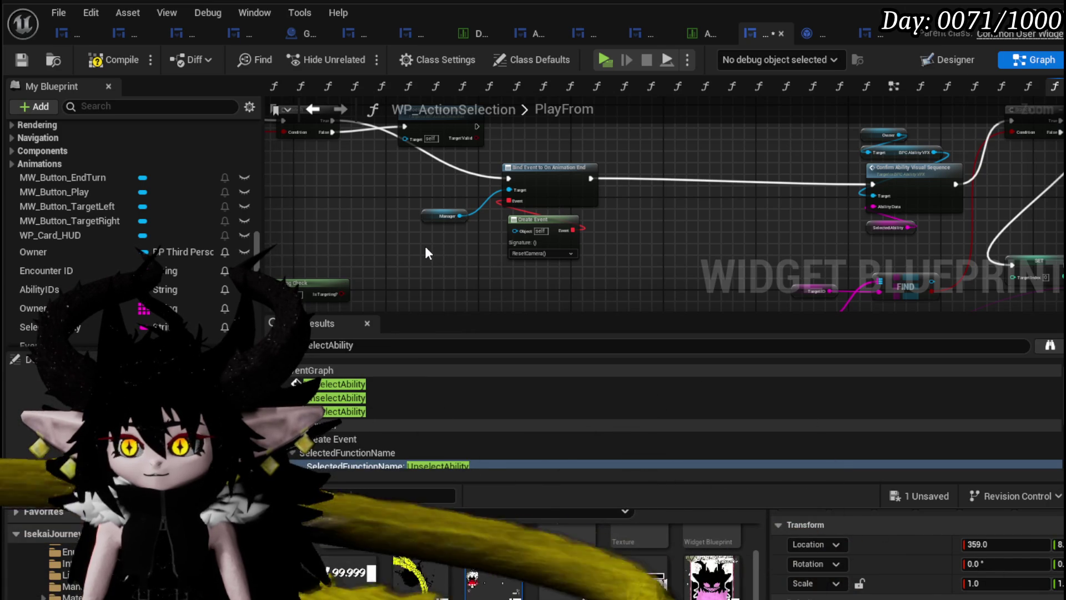
mouse_move(425, 245)
mouse_down()
mouse_move(449, 289)
mouse_move(642, 232)
mouse_up()
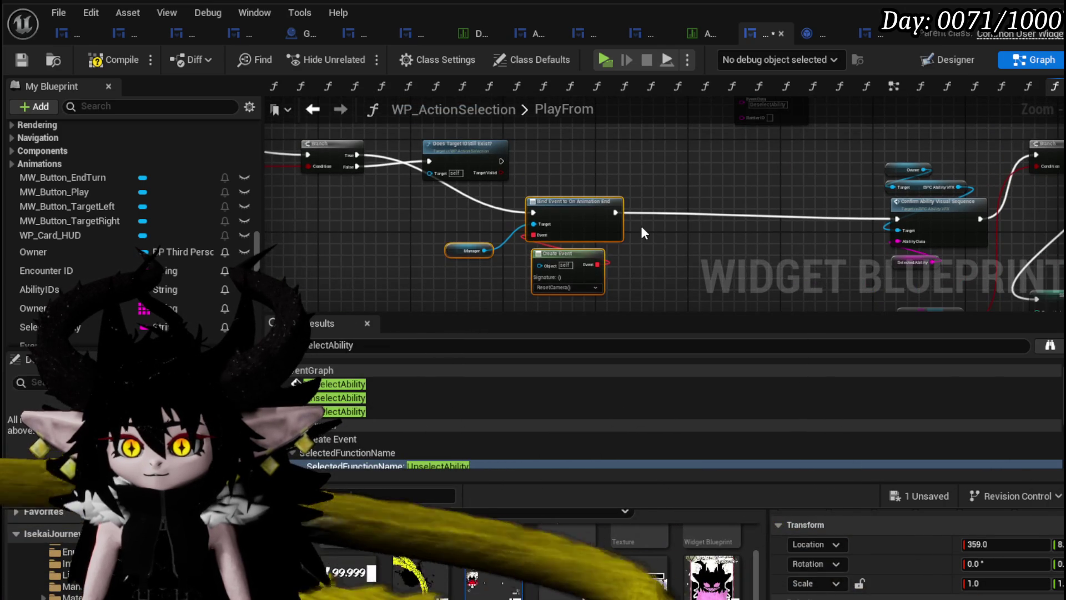
click(439, 219)
drag(439, 218, 590, 231)
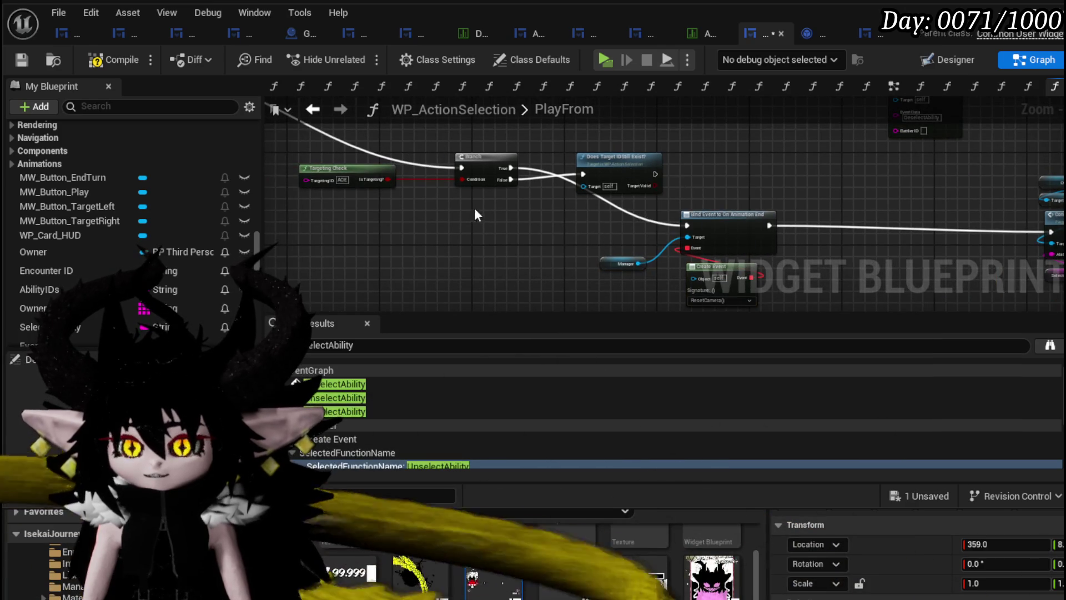
drag(476, 216, 547, 244)
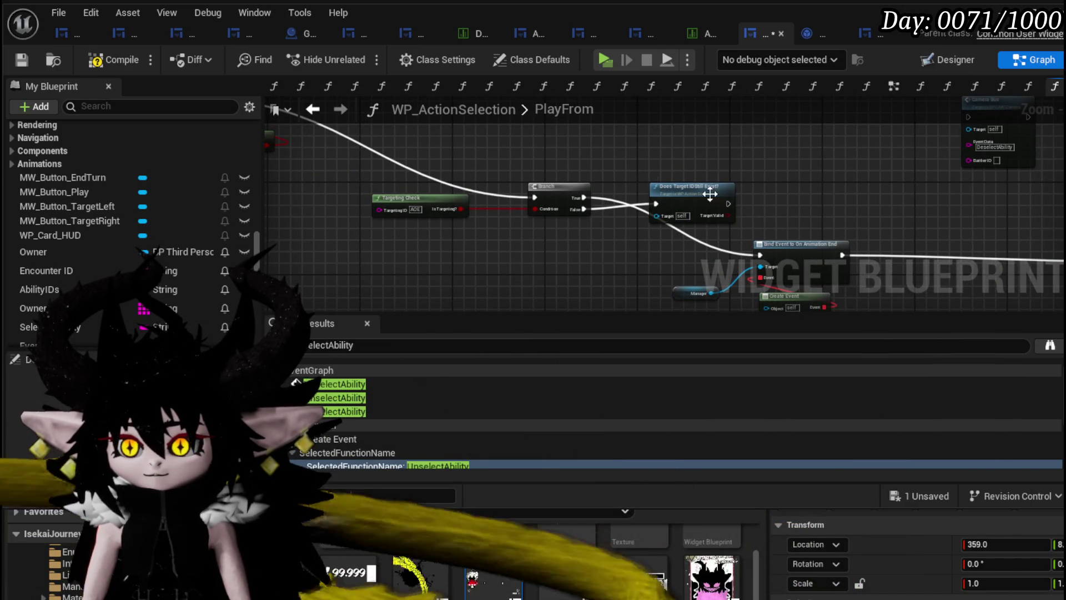
mouse_move(710, 194)
mouse_down()
mouse_move(657, 240)
mouse_move(760, 255)
mouse_up()
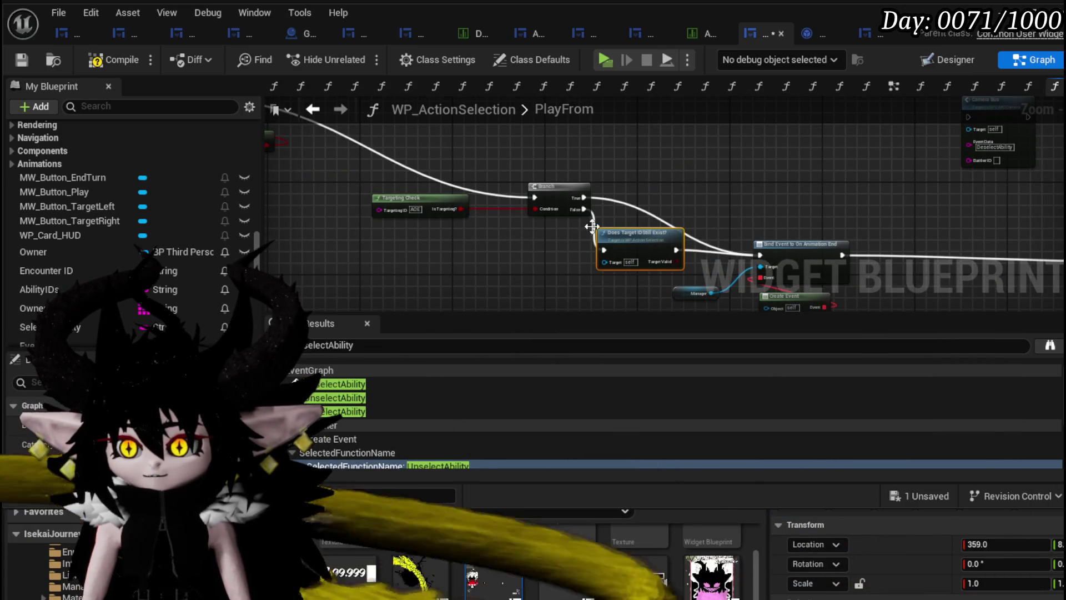
drag(542, 196, 605, 252)
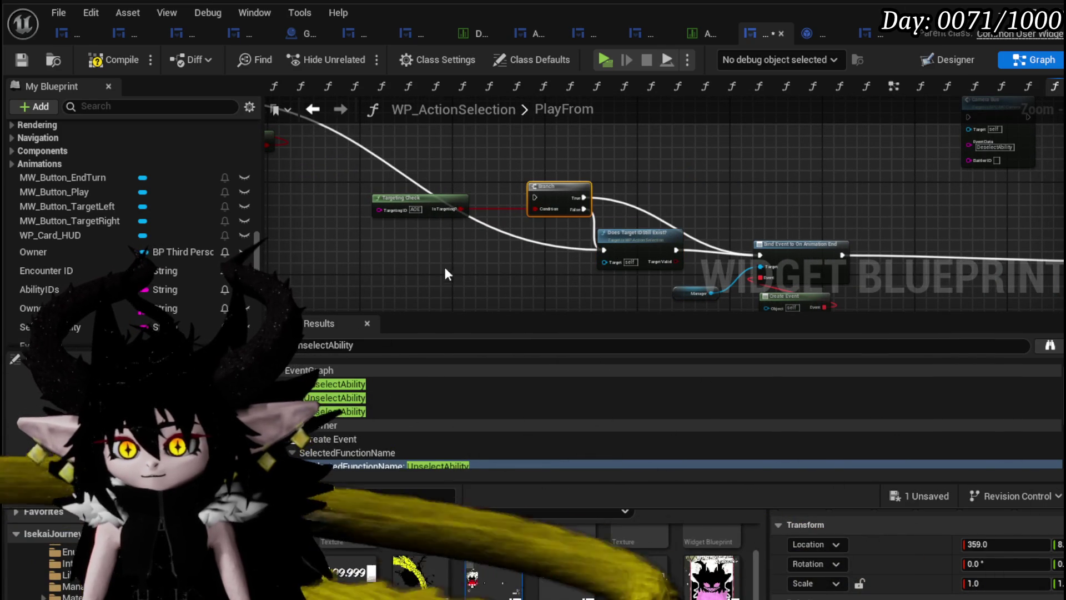
Select the Confirm Ability Visual Sequence node group and shift it further left
drag(417, 246, 0, 271)
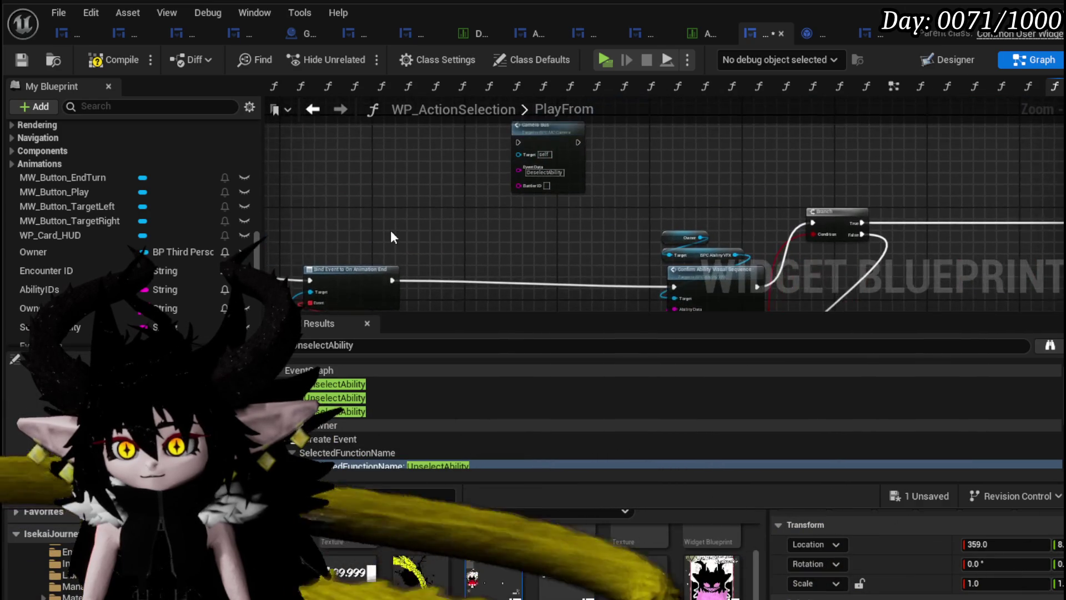
drag(391, 230, 338, 152)
scroll(486, 188, up, 2)
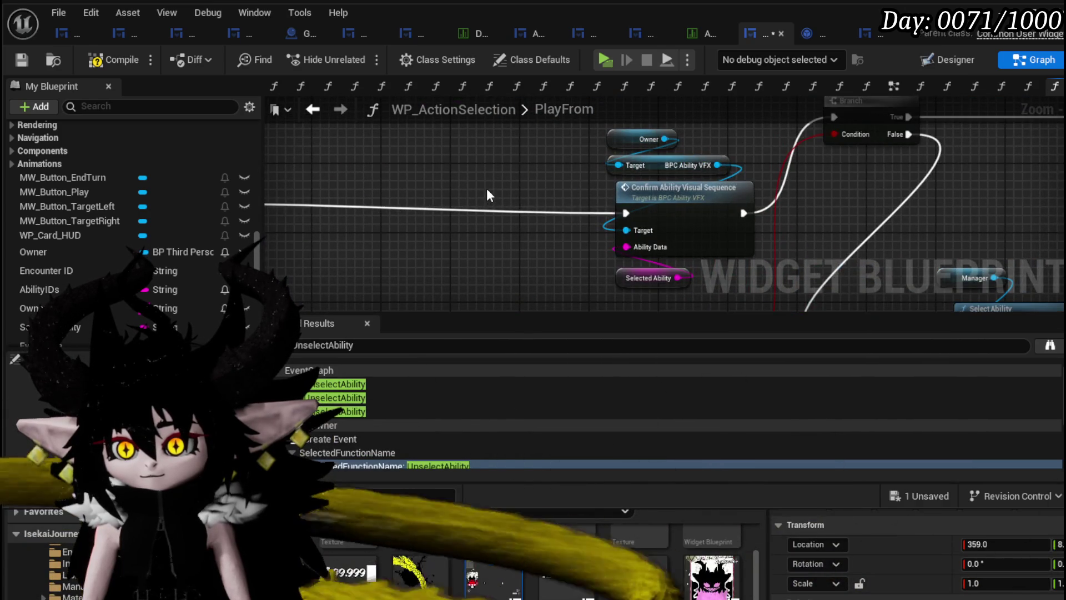
scroll(487, 189, down, 2)
drag(560, 135, 626, 252)
drag(626, 206, 419, 206)
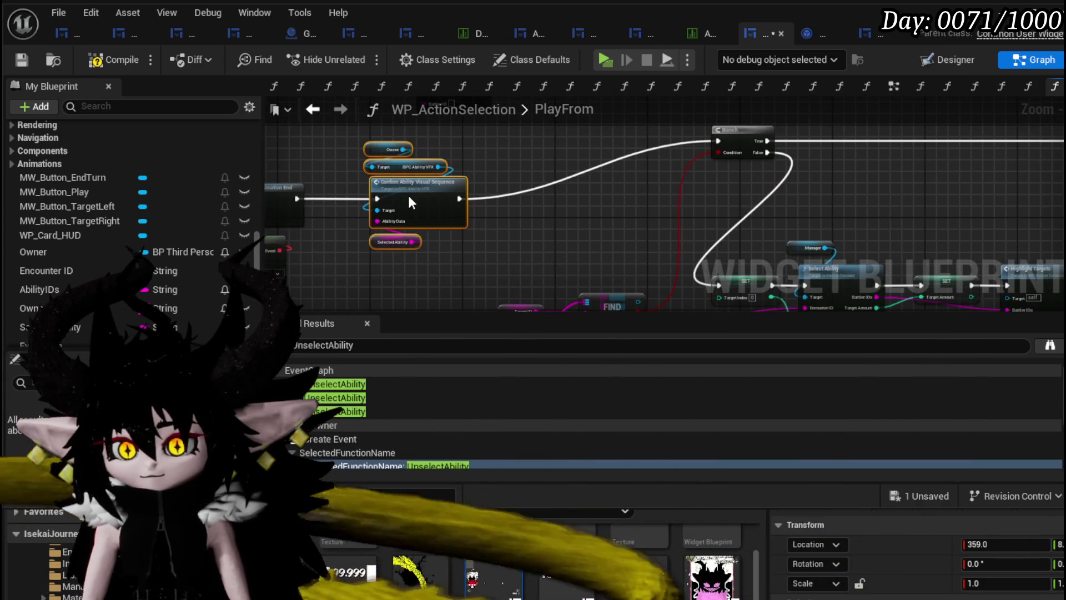
mouse_move(554, 230)
mouse_down()
mouse_move(526, 267)
mouse_move(353, 270)
mouse_move(572, 223)
mouse_up()
mouse_move(571, 214)
mouse_down()
mouse_move(606, 148)
mouse_move(522, 179)
mouse_up()
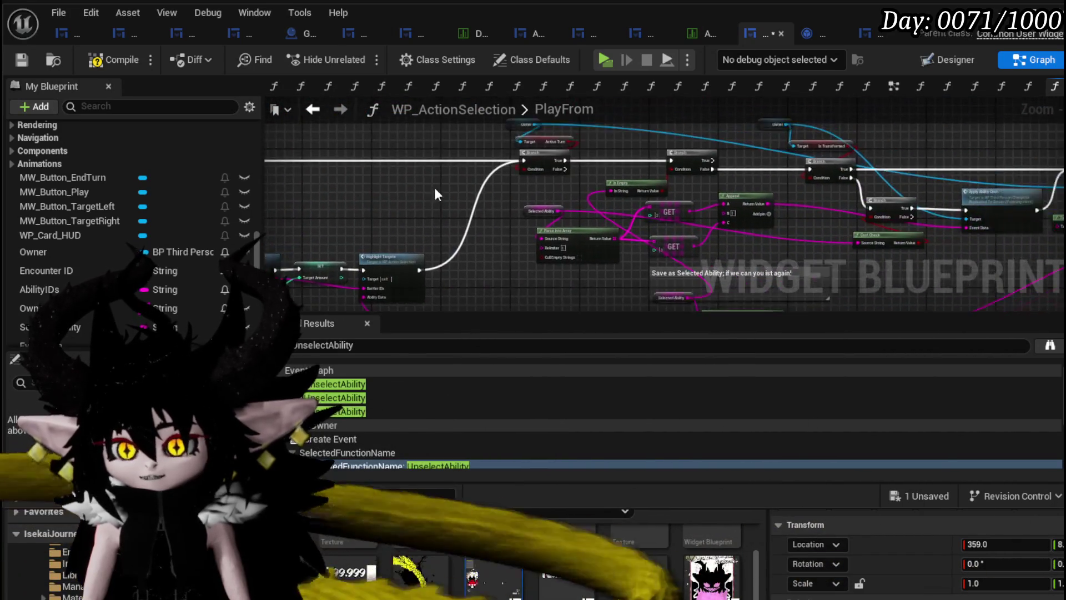
Connect execution into the right-hand Branch node
scroll(434, 187, up, 3)
mouse_move(390, 270)
mouse_down()
mouse_move(366, 269)
mouse_move(372, 203)
mouse_up()
mouse_move(448, 209)
mouse_down()
mouse_move(391, 164)
mouse_move(363, 200)
mouse_move(496, 110)
mouse_move(482, 76)
mouse_move(474, 229)
mouse_move(399, 225)
mouse_up()
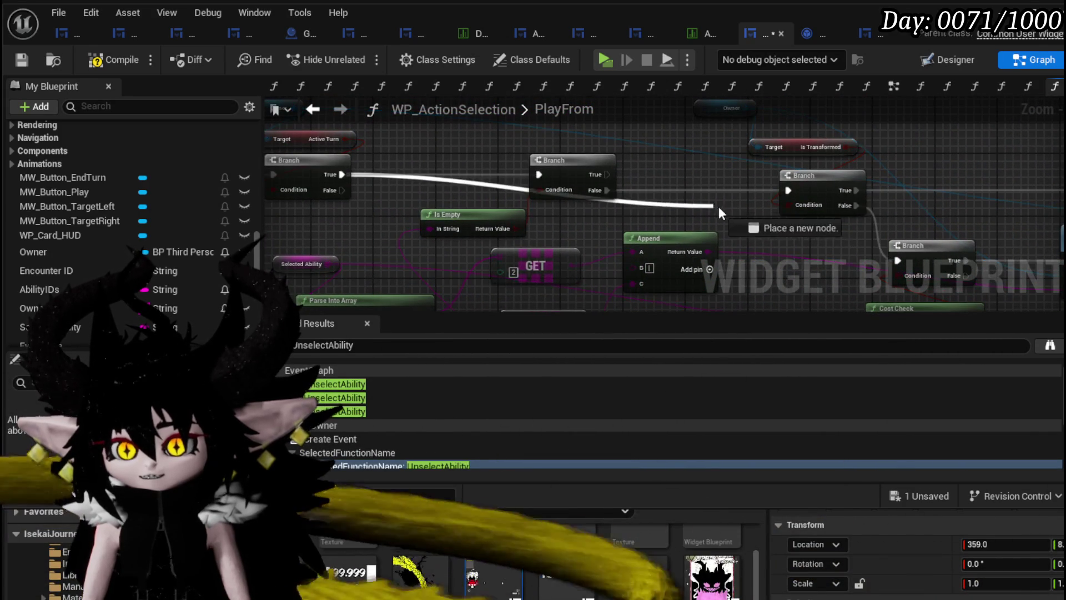
drag(793, 185, 794, 187)
drag(559, 223, 511, 126)
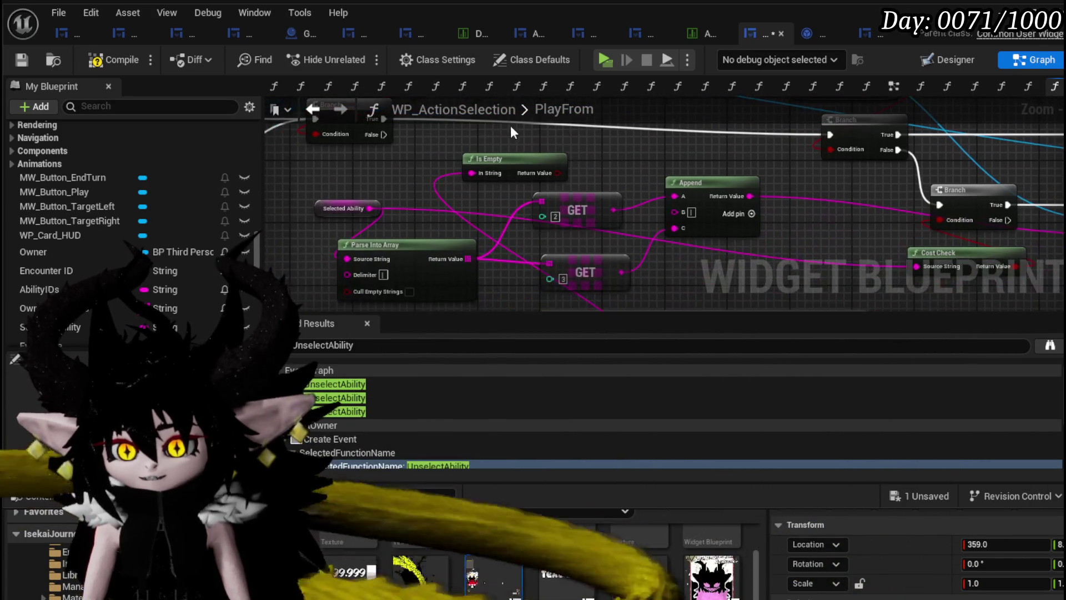
Wire the upper Branch's True output to the lower Branch and place Cost Check to its left
drag(526, 164, 426, 103)
mouse_move(458, 228)
mouse_down()
mouse_move(543, 239)
mouse_move(512, 248)
mouse_move(527, 236)
mouse_move(496, 232)
mouse_up()
drag(495, 232, 599, 147)
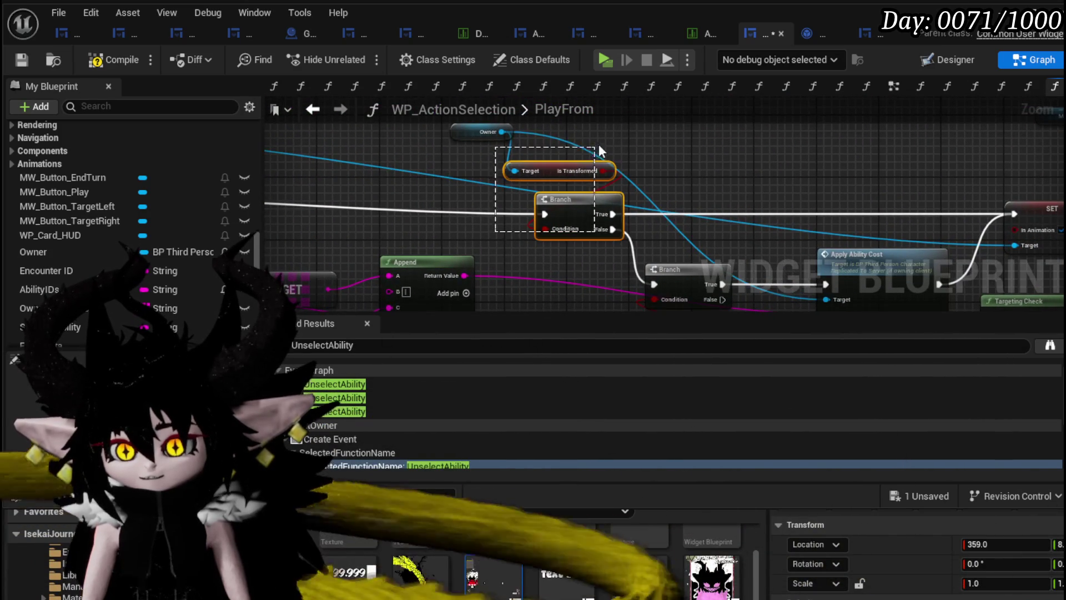
scroll(635, 246, down, 2)
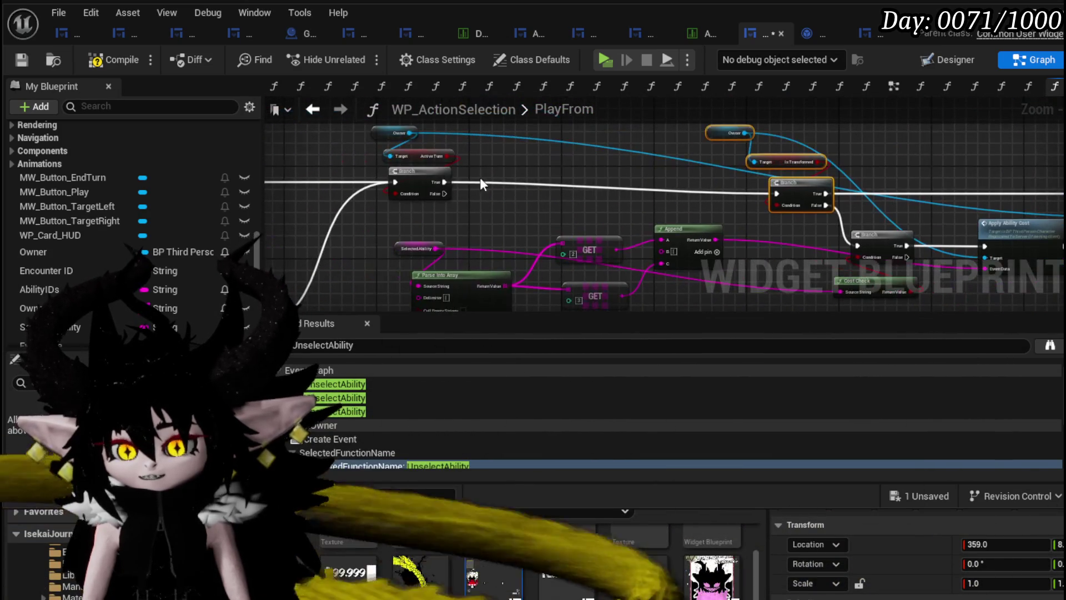
drag(444, 182, 855, 246)
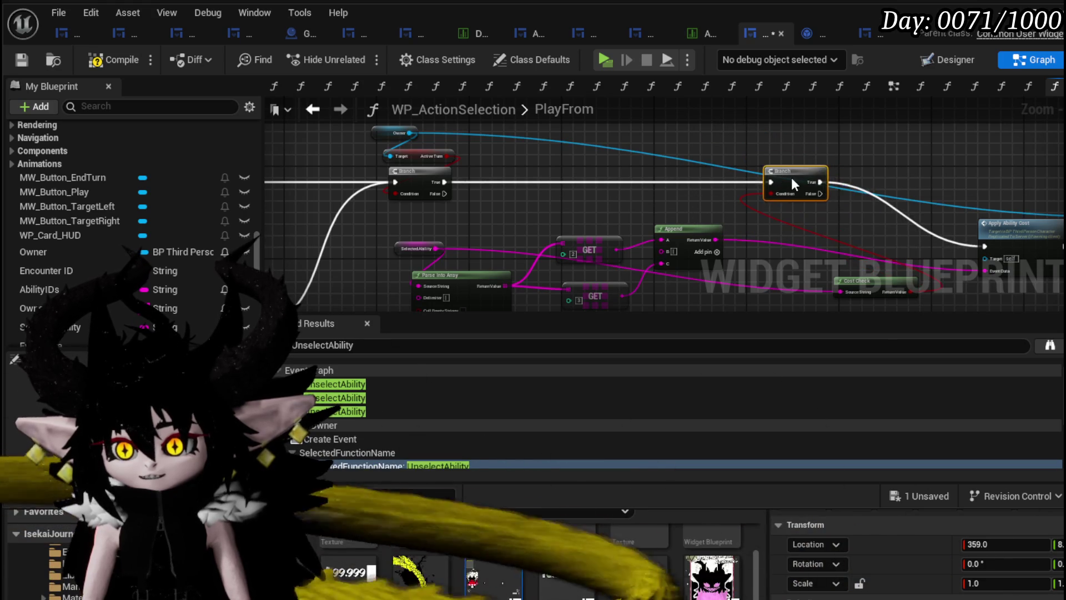
scroll(823, 182, up, 2)
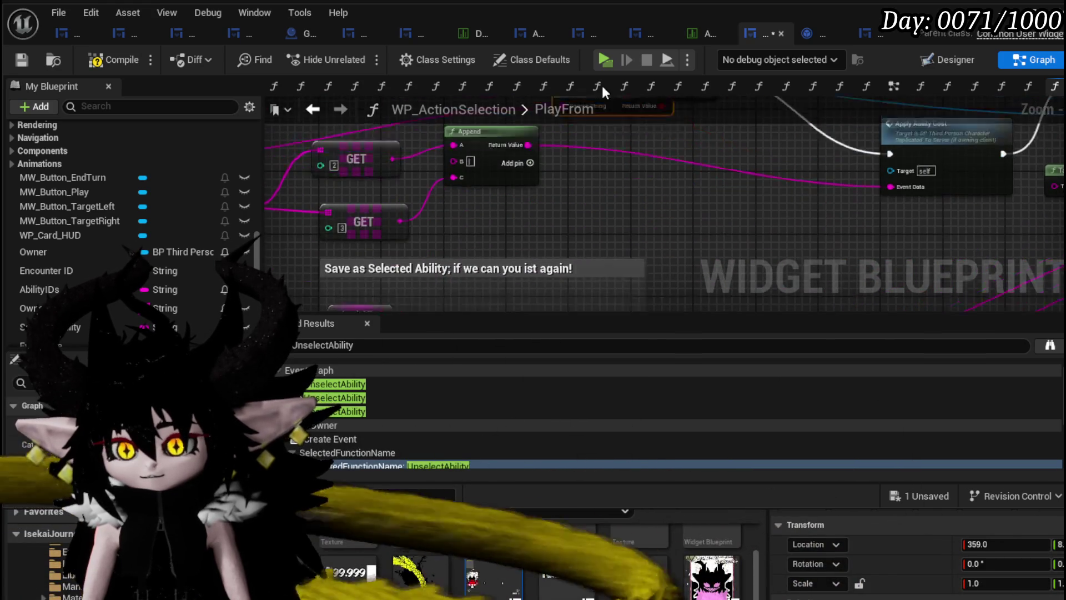
drag(722, 187, 438, 175)
scroll(754, 182, down, 1)
scroll(616, 198, down, 1)
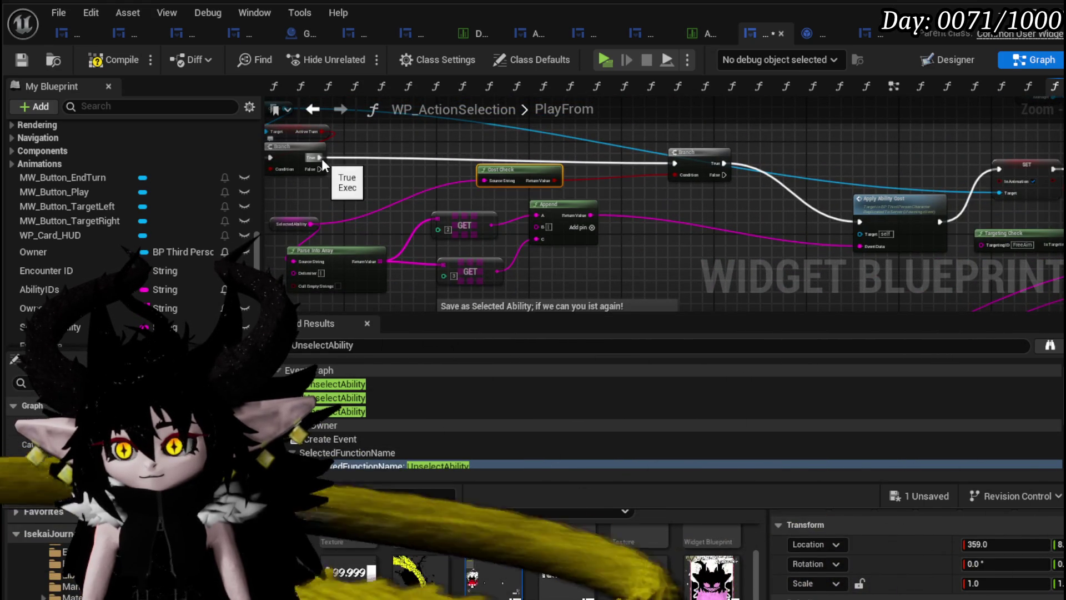
mouse_move(321, 159)
mouse_down()
mouse_move(989, 171)
mouse_move(946, 170)
mouse_up()
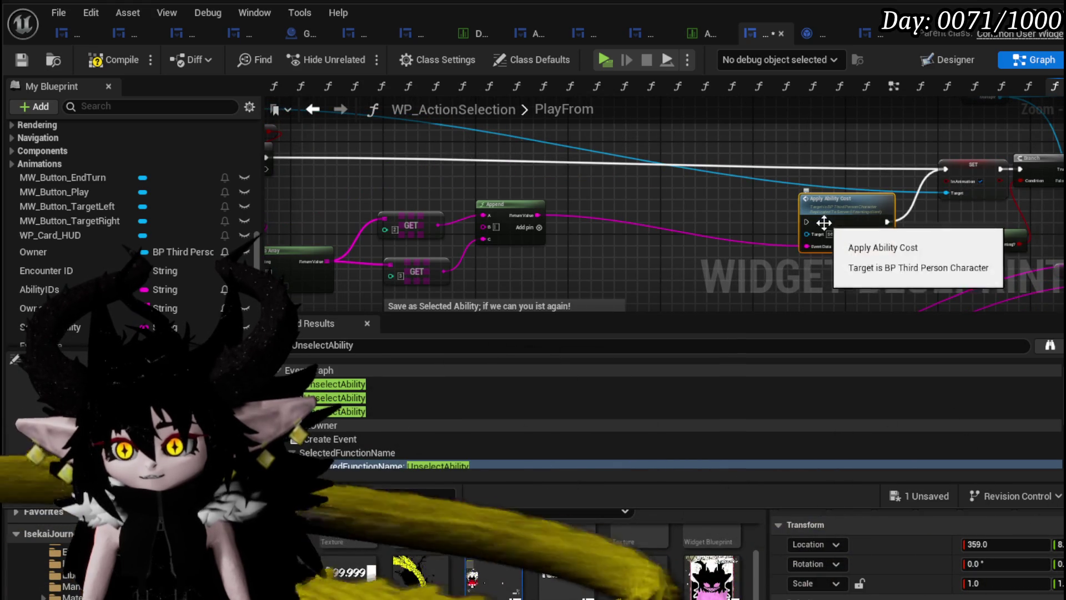
Move the incoming execution from the SET node onto the Branch
drag(824, 223, 349, 254)
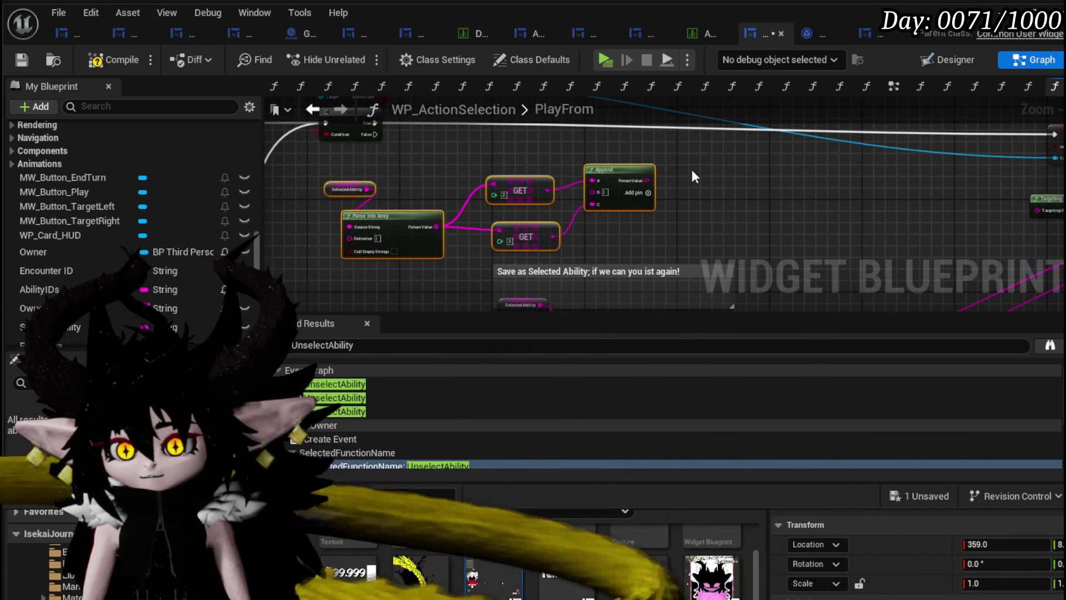
drag(694, 176, 355, 213)
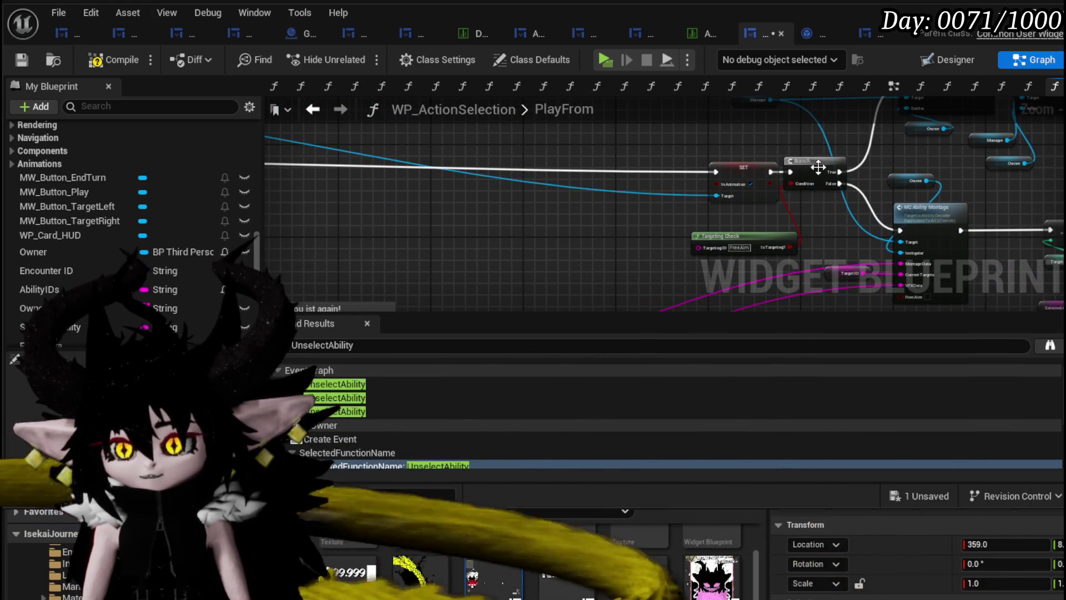
drag(717, 175, 791, 171)
Box-select the downstream node network and shift it left
scroll(789, 236, down, 6)
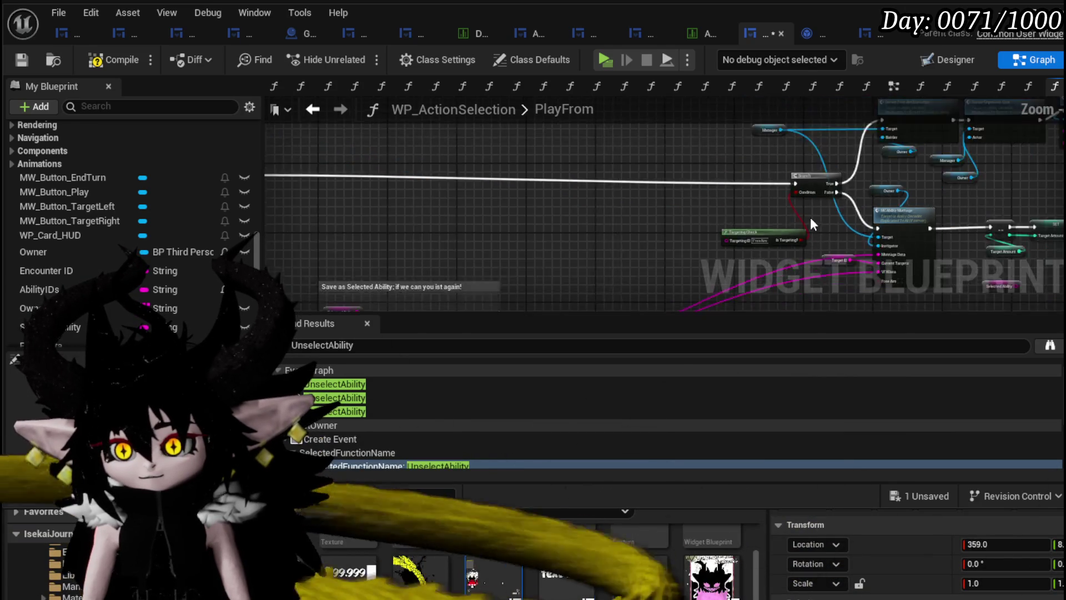
drag(488, 144, 1035, 298)
scroll(707, 236, up, 5)
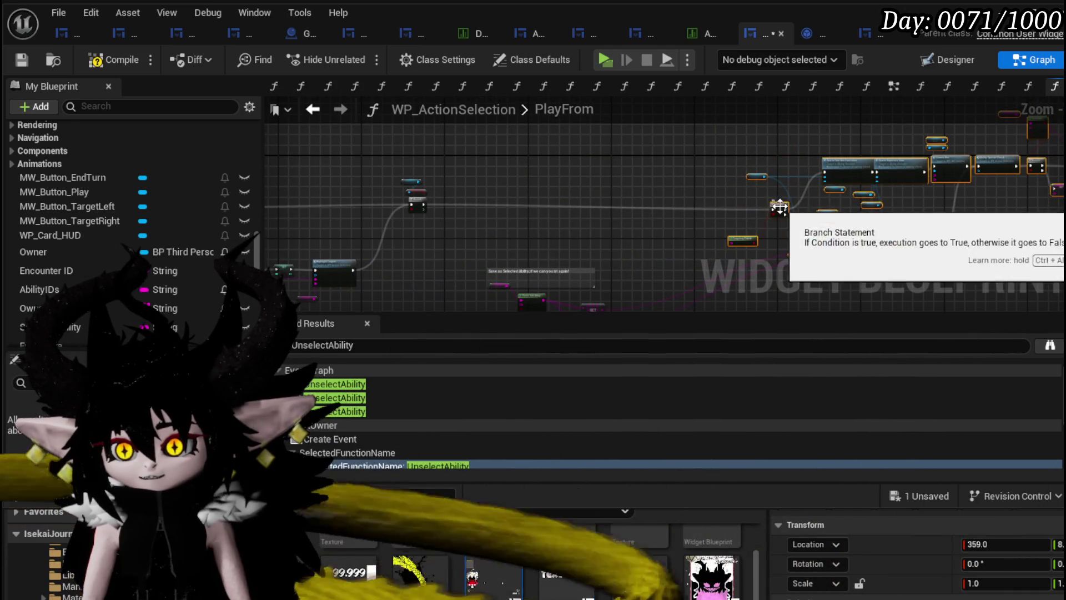
mouse_move(780, 206)
mouse_down()
mouse_move(561, 211)
mouse_move(497, 201)
mouse_up()
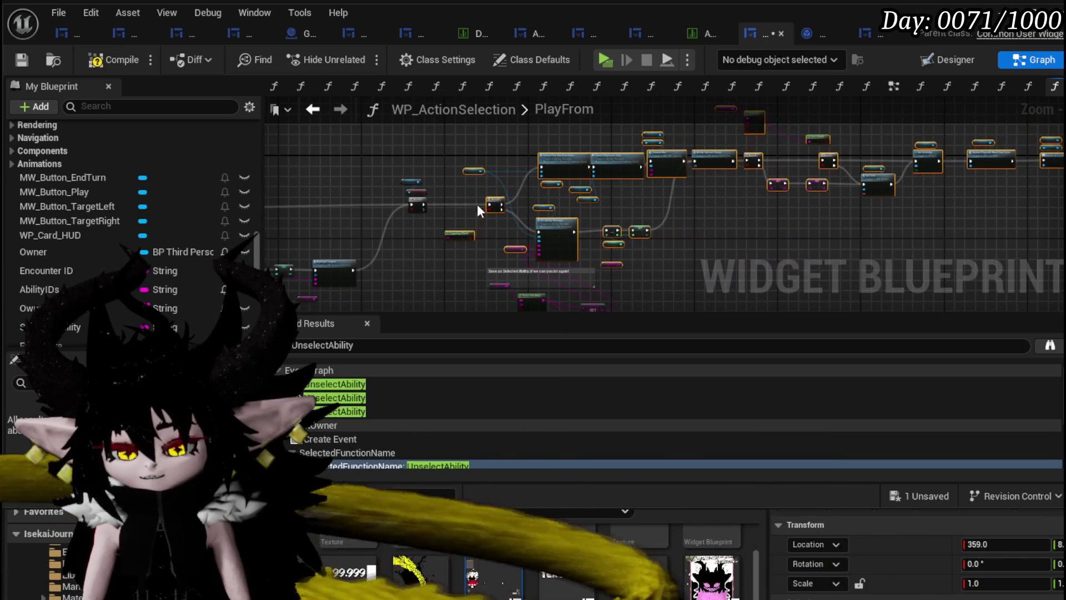
scroll(478, 204, up, 5)
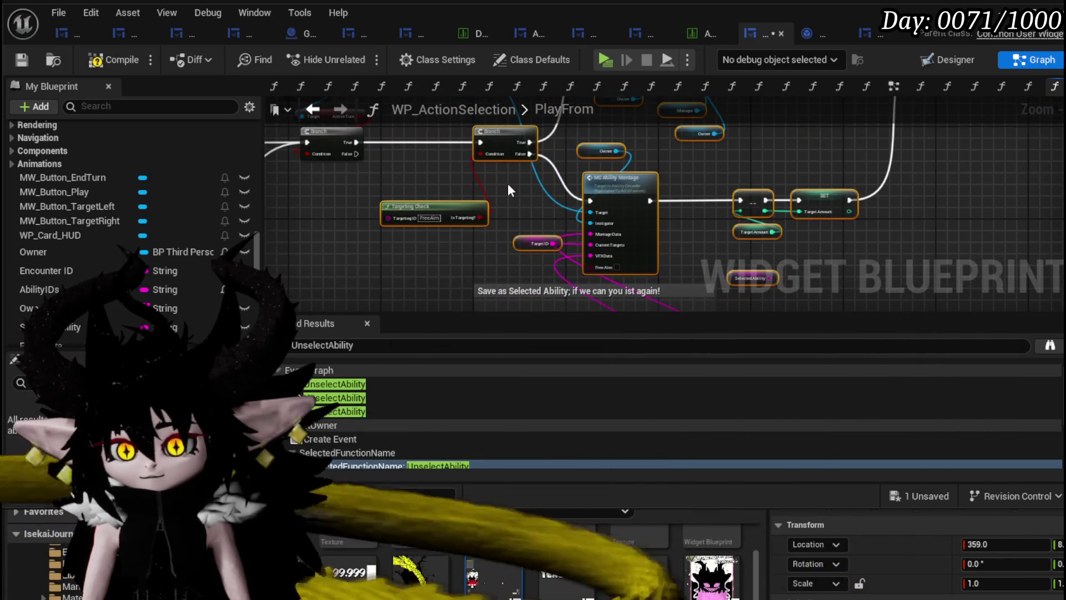
mouse_move(507, 189)
mouse_down()
mouse_move(507, 248)
mouse_move(523, 283)
mouse_up()
drag(447, 283, 441, 223)
mouse_move(691, 172)
mouse_down()
mouse_move(637, 245)
mouse_move(773, 183)
mouse_move(439, 232)
mouse_up()
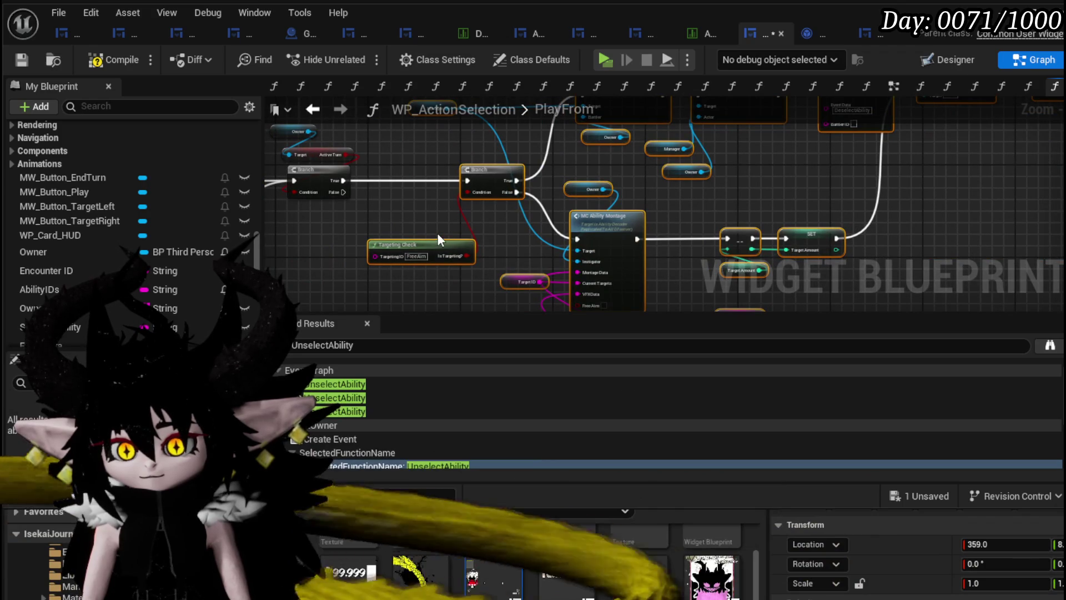
mouse_move(708, 191)
mouse_down()
mouse_move(595, 285)
mouse_move(368, 272)
mouse_up()
mouse_move(489, 246)
mouse_down()
mouse_move(393, 239)
mouse_move(625, 222)
mouse_up()
scroll(393, 239, down, 5)
Compile and save the WP_ActionSelection widget blueprint, returning to the level editor
click(107, 59)
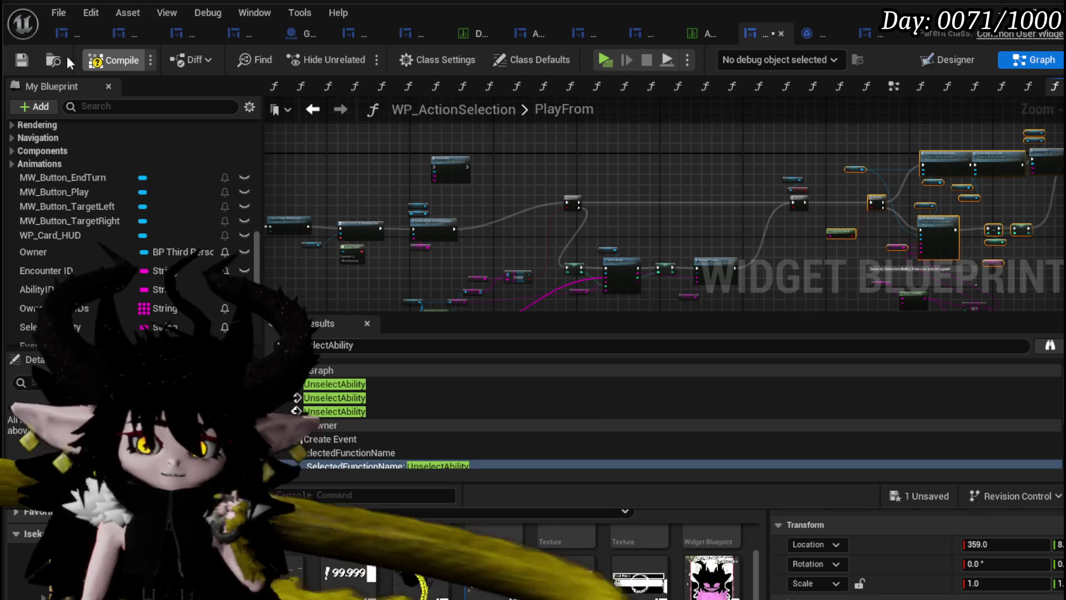
click(22, 59)
key(alt+Tab)
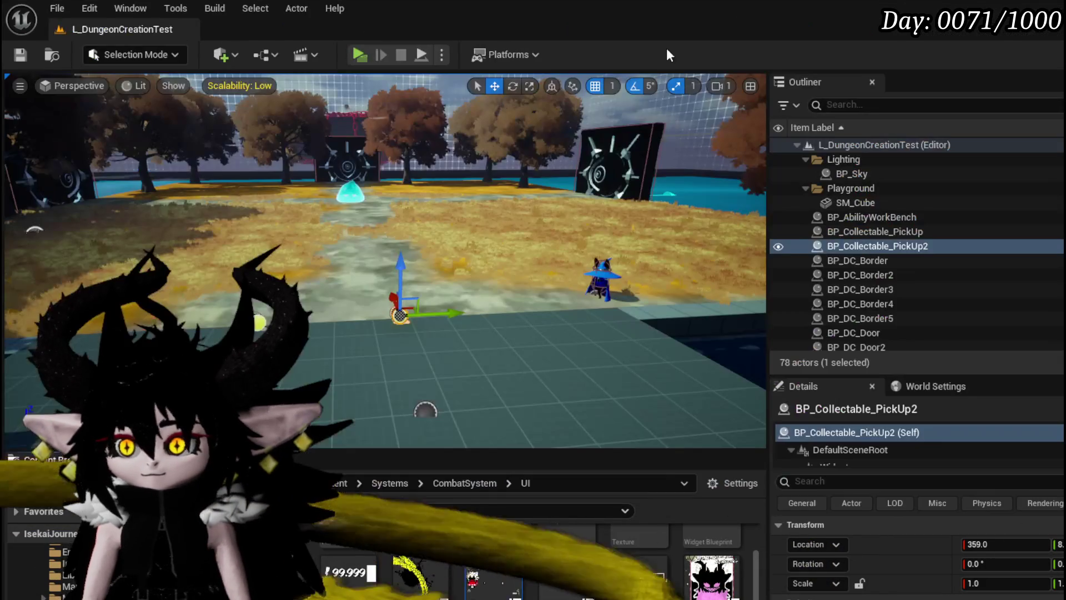
Play-test the level, walk toward the cyan slime and cast the Fire Meteor card
key(alt+p)
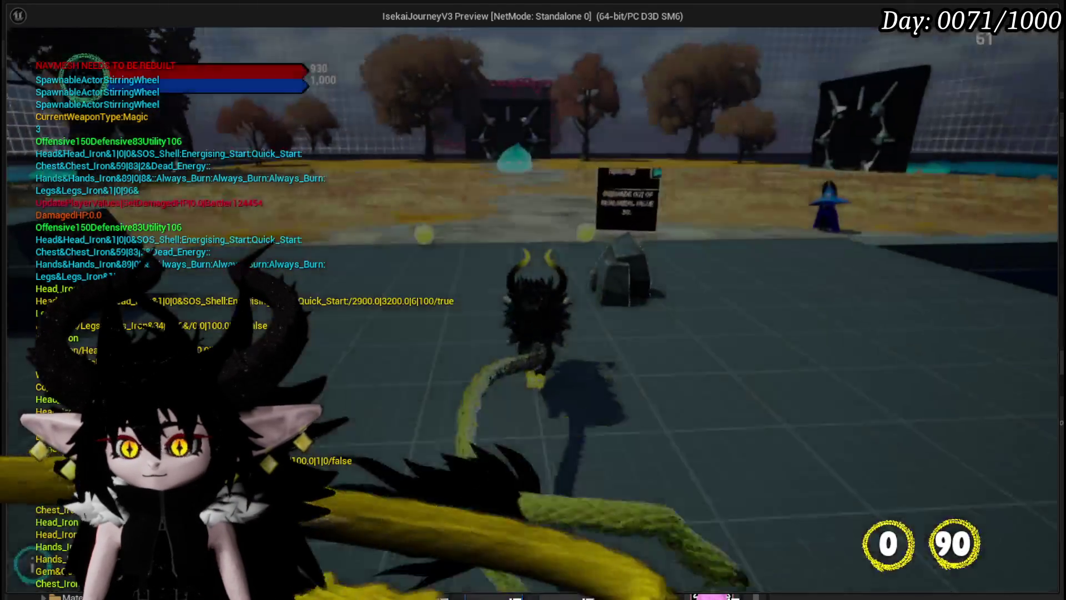
key(w)
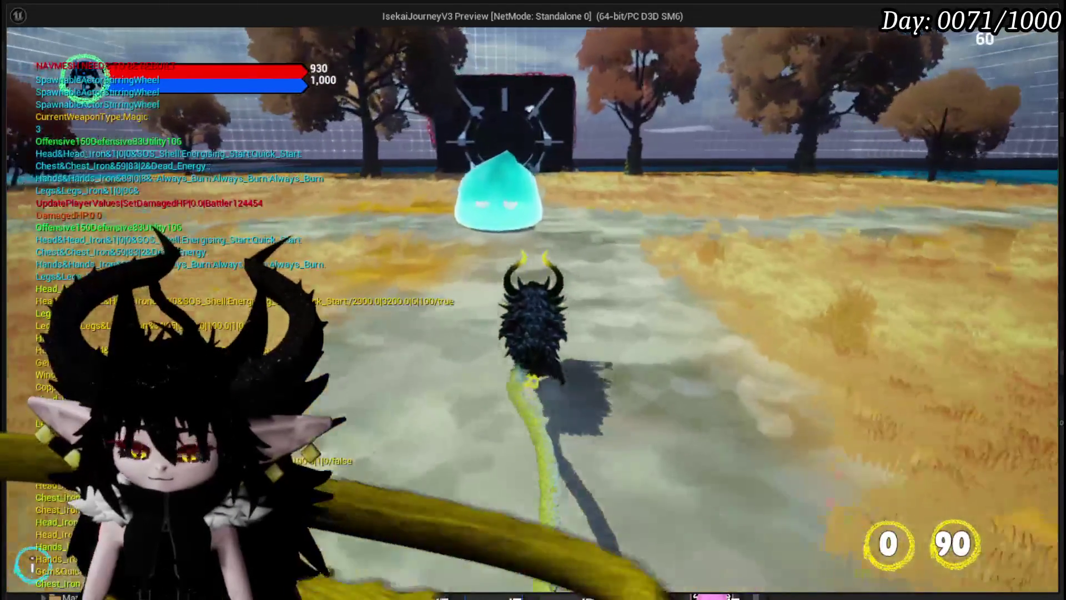
key(1)
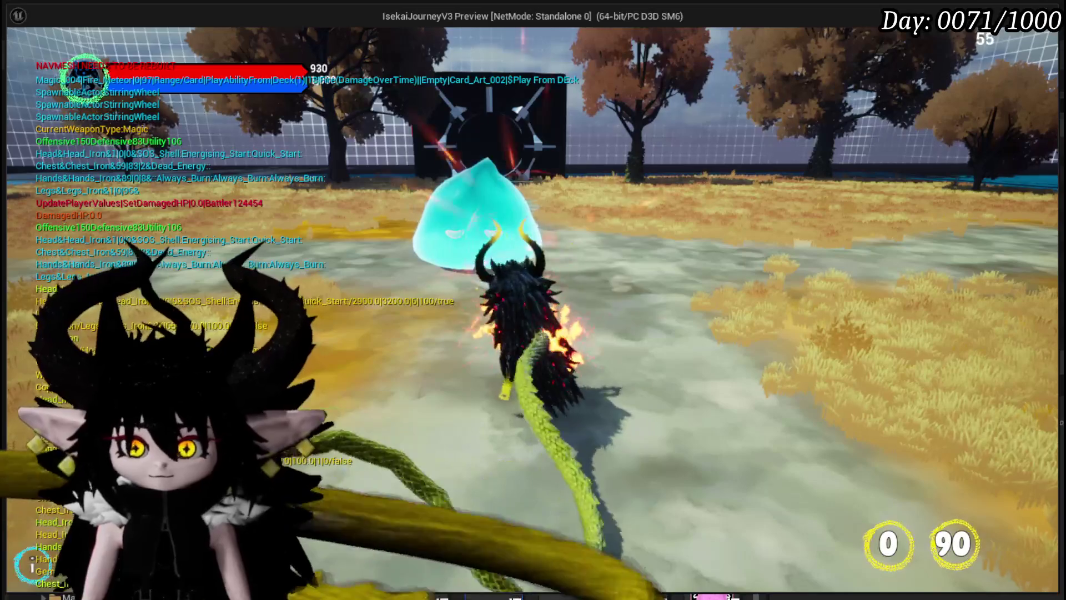
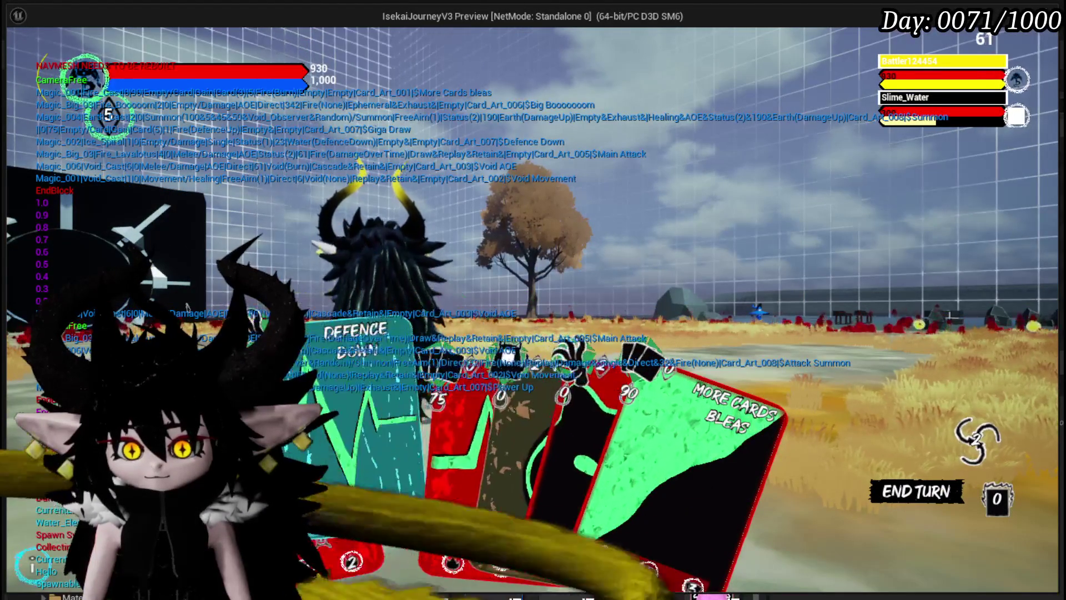
Play Defence Down on Slime_Water, then Giga Draw and Play From Deck, and view the played-card pile
click(340, 426)
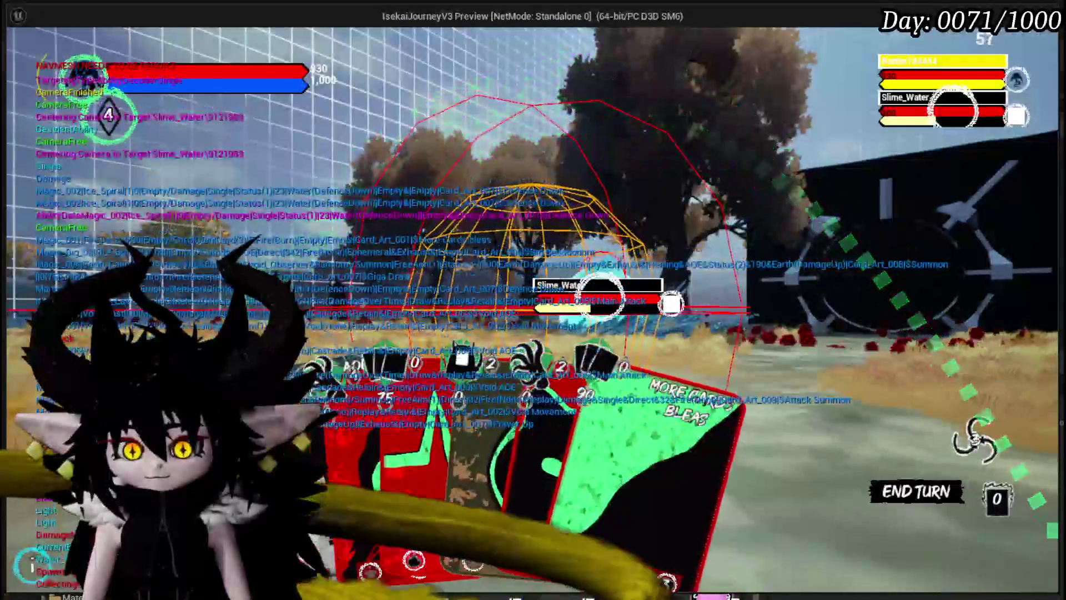
click(379, 450)
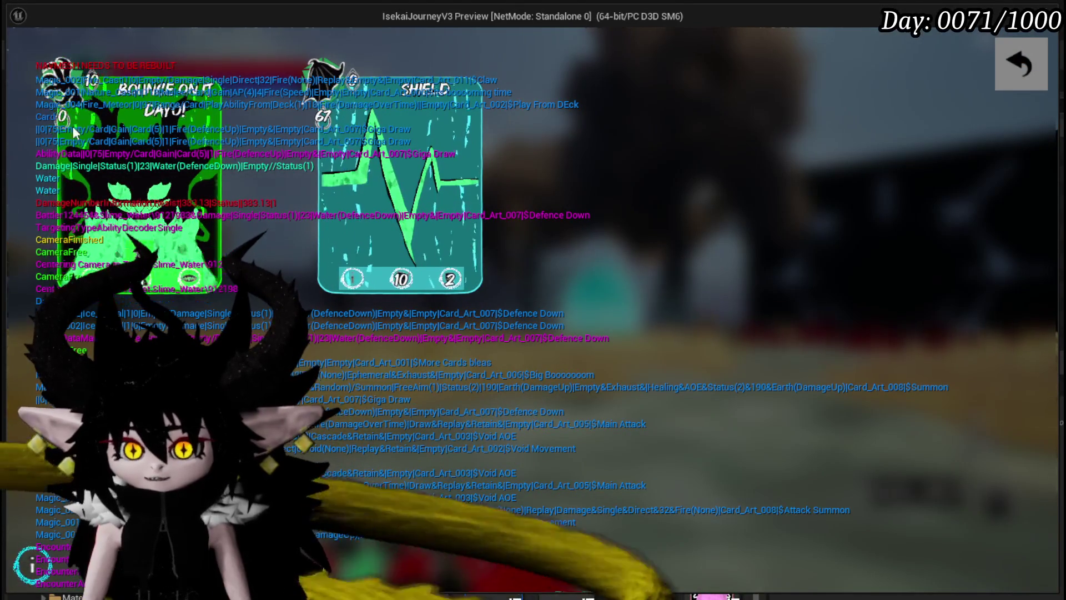
click(1020, 63)
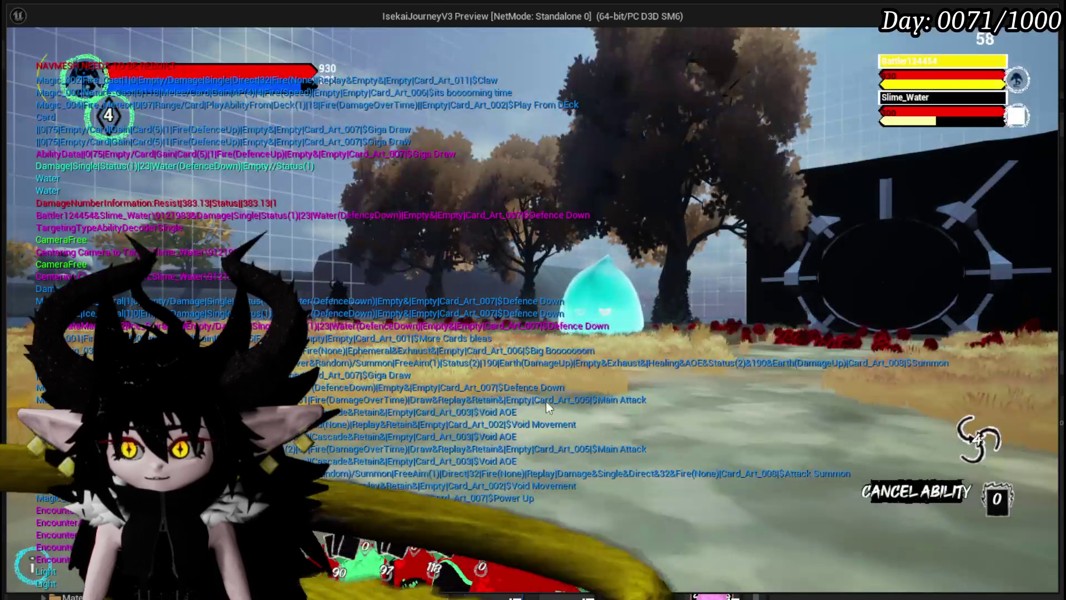
click(468, 469)
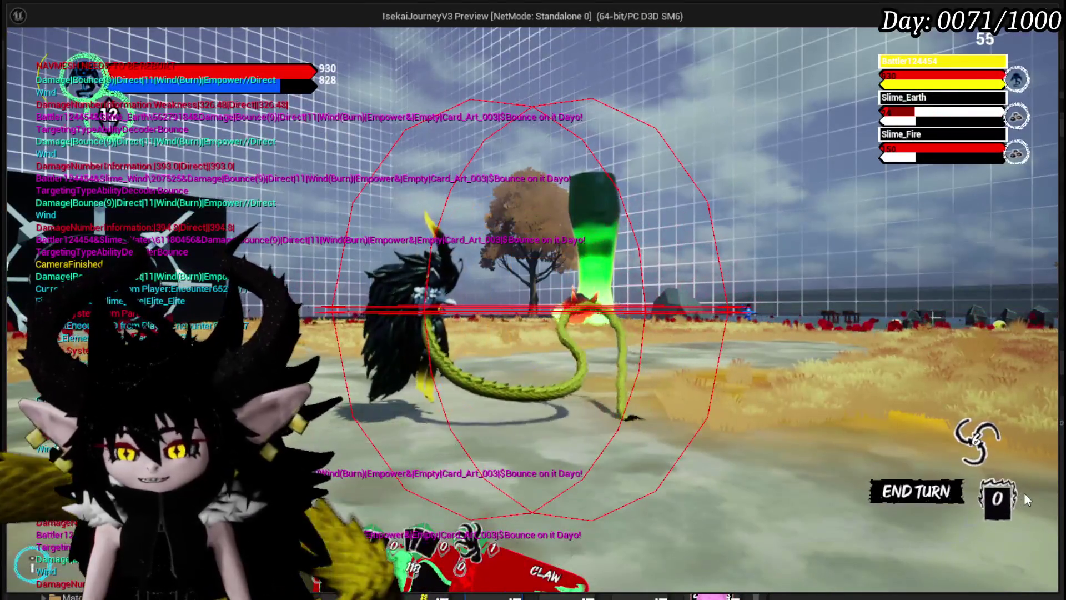
click(1024, 492)
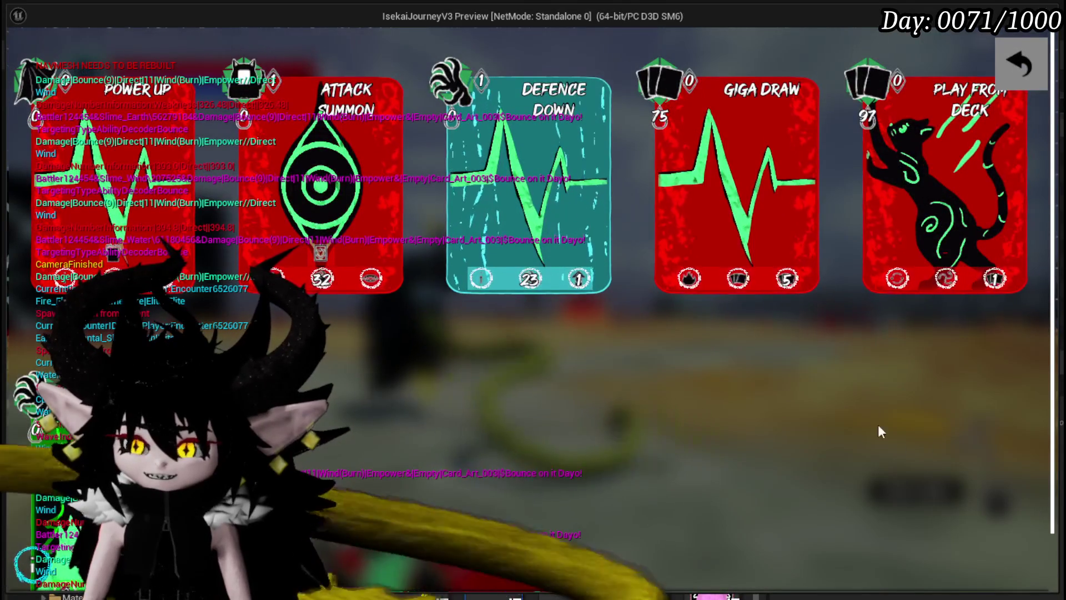
Reopen the played-cards pile, scroll through its five cards, then return to the battle
click(1008, 56)
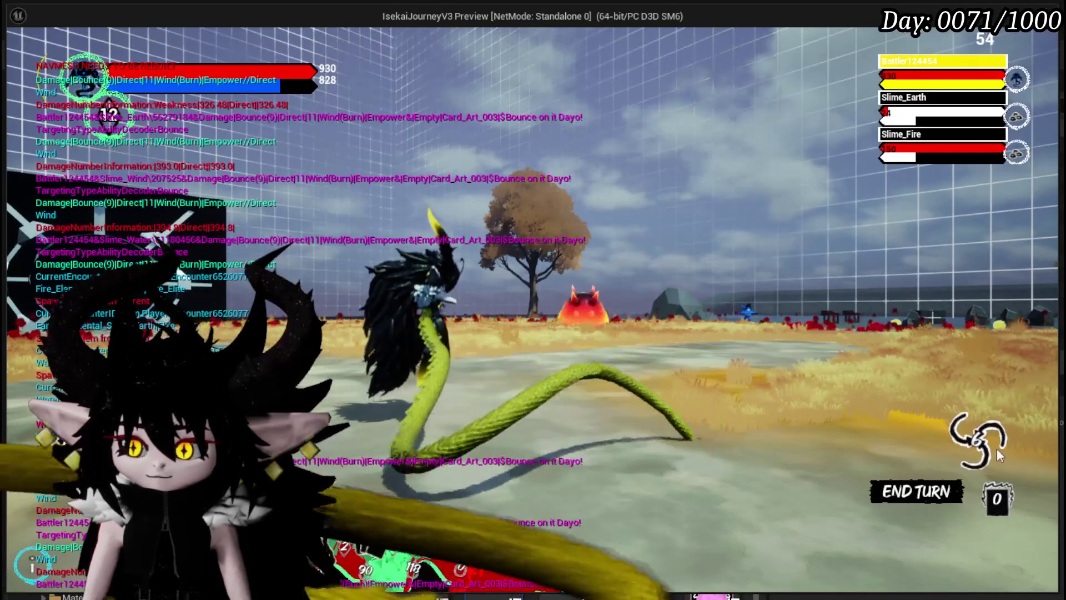
click(994, 447)
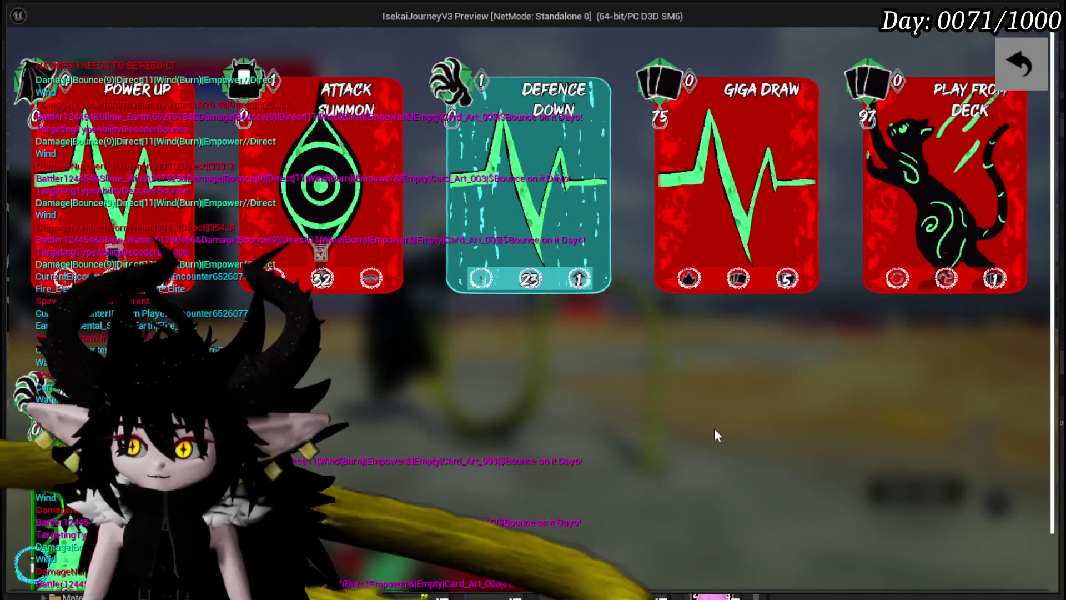
scroll(371, 414, down, 2)
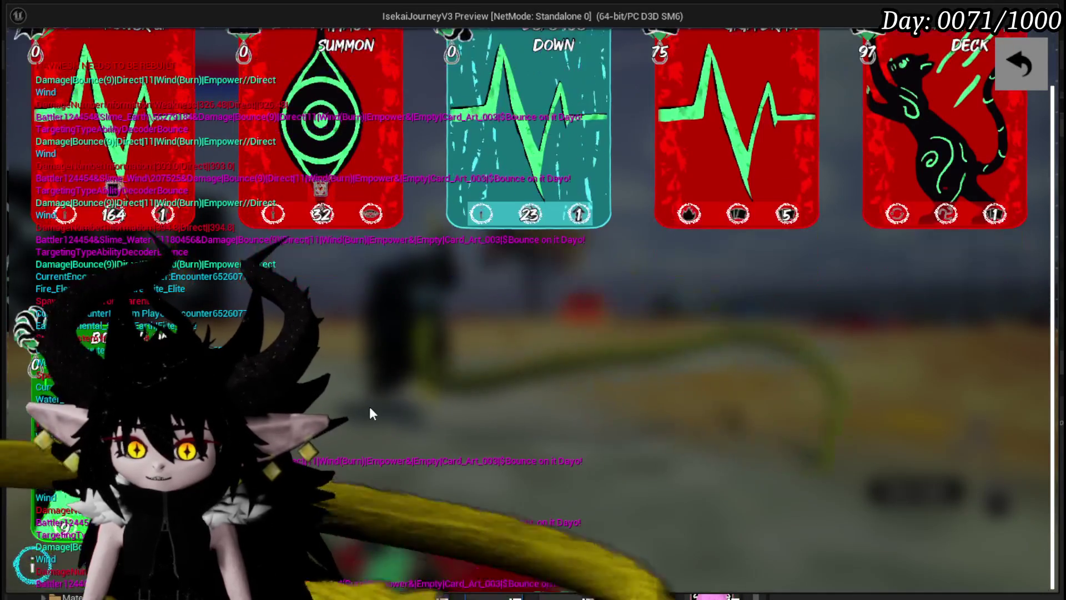
scroll(362, 401, up, 1)
scroll(361, 398, down, 1)
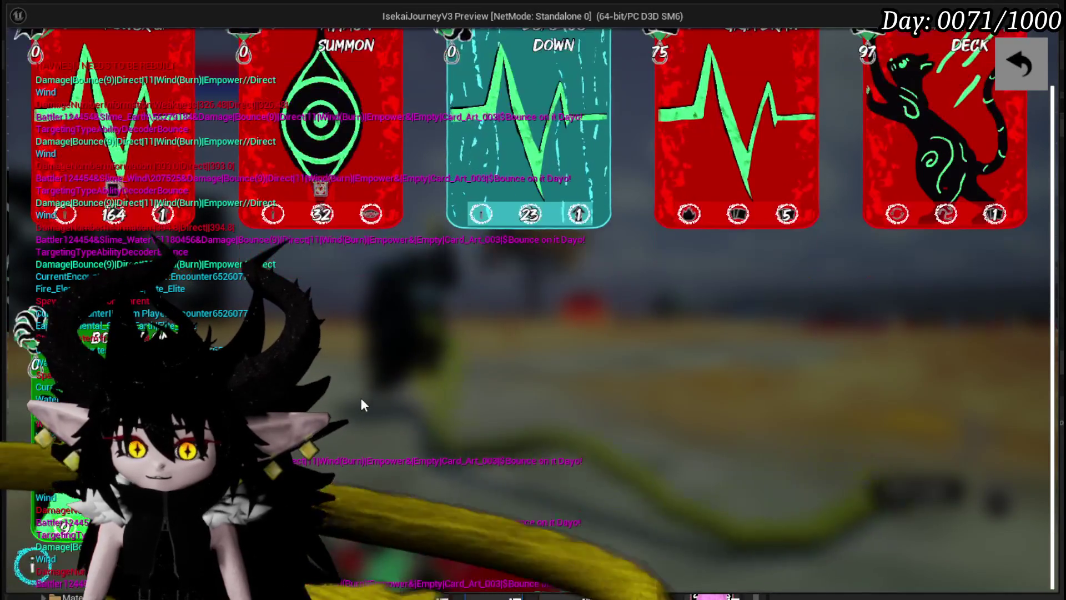
scroll(361, 398, up, 2)
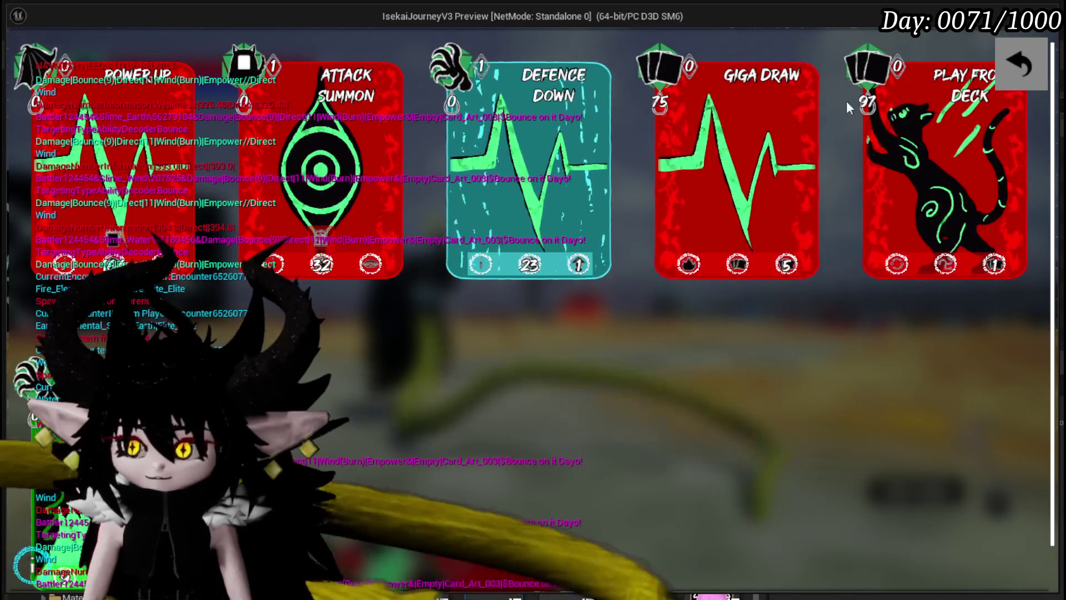
click(1024, 67)
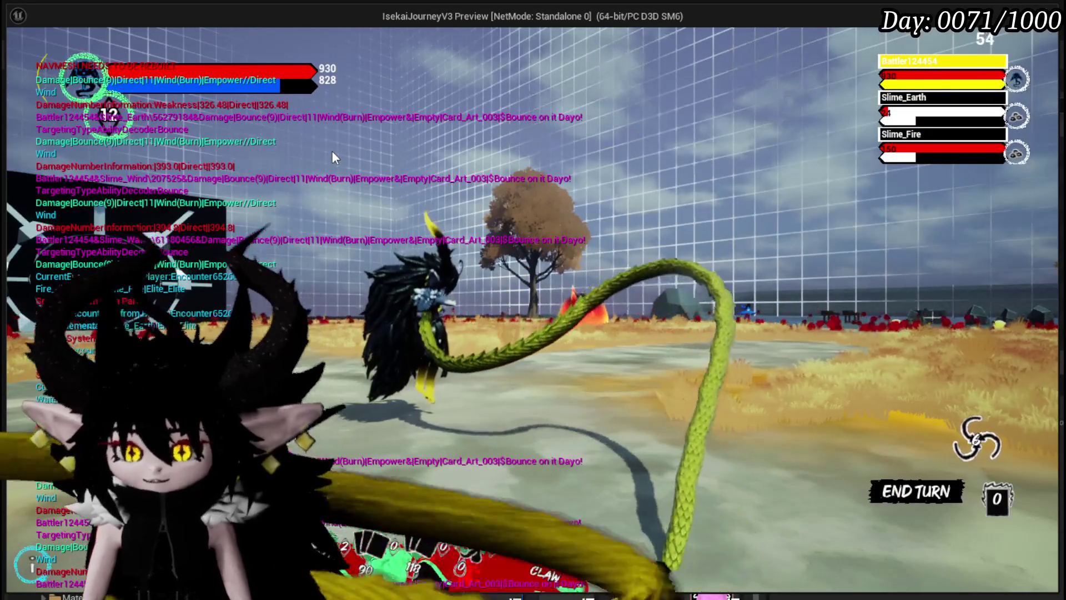
Play Its Booooming Time, fire its big-boom follow-up at the slimes, then play More Cards
mouse_move(412, 583)
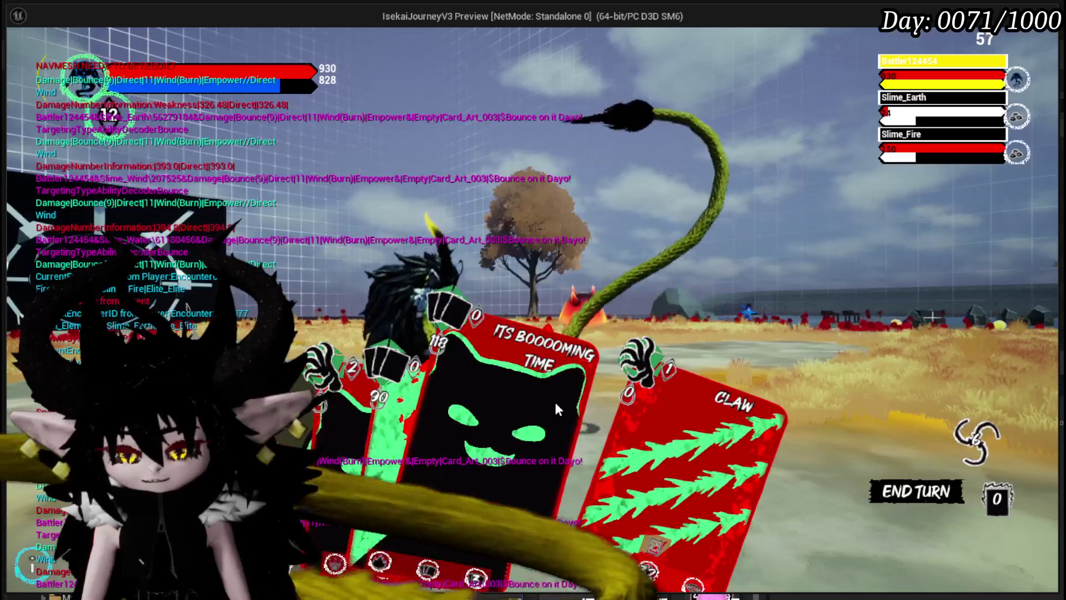
click(555, 404)
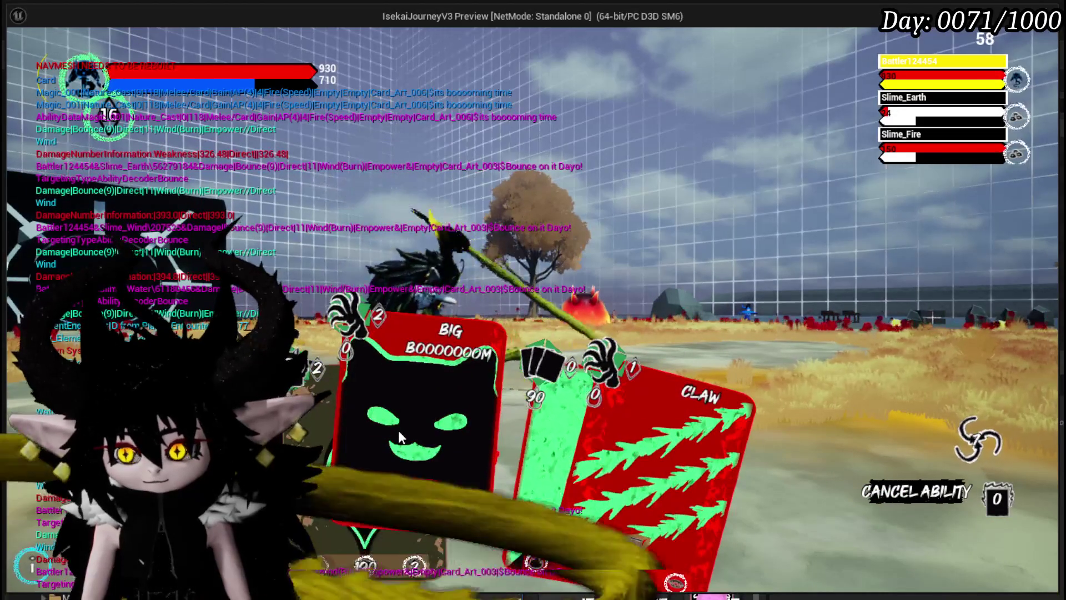
click(398, 431)
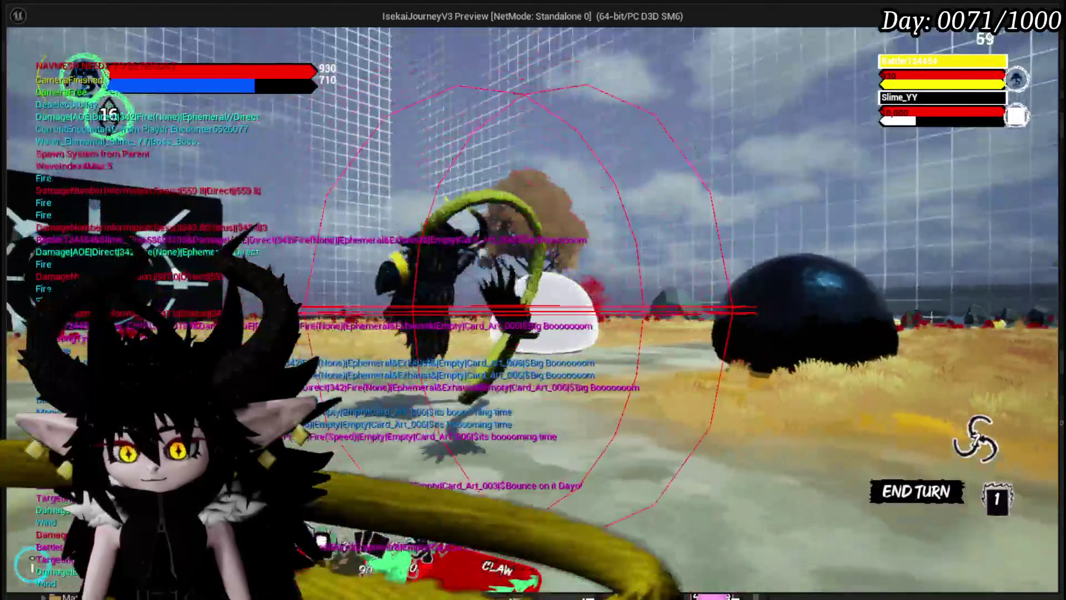
click(427, 461)
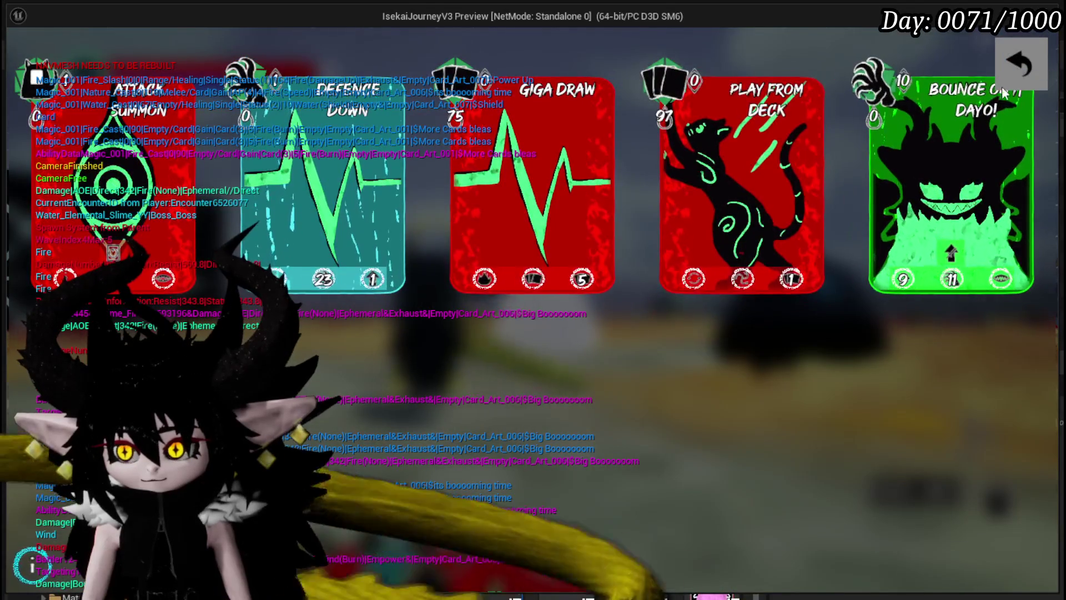
Dismiss the five-card choice and play Power Up, Main Attack and Bounce on it Dayo!
click(1022, 64)
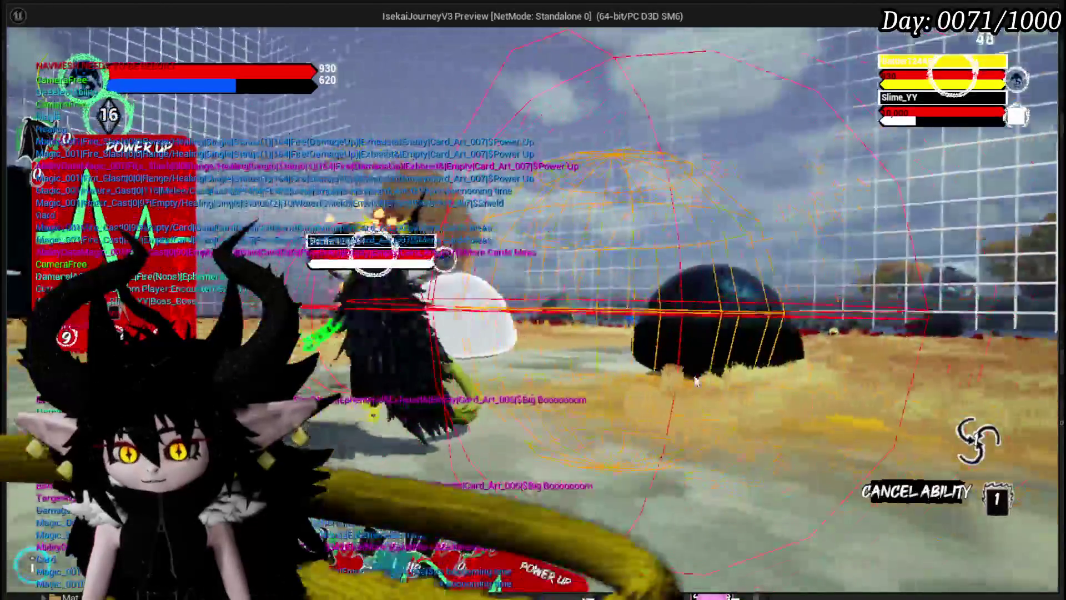
click(696, 381)
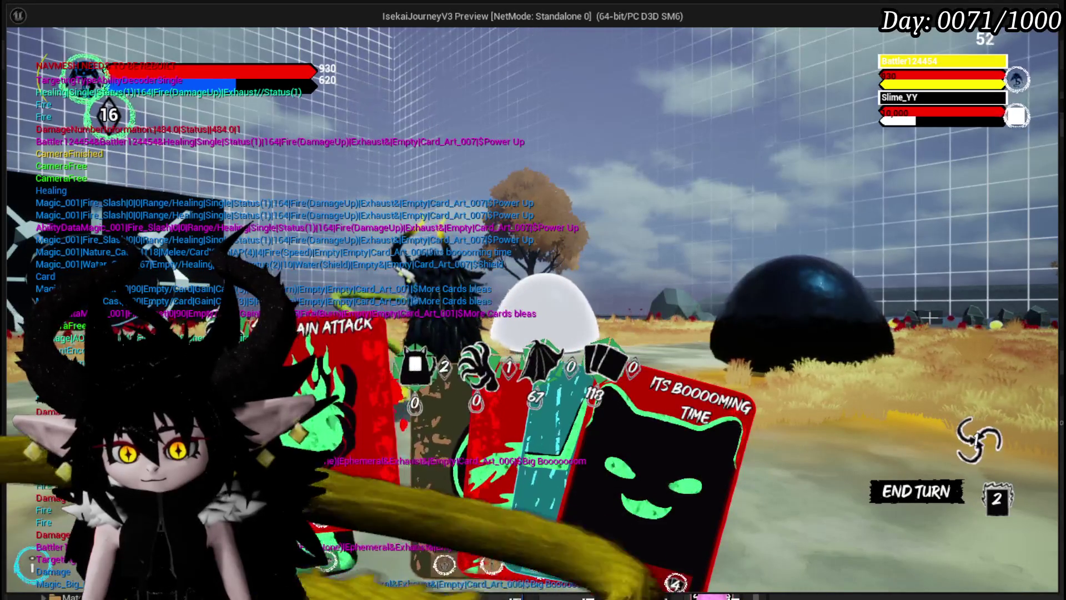
click(445, 413)
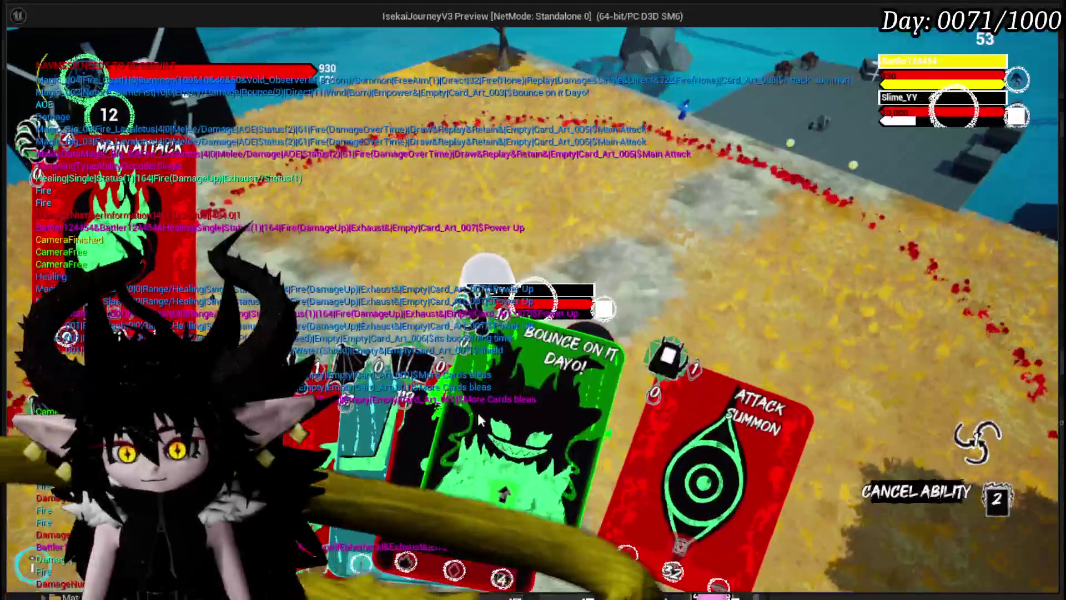
click(493, 402)
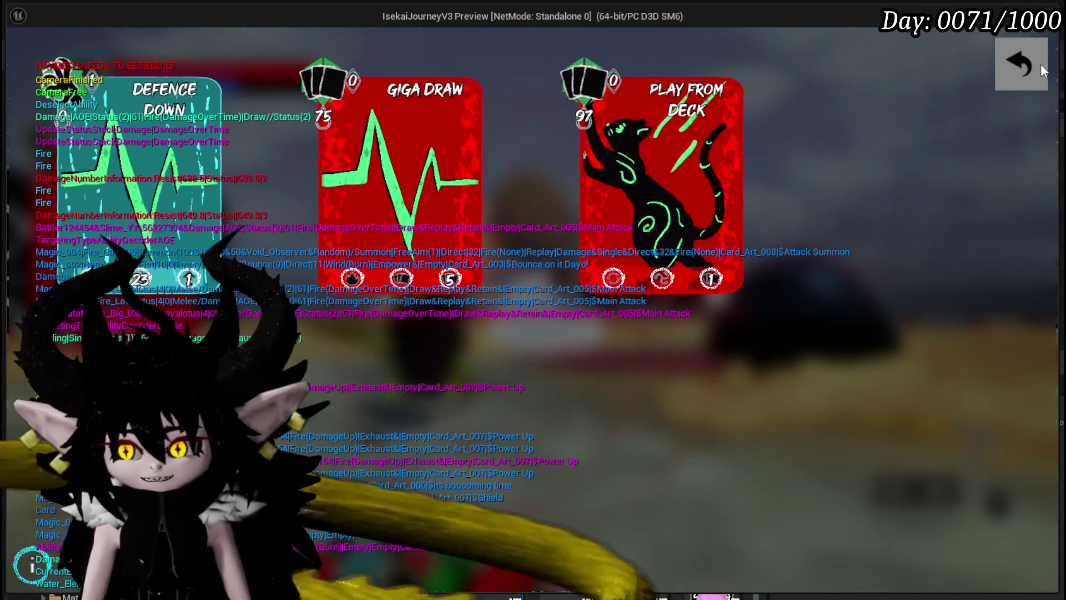
Dismiss the next choice, play Its Booooming Time and Main Attack at the slime, then Play From Deck
click(1039, 64)
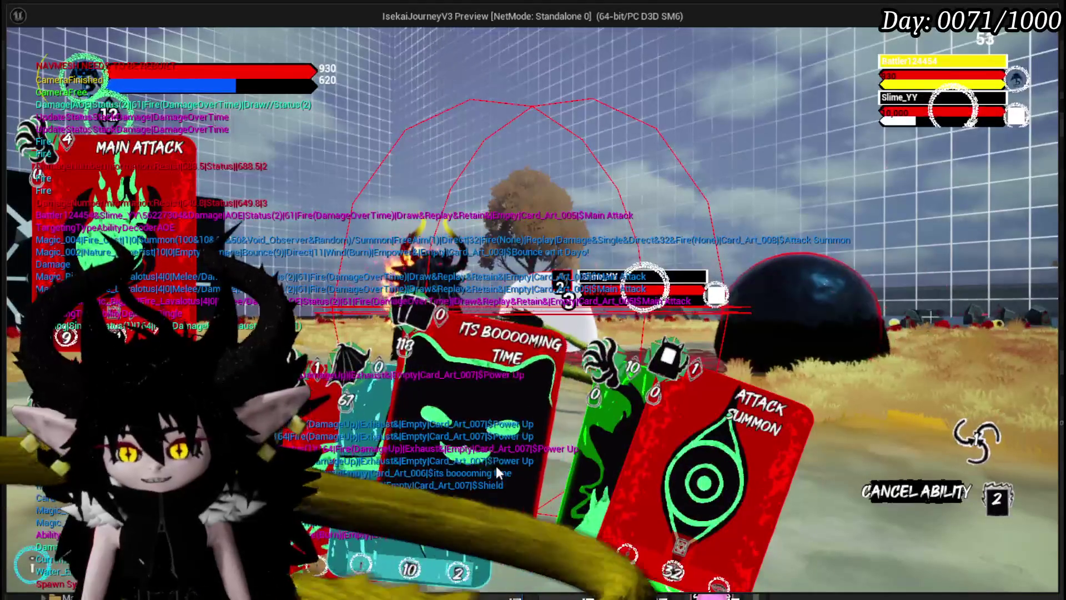
click(495, 465)
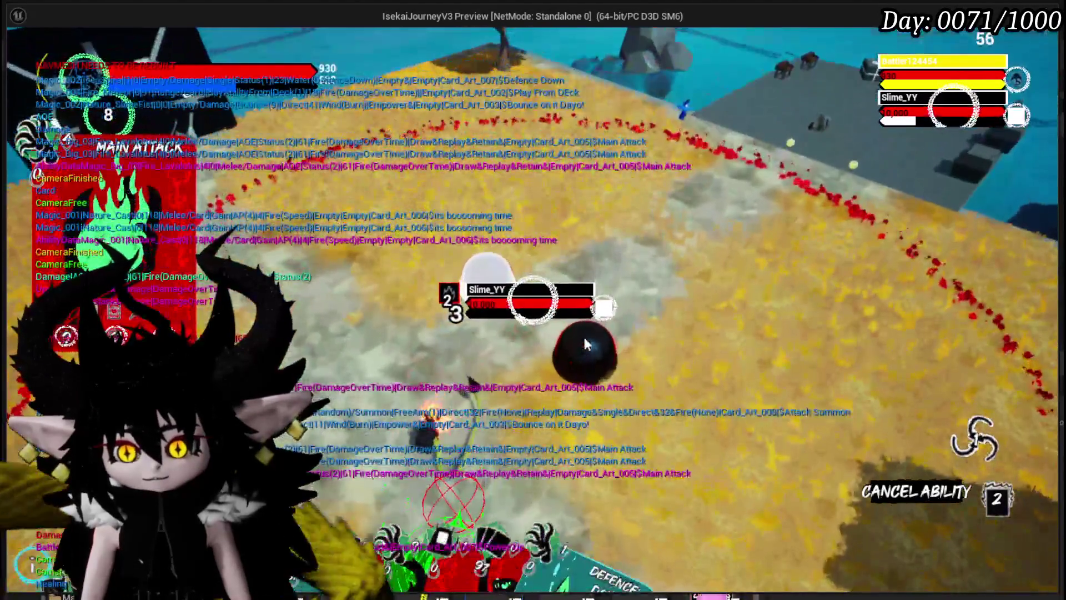
click(584, 339)
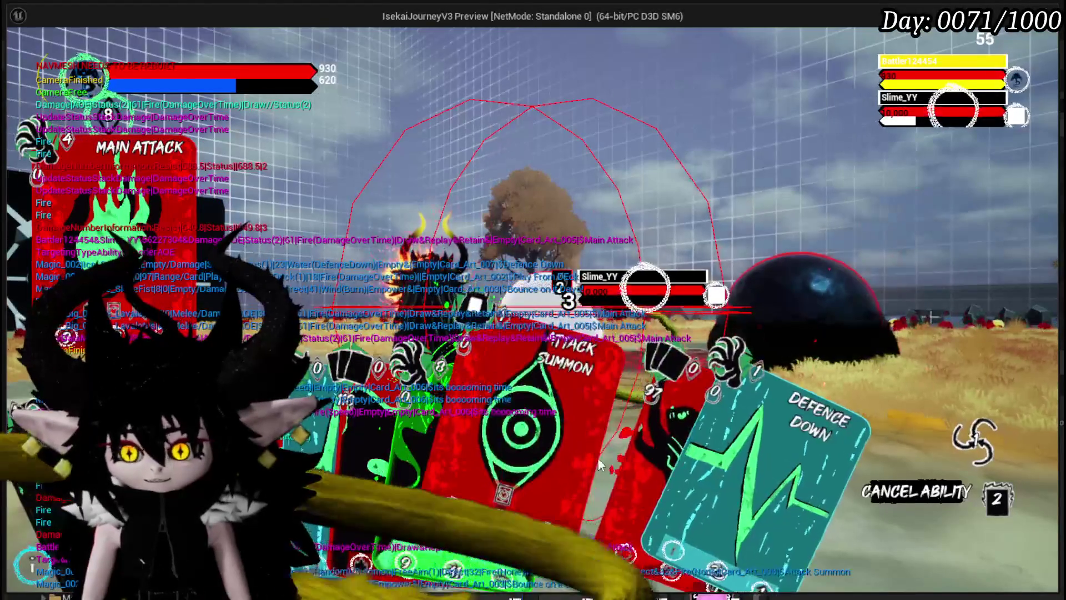
click(653, 368)
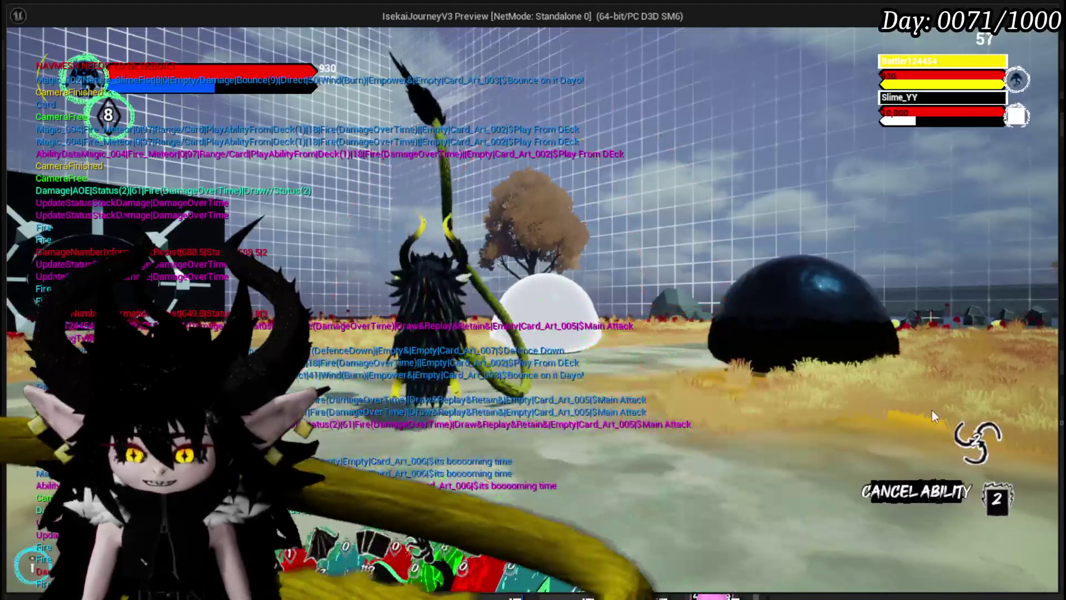
Check the pile holding More Cards and Play From Deck, then stop the Play In Editor session
click(989, 425)
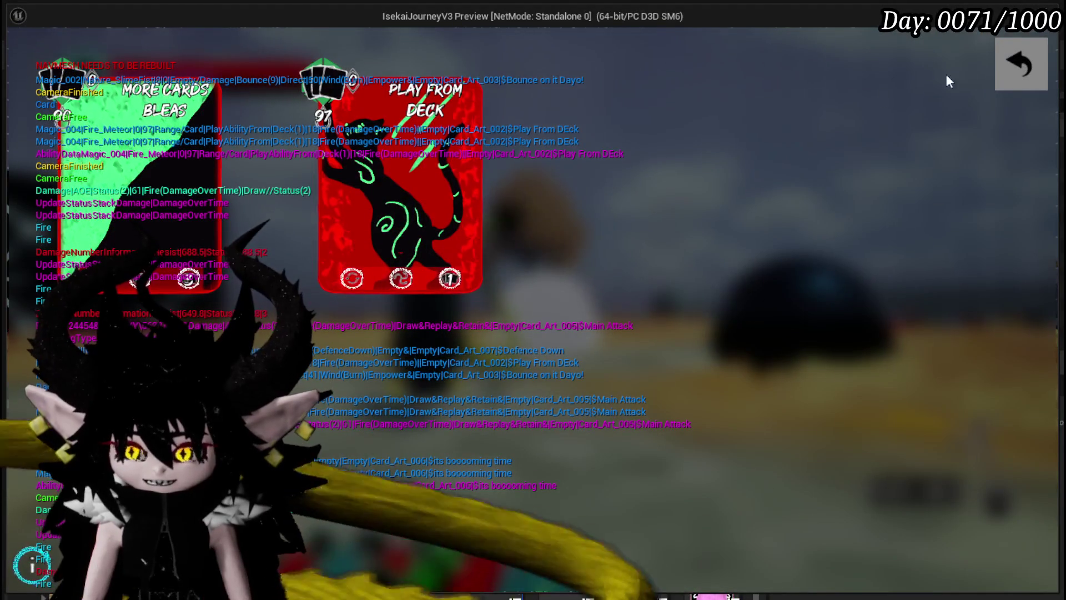
click(1023, 61)
key(Escape)
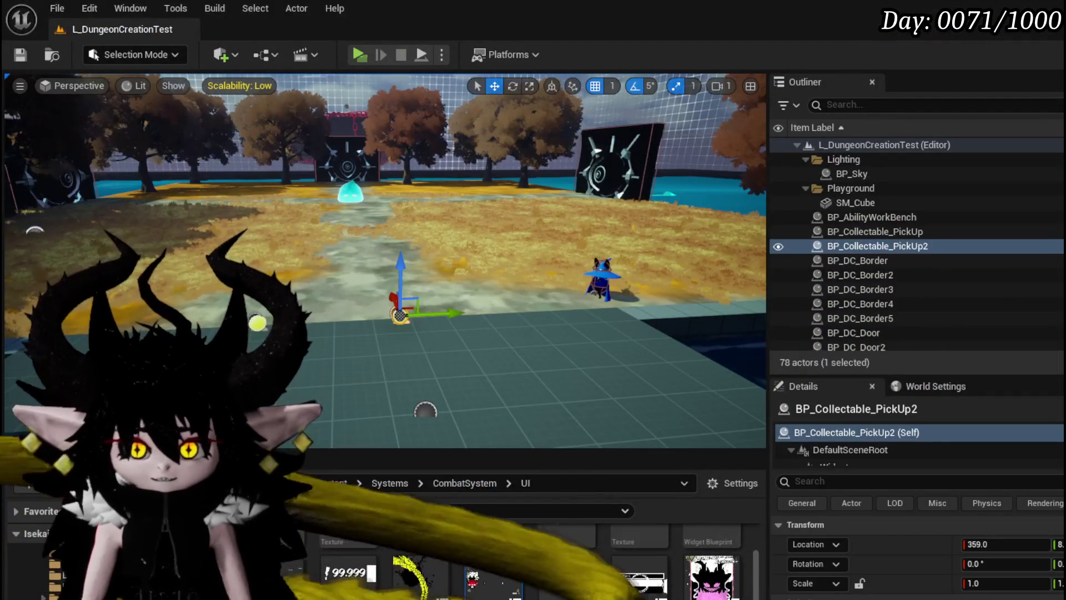
Save the level and changed assets, then bring up WP_Card_HUD's PlayFrom function graph
key(ctrl+s)
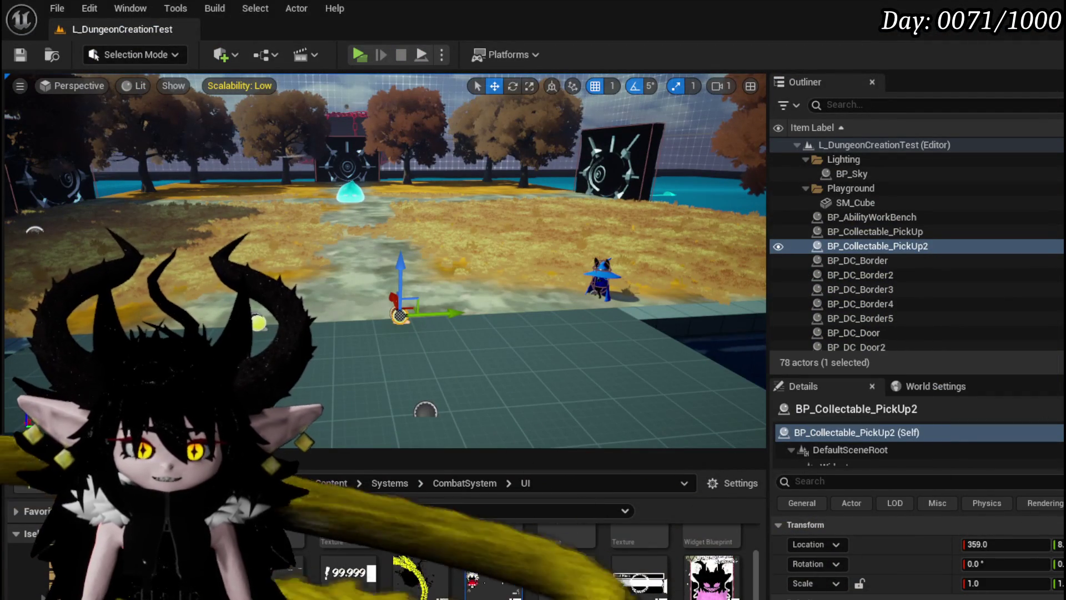
key(alt+Tab)
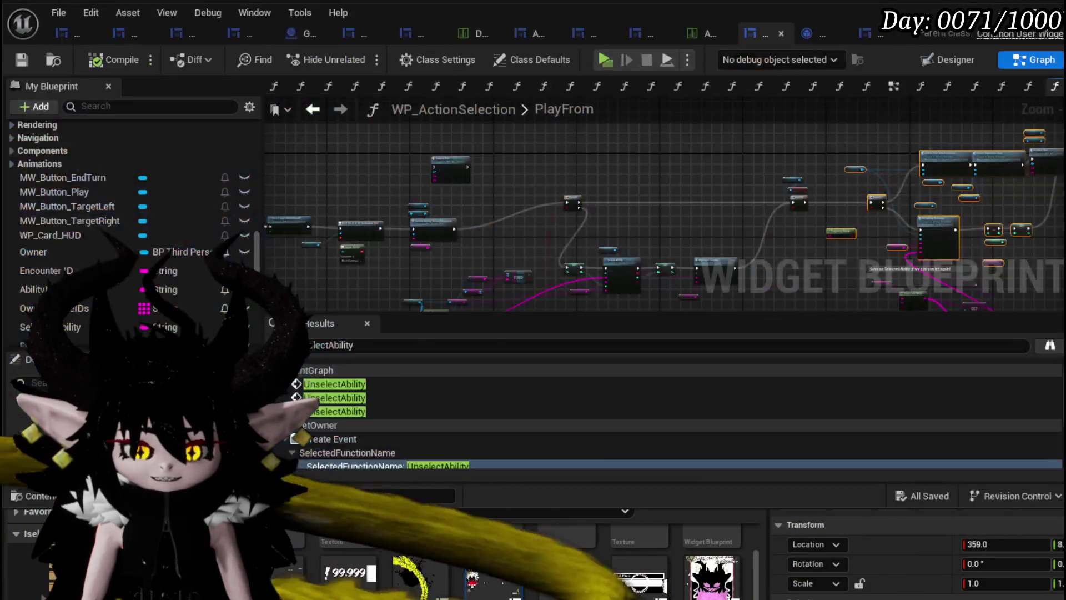
click(22, 59)
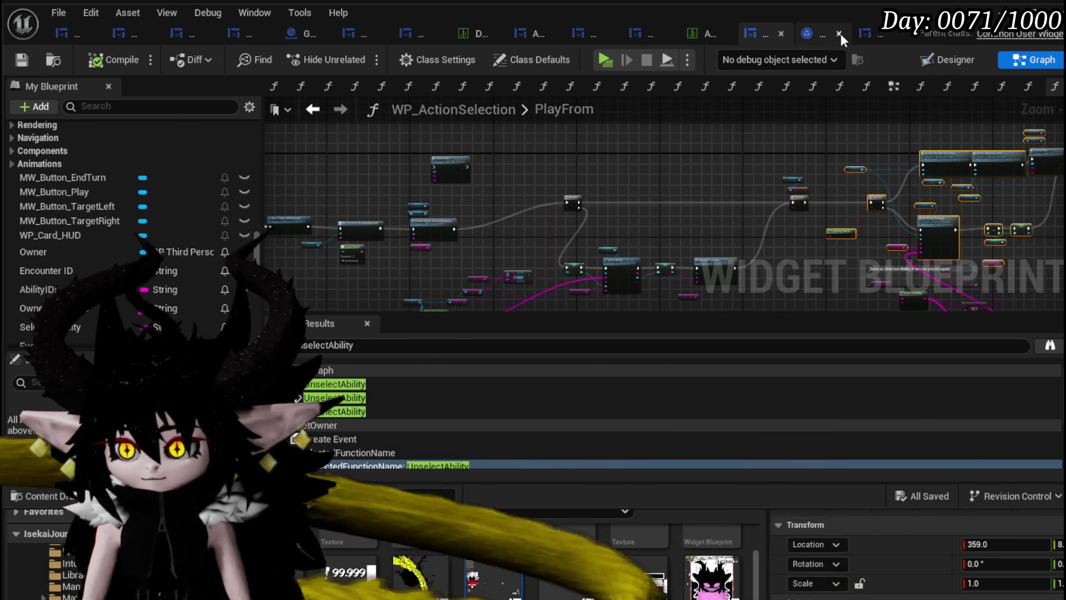
click(865, 35)
scroll(403, 205, up, 5)
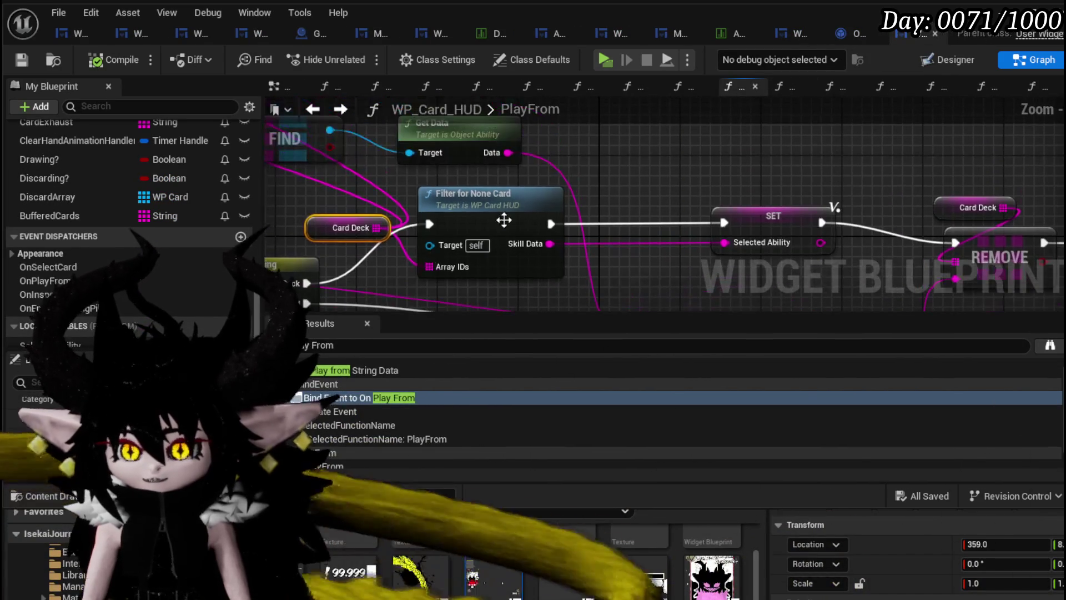
In Filter for None Card, return an Is Empty check on Local Data, then compile and save
mouse_move(503, 221)
mouse_down()
mouse_move(441, 185)
mouse_move(522, 185)
mouse_up()
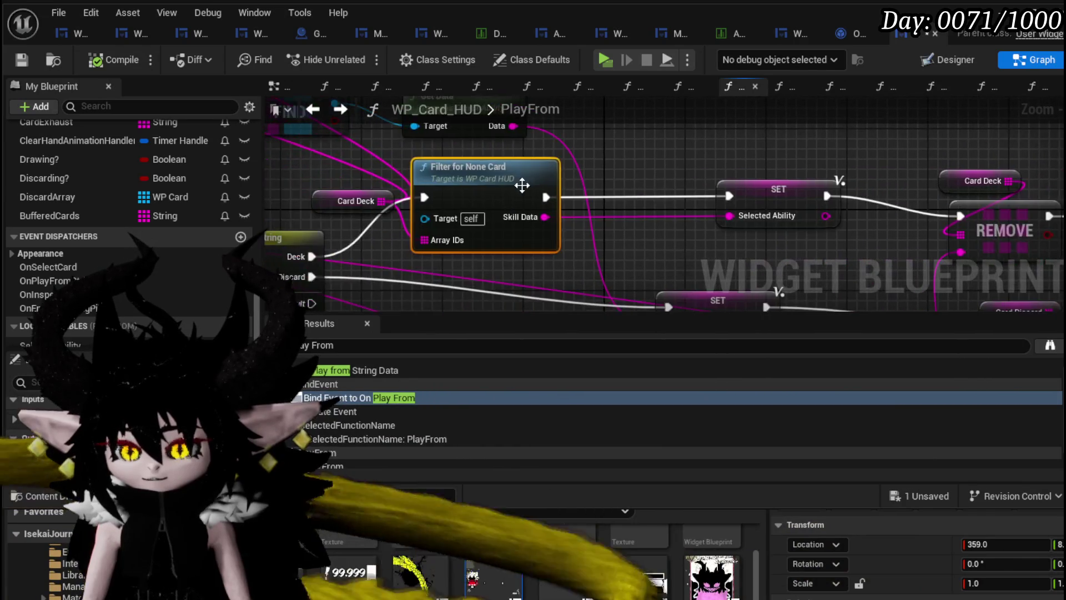
double_click(522, 186)
scroll(464, 236, up, 4)
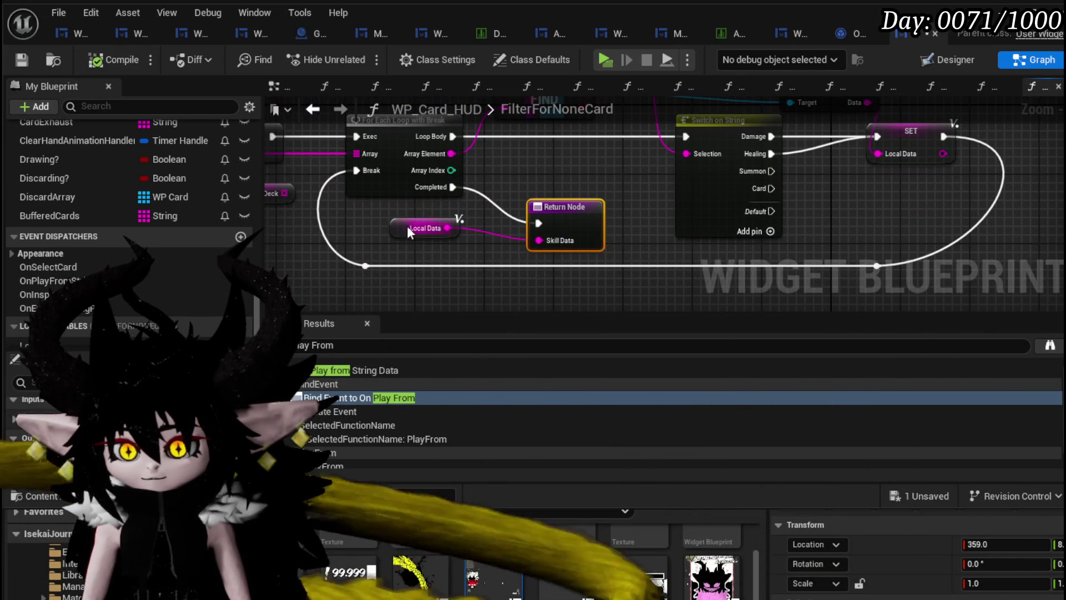
mouse_move(407, 225)
mouse_down()
mouse_move(345, 233)
mouse_move(438, 251)
mouse_up()
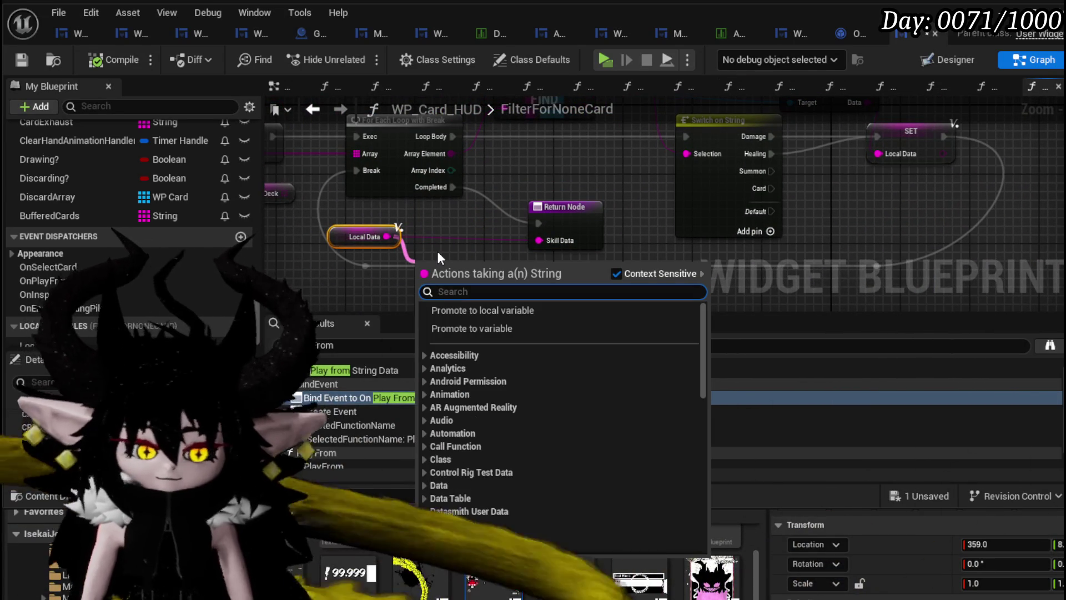
text(is em)
key(Return)
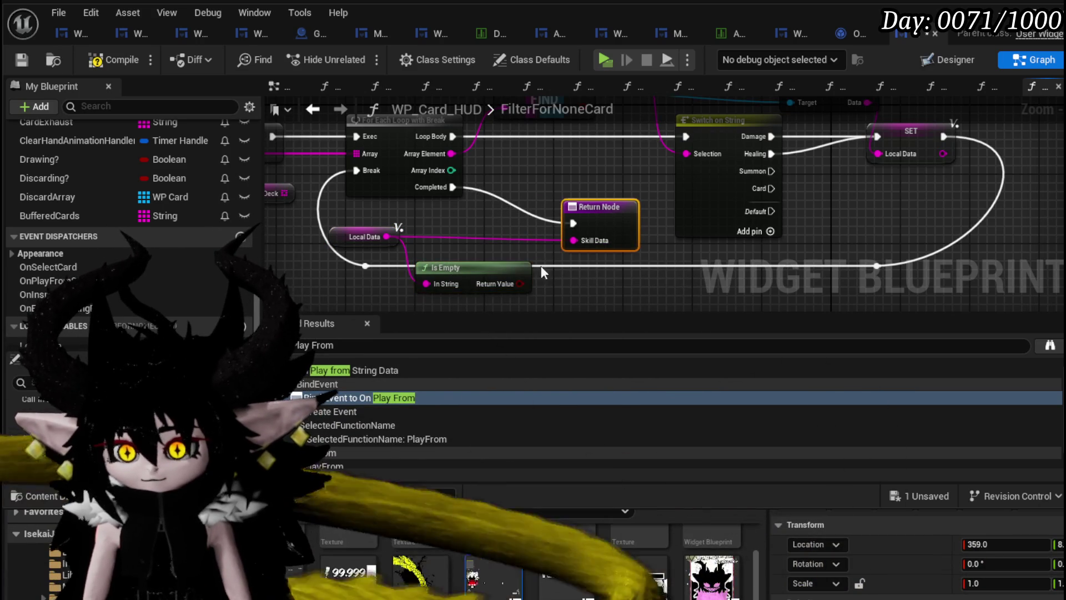
drag(521, 283, 597, 219)
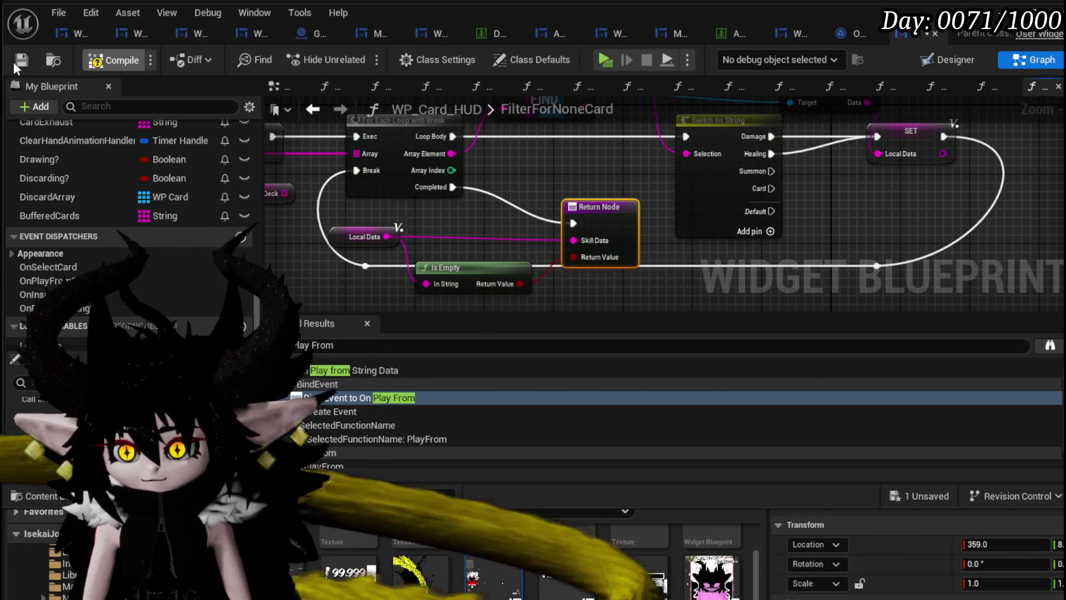
click(14, 62)
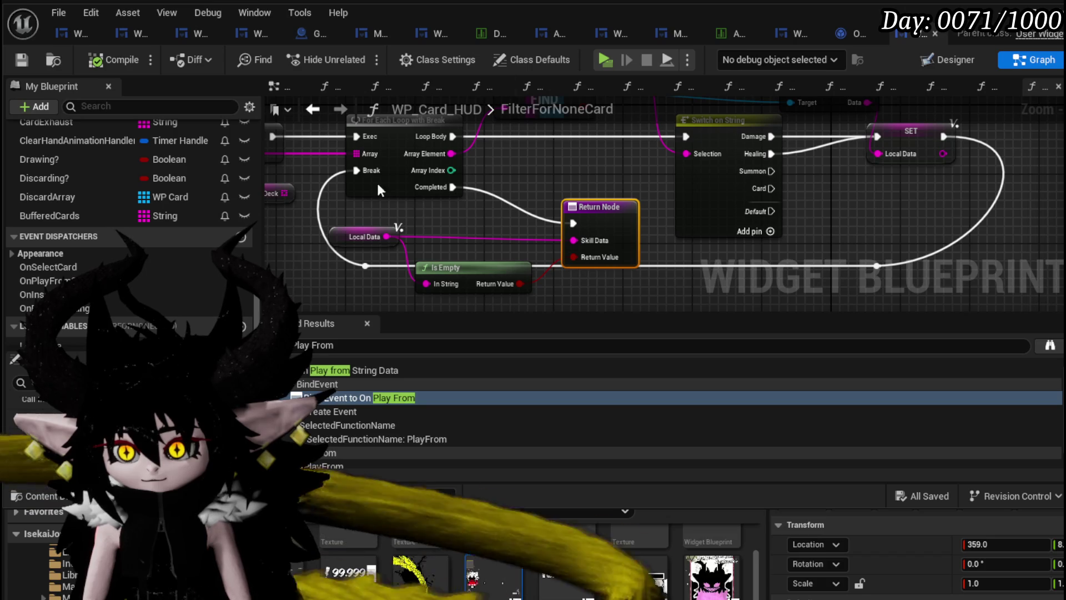
In PlayFrom, insert a Branch after Filter for None Card with its False output driving SET
click(314, 110)
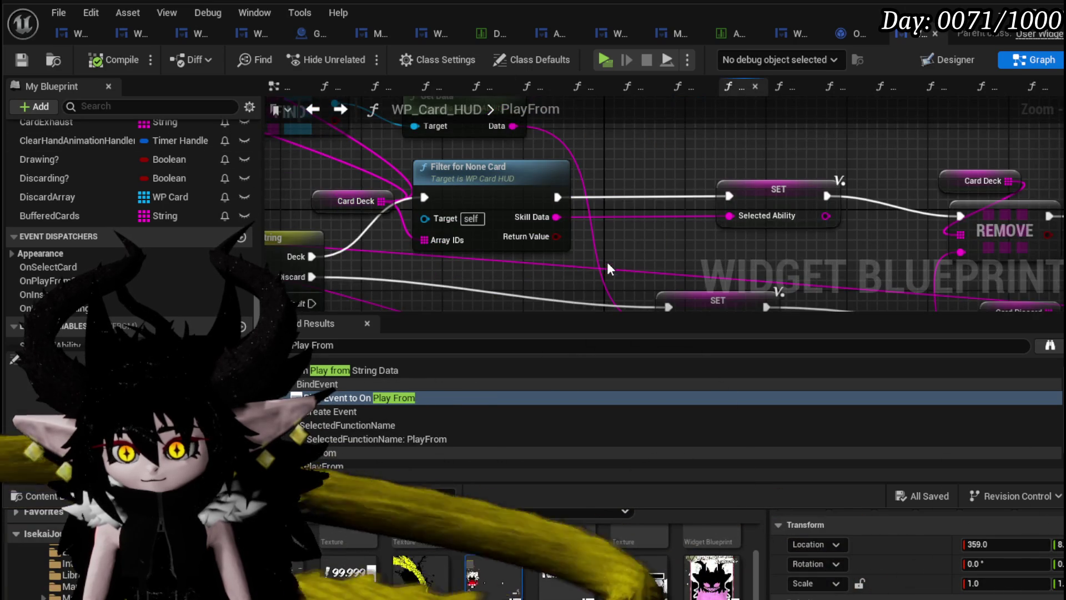
click(449, 233)
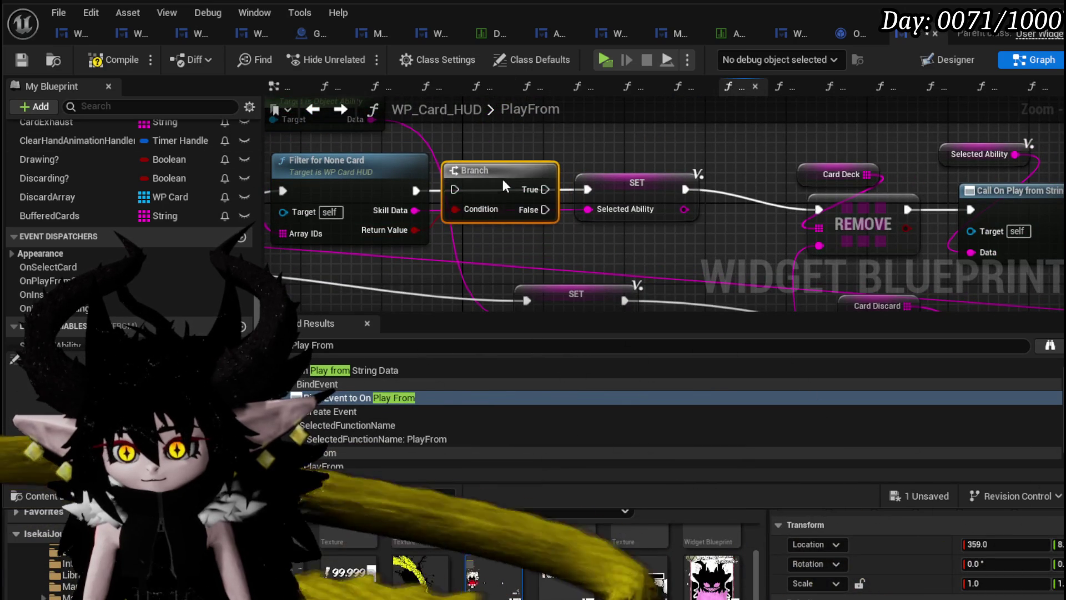
mouse_move(545, 189)
mouse_down()
mouse_move(455, 188)
mouse_move(471, 190)
mouse_up()
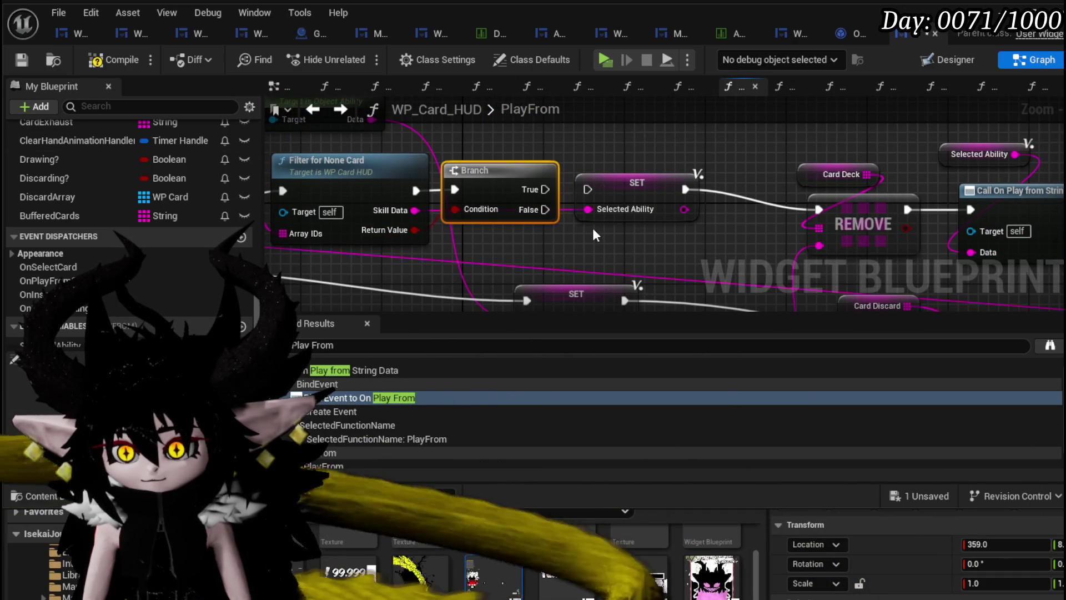
drag(545, 210, 588, 189)
drag(514, 175, 515, 155)
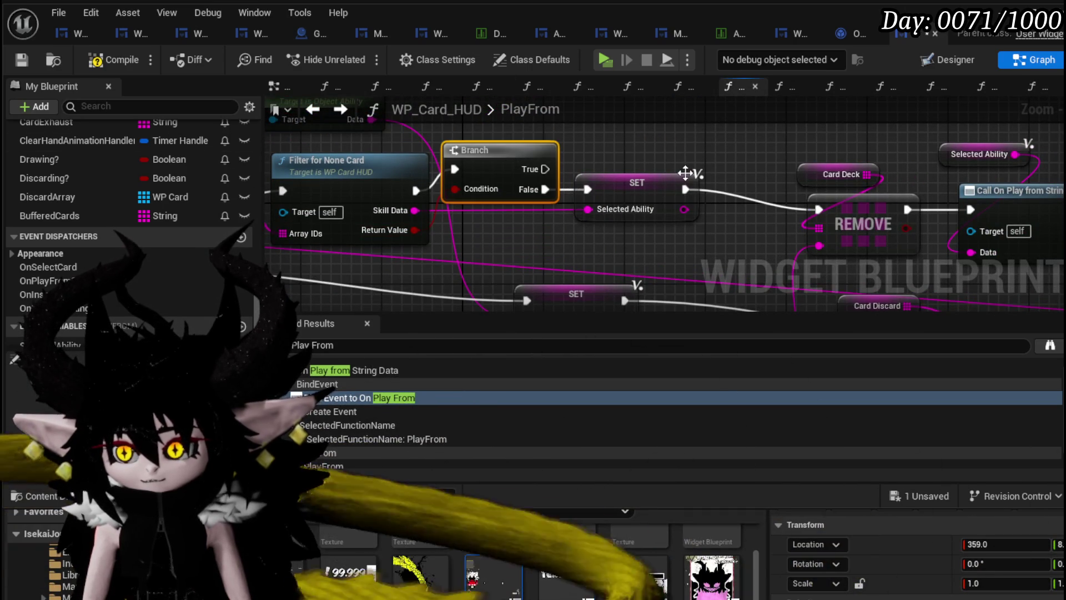
drag(483, 206, 532, 206)
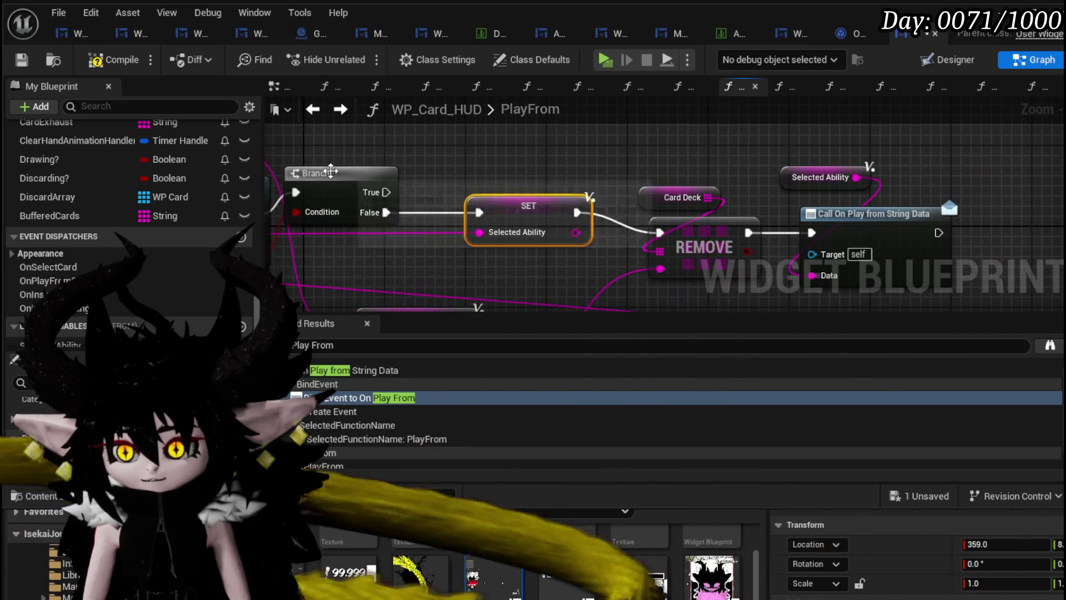
Review the rest of the PlayFrom chain and save the blueprint
click(331, 171)
scroll(531, 139, down, 2)
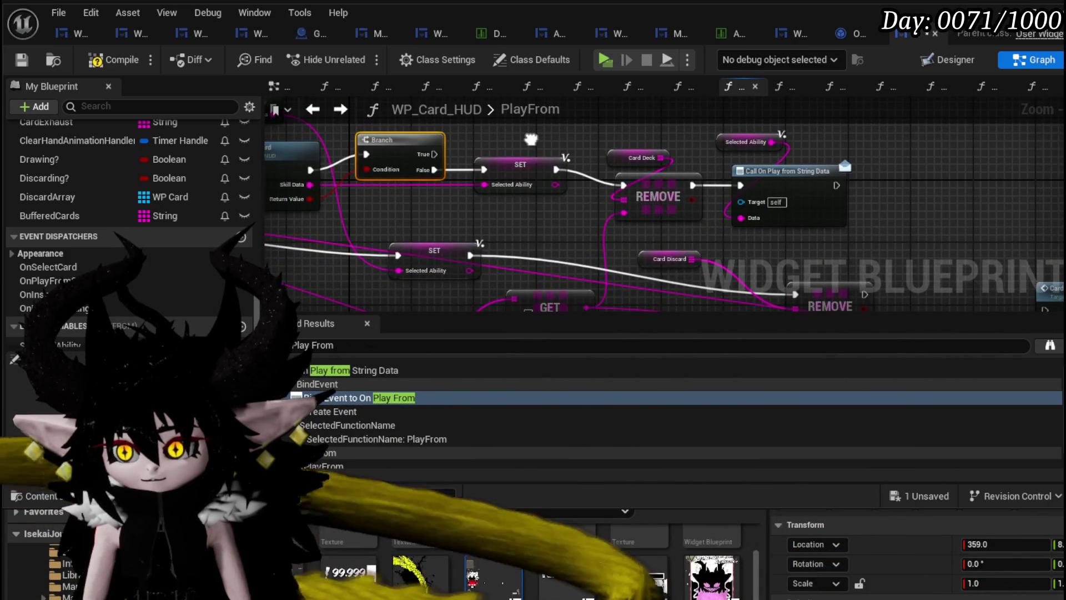
drag(531, 139, 803, 178)
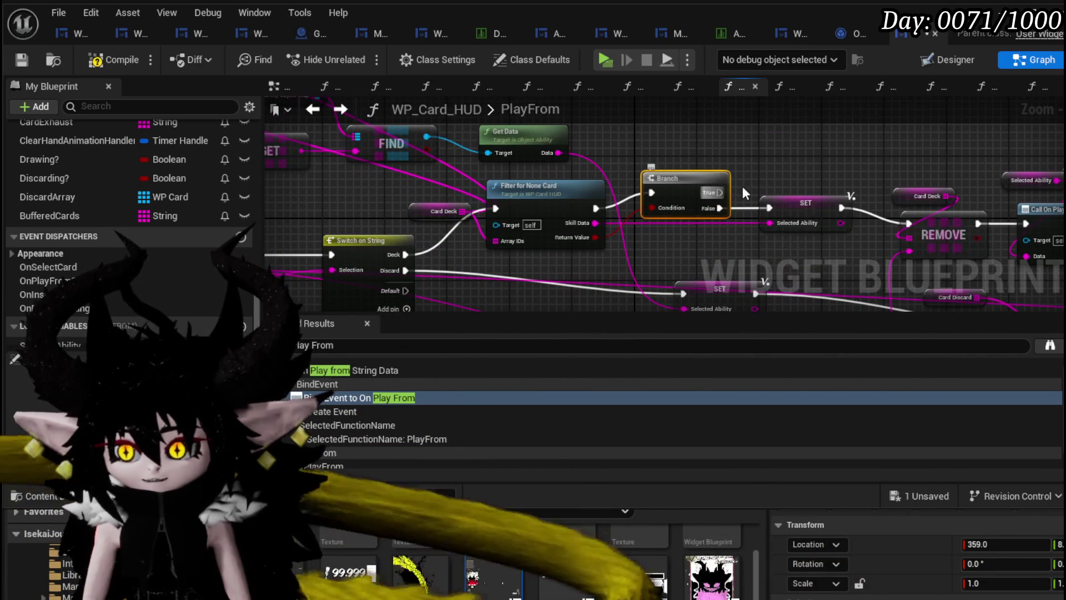
right_click(772, 148)
click(771, 148)
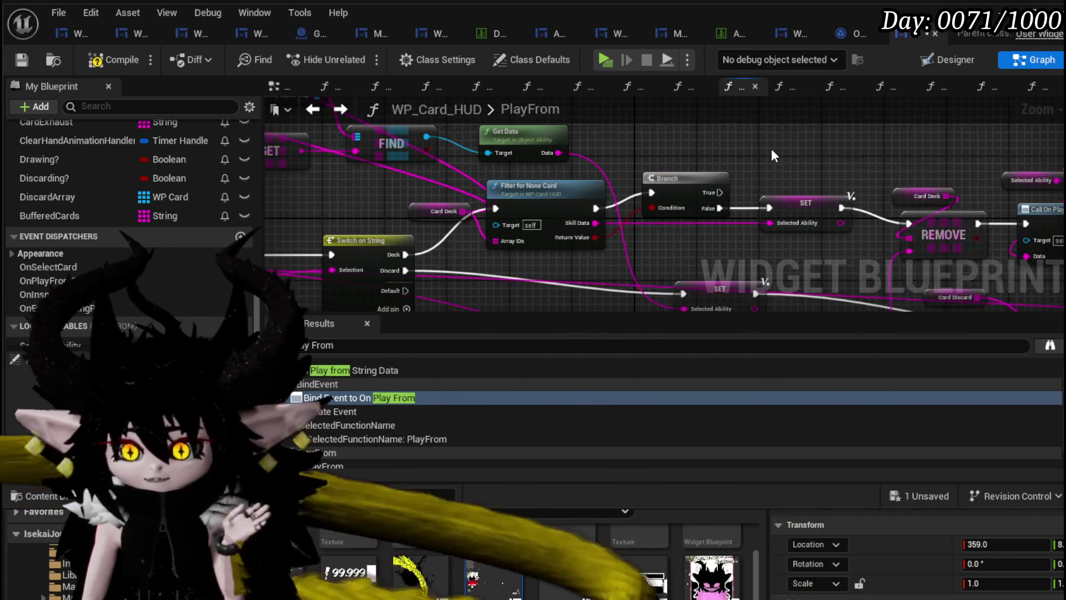
drag(771, 149, 650, 185)
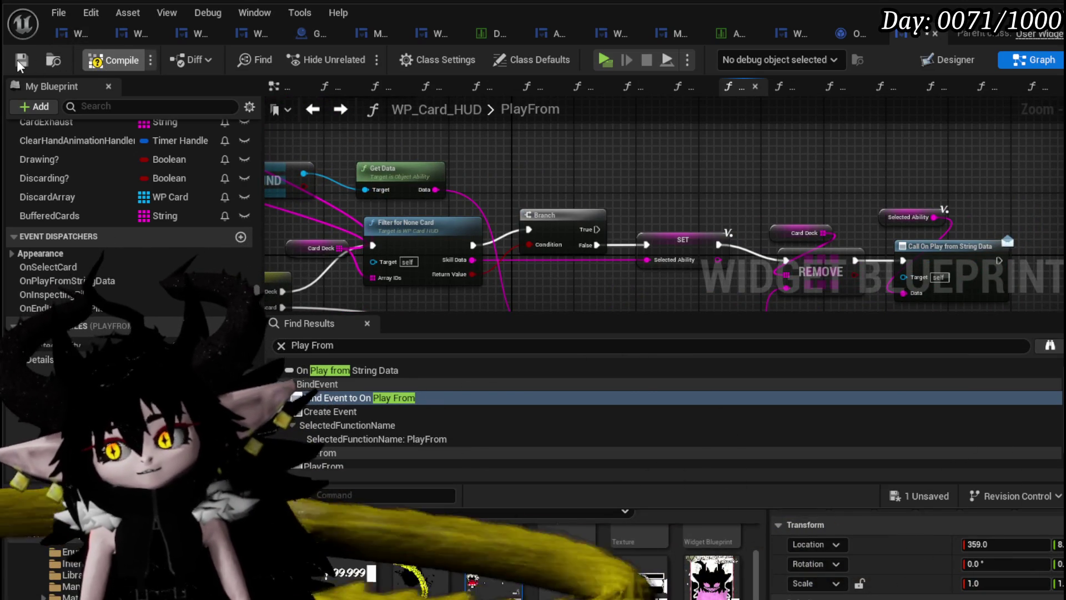
click(21, 61)
Delete the redundant Ability Object Map, FIND and Get Data nodes, then review the remaining graph
mouse_move(368, 200)
mouse_down()
mouse_move(528, 164)
mouse_move(428, 123)
mouse_up()
scroll(443, 222, down, 3)
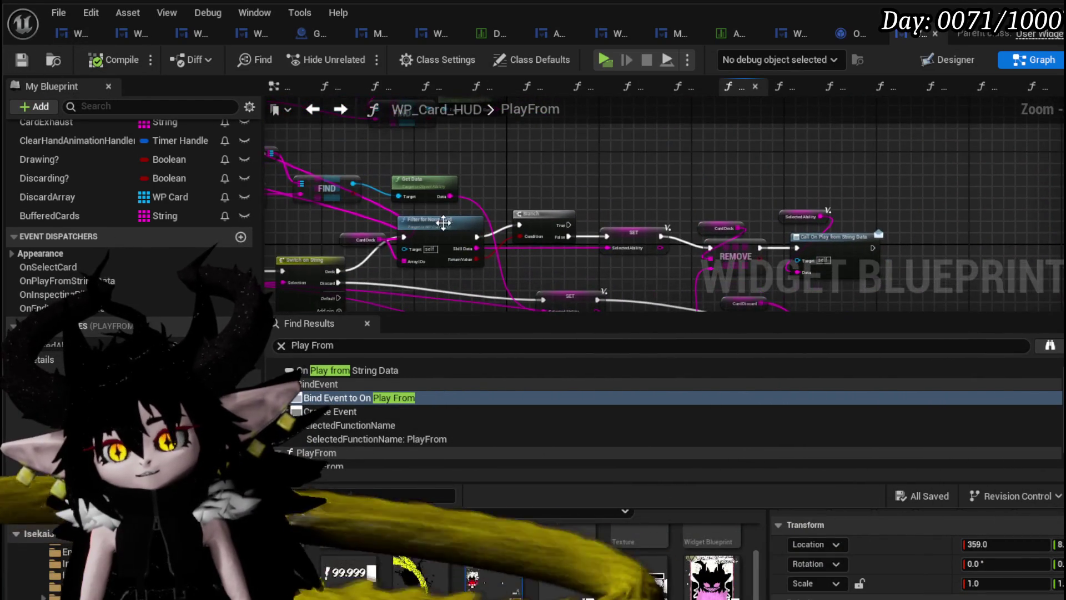
drag(443, 222, 537, 237)
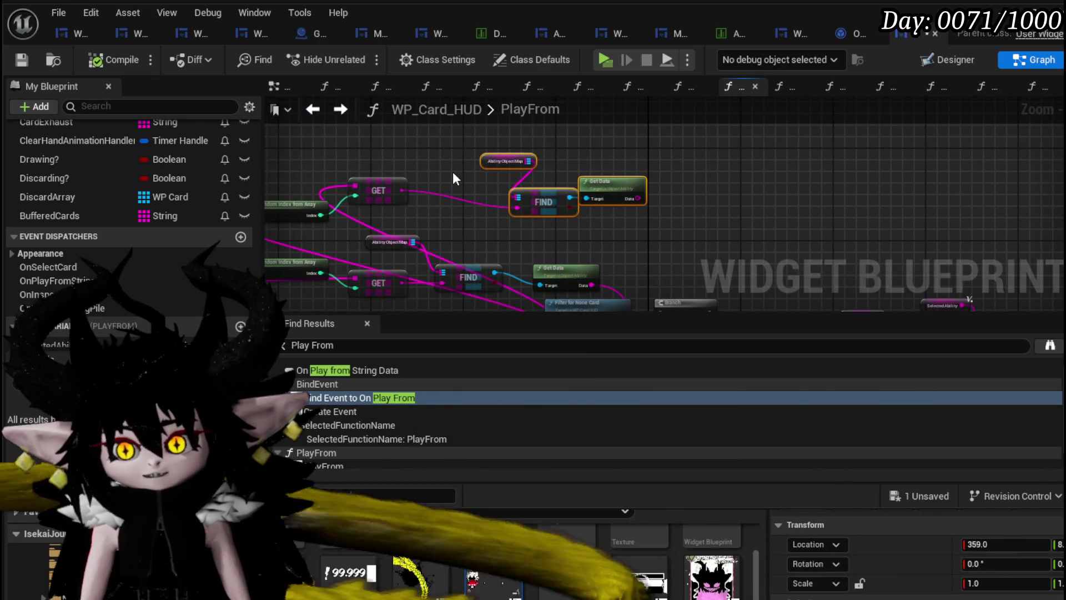
key(Delete)
mouse_move(451, 172)
mouse_down()
mouse_move(636, 154)
mouse_move(478, 143)
mouse_up()
mouse_move(639, 288)
mouse_down()
mouse_move(433, 162)
mouse_move(436, 147)
mouse_up()
drag(721, 167, 581, 145)
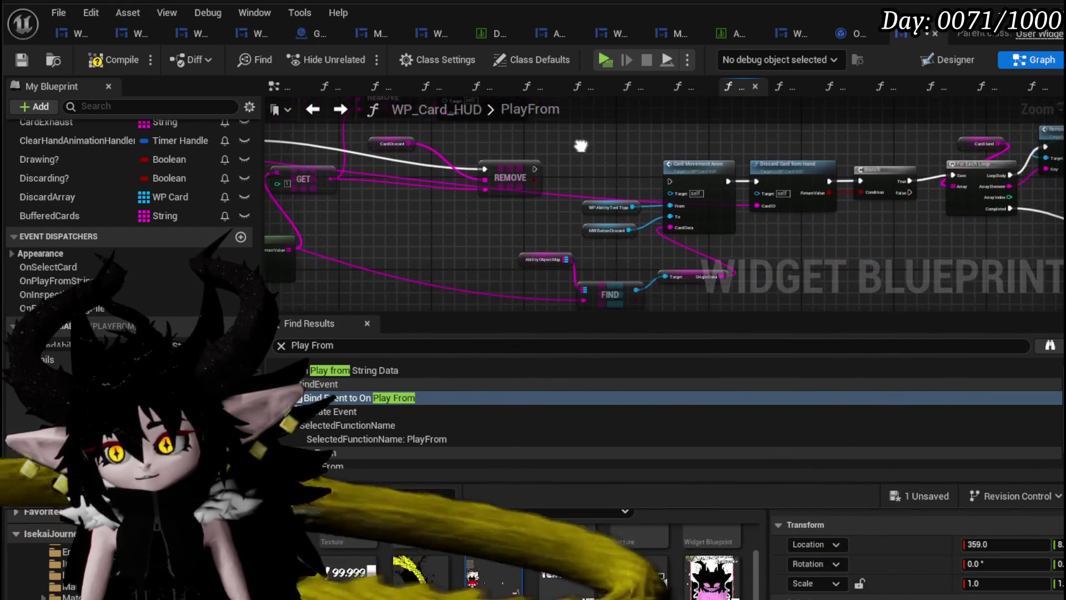
drag(712, 150, 855, 166)
drag(736, 171, 859, 179)
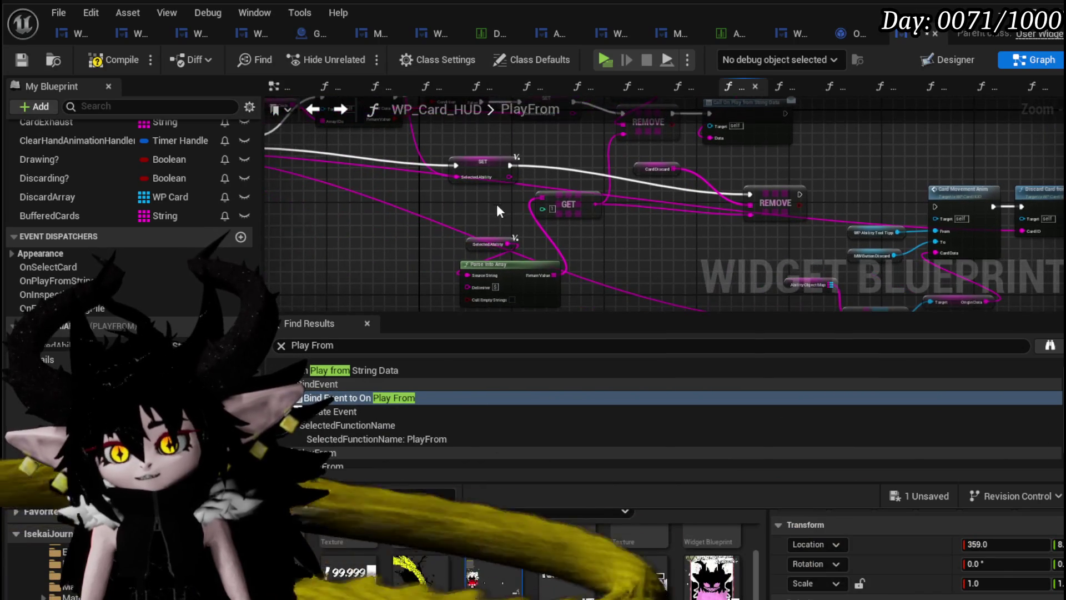
mouse_move(498, 205)
mouse_down()
mouse_move(523, 243)
mouse_move(574, 249)
mouse_move(635, 326)
mouse_up()
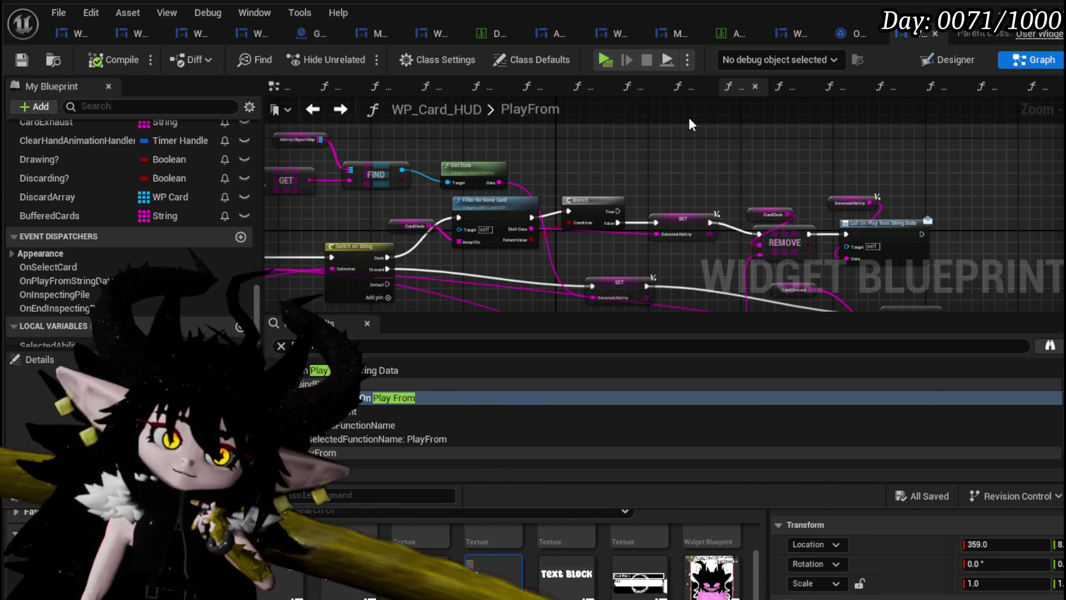
Raise the Get Data node and shift Filter for None Card up and right
scroll(615, 177, up, 4)
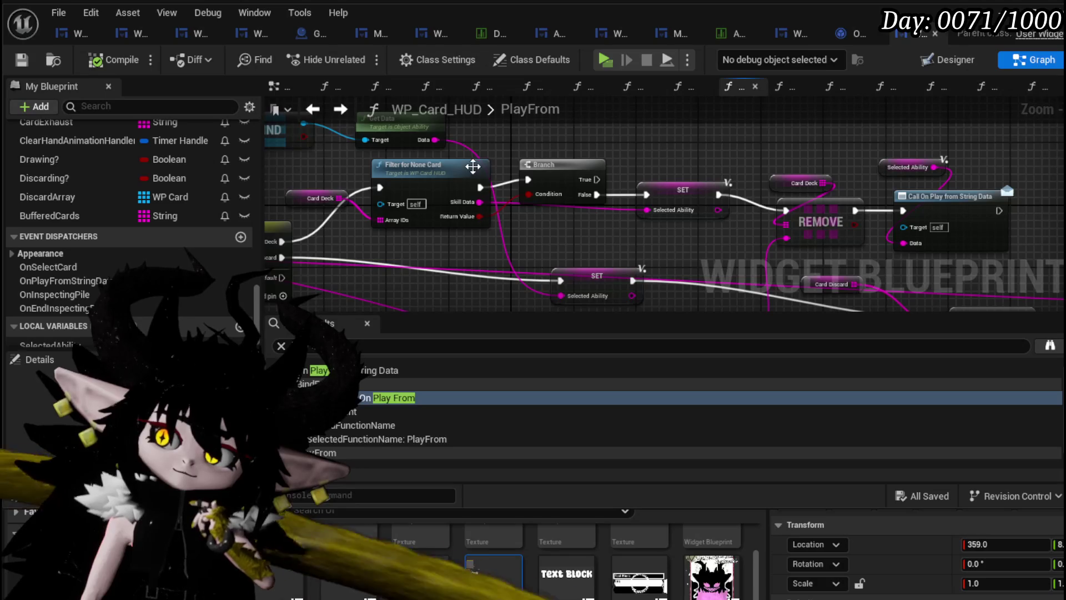
drag(559, 178, 553, 134)
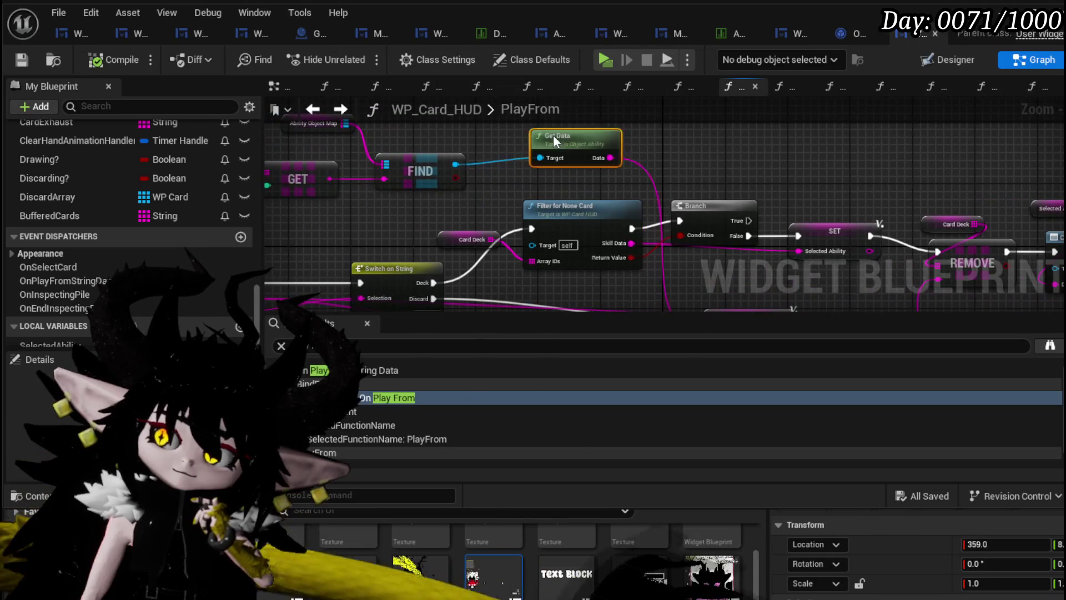
click(577, 211)
drag(577, 211, 592, 203)
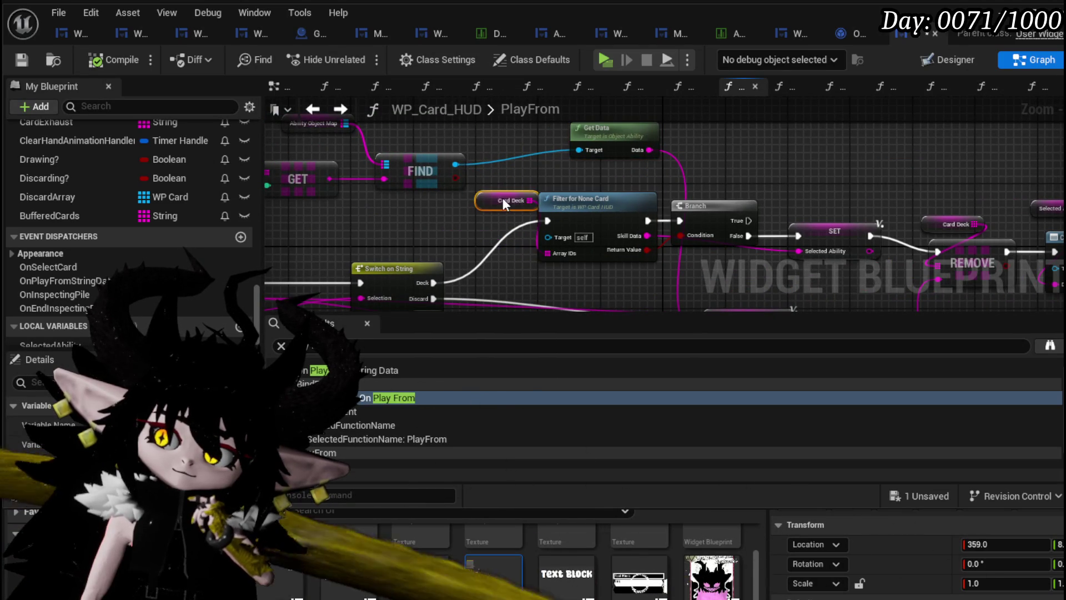
mouse_move(562, 278)
mouse_down()
mouse_move(493, 256)
mouse_move(419, 254)
mouse_up()
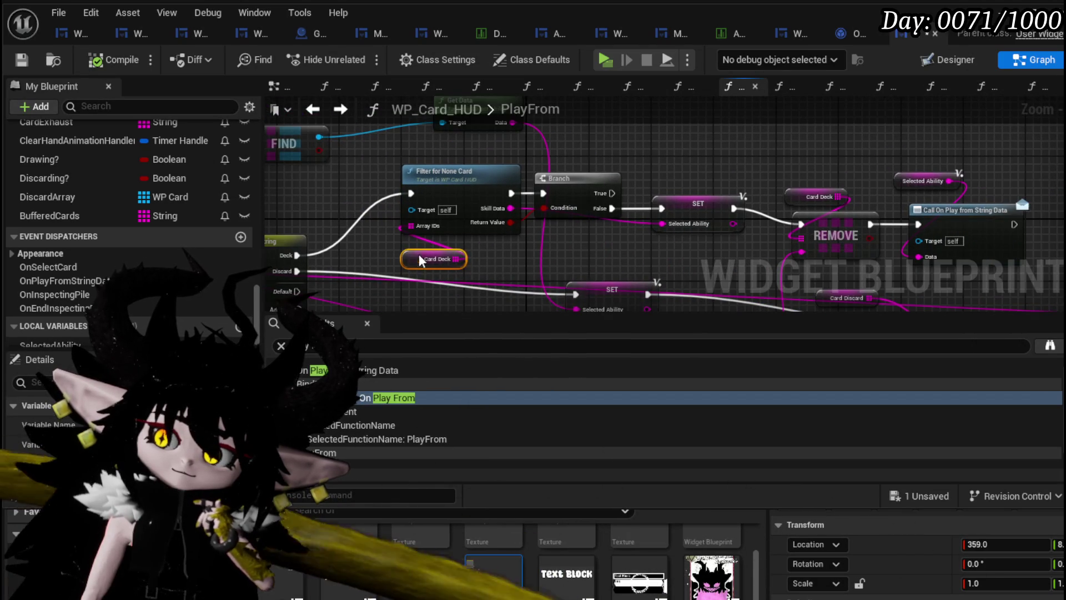
mouse_move(557, 270)
mouse_down()
mouse_move(437, 229)
mouse_move(543, 232)
mouse_move(527, 184)
mouse_move(555, 170)
mouse_up()
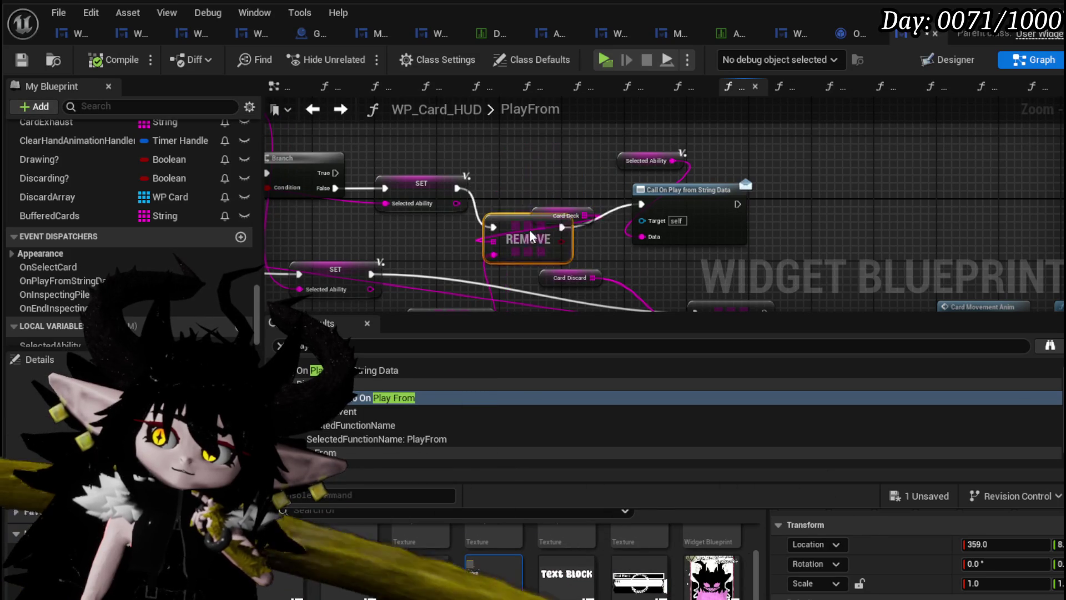
Line up Card Deck, REMOVE and the Play From String Data call, then review the graph sections
drag(538, 218, 510, 161)
drag(531, 232, 542, 183)
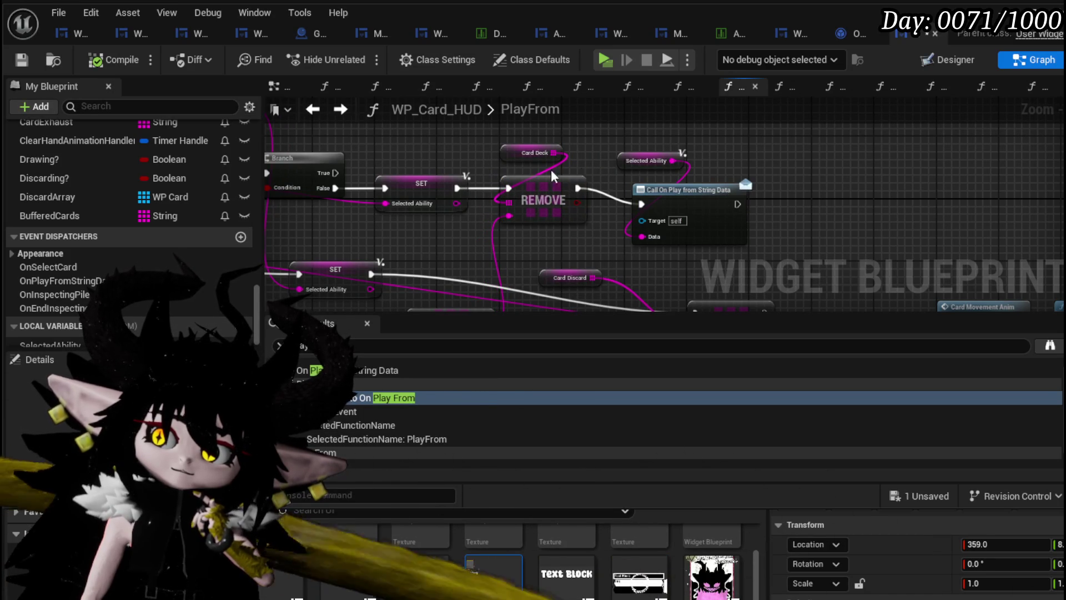
mouse_move(688, 199)
mouse_down()
mouse_move(659, 177)
mouse_move(665, 184)
mouse_up()
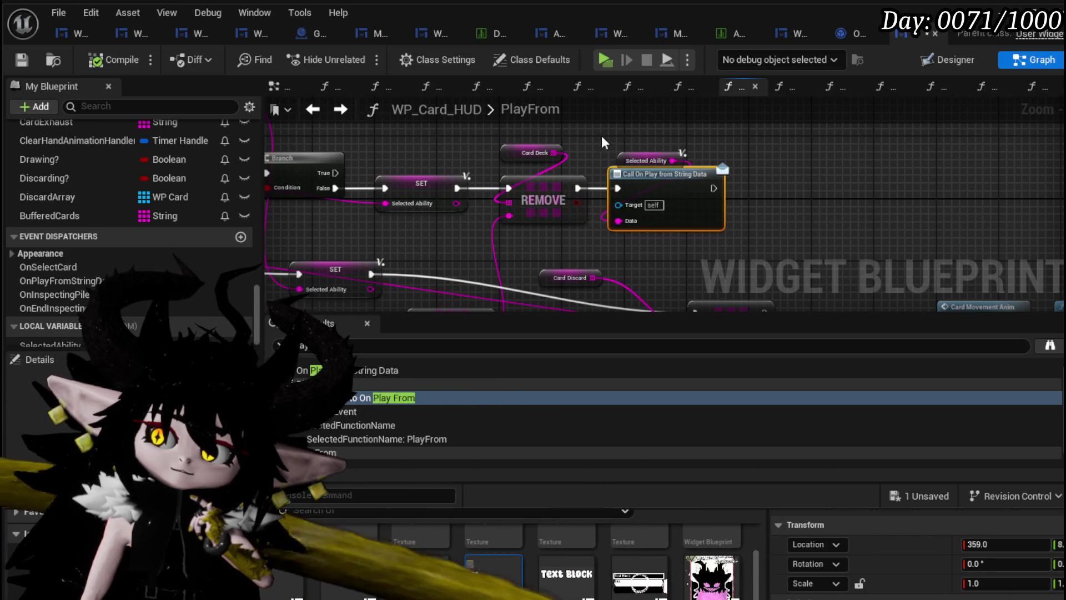
drag(510, 152, 511, 159)
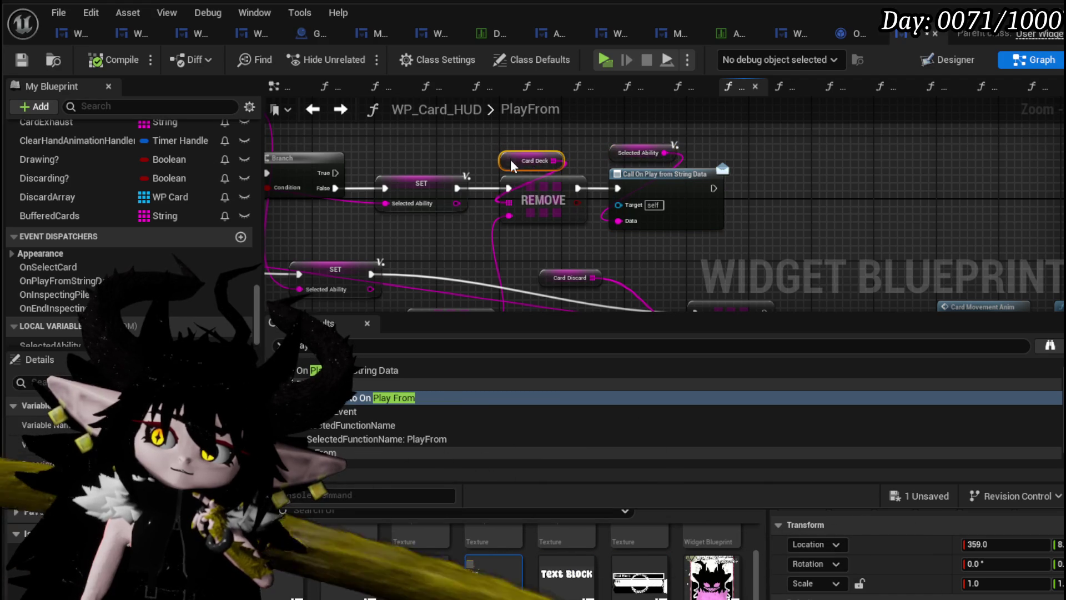
click(477, 151)
scroll(477, 151, down, 1)
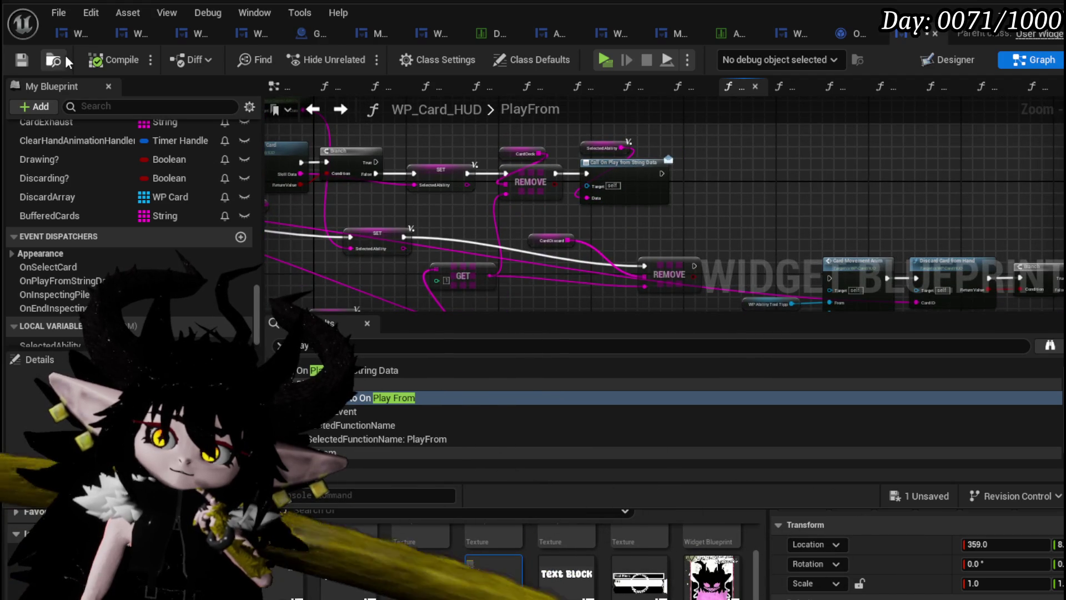
click(313, 109)
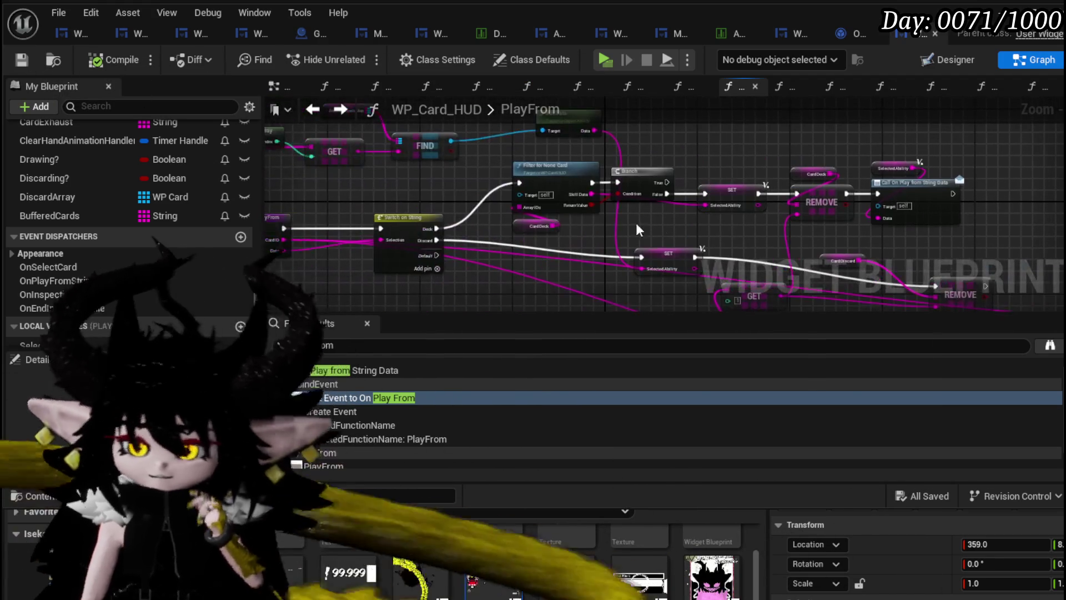
click(313, 109)
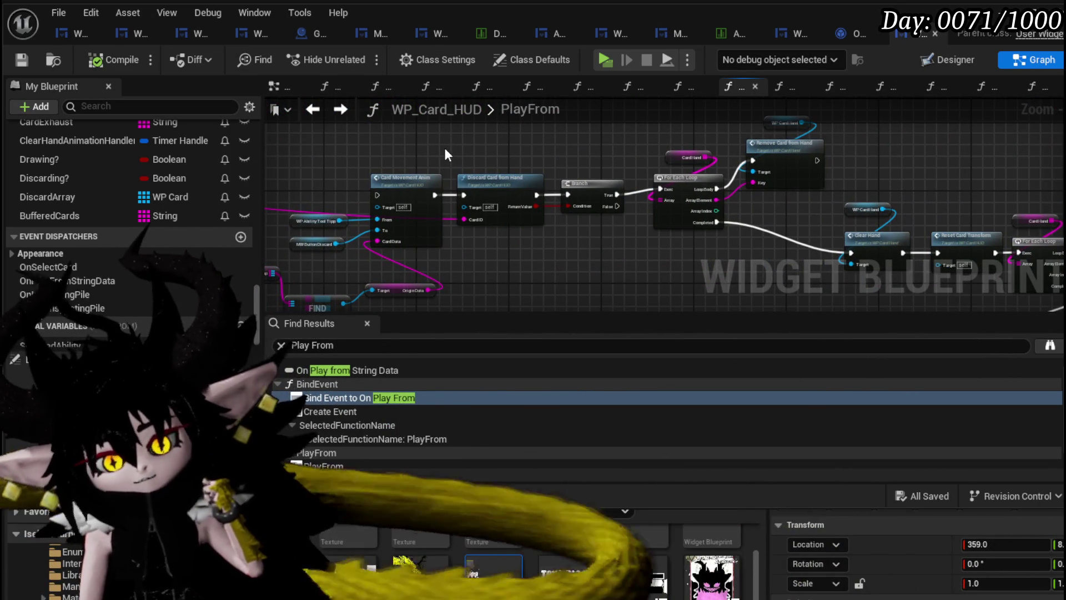
scroll(444, 145, down, 3)
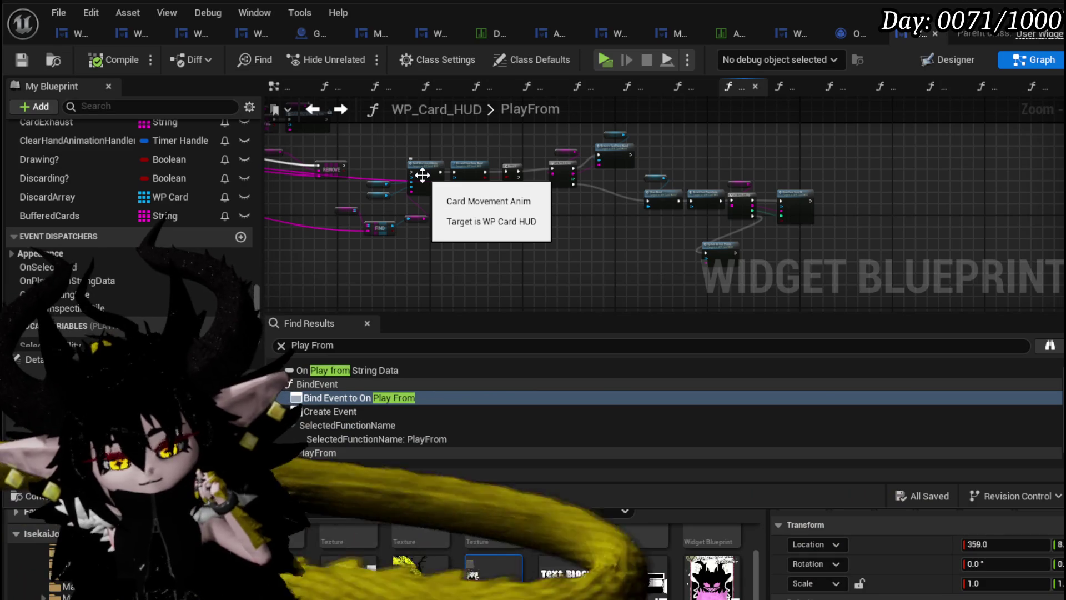
Select the filter-to-call node row, undo an accidental move, and bring Card Discard into view
drag(304, 148, 621, 208)
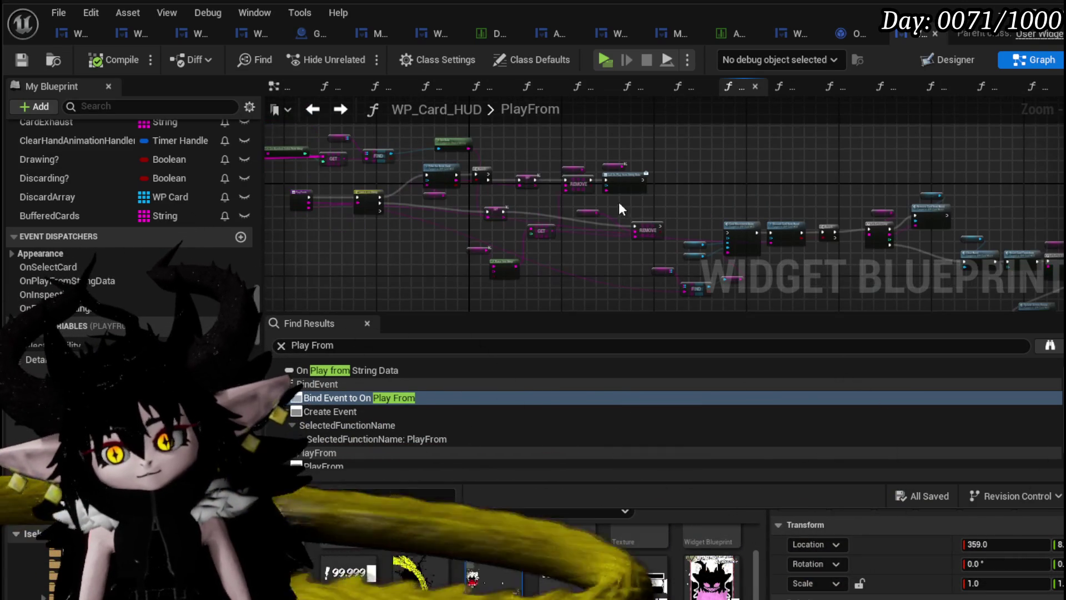
scroll(500, 161, up, 5)
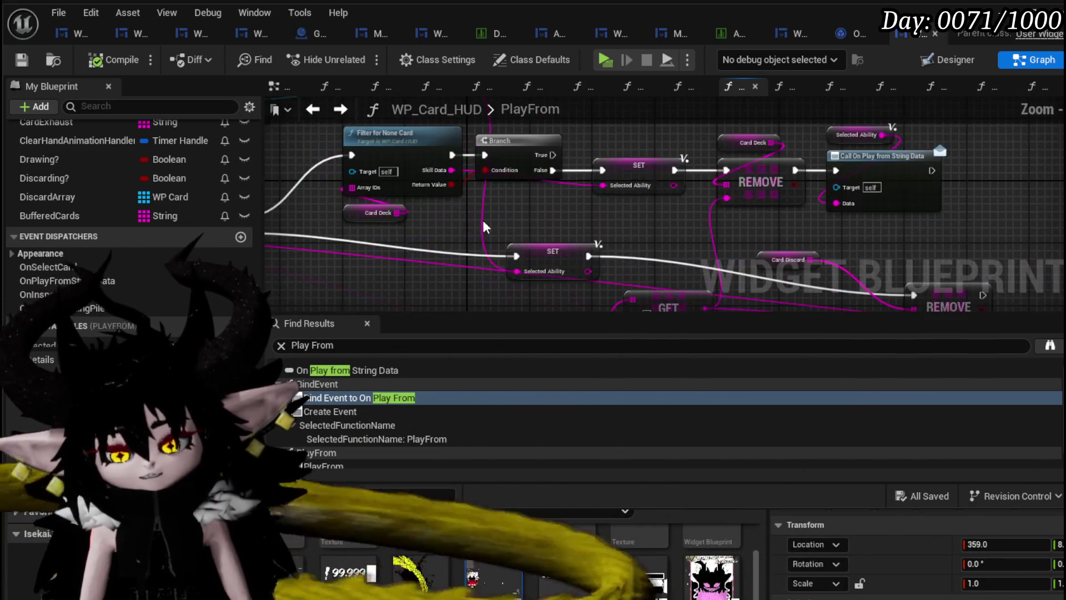
scroll(483, 227, down, 3)
scroll(558, 227, up, 3)
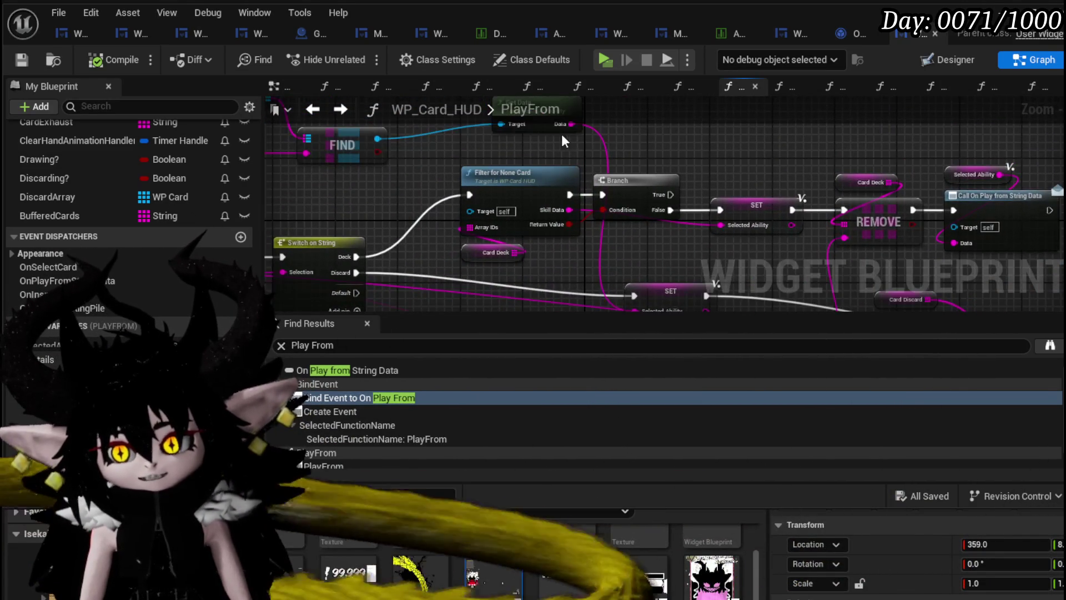
mouse_move(339, 139)
mouse_down()
mouse_move(799, 236)
mouse_move(941, 252)
mouse_up()
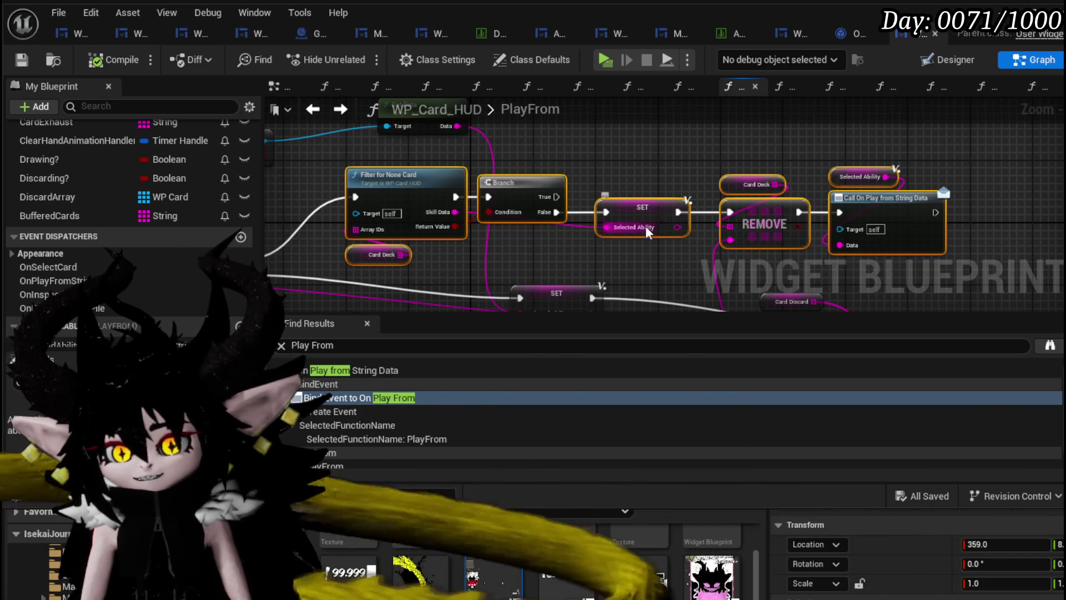
scroll(539, 211, down, 5)
key(ctrl+z)
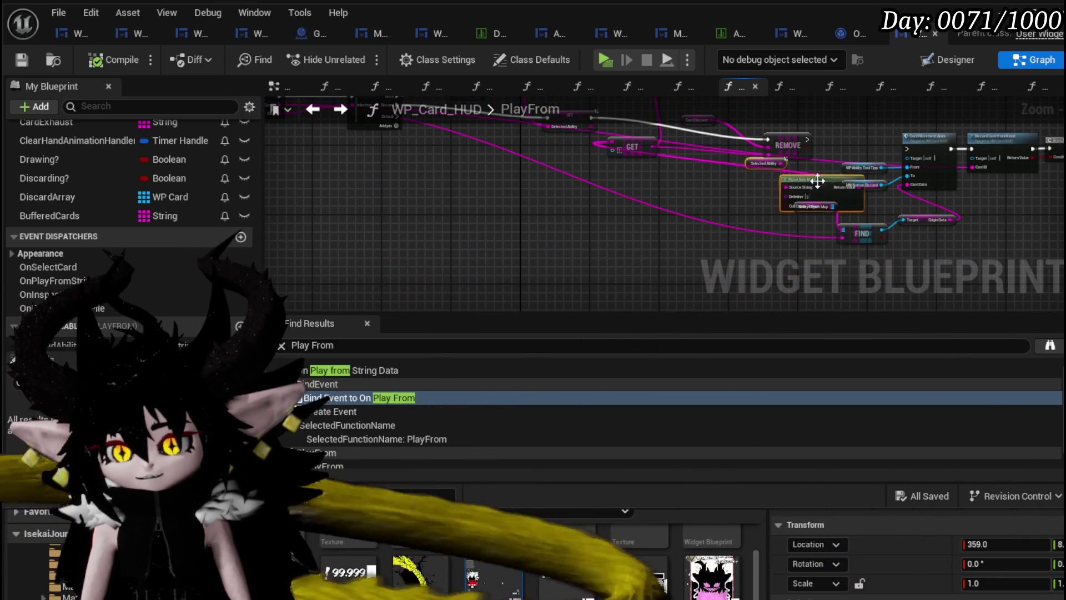
key(ctrl+z)
scroll(467, 195, up, 3)
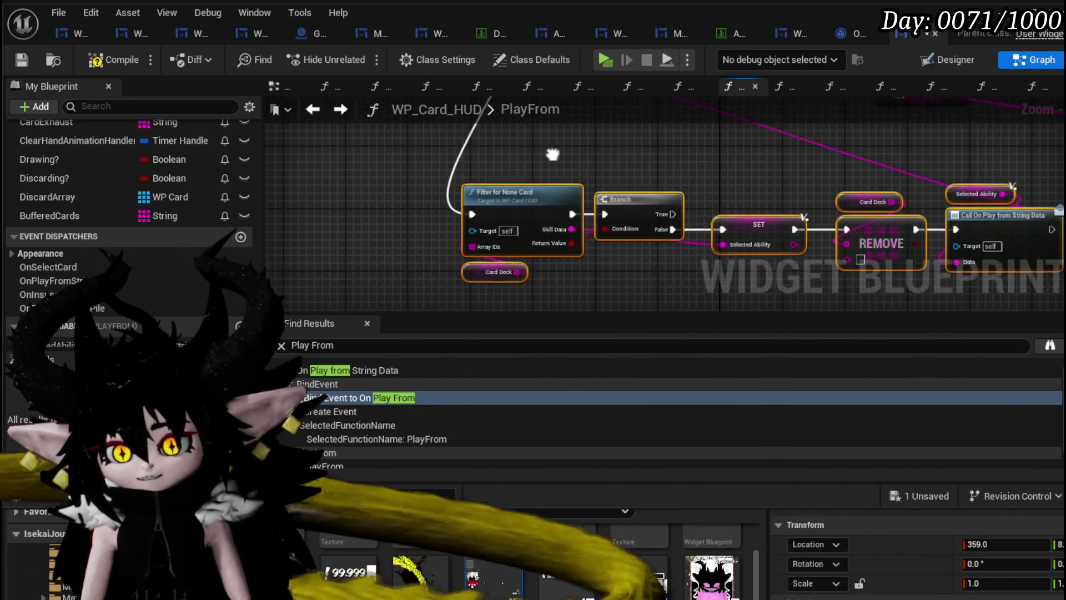
mouse_move(468, 216)
mouse_down()
mouse_move(597, 311)
mouse_move(594, 252)
mouse_up()
mouse_move(357, 167)
mouse_down()
mouse_move(355, 50)
mouse_move(211, 158)
mouse_move(386, 200)
mouse_move(465, 197)
mouse_move(436, 207)
mouse_up()
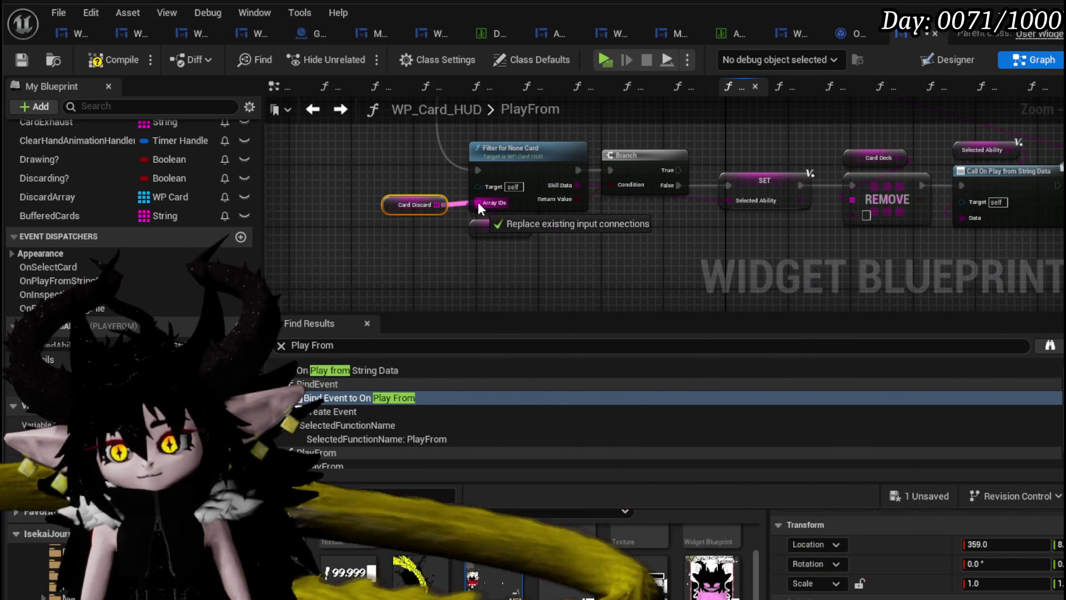
Feed Card Discard into Filter for None Card's Array IDs and rearrange the GET and Parse Into Array nodes
drag(479, 204, 478, 203)
drag(675, 251, 452, 256)
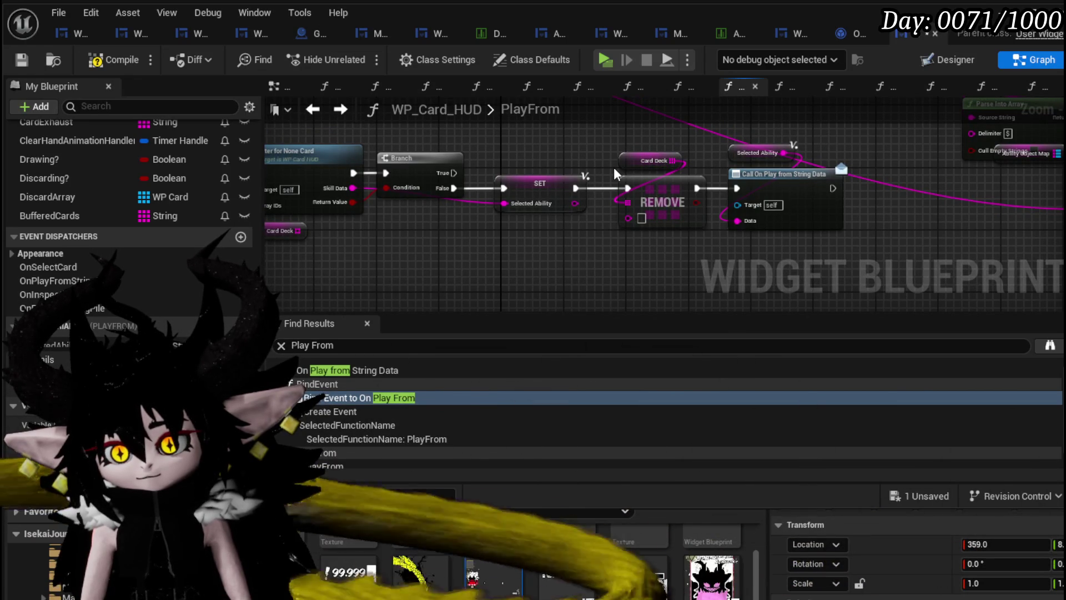
scroll(614, 168, down, 2)
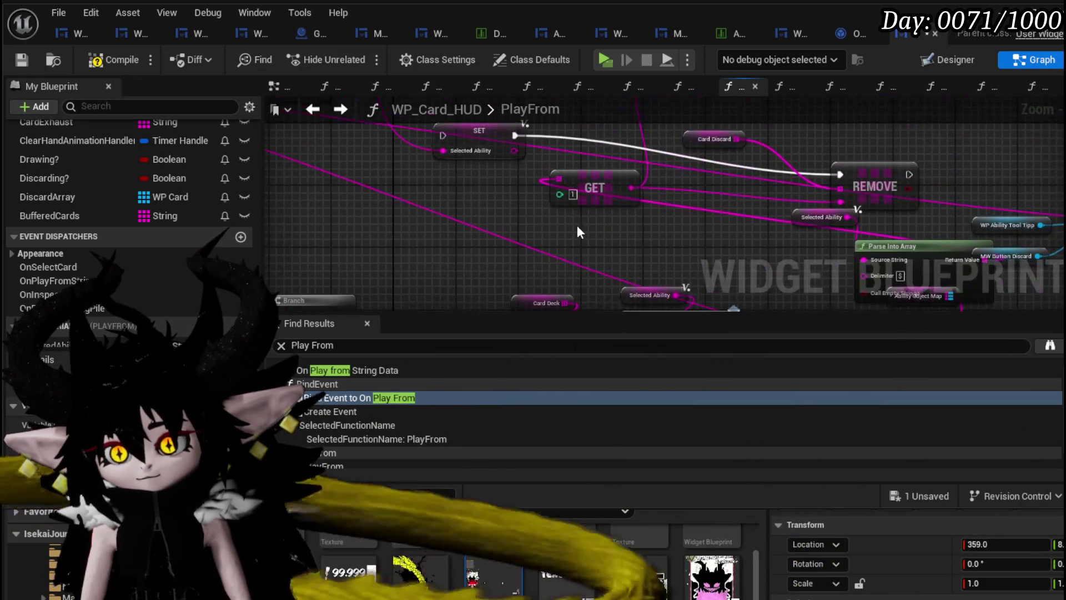
scroll(681, 175, up, 2)
scroll(621, 283, up, 2)
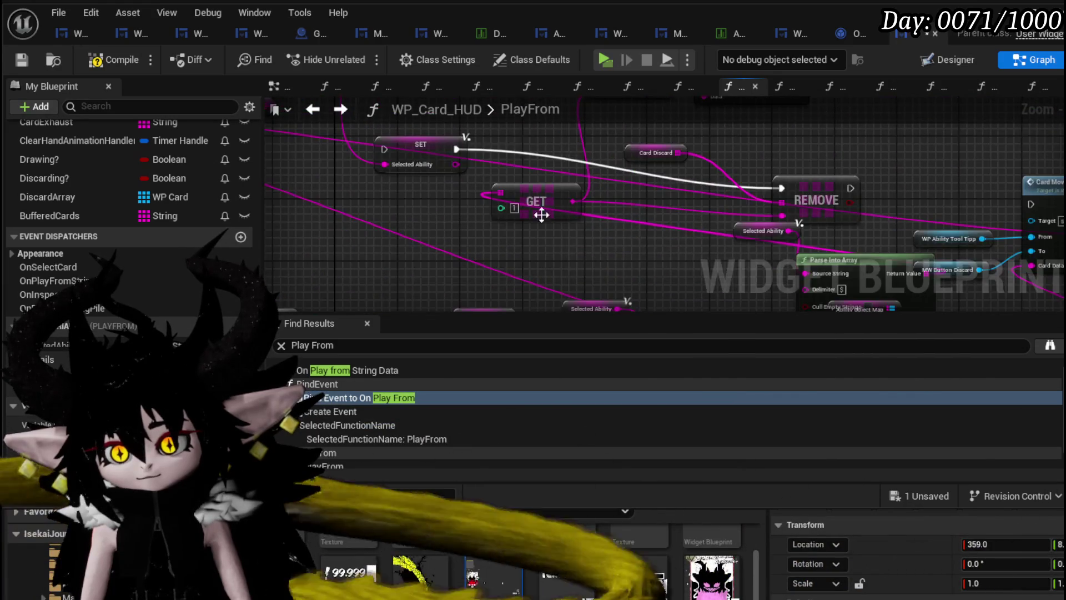
scroll(684, 217, down, 2)
drag(685, 209, 744, 181)
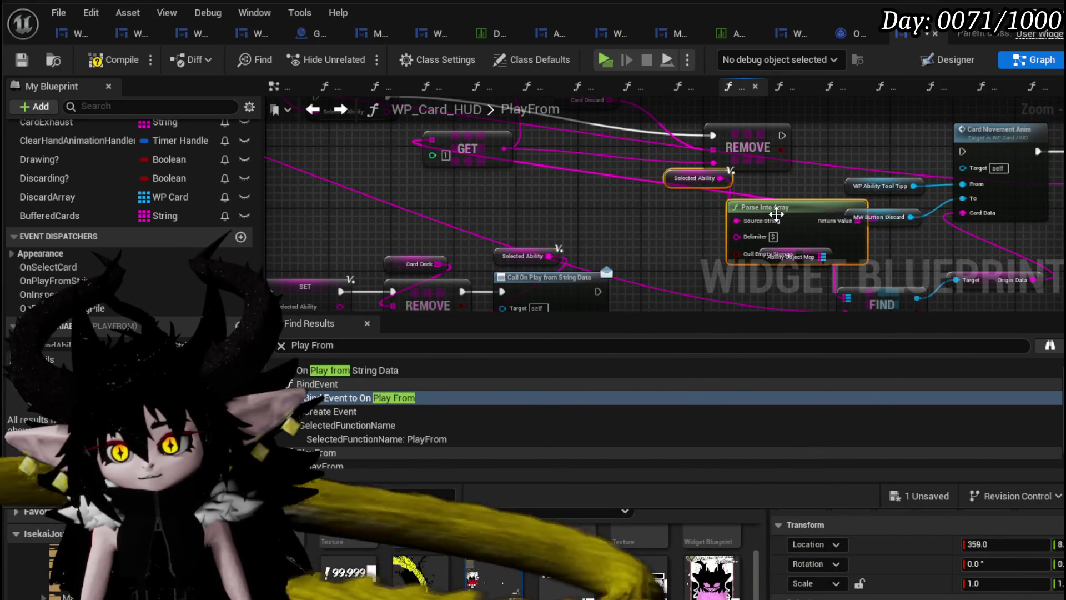
mouse_move(693, 143)
mouse_down()
mouse_move(549, 252)
mouse_move(584, 286)
mouse_up()
scroll(585, 285, down, 3)
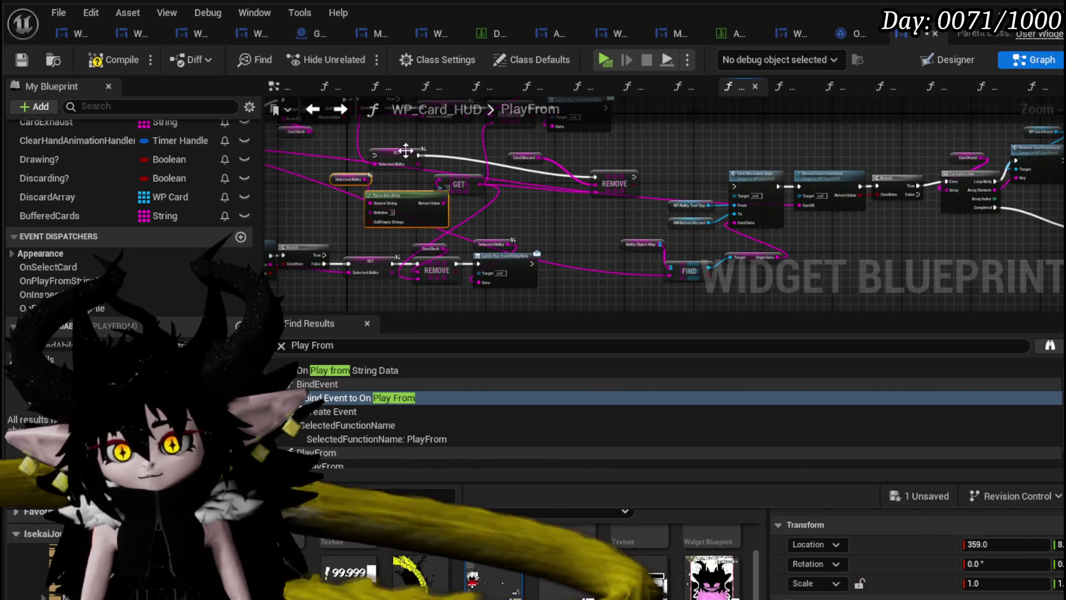
scroll(406, 150, up, 2)
click(611, 209)
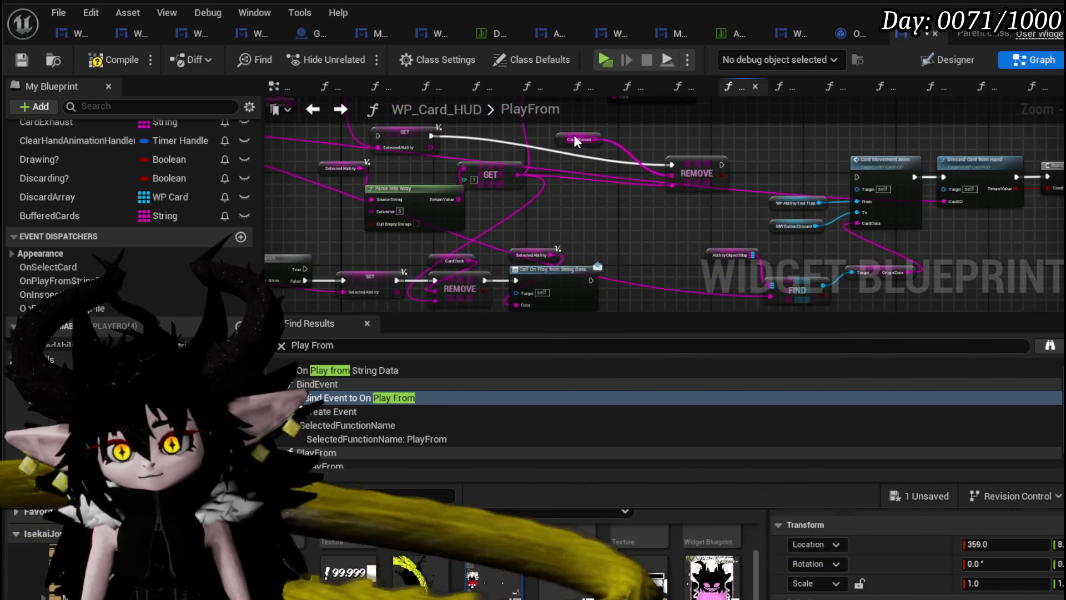
scroll(393, 299, up, 2)
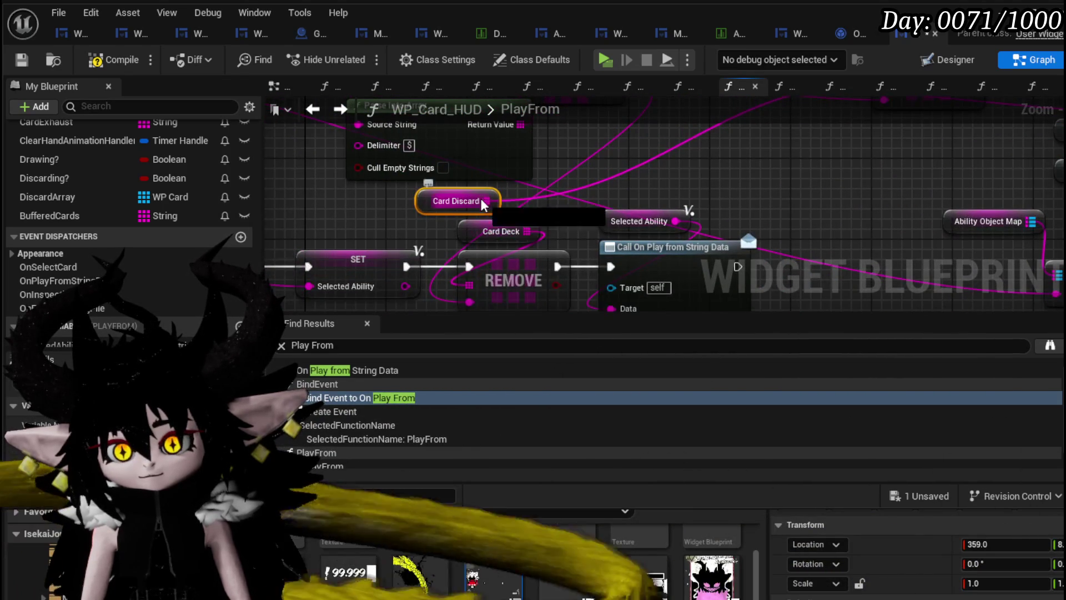
Wire Card Discard into the REMOVE array pin, then compile and save WP_Card_HUD
mouse_move(525, 231)
mouse_down()
mouse_move(503, 297)
mouse_move(521, 238)
mouse_up()
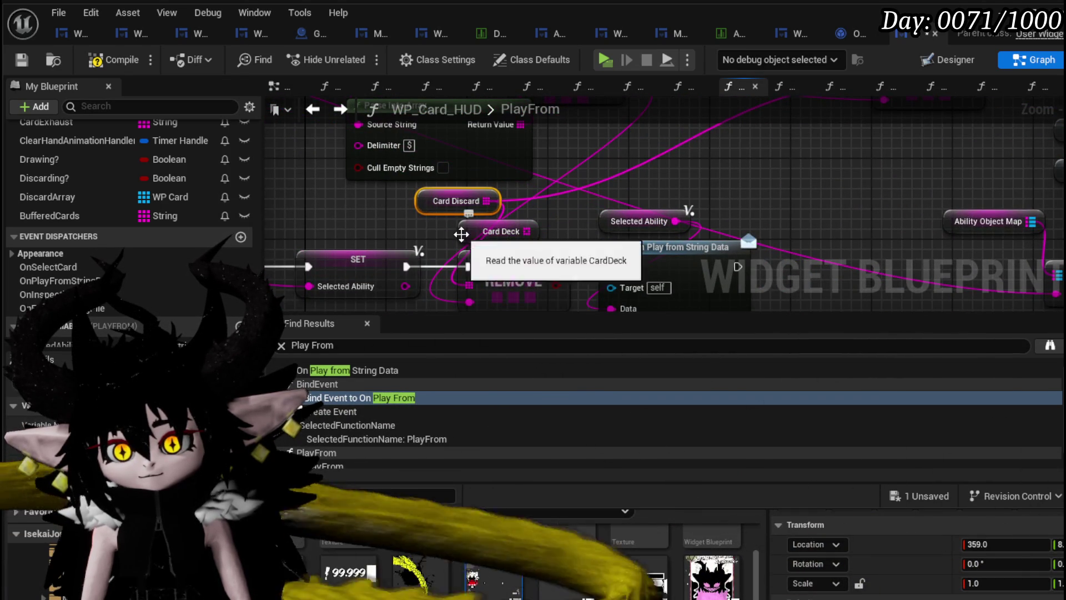
scroll(687, 185, down, 1)
scroll(701, 158, down, 2)
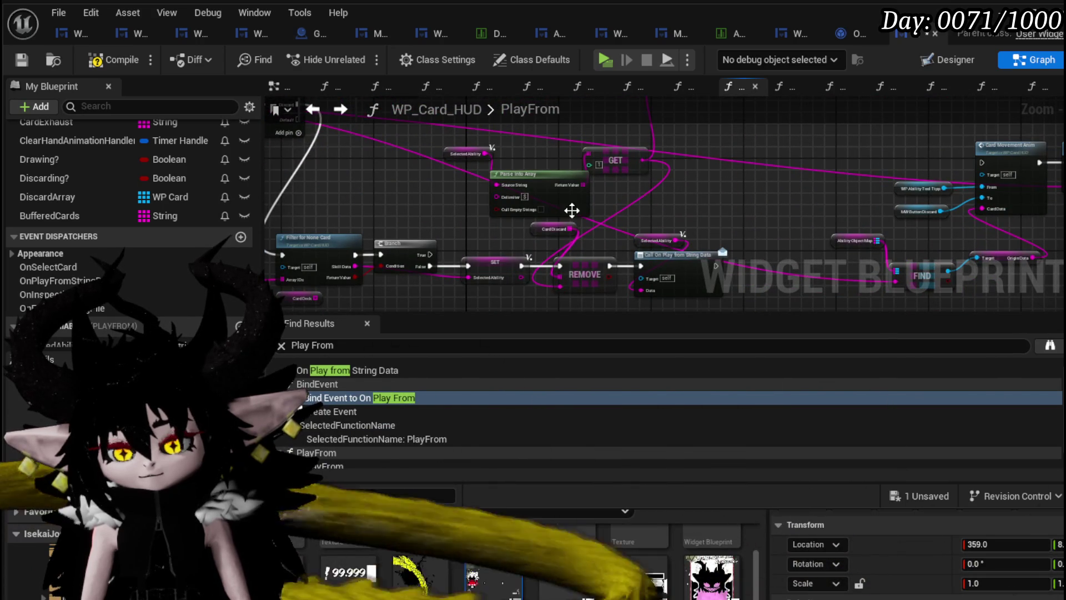
click(519, 236)
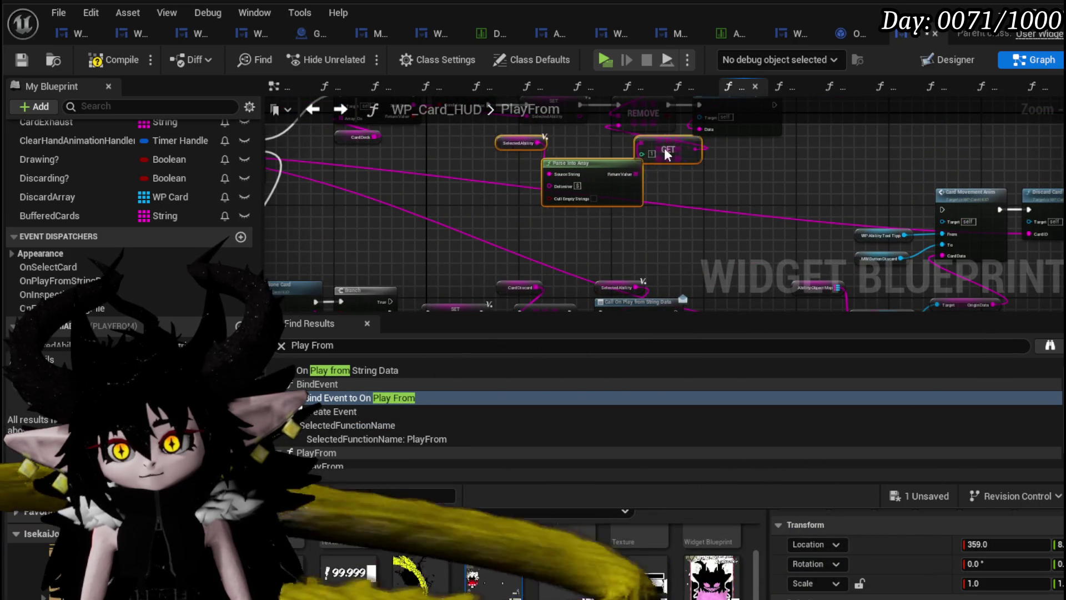
scroll(666, 155, down, 5)
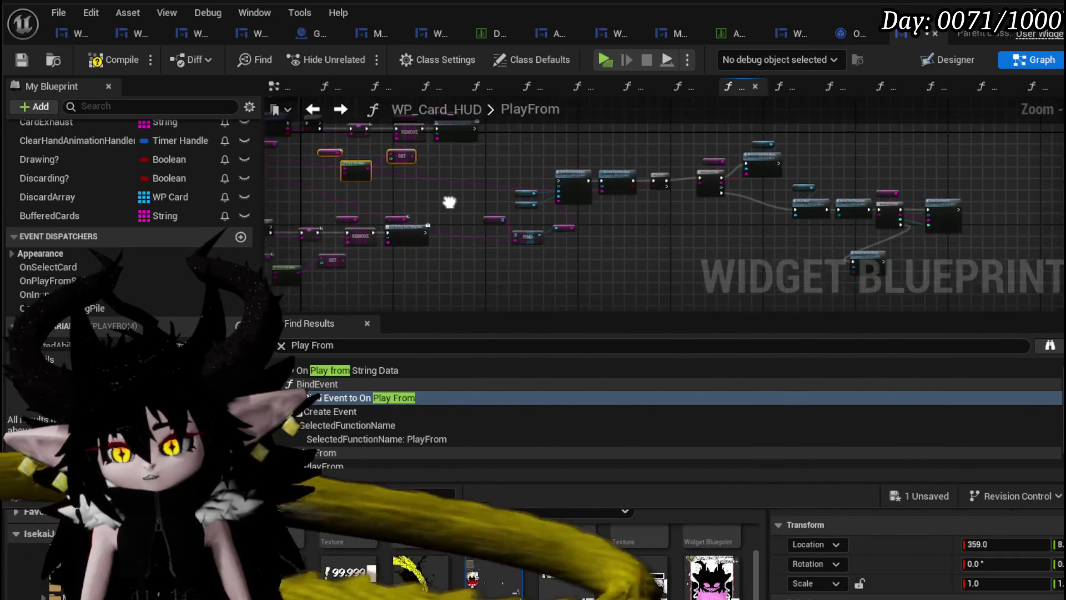
drag(449, 202, 657, 185)
scroll(572, 181, up, 5)
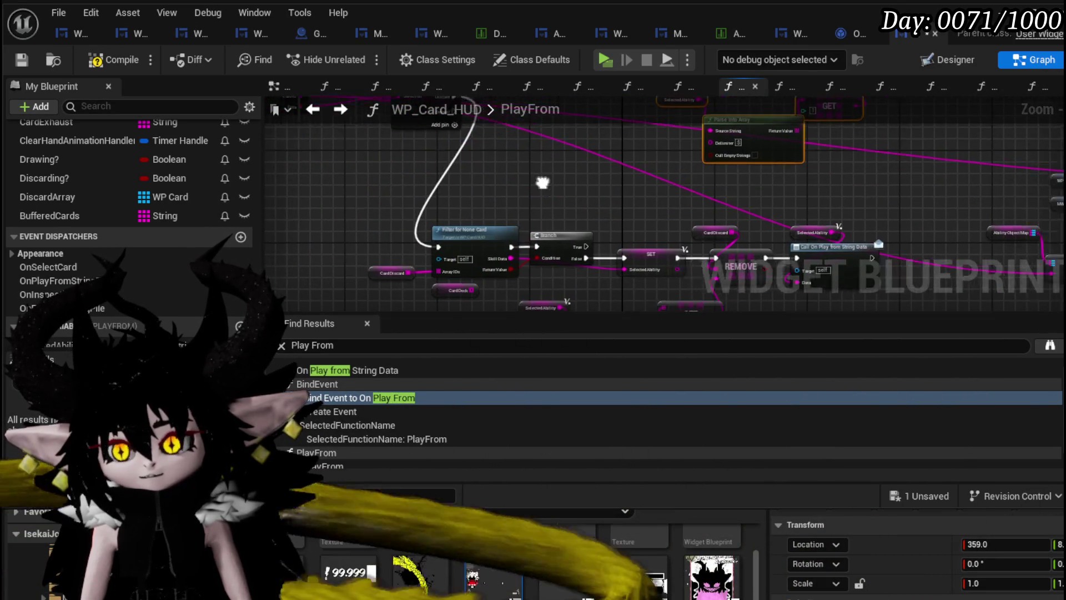
drag(395, 240, 408, 199)
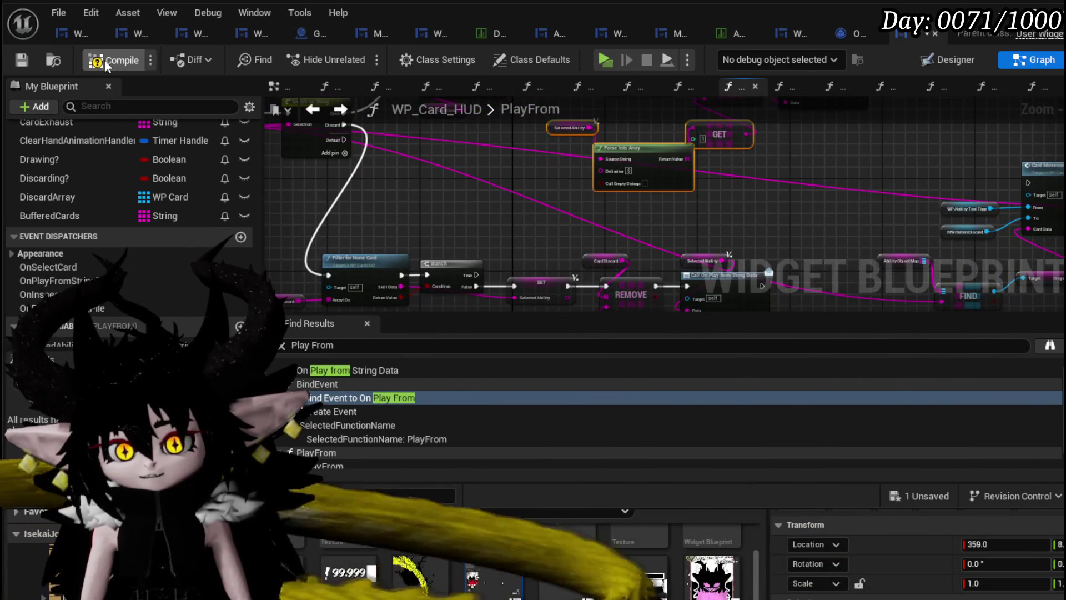
click(23, 55)
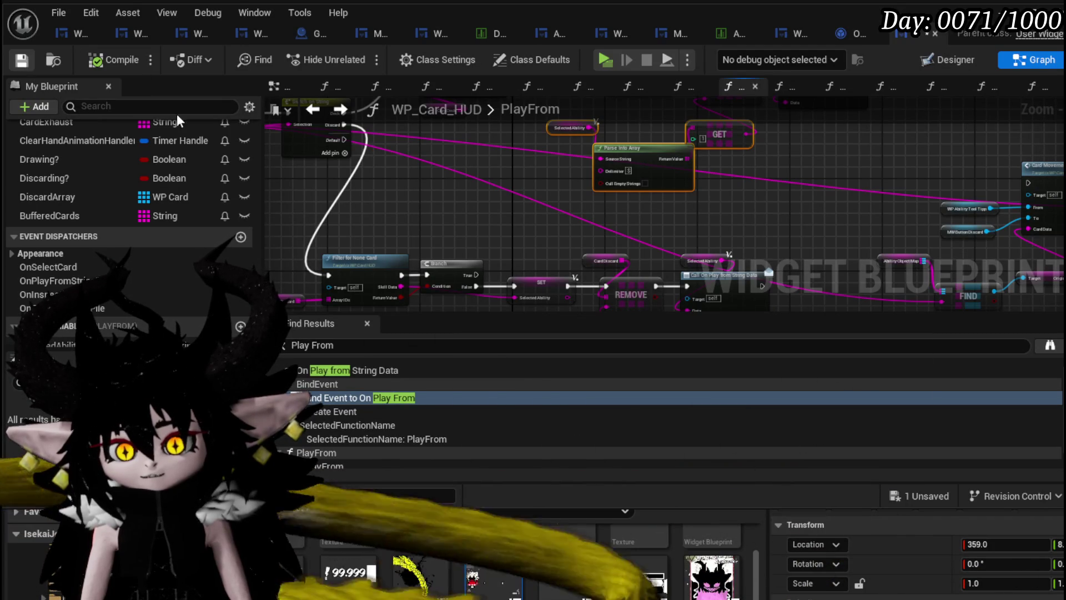
Start a Play In Editor session, use the workbench, and list a core deck's ability cards
click(1007, 22)
click(360, 55)
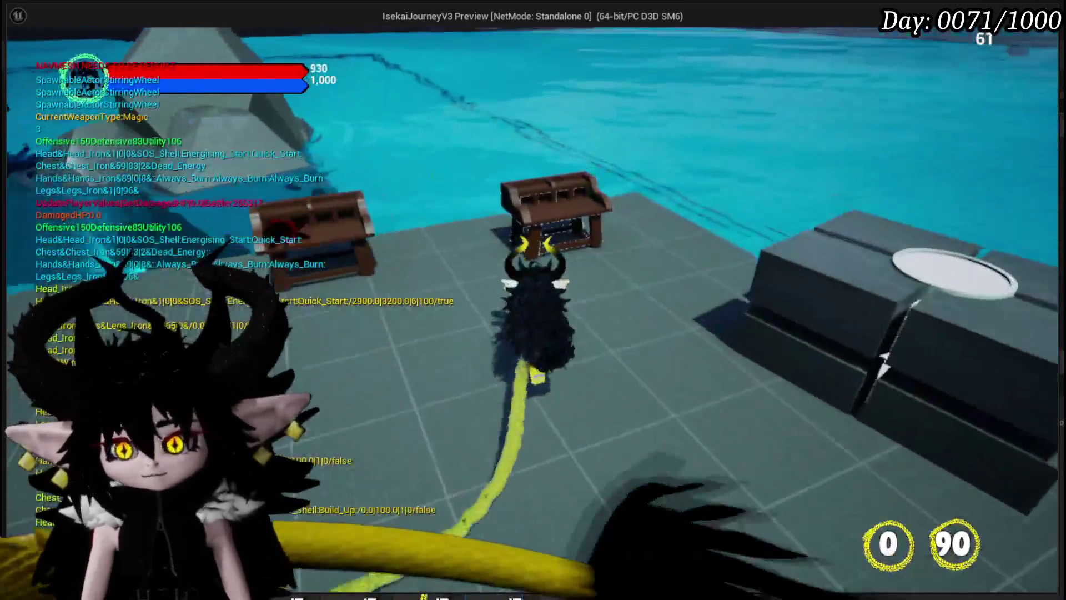
key(e)
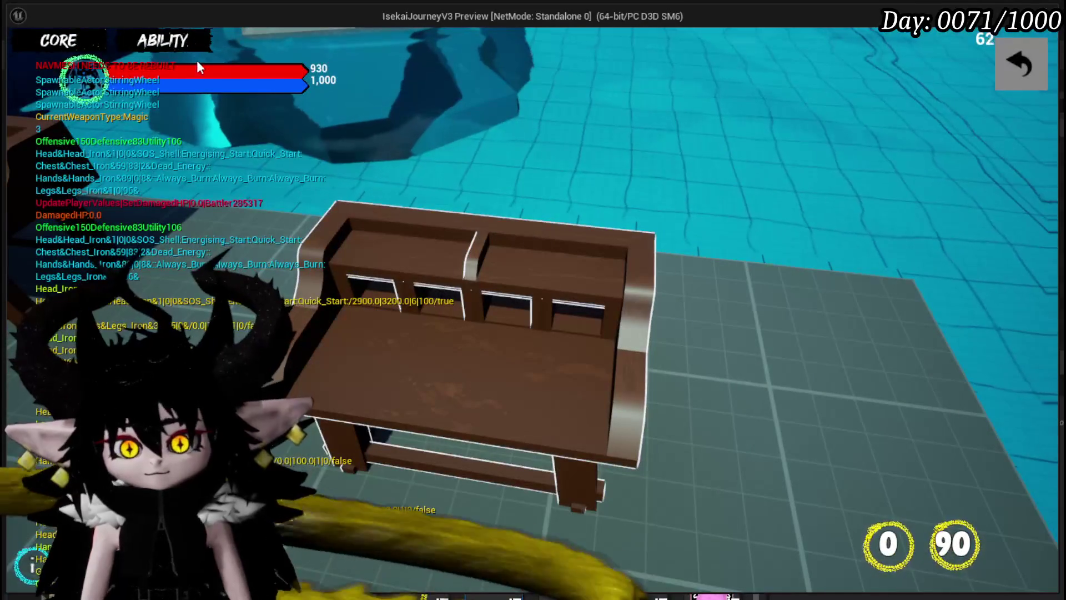
click(190, 47)
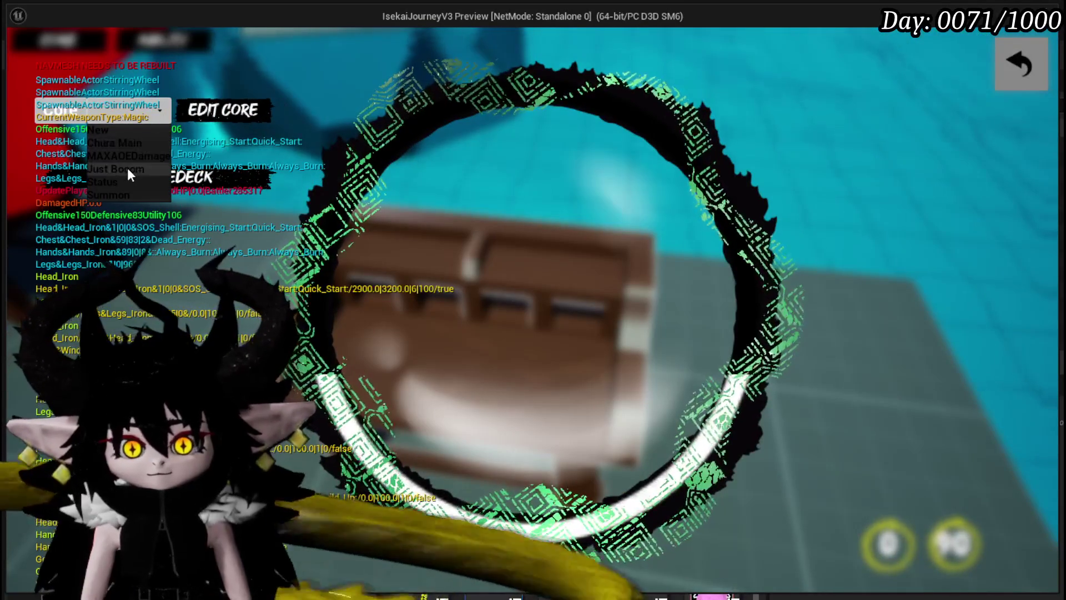
click(128, 167)
click(186, 179)
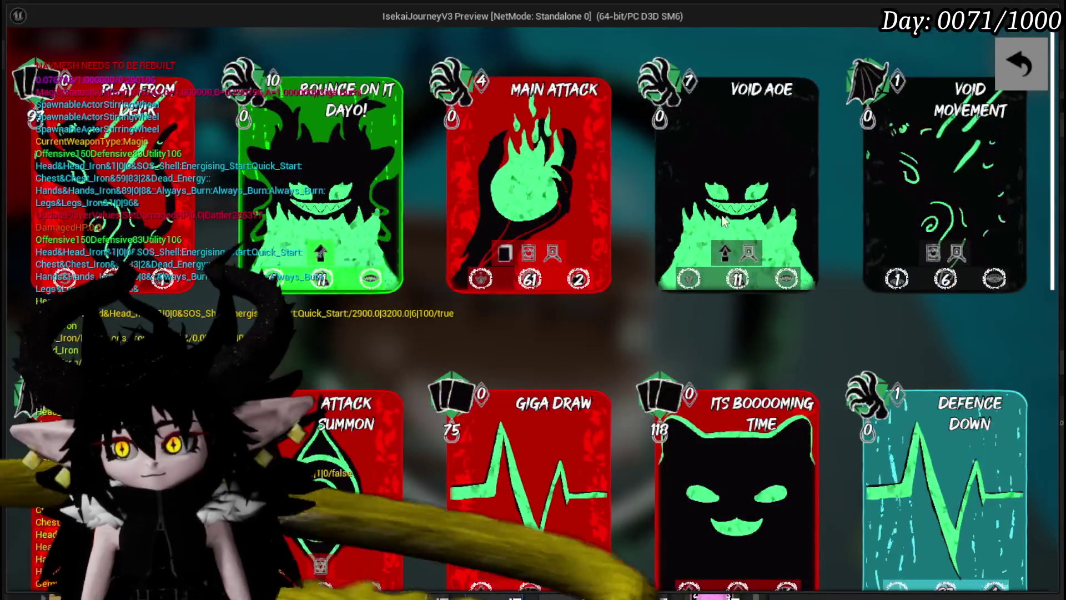
scroll(723, 221, down, 10)
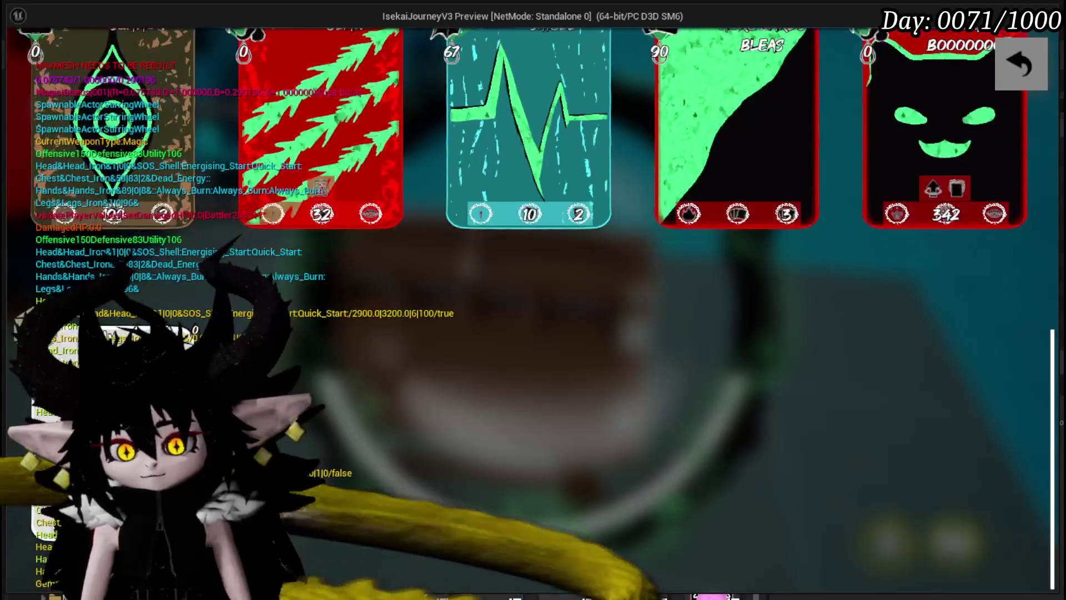
Rename the New_15 card 'Play From Discard' and give it the green-flame-on-red cover
click(723, 221)
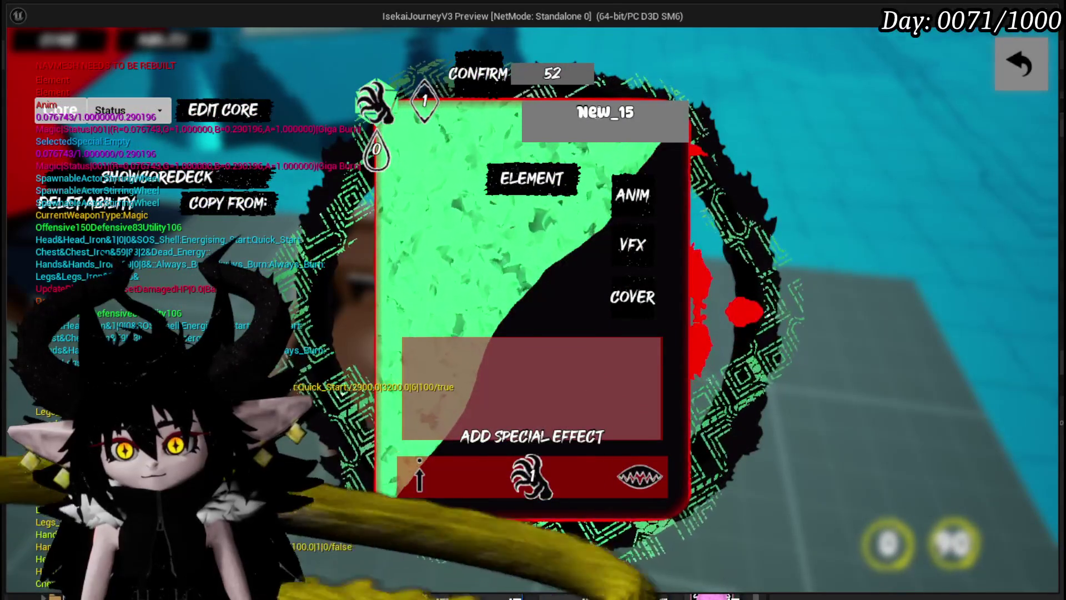
text(Pl)
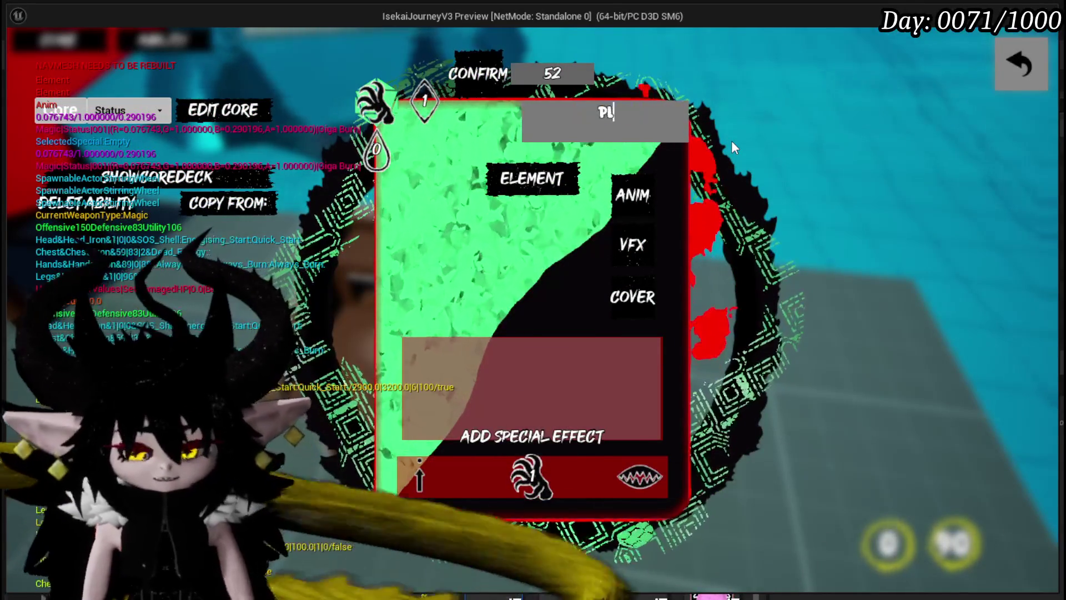
text(ay From Di)
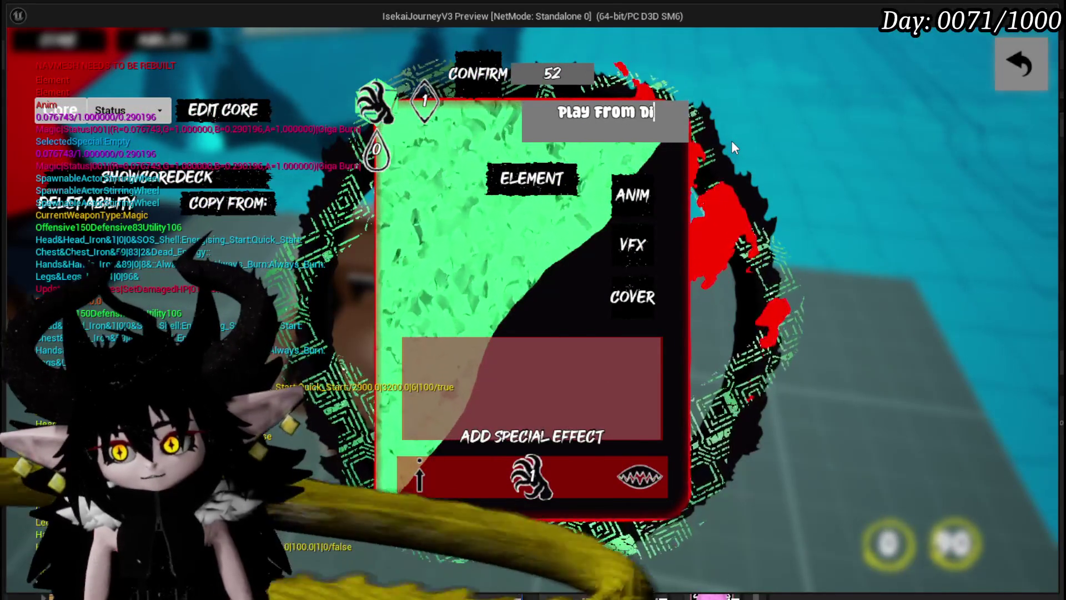
text(scard)
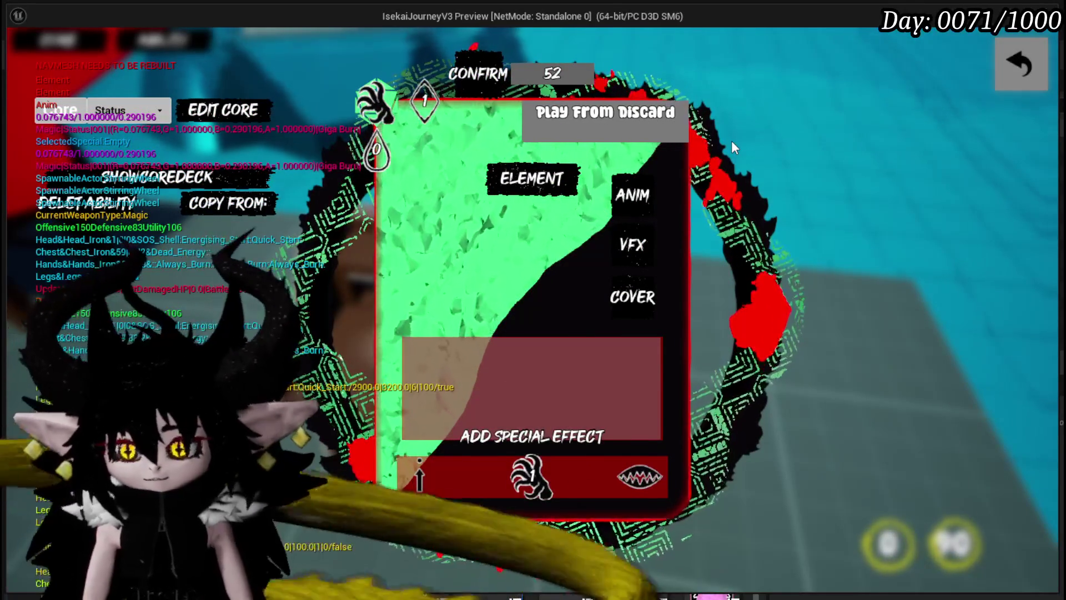
click(652, 297)
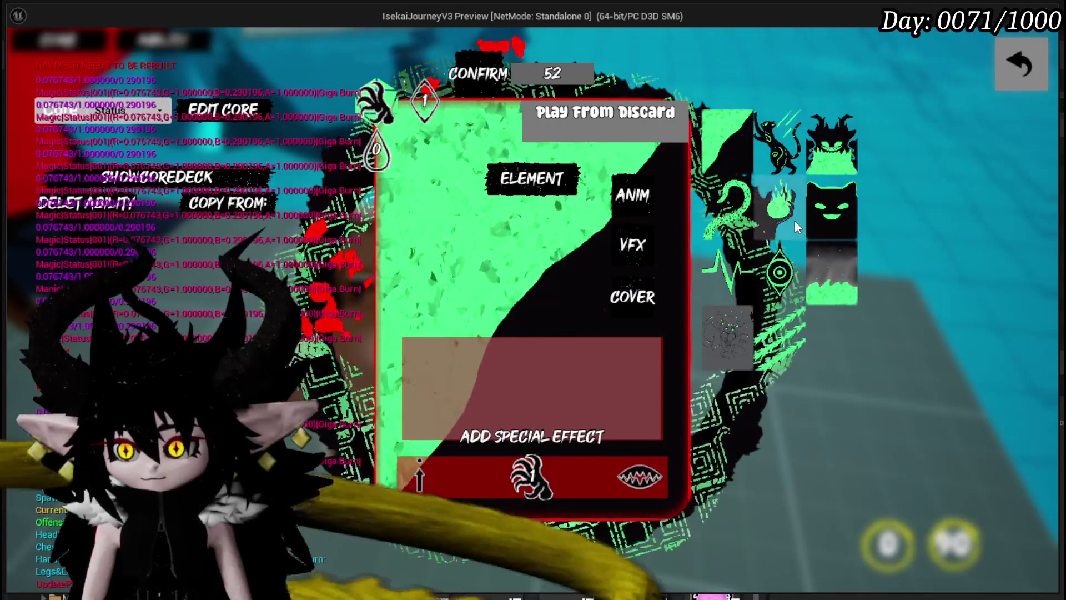
click(794, 220)
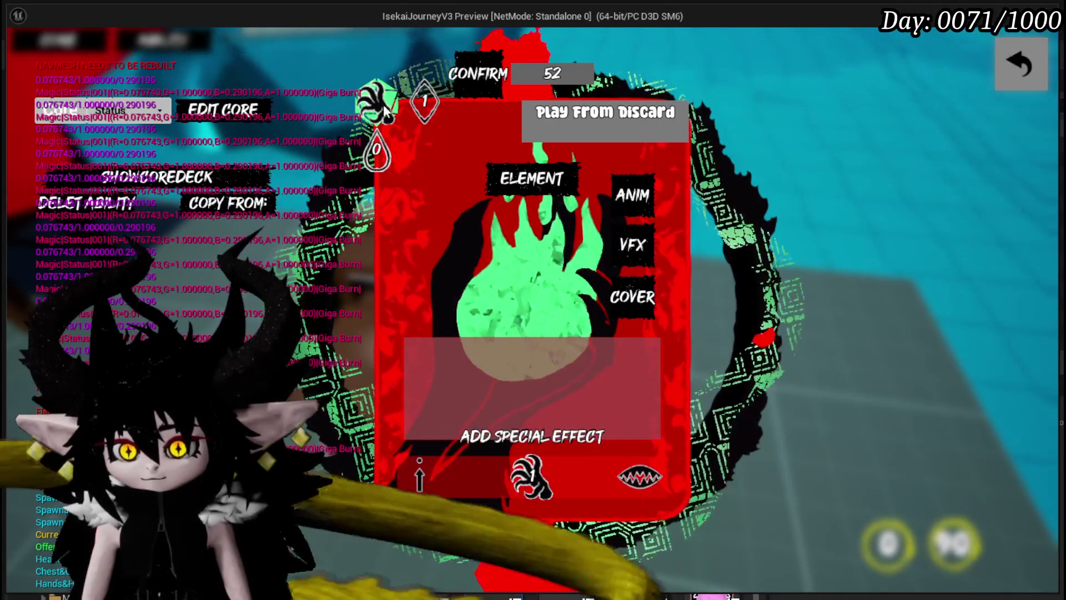
Set it to the card-play type with a targeting mode and amount 1, then confirm
click(385, 110)
click(566, 210)
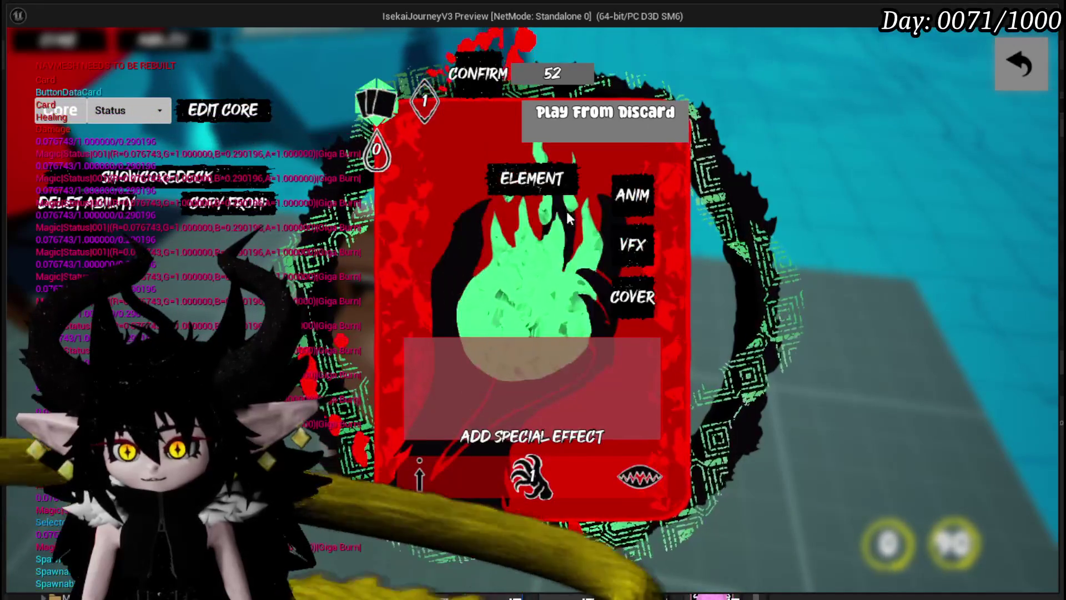
click(417, 472)
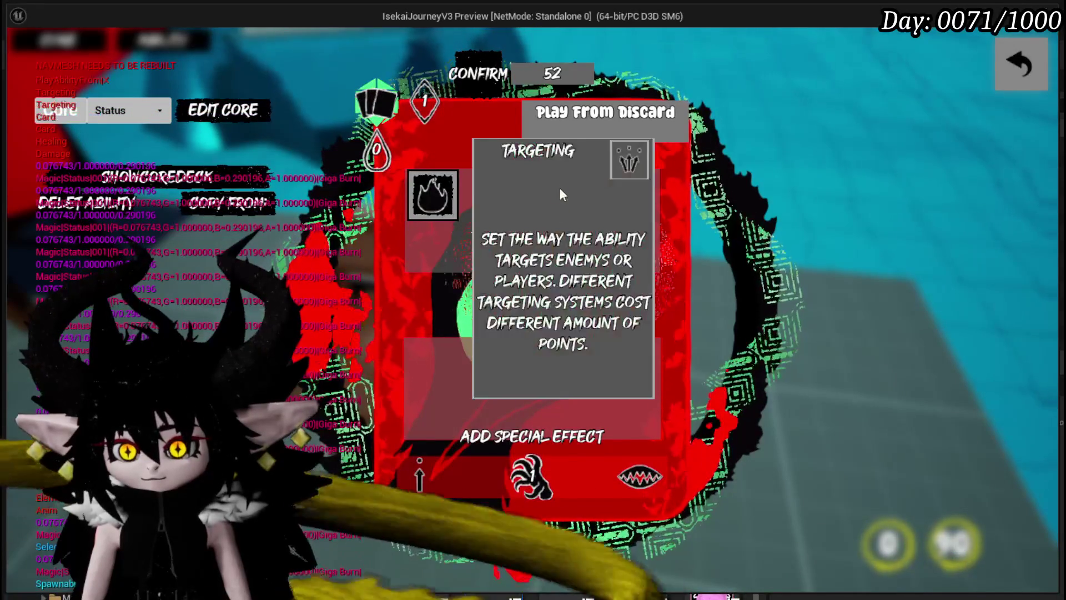
click(528, 477)
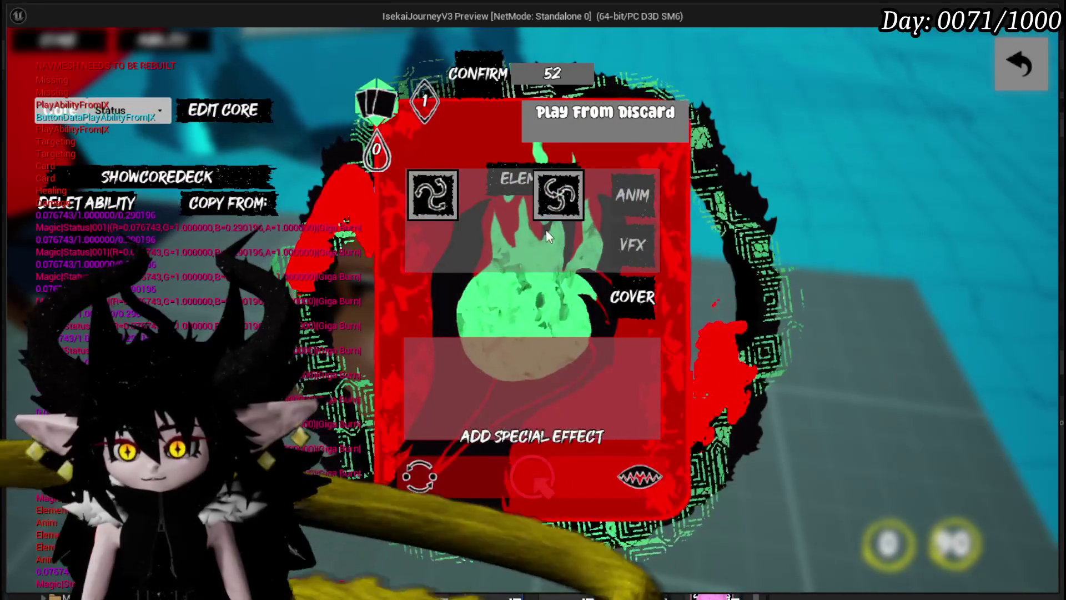
click(558, 210)
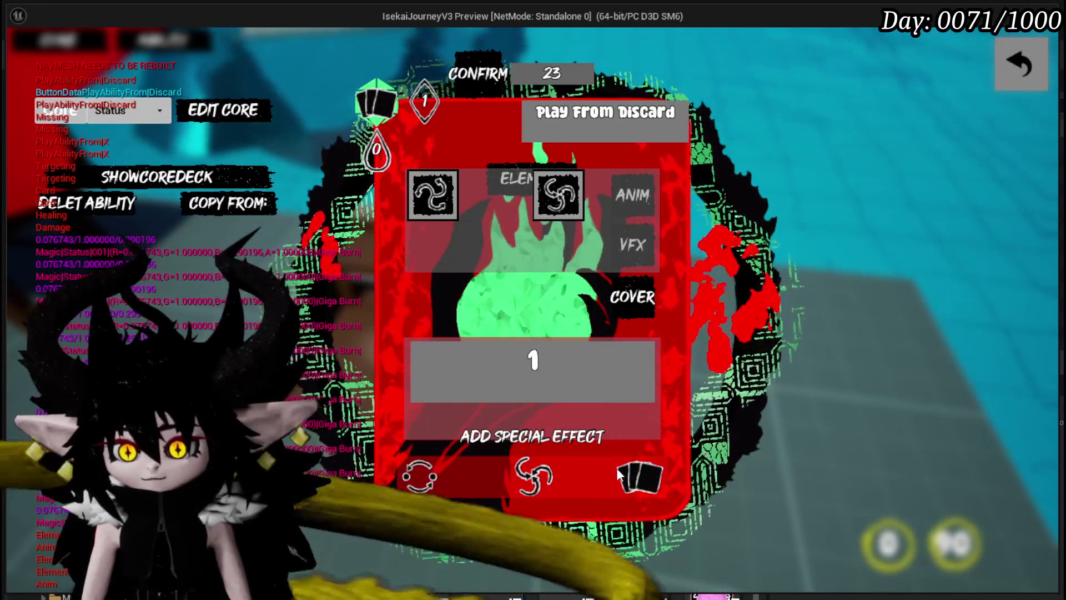
click(616, 468)
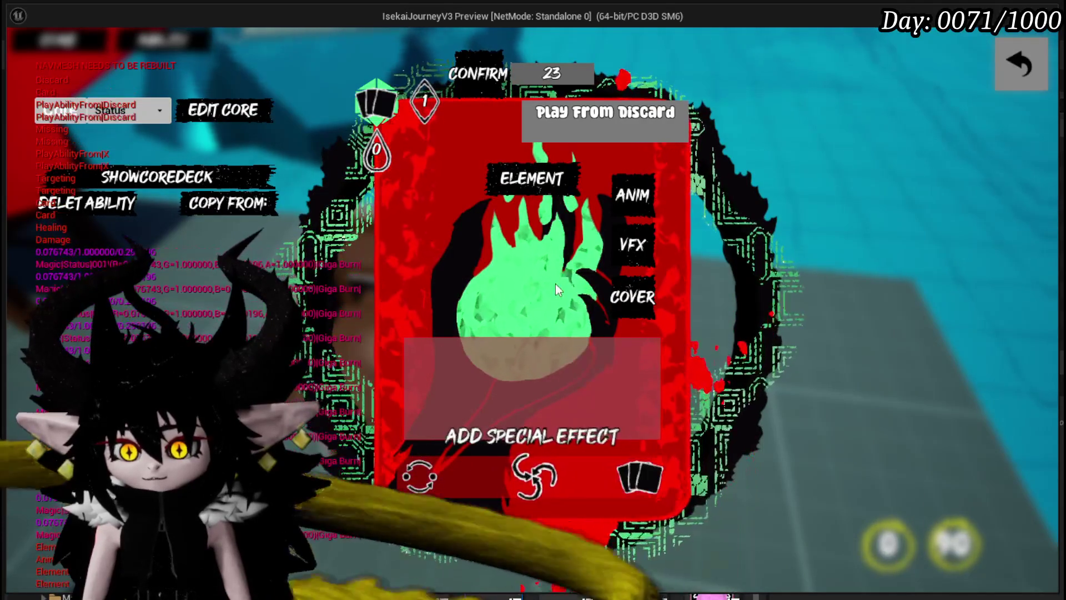
click(471, 75)
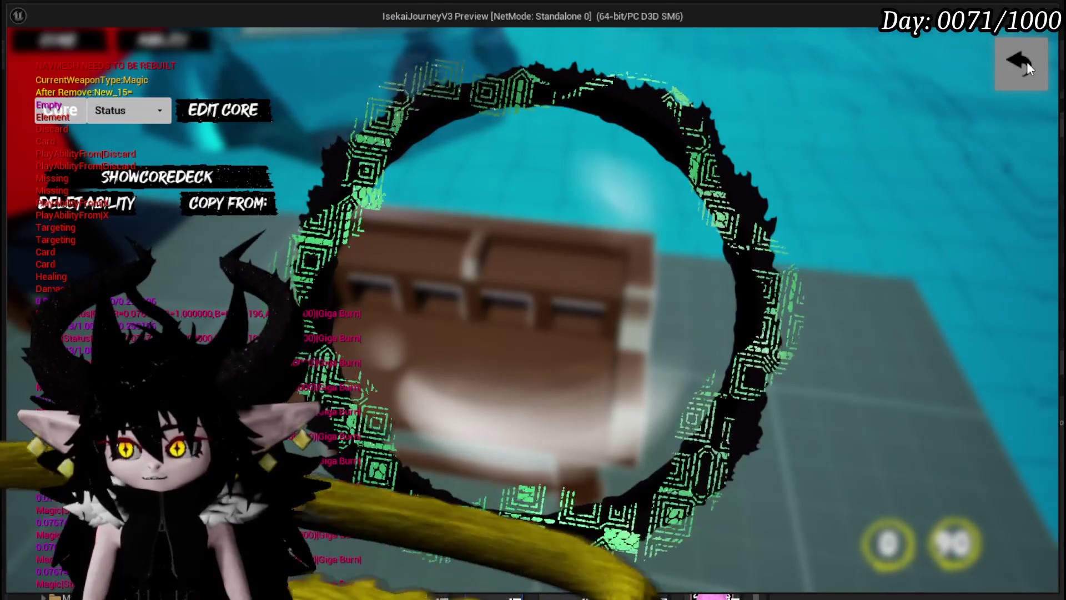
Leave the core bench, save the game from Settings, and walk into Slime_Water to start a battle
click(1019, 73)
click(1020, 74)
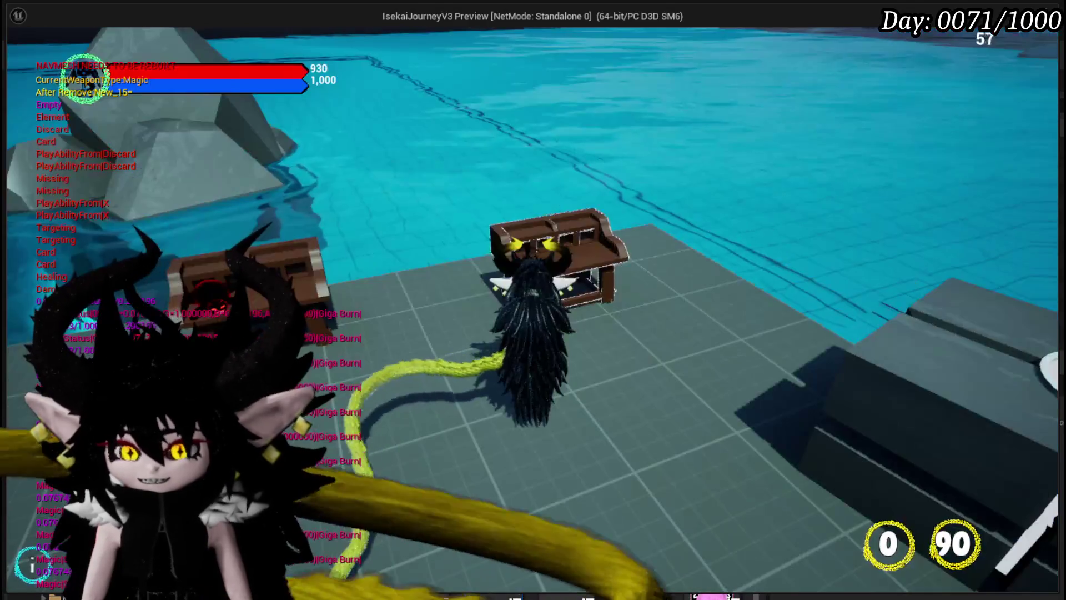
key(Escape)
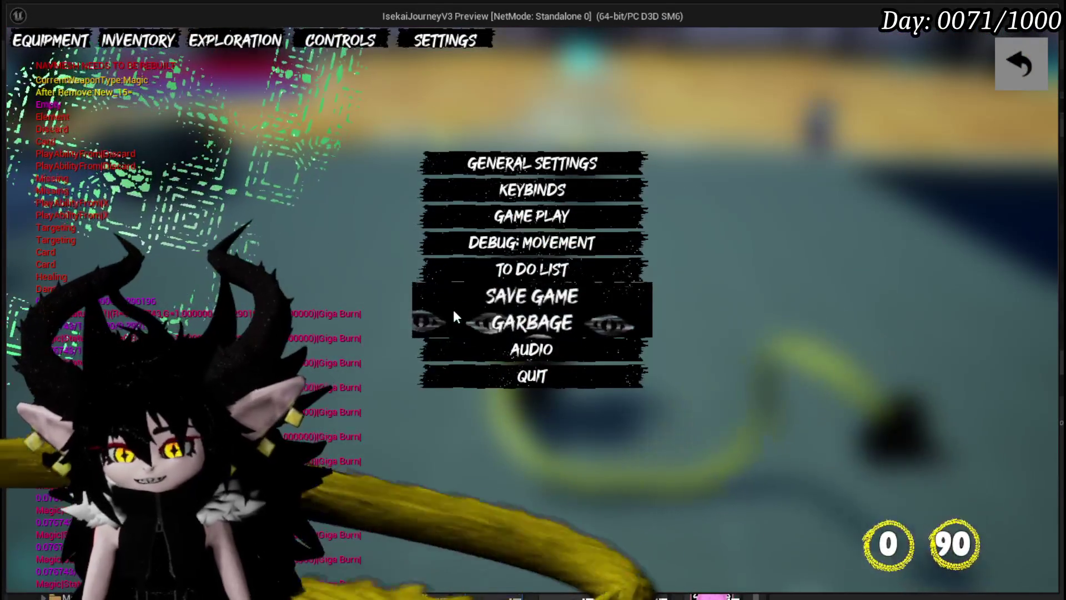
click(461, 296)
click(1024, 64)
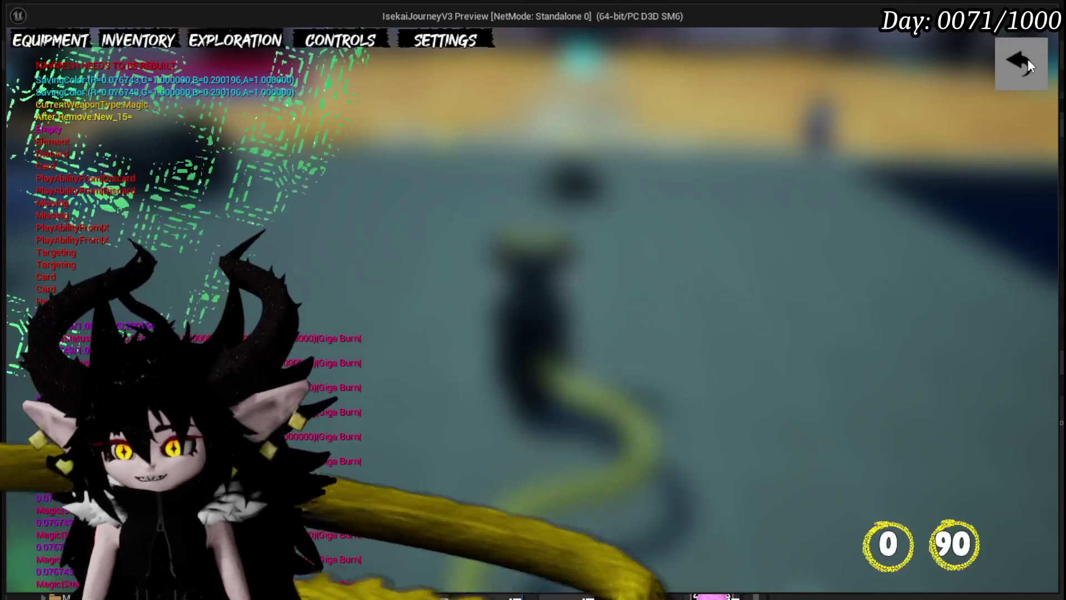
key(w)
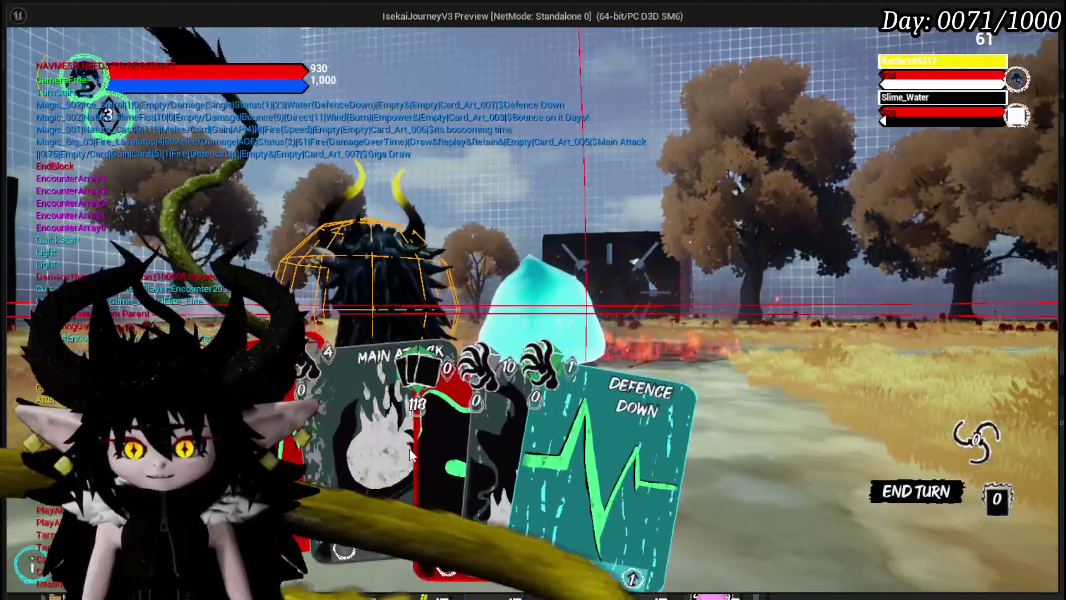
Play Giga Draw and Shield, then strike the water slime with Claw
key(Return)
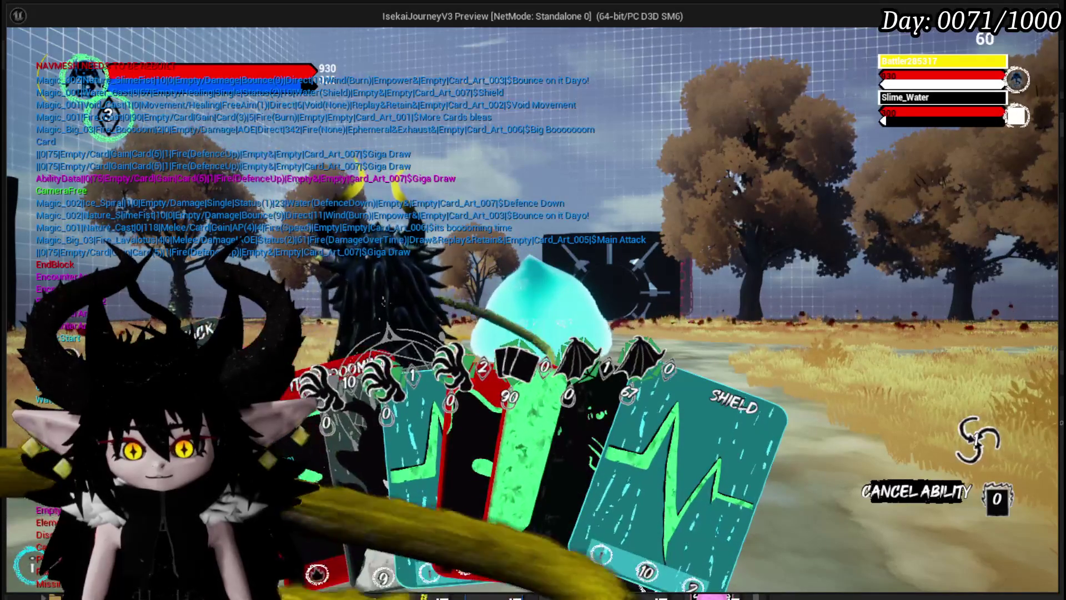
mouse_move(479, 420)
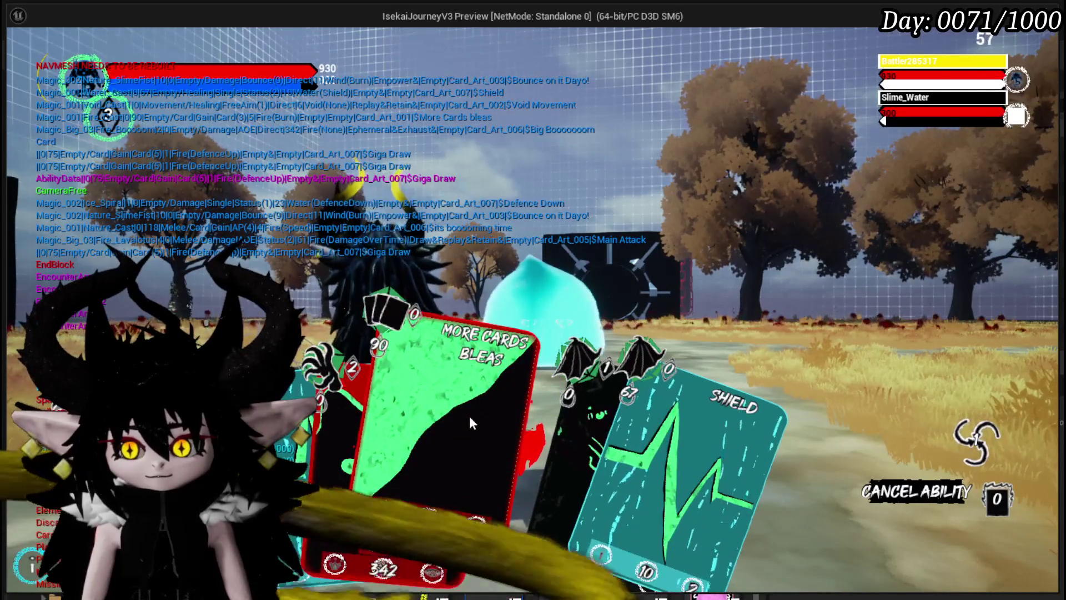
click(646, 426)
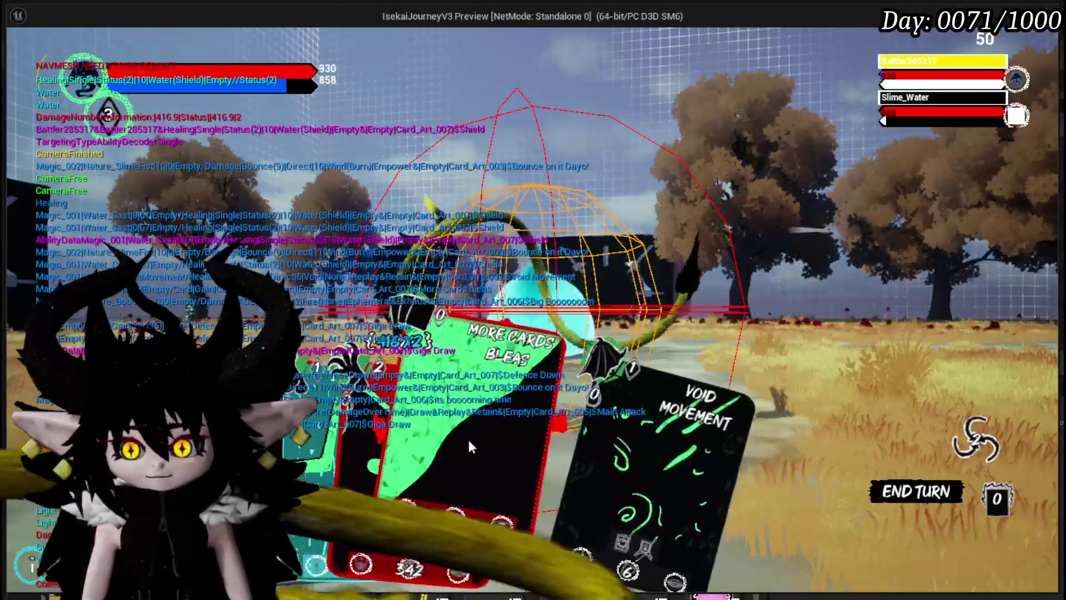
click(554, 395)
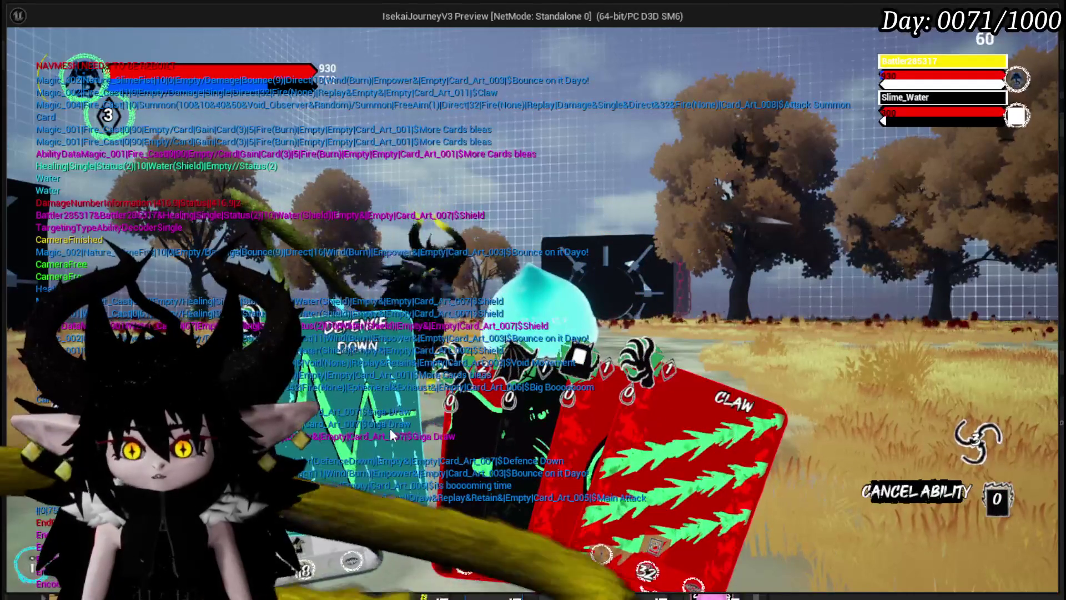
click(394, 423)
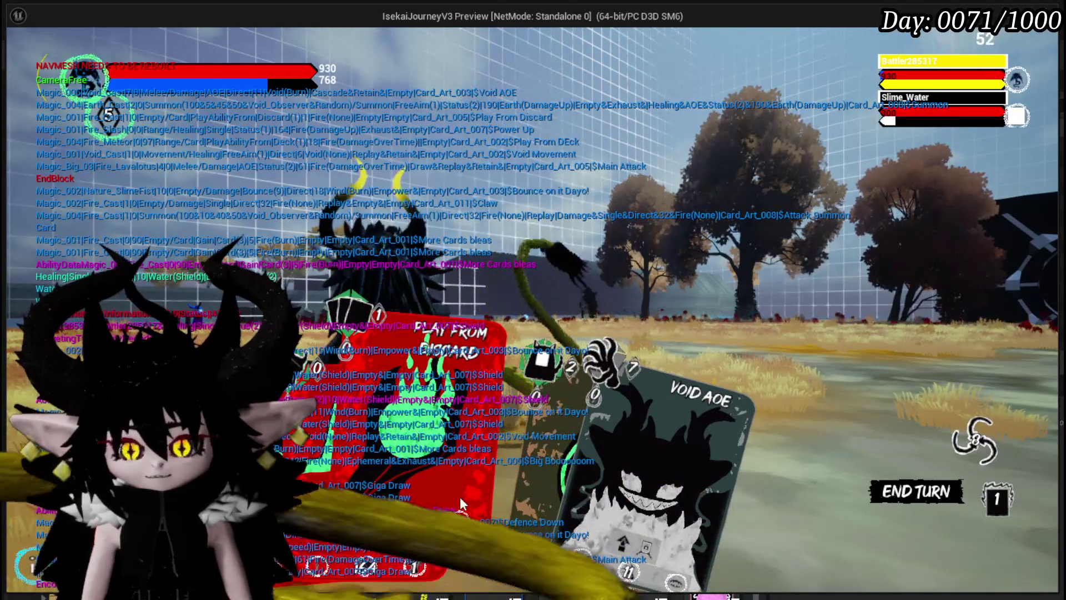
Cast Play From Discard to replay Bounce On It Dayo from the eight-card discard pile
click(415, 411)
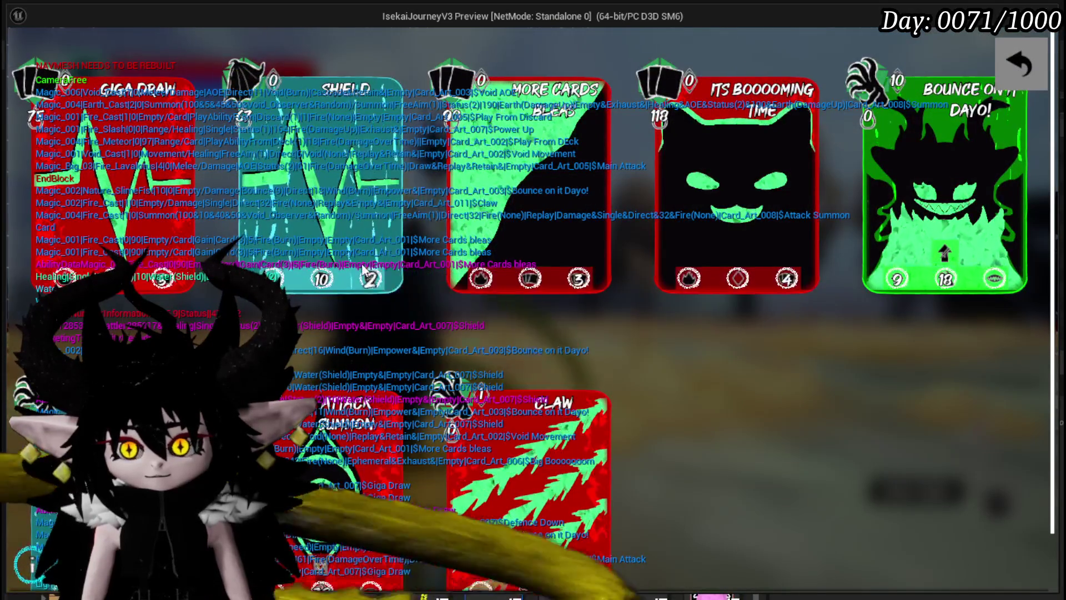
scroll(849, 289, down, 3)
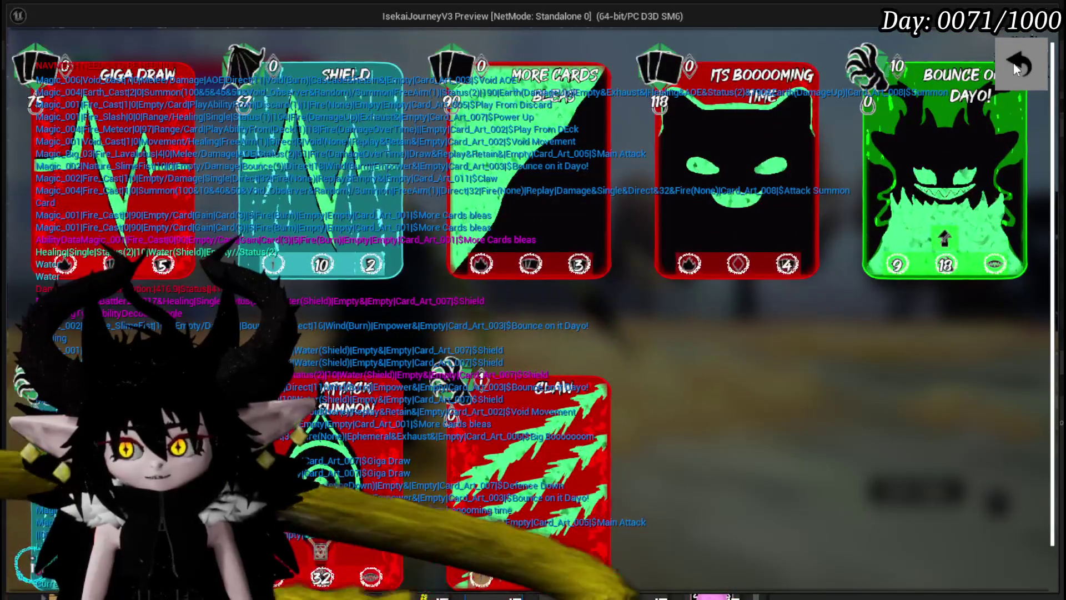
click(1017, 64)
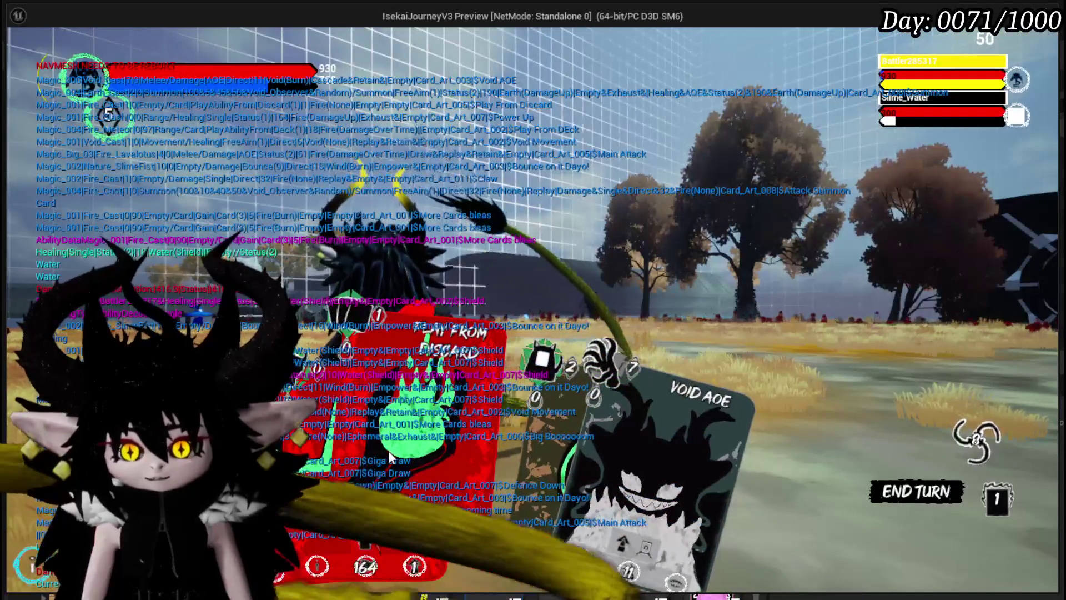
click(388, 451)
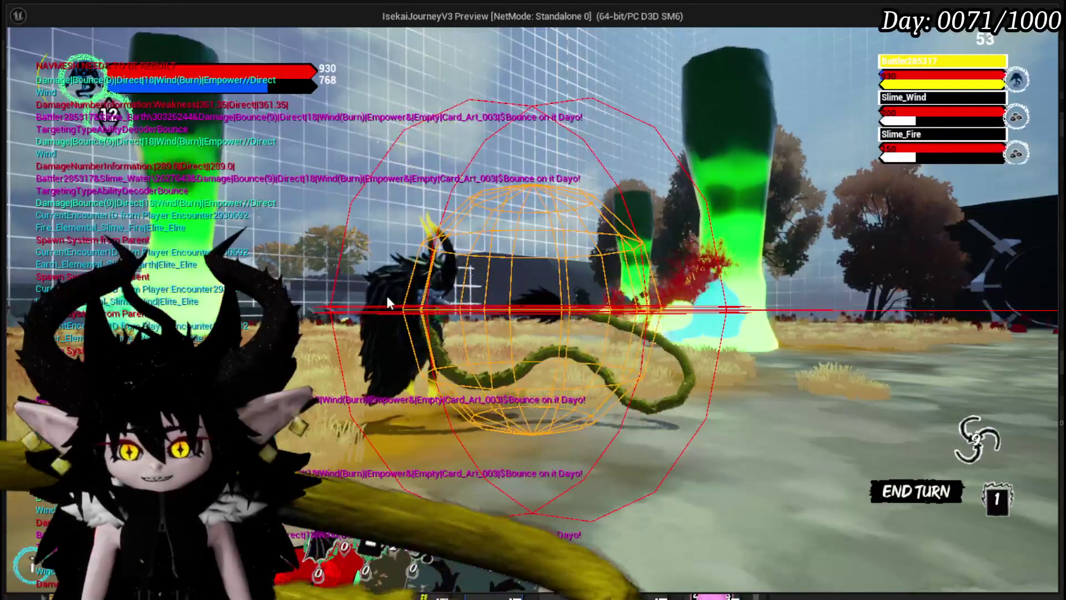
Review the remaining deck cards and return to the battle
click(322, 468)
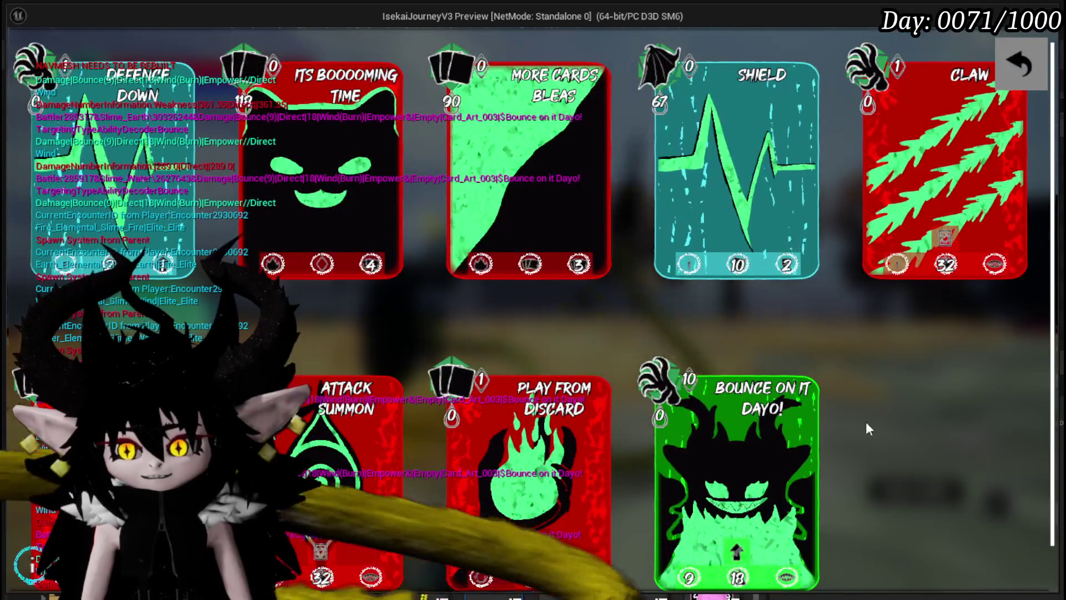
scroll(703, 406, down, 1)
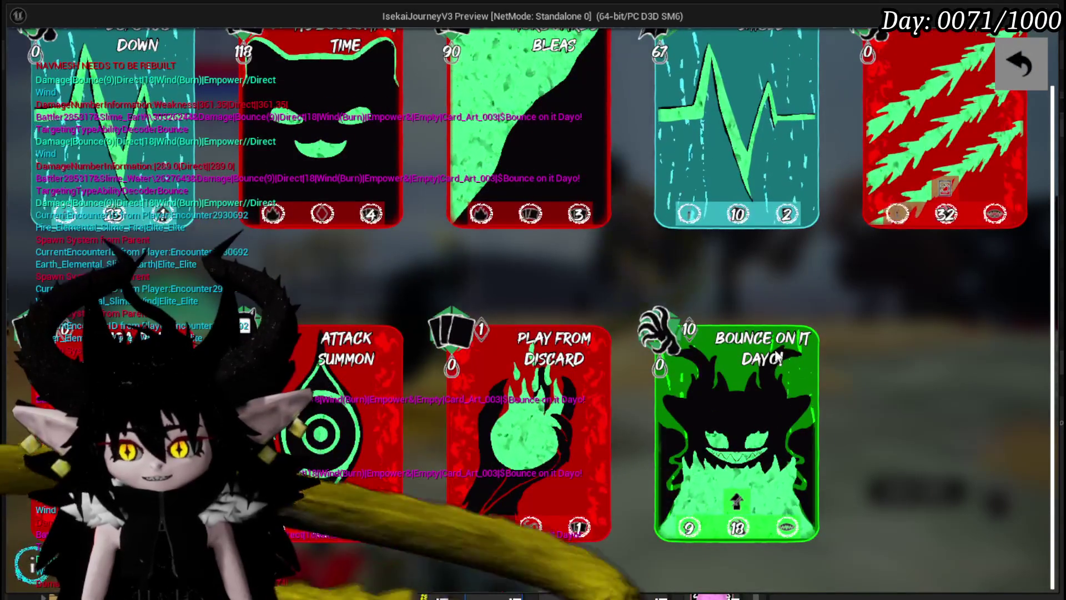
scroll(822, 342, up, 1)
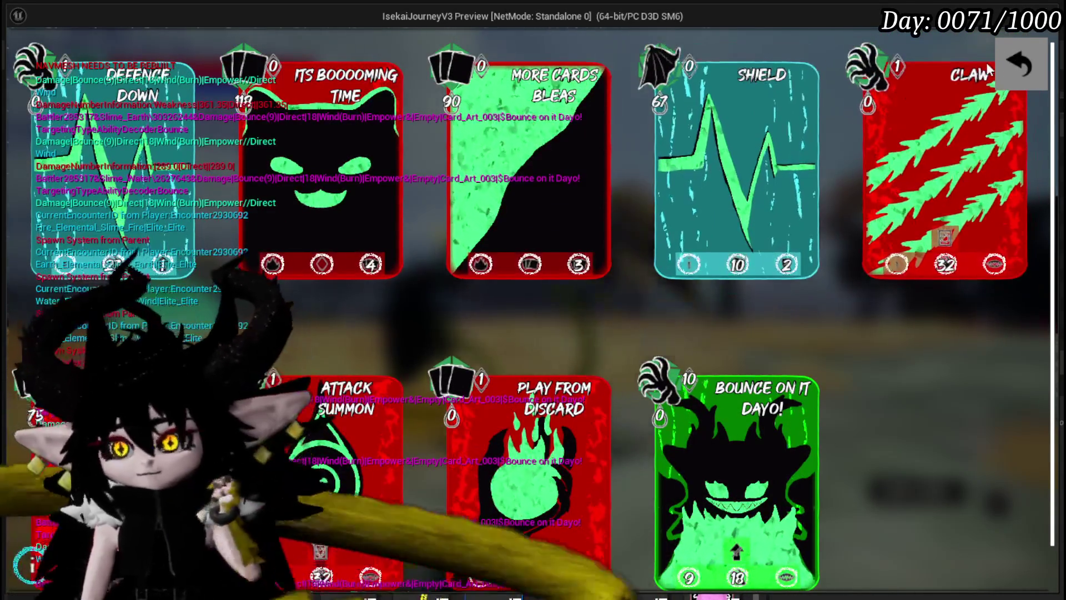
click(1019, 66)
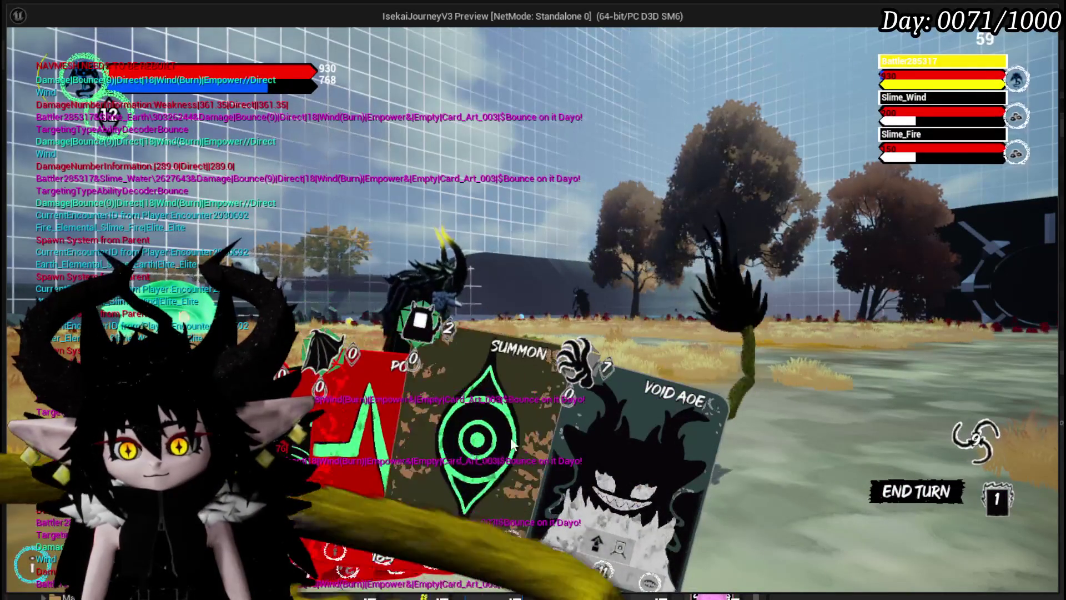
Fire Main Attack at the target zone, drop the Fire_Meteor on Slime_Wind, and check the deck
click(437, 431)
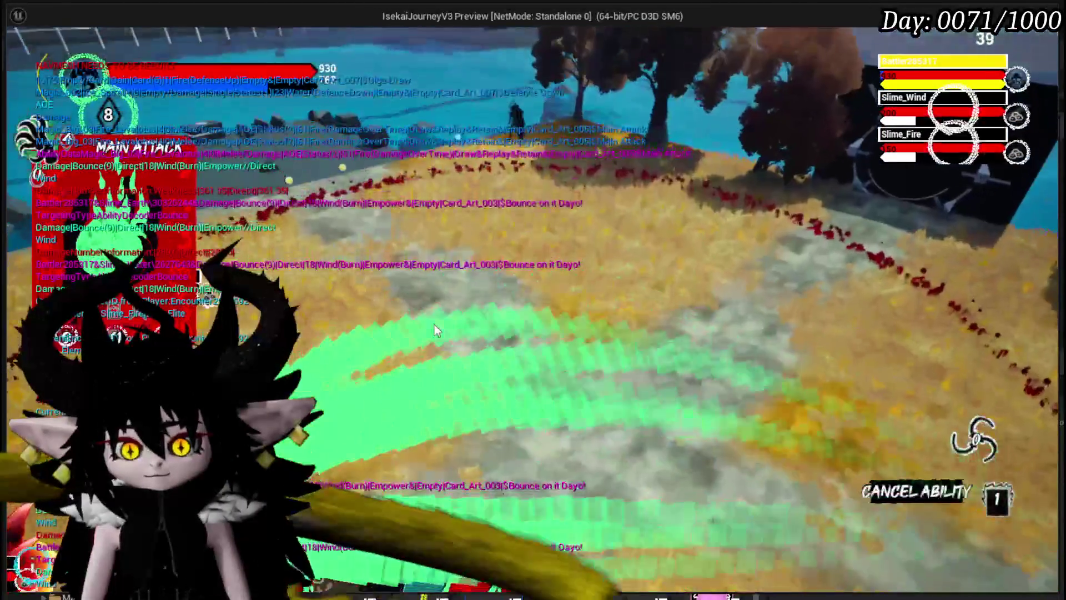
click(434, 325)
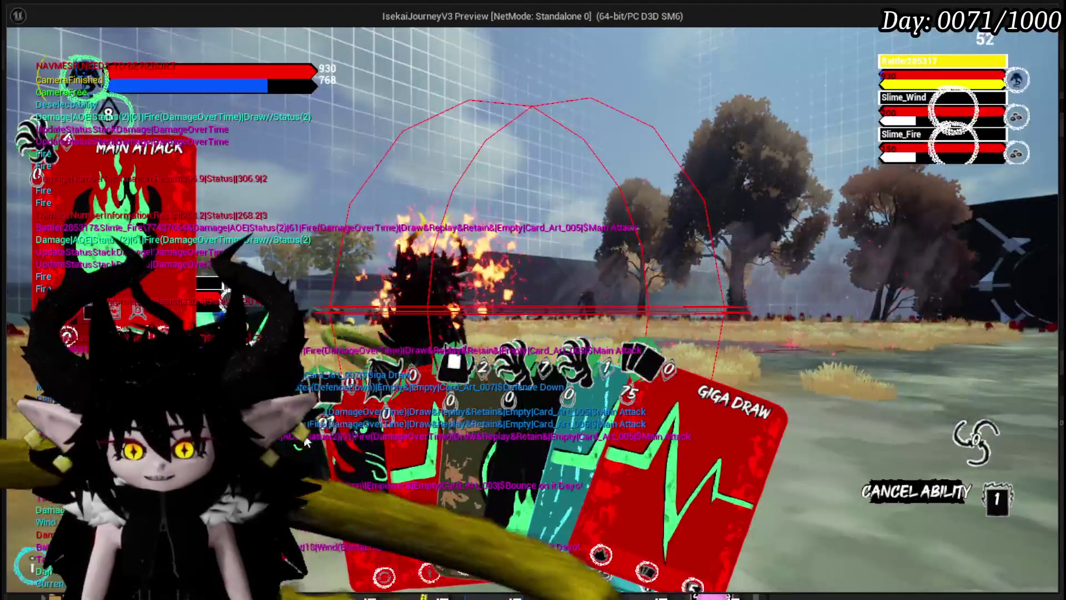
click(378, 375)
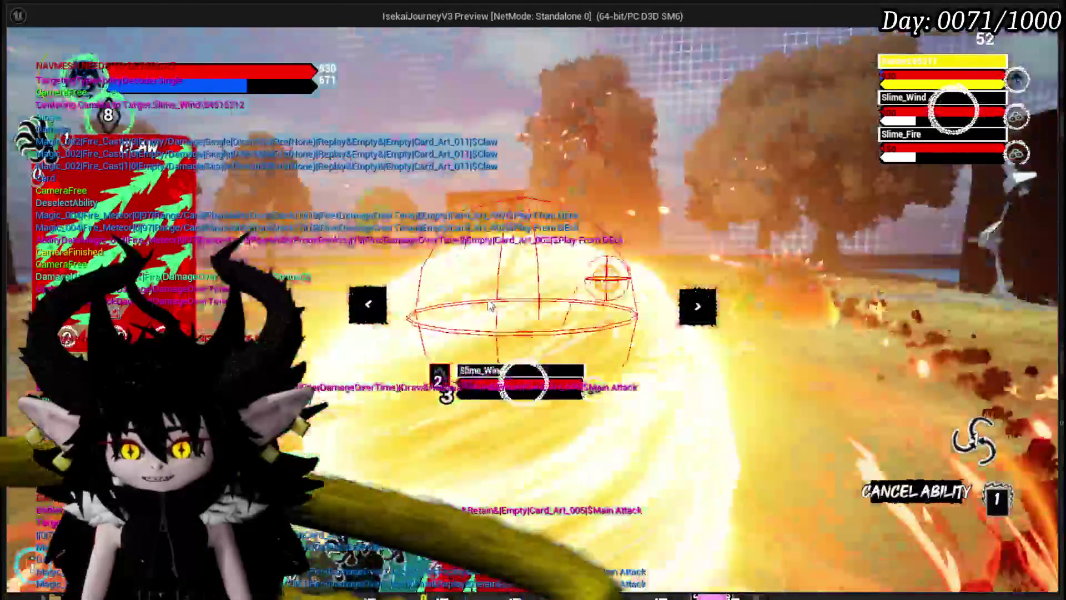
click(490, 305)
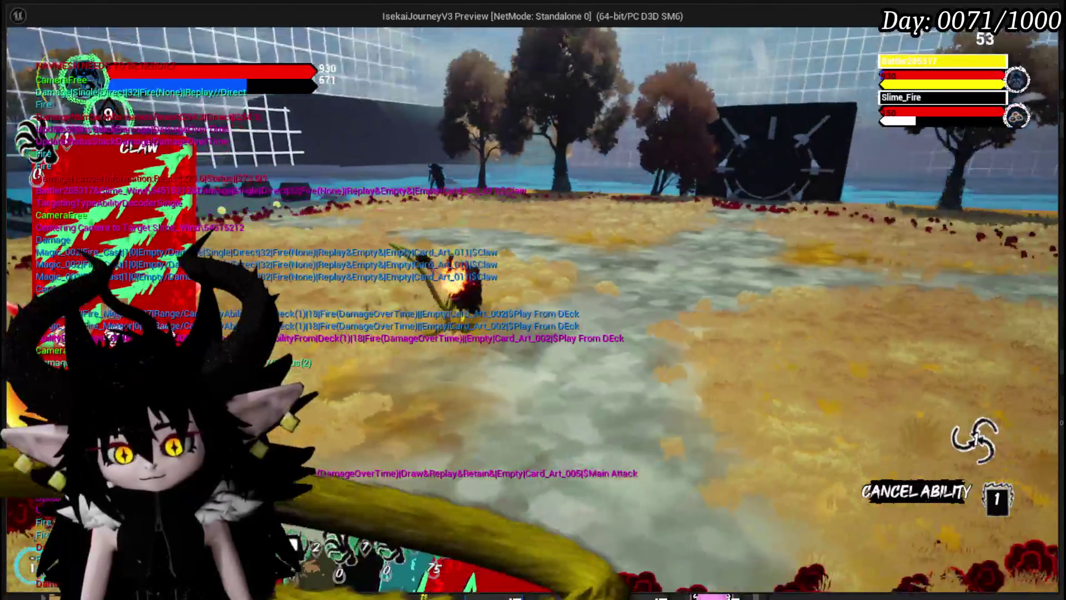
click(954, 450)
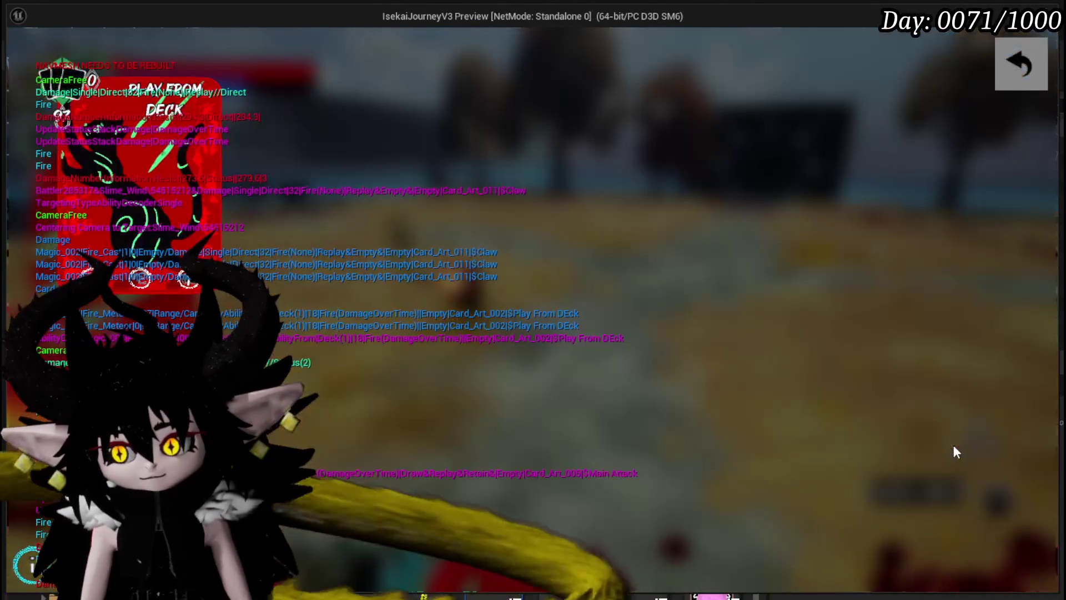
click(1020, 63)
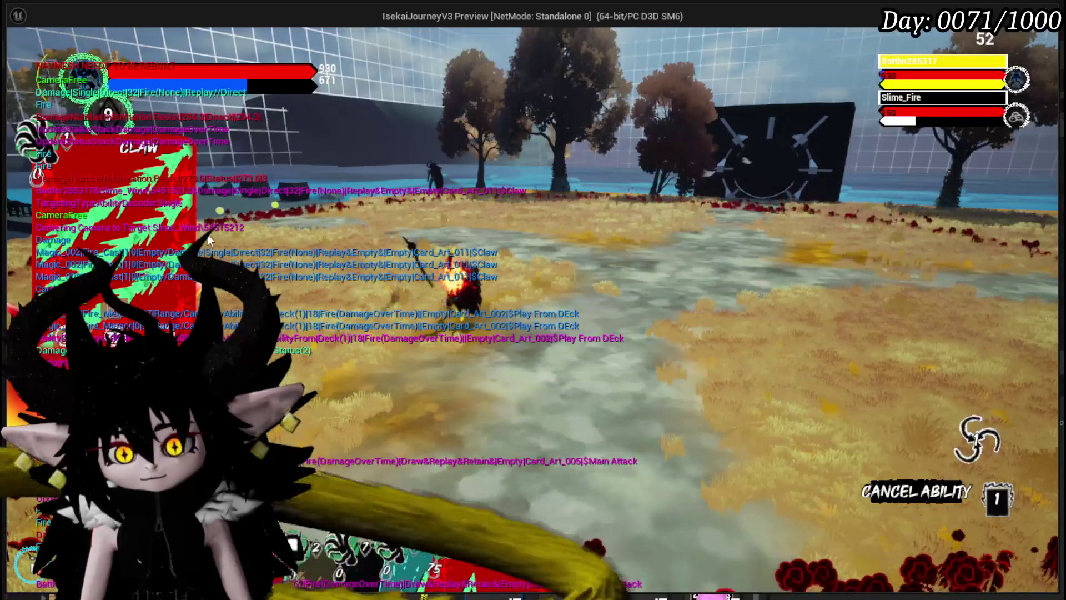